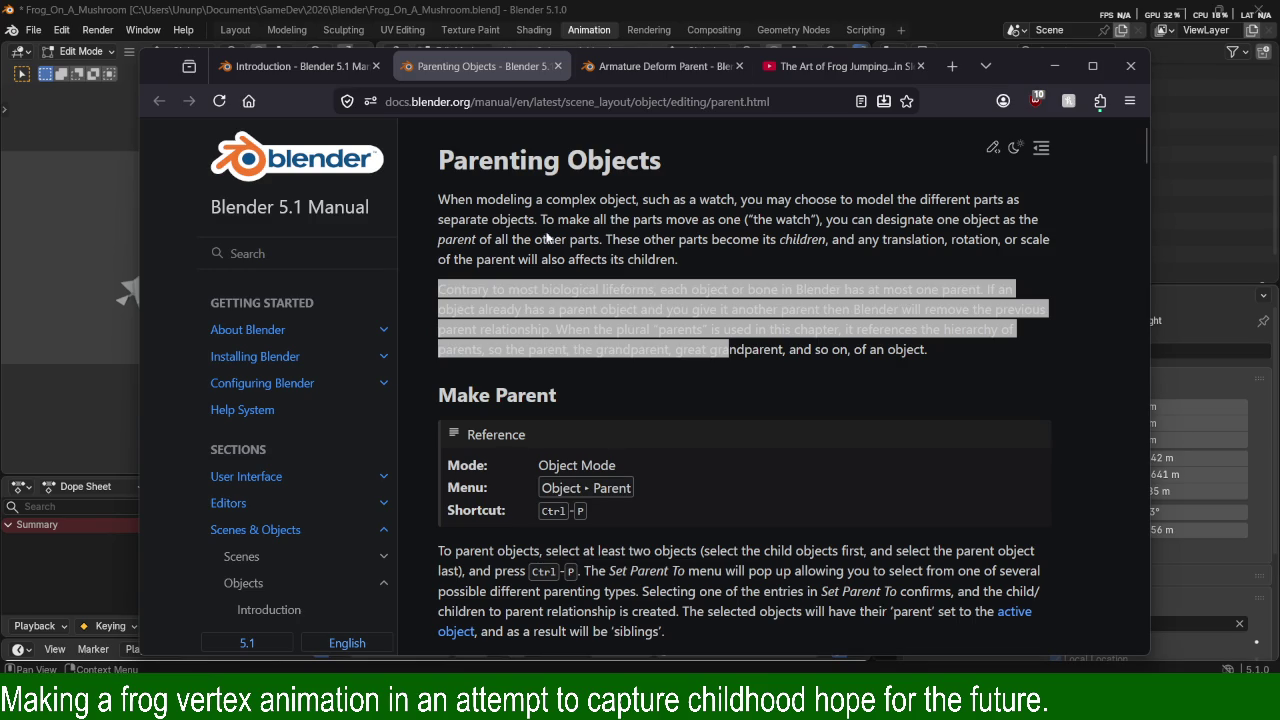
Highlight the opening passages about parents, children and grandparents on the Parenting Objects page.
{"action": "mouse_move", "coordinate": [536, 199]}
{"action": "left_mouse_down"}
{"action": "mouse_move", "coordinate": [605, 289]}
{"action": "mouse_move", "coordinate": [697, 329]}
{"action": "left_mouse_up"}
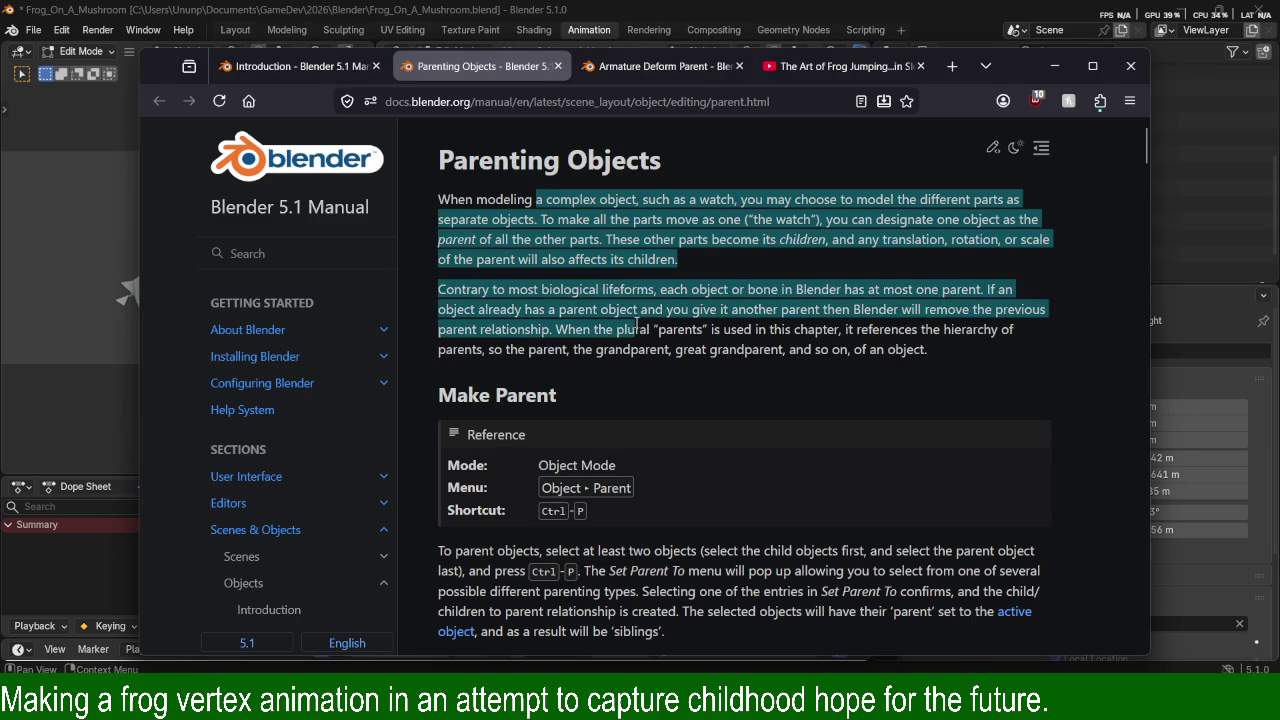
{"action": "left_click", "coordinate": [697, 329]}
{"action": "left_click_drag", "start_coordinate": [603, 287], "coordinate": [605, 239]}
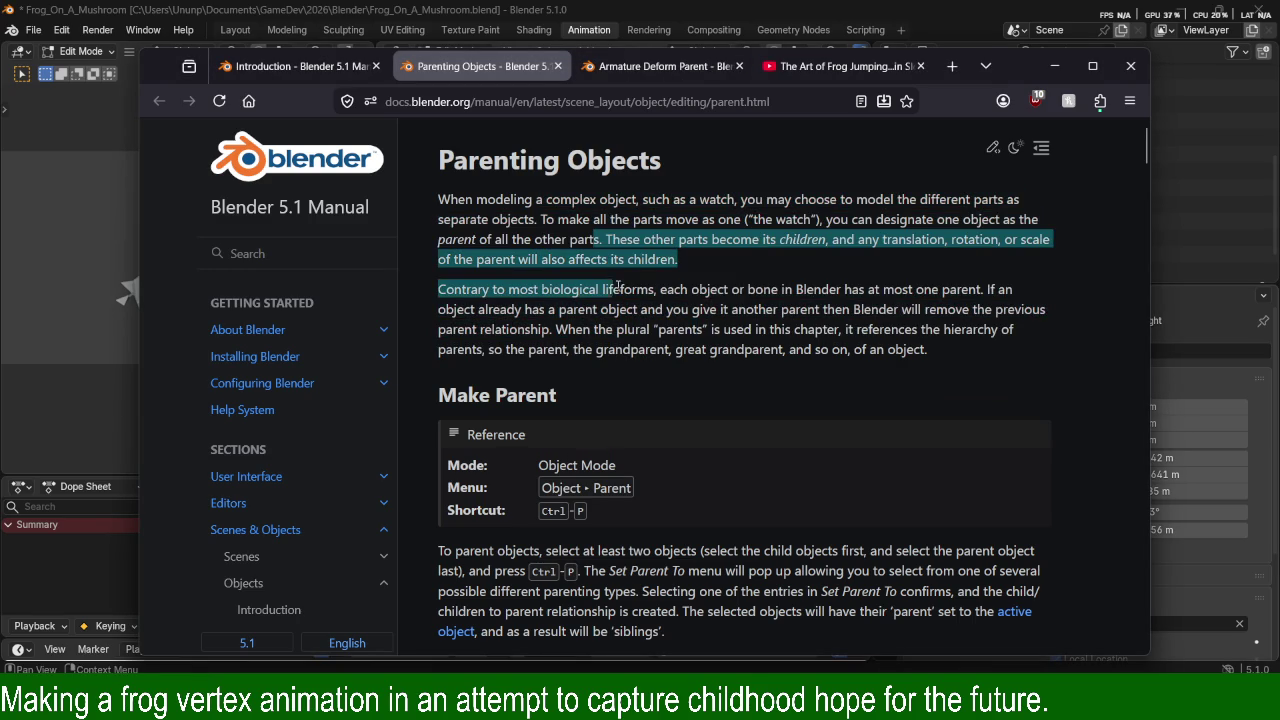
{"action": "left_click_drag", "start_coordinate": [527, 199], "coordinate": [538, 289]}
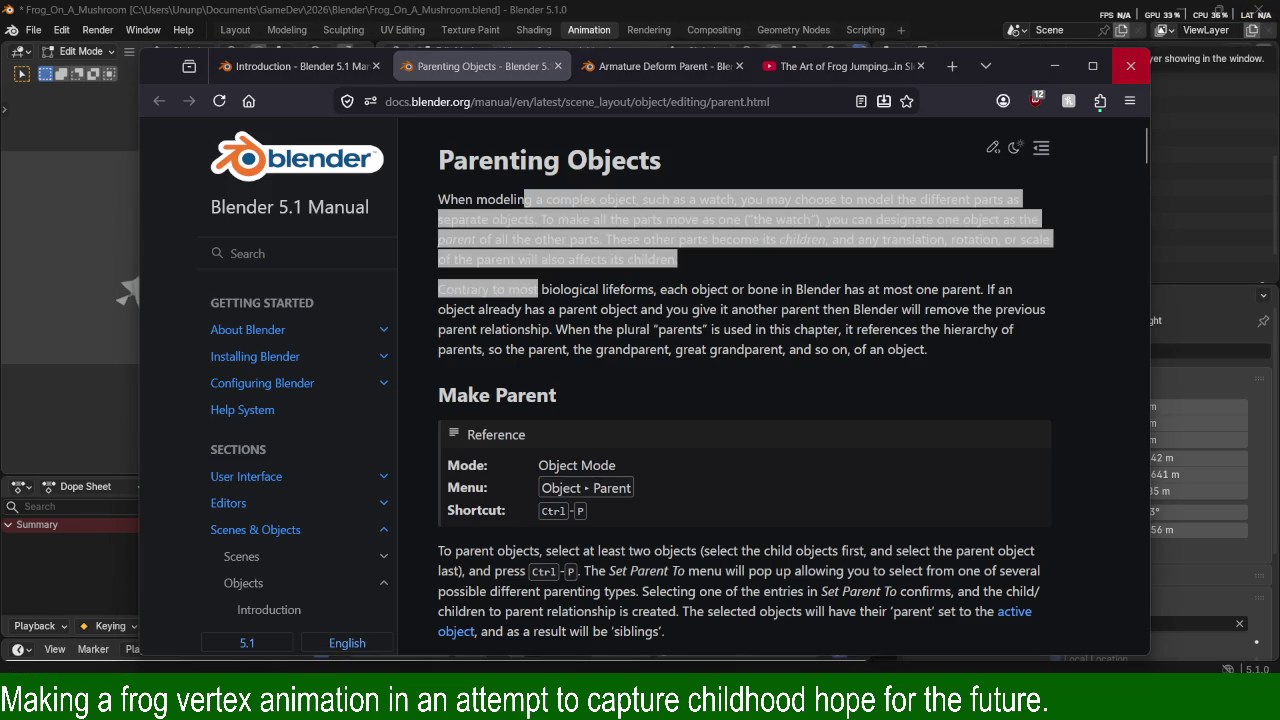
{"action": "left_click", "coordinate": [726, 376]}
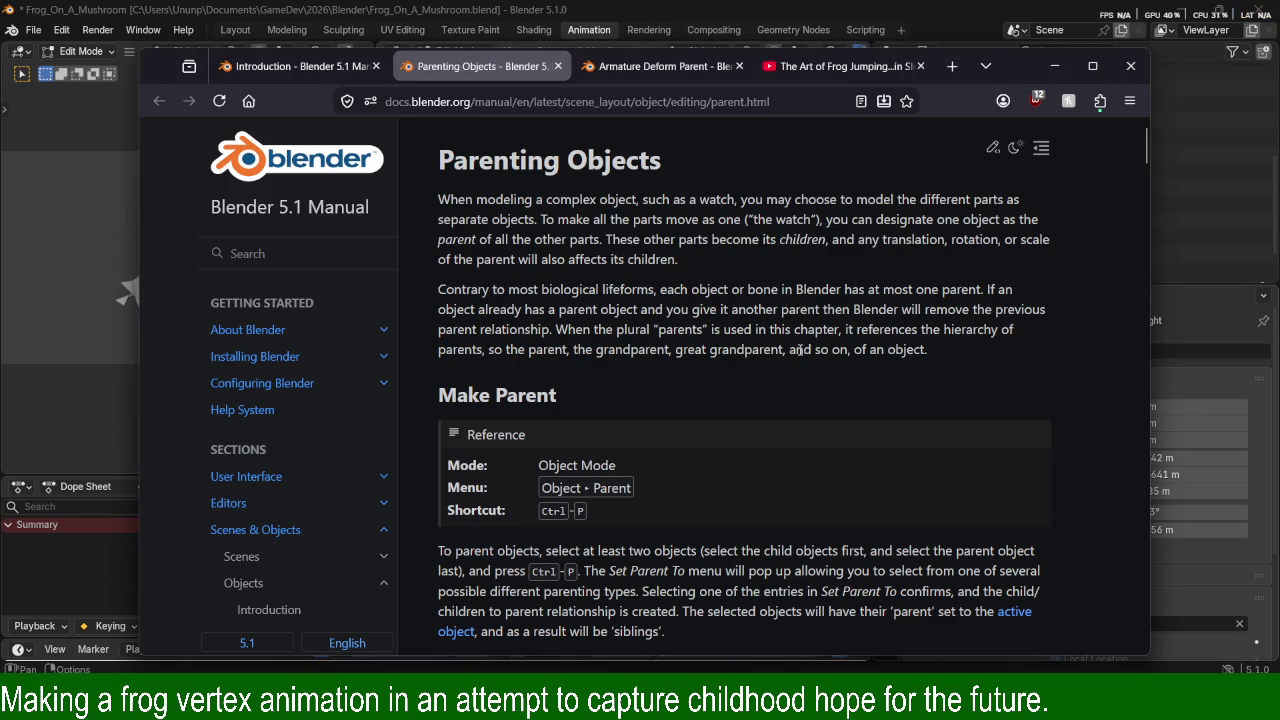
{"action": "left_click_drag", "start_coordinate": [800, 349], "coordinate": [736, 332]}
{"action": "left_click_drag", "start_coordinate": [566, 292], "coordinate": [637, 309]}
{"action": "left_click", "coordinate": [565, 276]}
{"action": "left_click_drag", "start_coordinate": [565, 276], "coordinate": [580, 309]}
{"action": "left_click", "coordinate": [678, 370]}
{"action": "left_click_drag", "start_coordinate": [673, 350], "coordinate": [598, 290]}
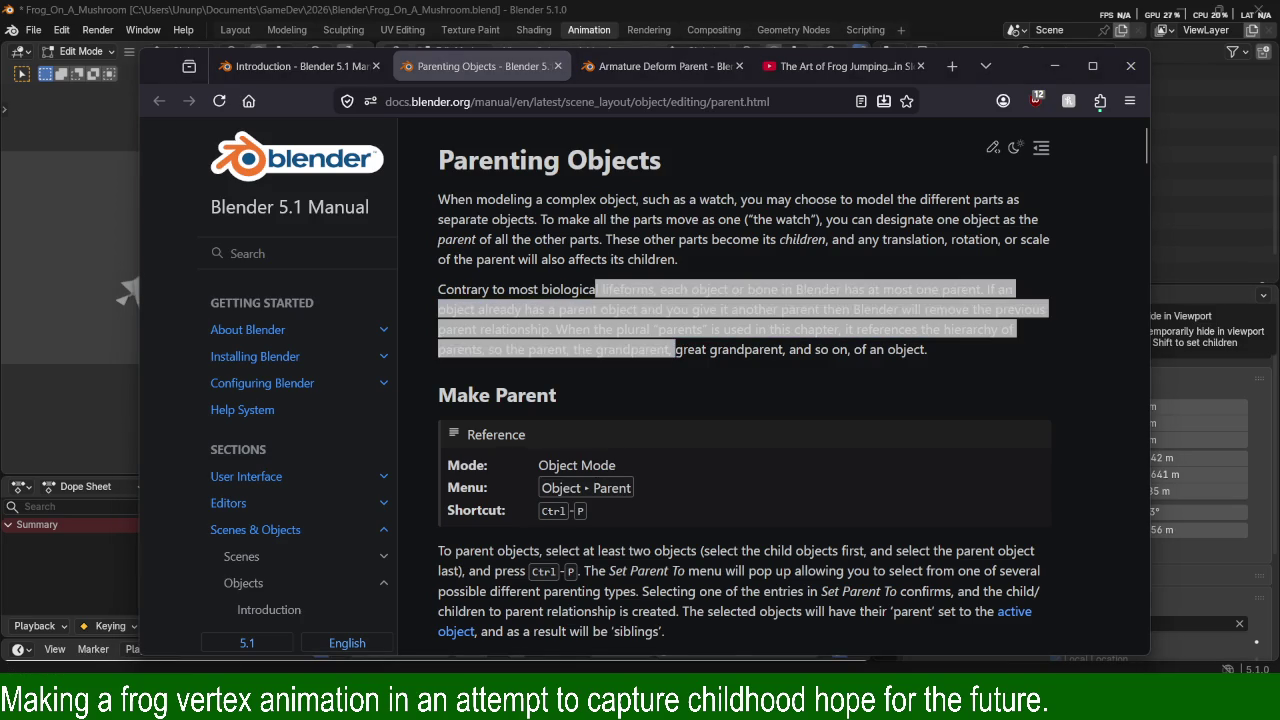
{"action": "left_click", "coordinate": [668, 348]}
Highlight the Make Parent sentence about selecting at least two objects.
{"action": "scroll", "coordinate": [632, 511], "scroll_direction": "down", "scroll_amount": 3}
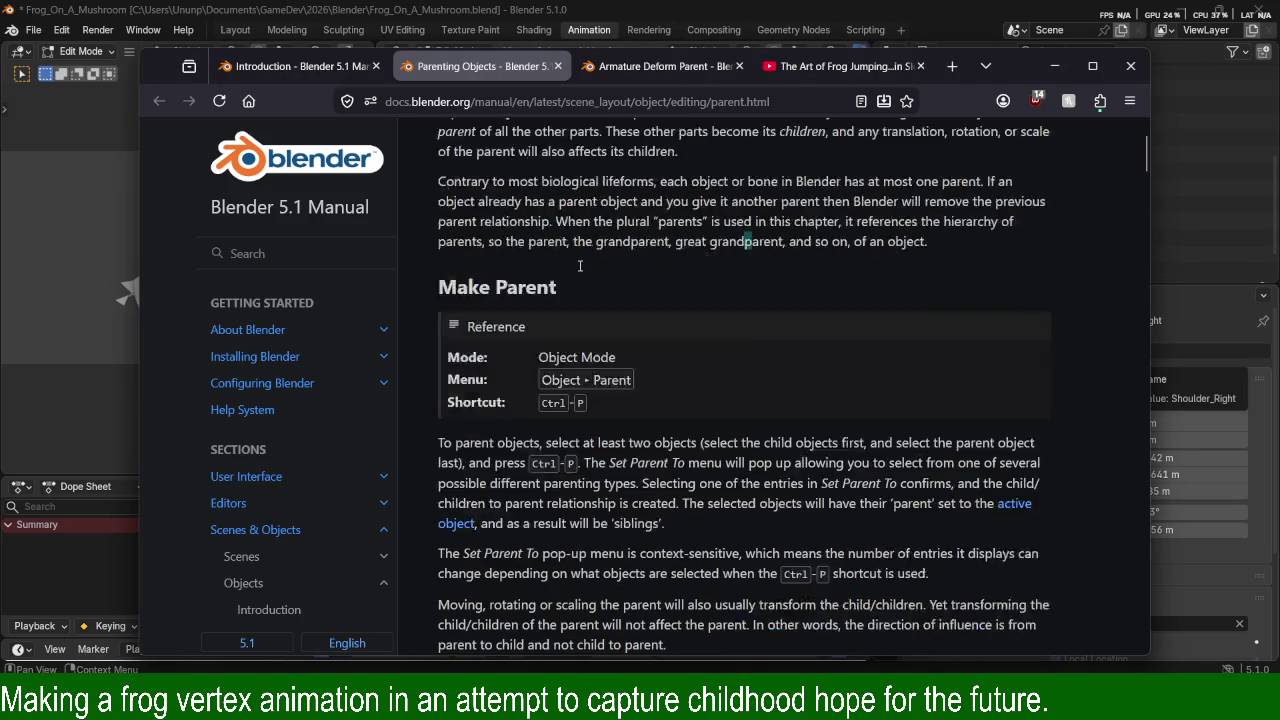
{"action": "scroll", "coordinate": [632, 511], "scroll_direction": "down", "scroll_amount": 3}
{"action": "scroll", "coordinate": [577, 393], "scroll_direction": "up", "scroll_amount": 3}
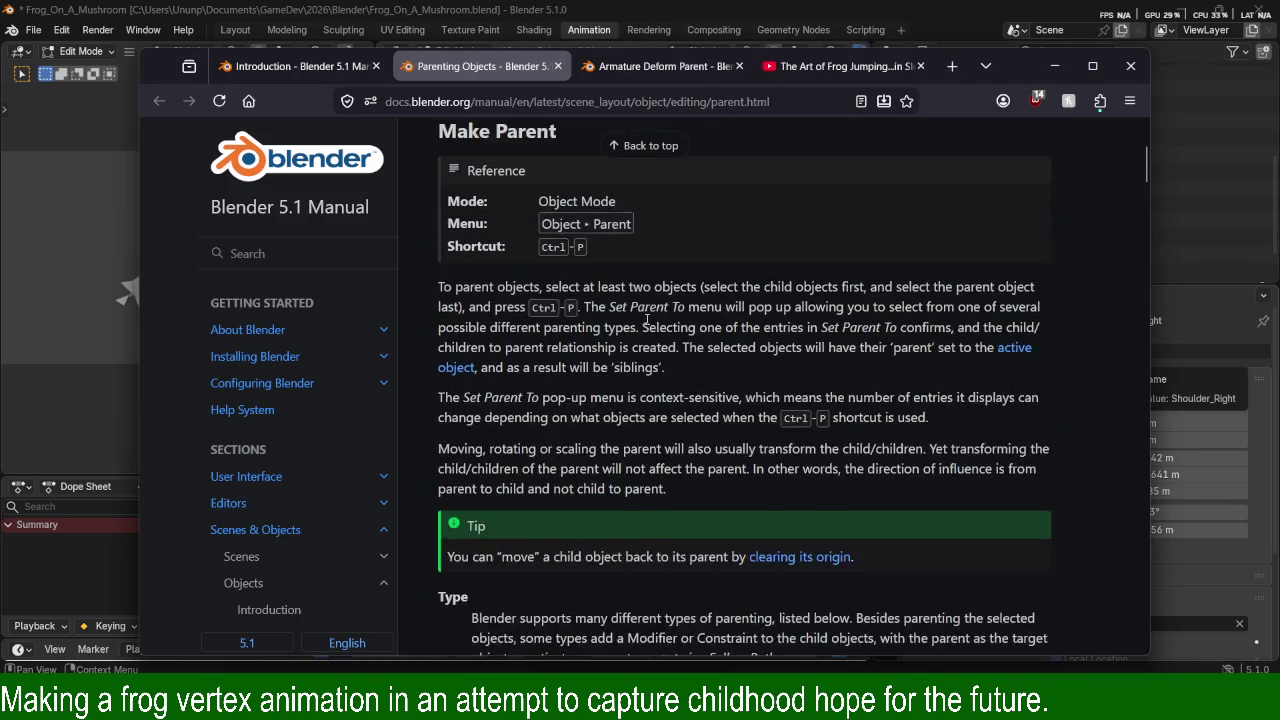
{"action": "left_click_drag", "start_coordinate": [435, 375], "coordinate": [722, 376]}
{"action": "left_click", "coordinate": [720, 376]}
{"action": "left_click_drag", "start_coordinate": [566, 289], "coordinate": [616, 289]}
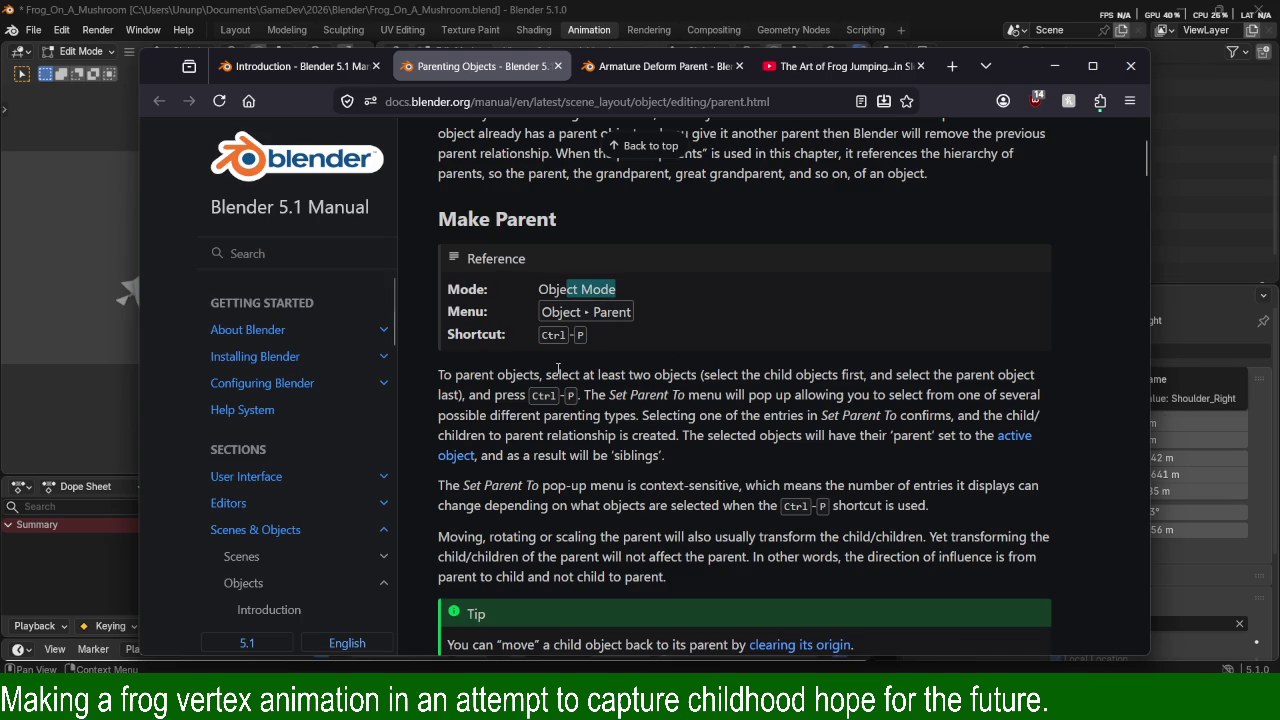
{"action": "left_click_drag", "start_coordinate": [504, 376], "coordinate": [774, 380]}
{"action": "left_click_drag", "start_coordinate": [457, 376], "coordinate": [676, 386]}
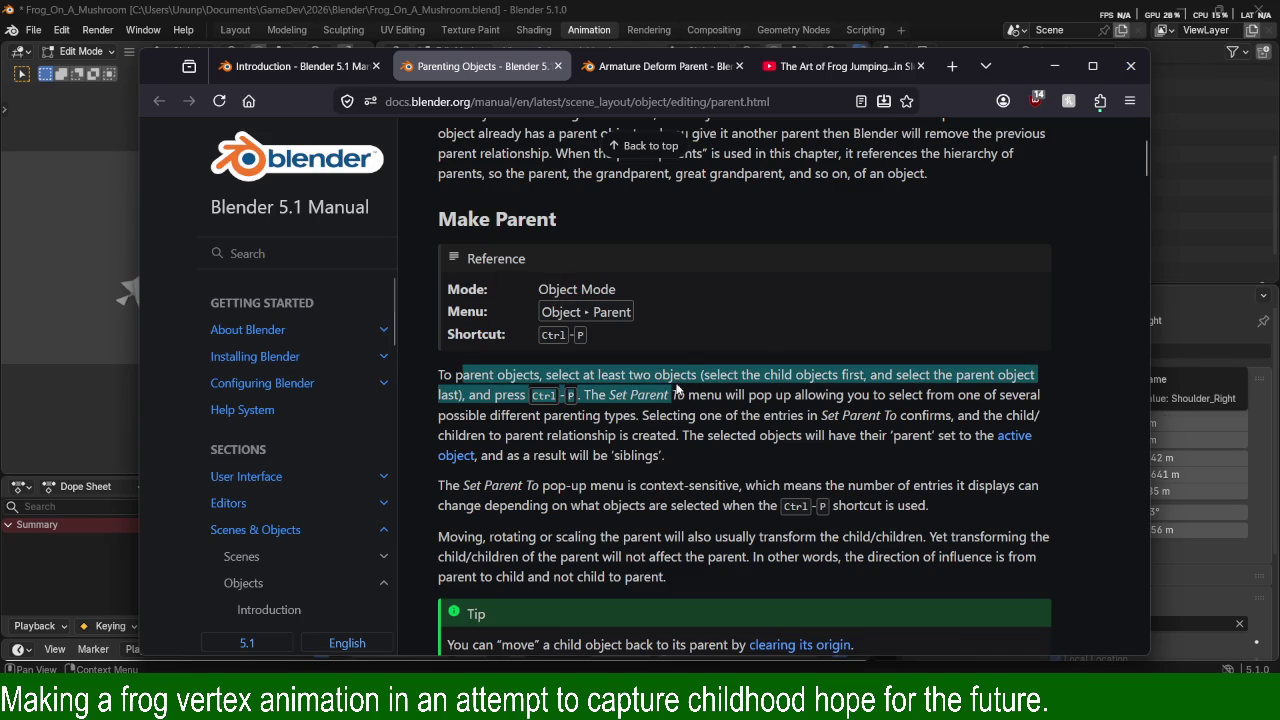
{"action": "left_click", "coordinate": [702, 386]}
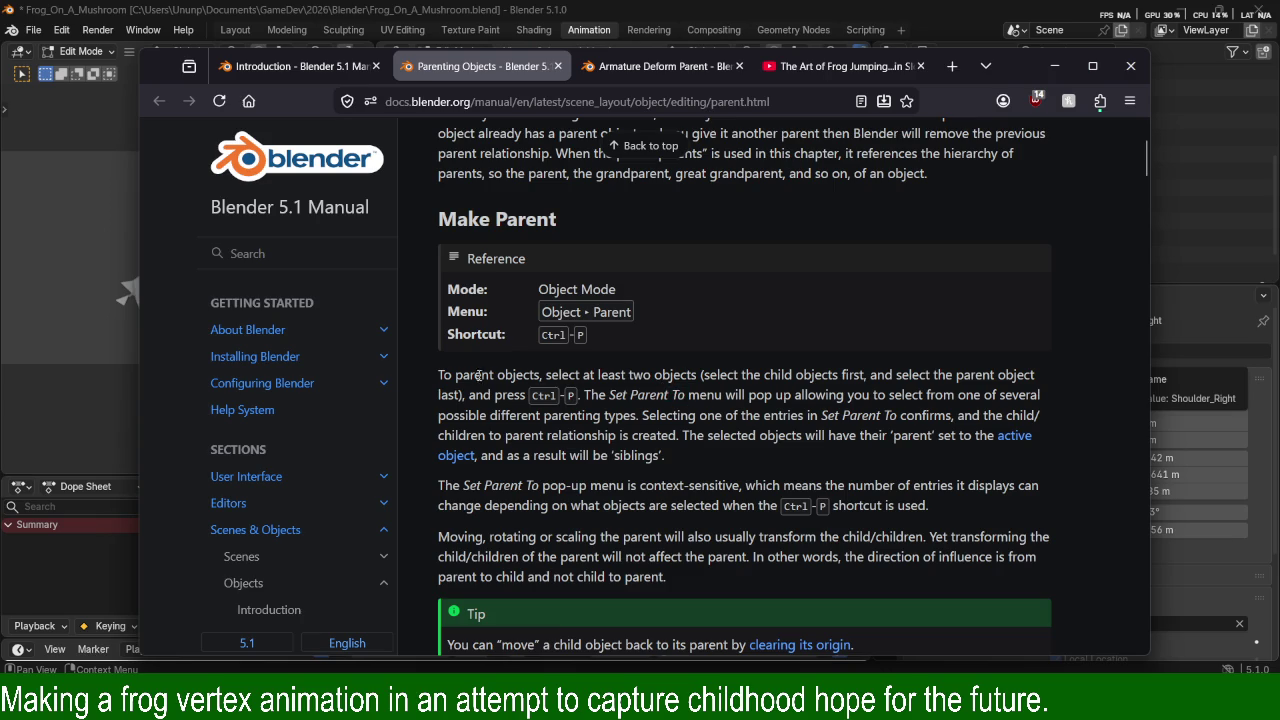
Highlight the select-the-parent-last and Set Parent To text, then go to the Armature Deform Parent page.
{"action": "left_click_drag", "start_coordinate": [438, 375], "coordinate": [900, 376]}
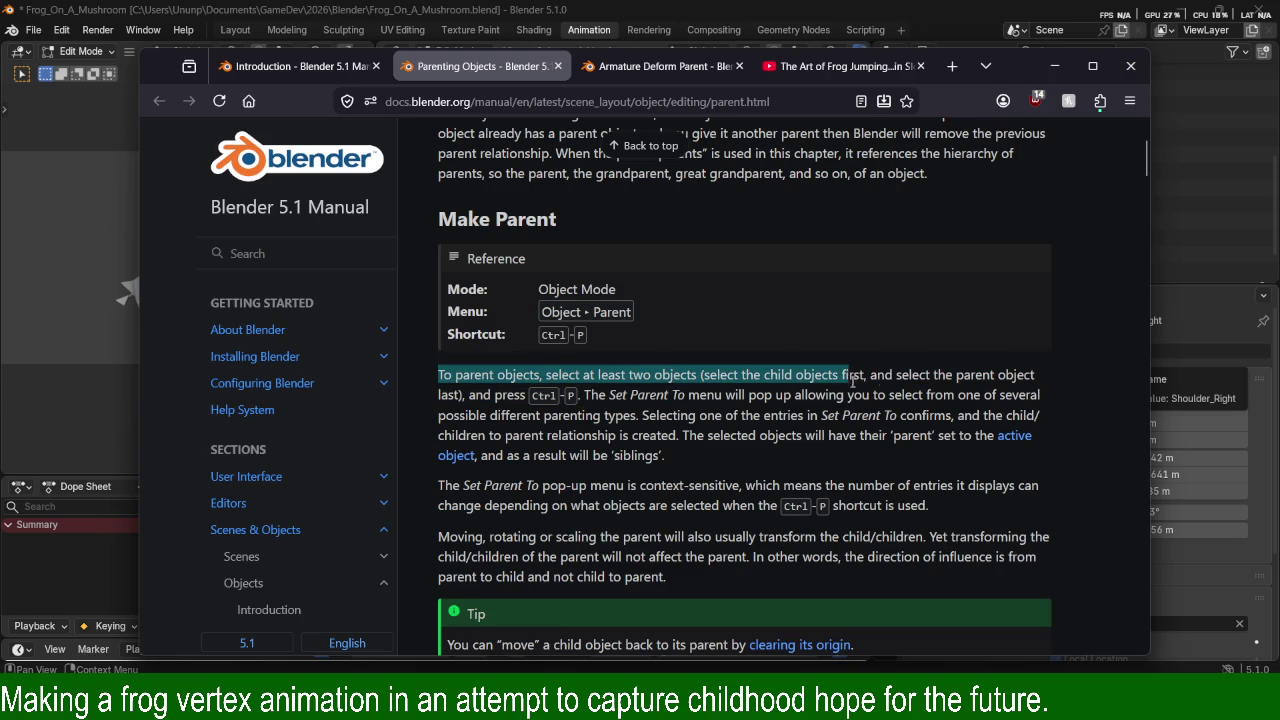
{"action": "left_click", "coordinate": [902, 375]}
{"action": "left_click_drag", "start_coordinate": [455, 375], "coordinate": [697, 375]}
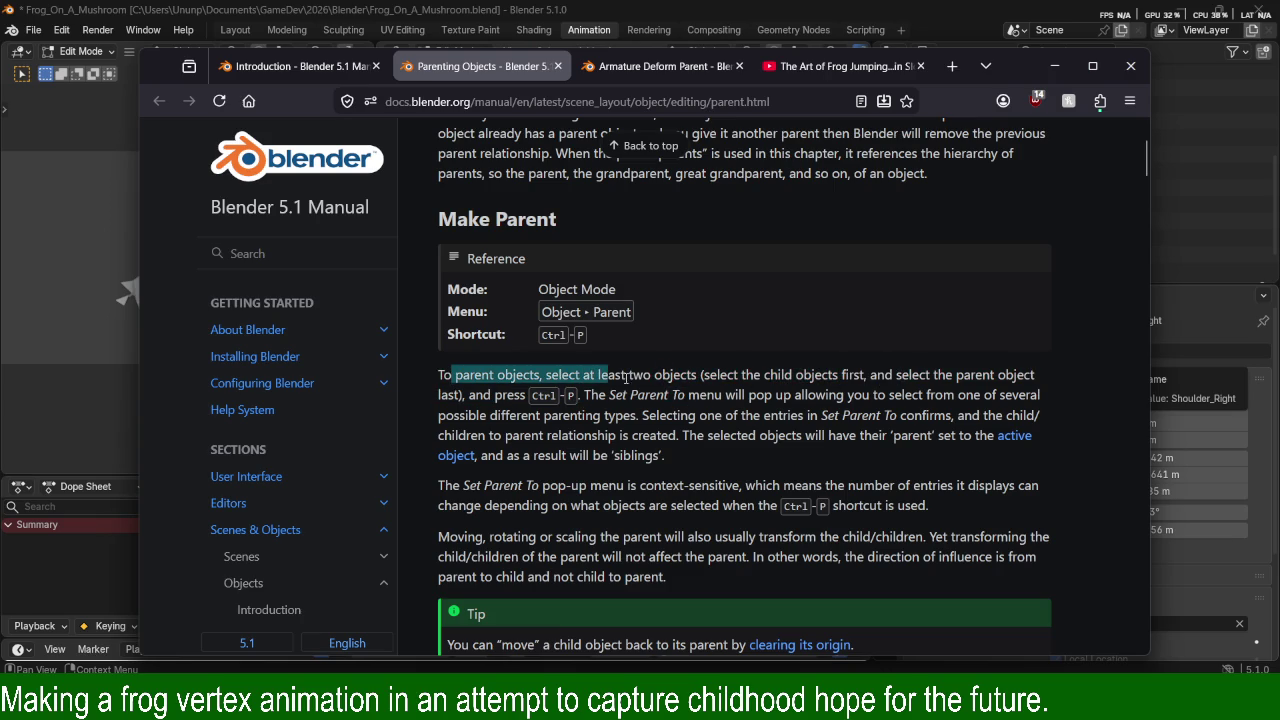
{"action": "left_click_drag", "start_coordinate": [868, 375], "coordinate": [1018, 376]}
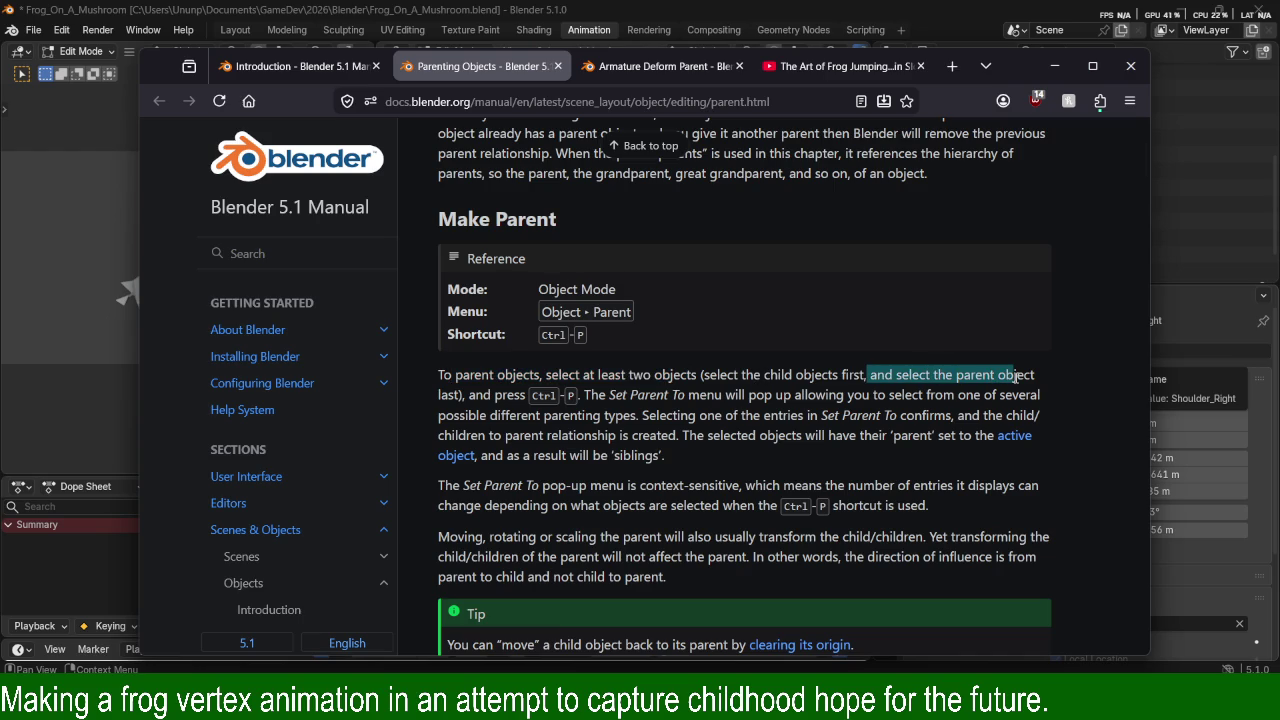
{"action": "mouse_move", "coordinate": [871, 376]}
{"action": "left_mouse_down"}
{"action": "mouse_move", "coordinate": [460, 395]}
{"action": "mouse_move", "coordinate": [716, 396]}
{"action": "left_mouse_up"}
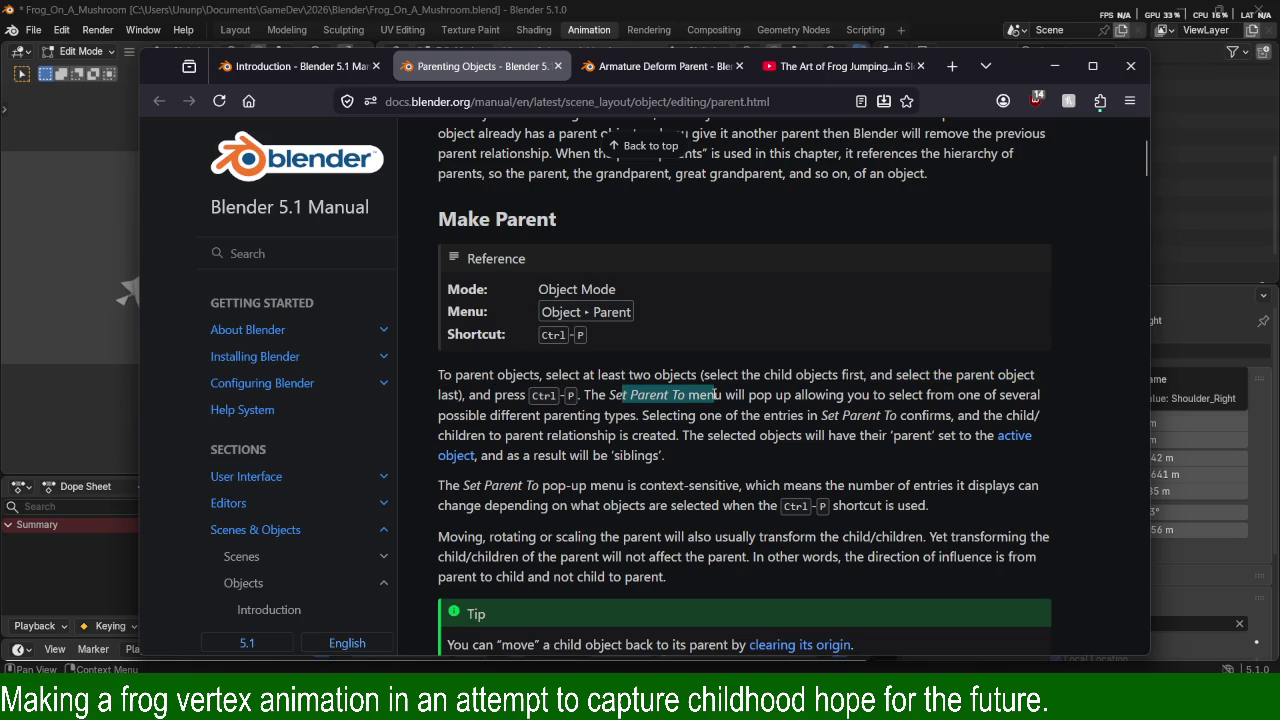
{"action": "left_click_drag", "start_coordinate": [716, 395], "coordinate": [768, 395]}
{"action": "scroll", "coordinate": [768, 395], "scroll_direction": "up", "scroll_amount": 3}
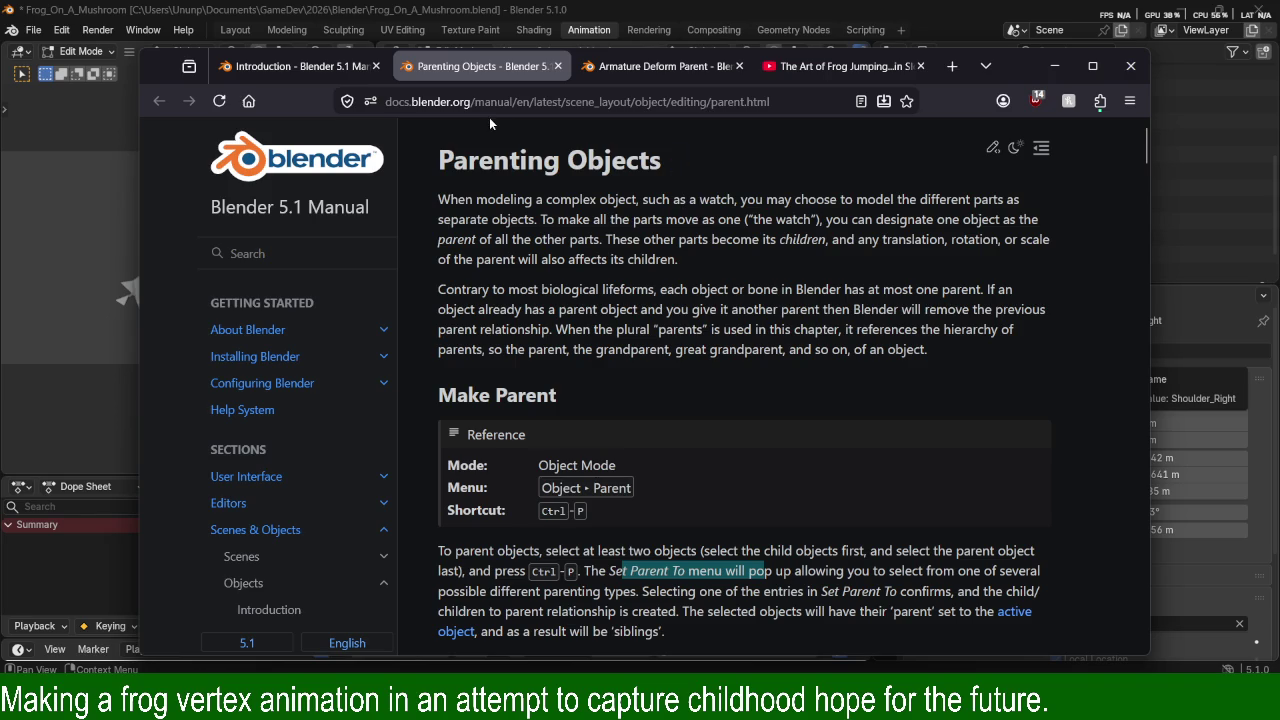
{"action": "left_click", "coordinate": [662, 67]}
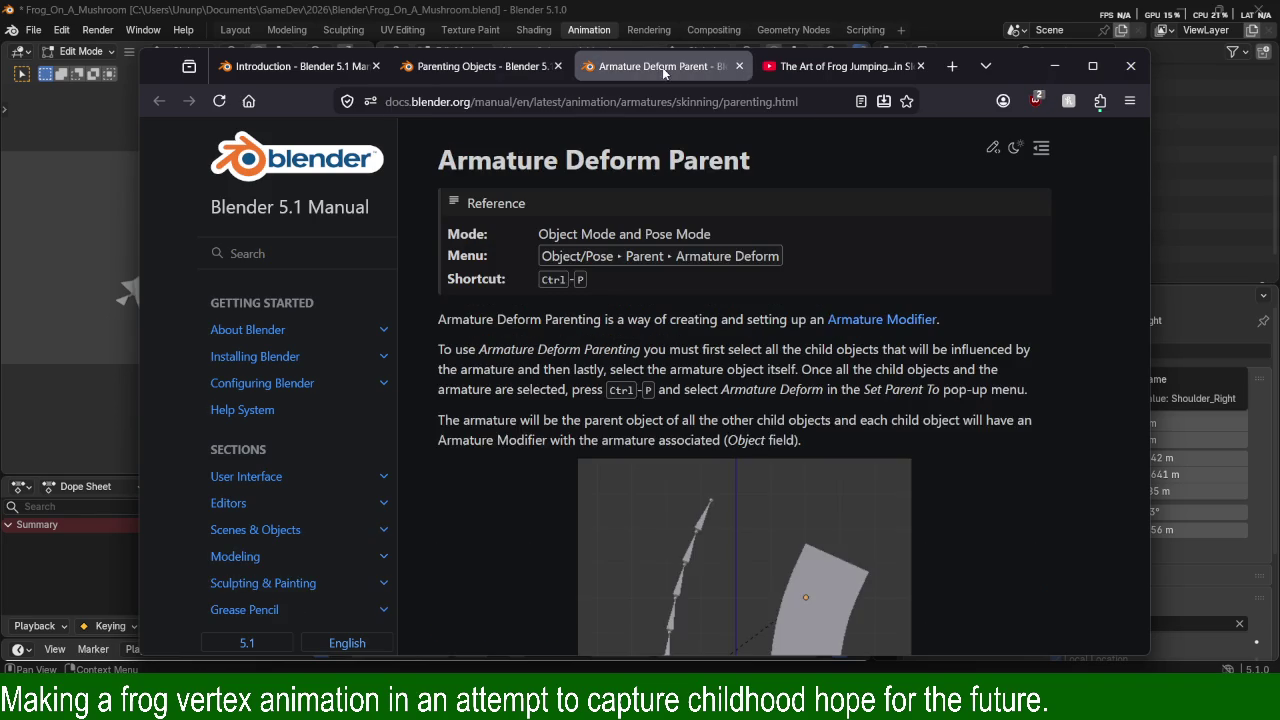
Glance at the skinning Introduction page and return to Armature Deform Parent.
{"action": "scroll", "coordinate": [776, 297], "scroll_direction": "down", "scroll_amount": 5}
{"action": "scroll", "coordinate": [776, 297], "scroll_direction": "up", "scroll_amount": 5}
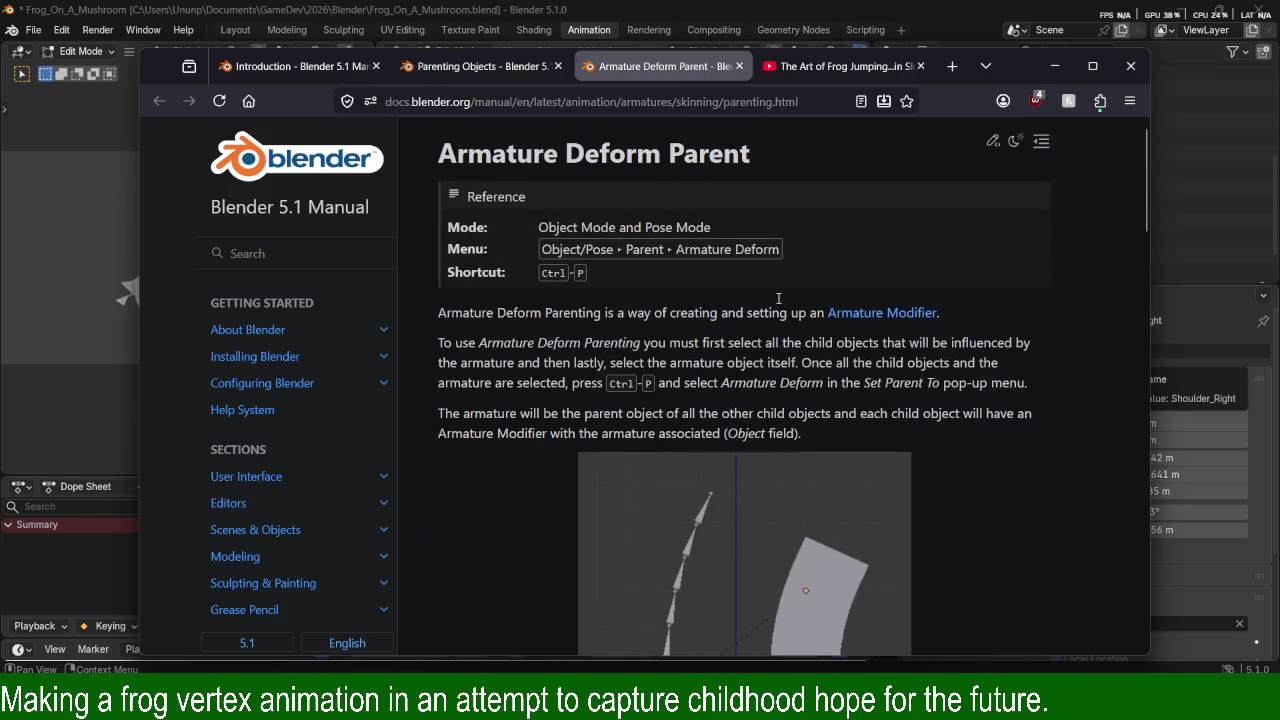
{"action": "left_click", "coordinate": [300, 66]}
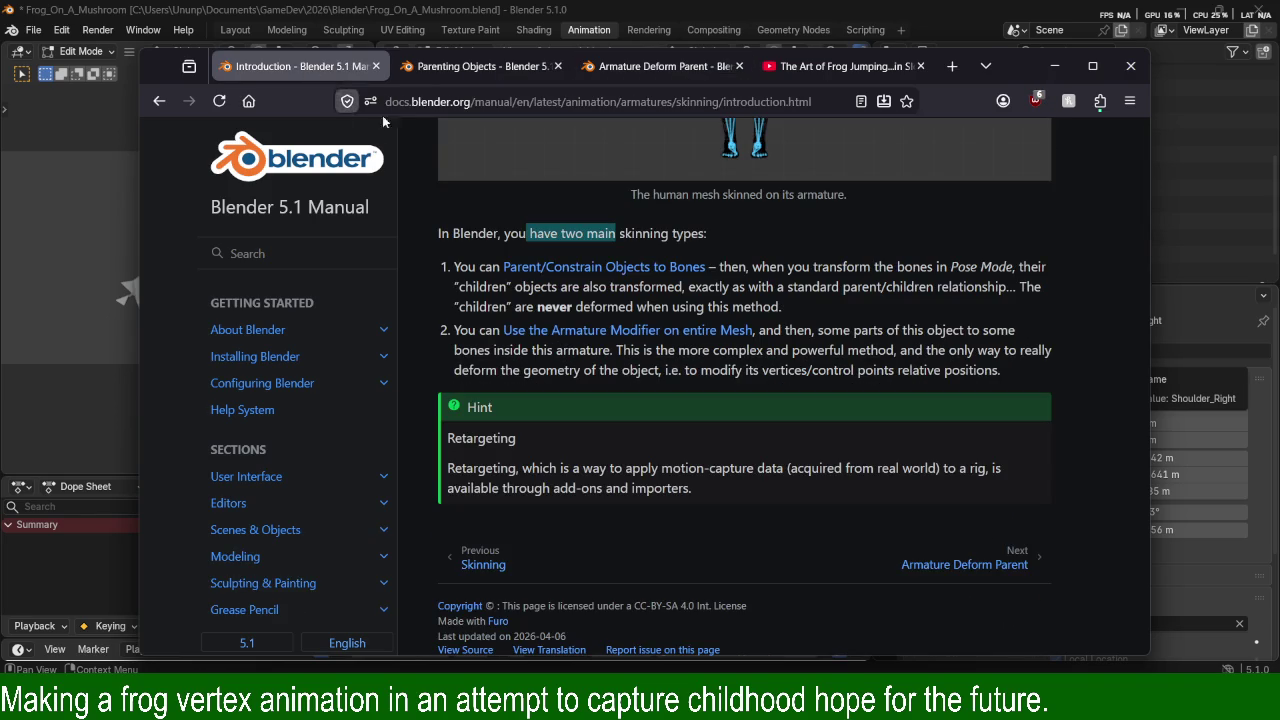
{"action": "left_click", "coordinate": [646, 66]}
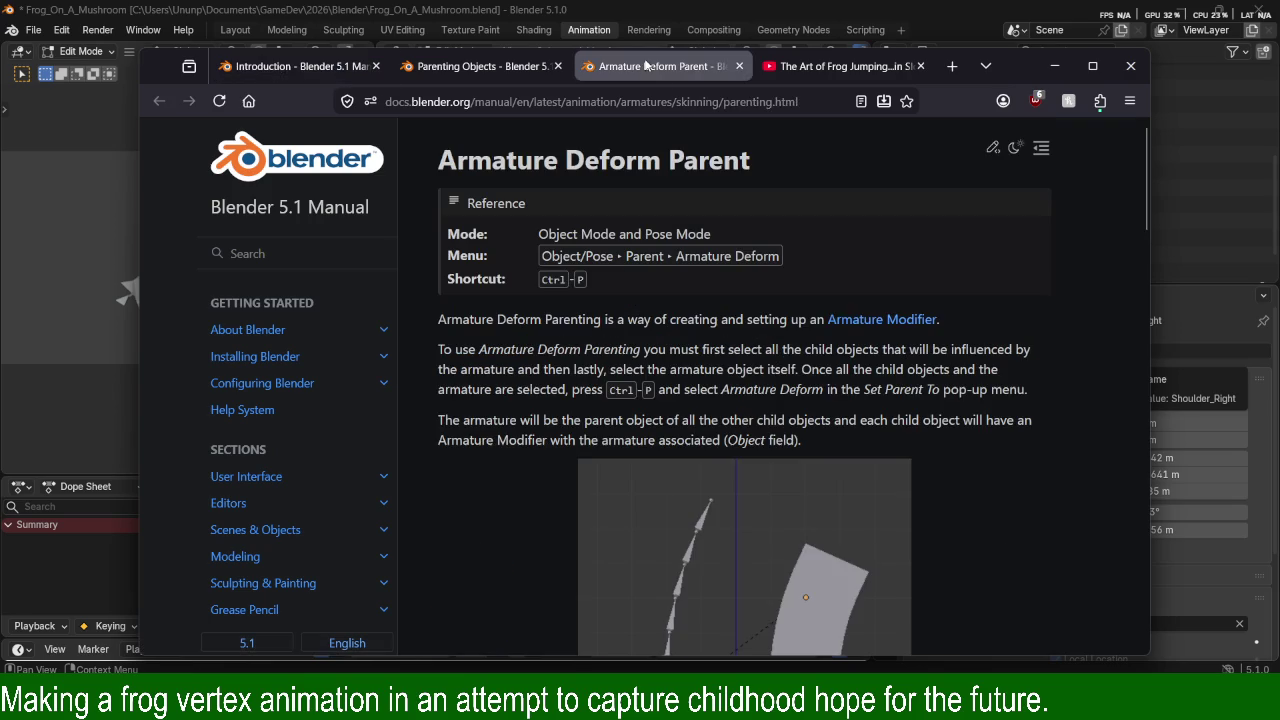
{"action": "scroll", "coordinate": [548, 187], "scroll_direction": "down", "scroll_amount": 3}
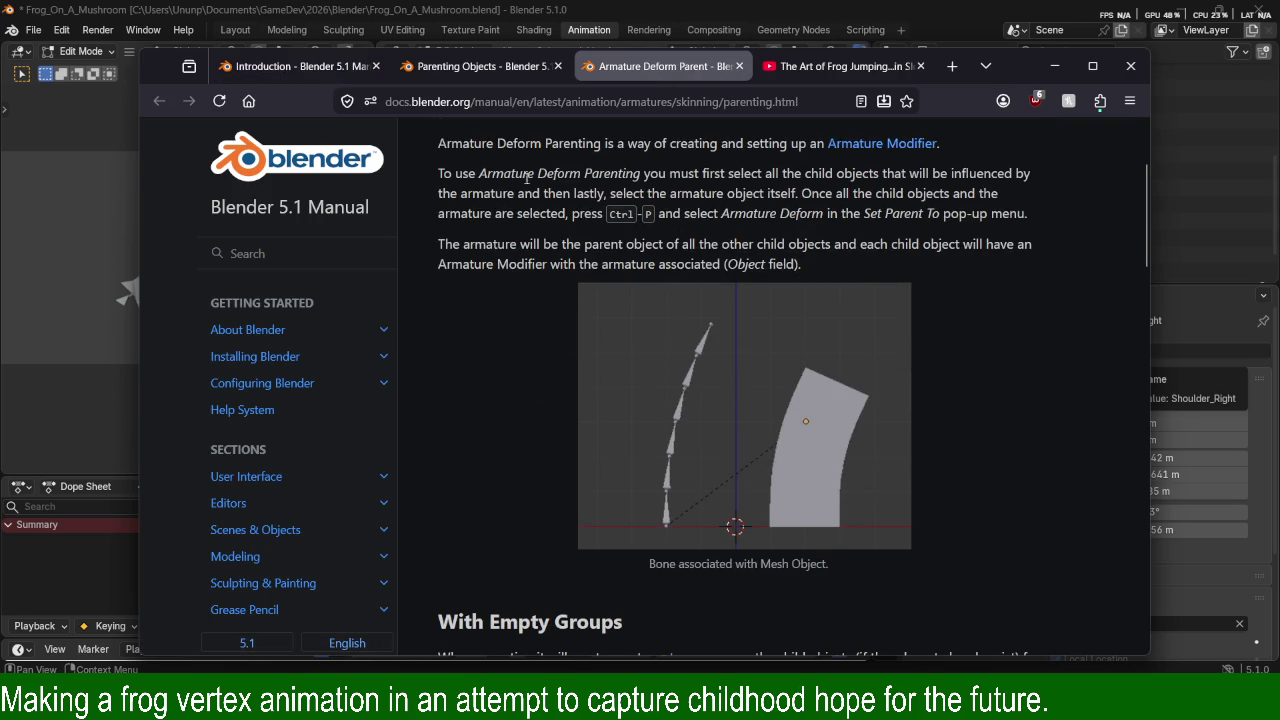
Highlight the definition of Armature Deform Parenting and how to select the armature last.
{"action": "left_click_drag", "start_coordinate": [492, 156], "coordinate": [861, 158]}
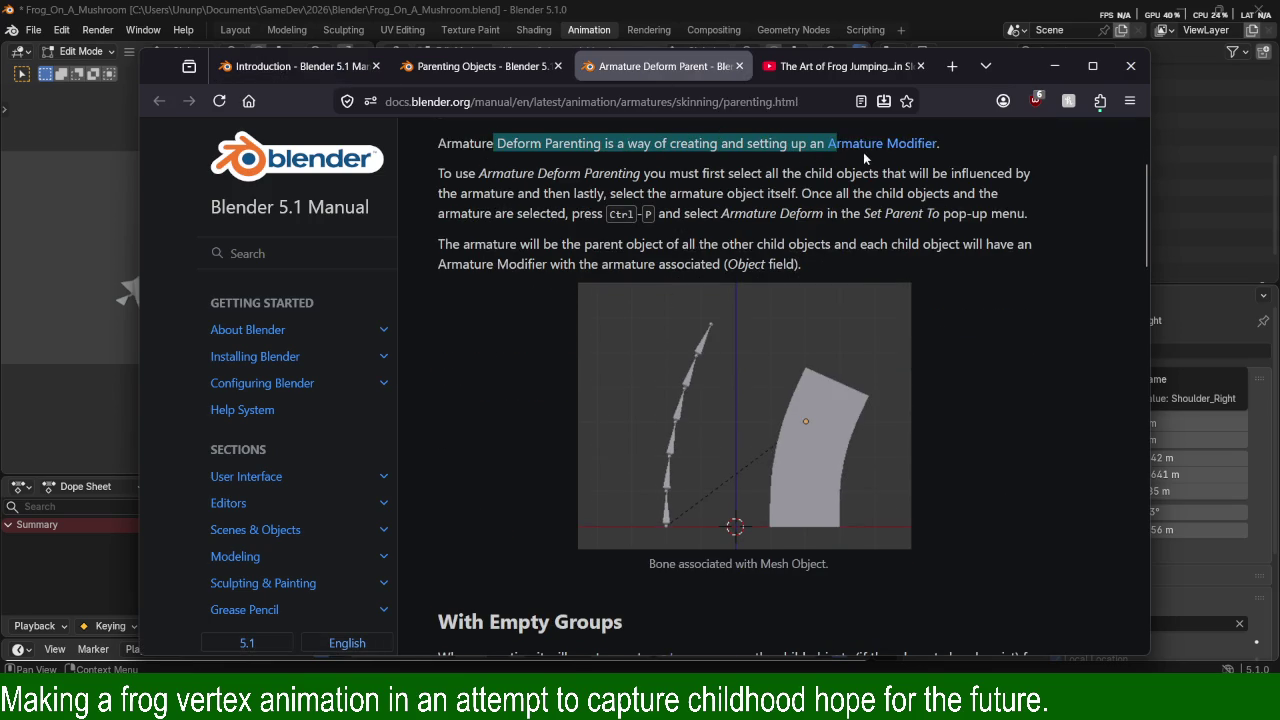
{"action": "left_click_drag", "start_coordinate": [478, 173], "coordinate": [1018, 192]}
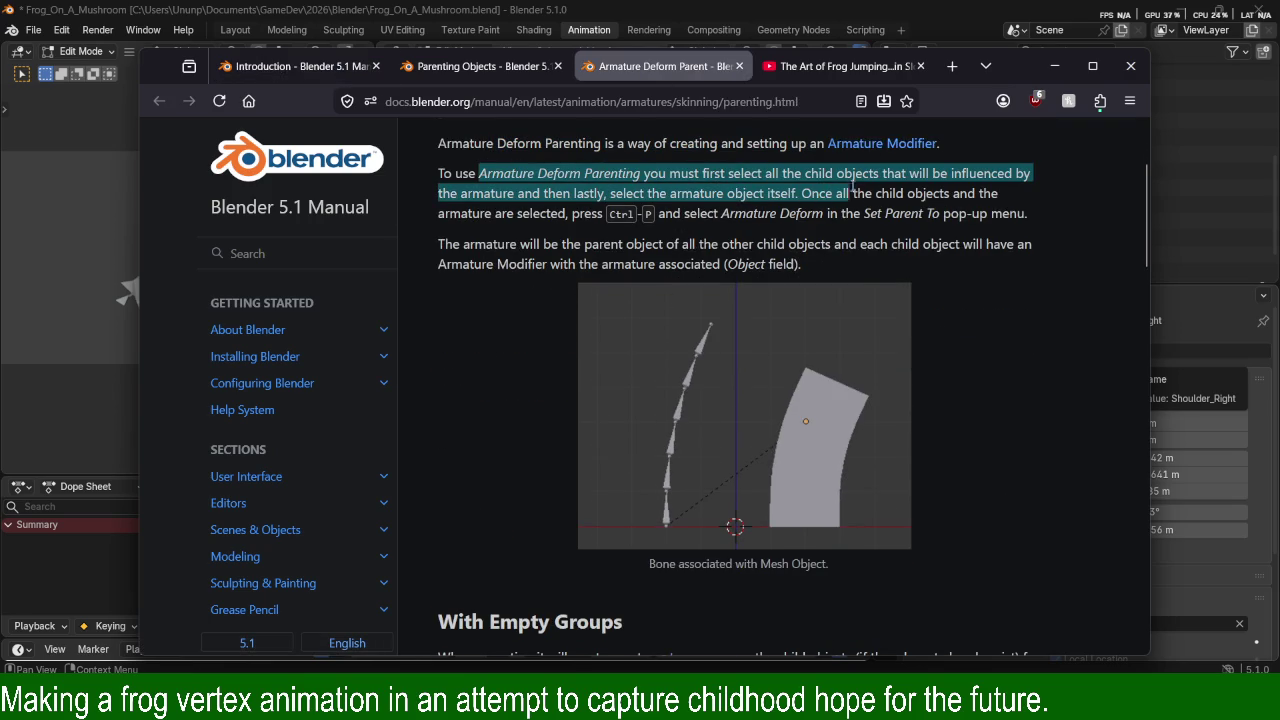
{"action": "left_click", "coordinate": [953, 216]}
{"action": "mouse_move", "coordinate": [449, 193]}
{"action": "left_mouse_down"}
{"action": "mouse_move", "coordinate": [756, 193]}
{"action": "mouse_move", "coordinate": [975, 213]}
{"action": "left_mouse_up"}
{"action": "mouse_move", "coordinate": [544, 193]}
{"action": "left_mouse_down"}
{"action": "mouse_move", "coordinate": [611, 210]}
{"action": "mouse_move", "coordinate": [1008, 201]}
{"action": "left_mouse_up"}
{"action": "left_click", "coordinate": [539, 207]}
{"action": "left_click_drag", "start_coordinate": [490, 212], "coordinate": [620, 212]}
{"action": "left_click_drag", "start_coordinate": [752, 212], "coordinate": [1028, 213]}
{"action": "left_click_drag", "start_coordinate": [550, 244], "coordinate": [698, 246]}
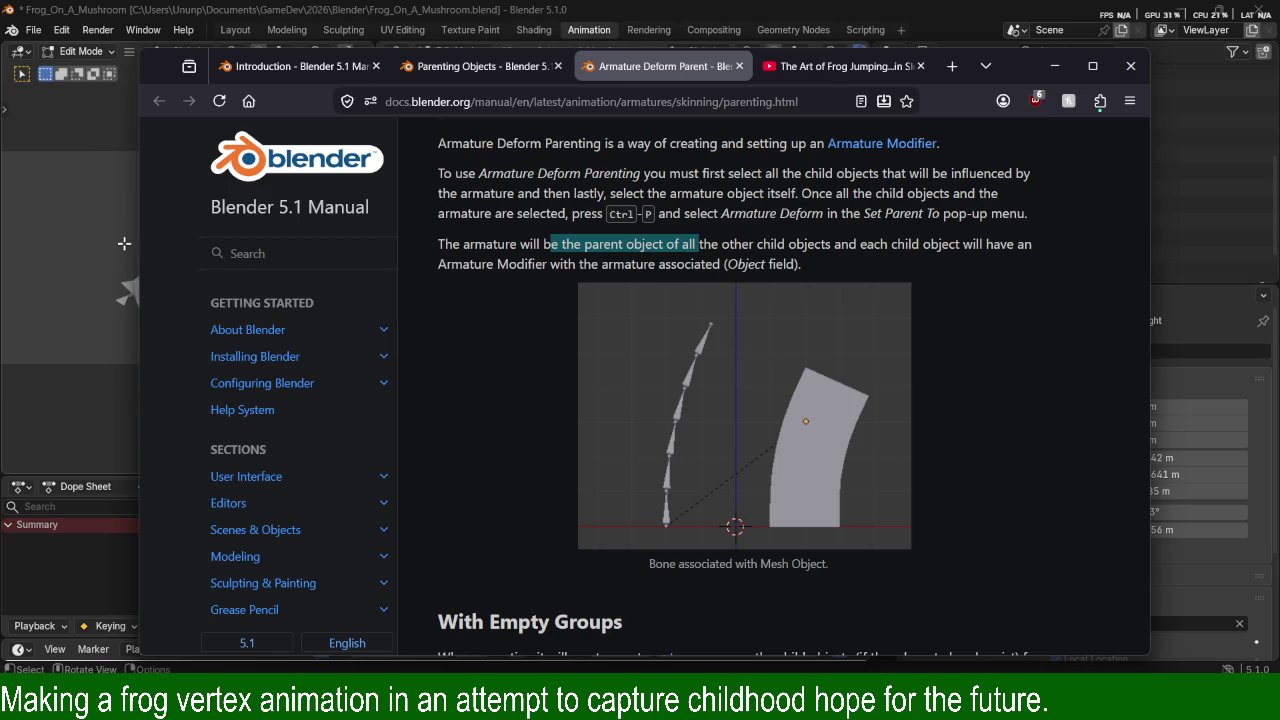
Read the three-bones example and With Automatic Weights section, then return to Blender.
{"action": "scroll", "coordinate": [764, 350], "scroll_direction": "down", "scroll_amount": 3}
{"action": "scroll", "coordinate": [764, 350], "scroll_direction": "down", "scroll_amount": 3}
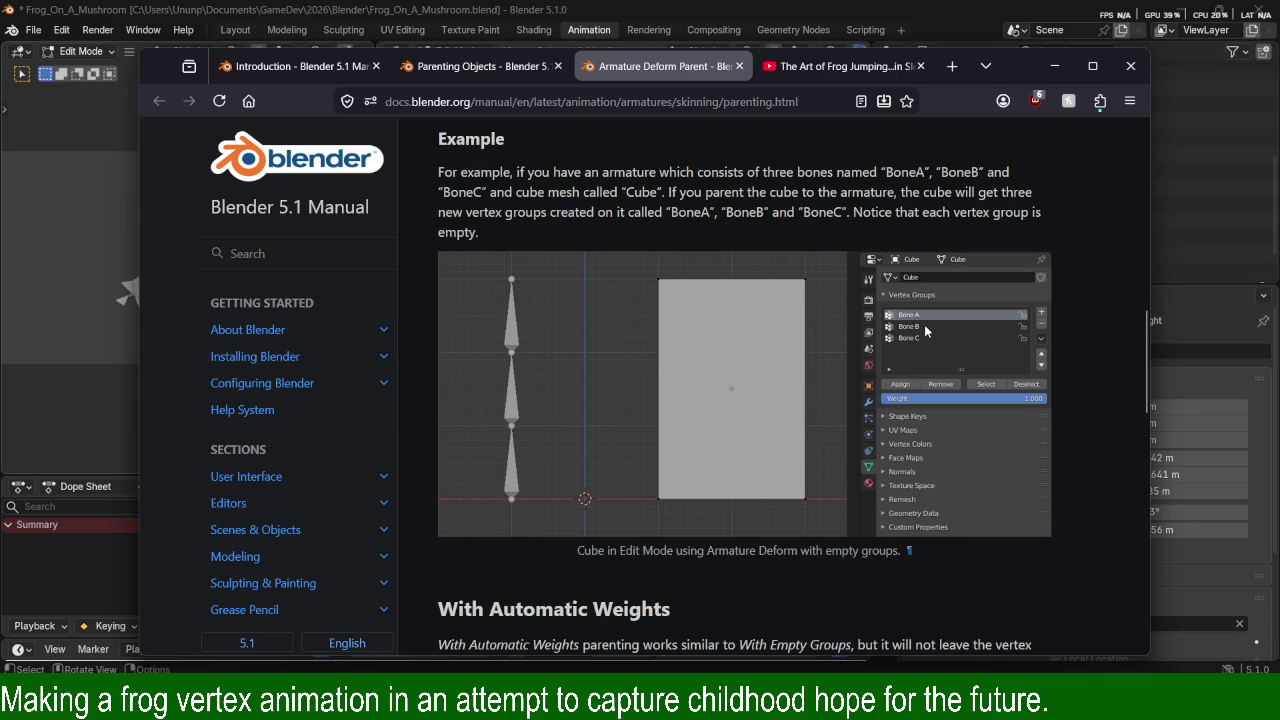
{"action": "left_click_drag", "start_coordinate": [710, 172], "coordinate": [918, 172]}
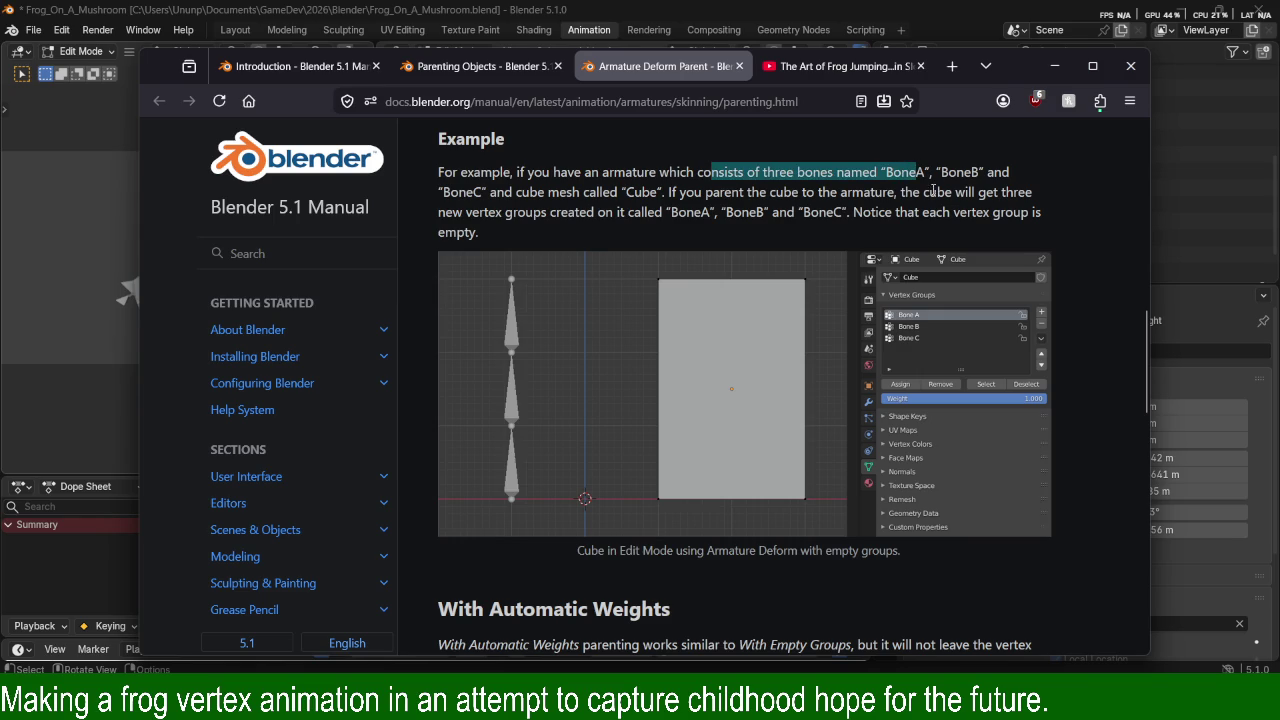
{"action": "left_click_drag", "start_coordinate": [746, 211], "coordinate": [806, 211]}
{"action": "left_click", "coordinate": [851, 188]}
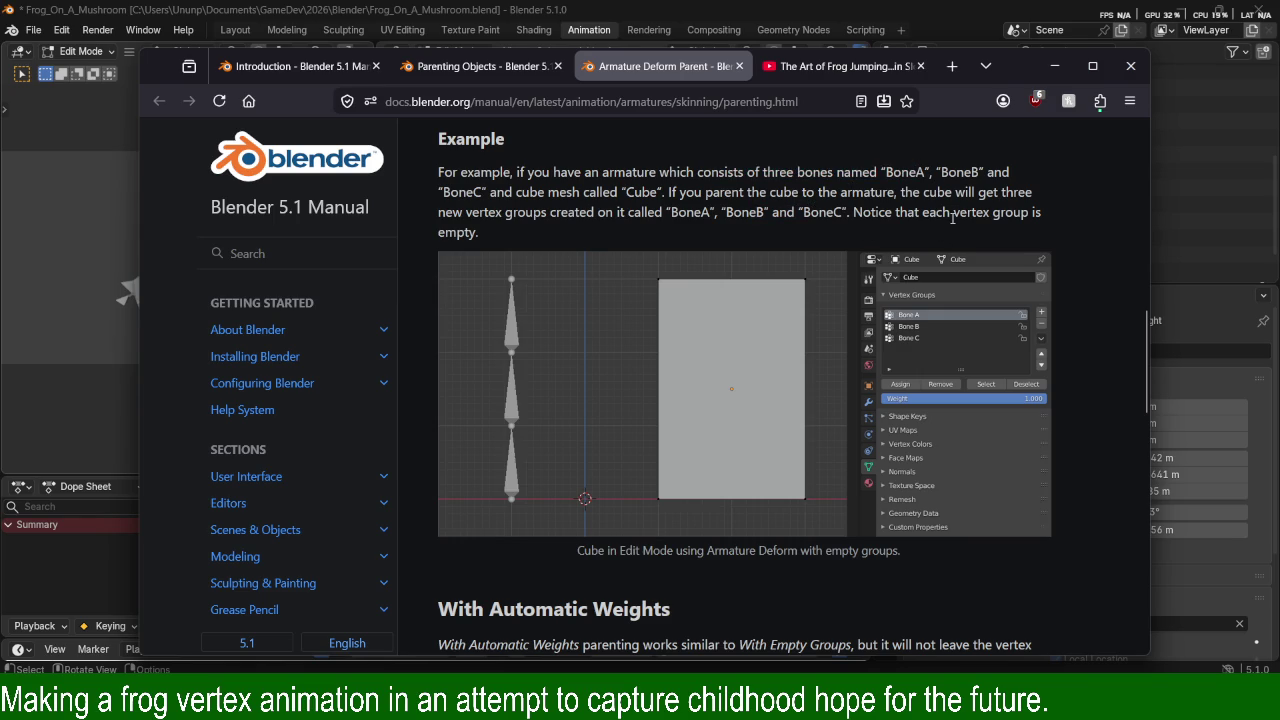
{"action": "scroll", "coordinate": [917, 246], "scroll_direction": "down", "scroll_amount": 5}
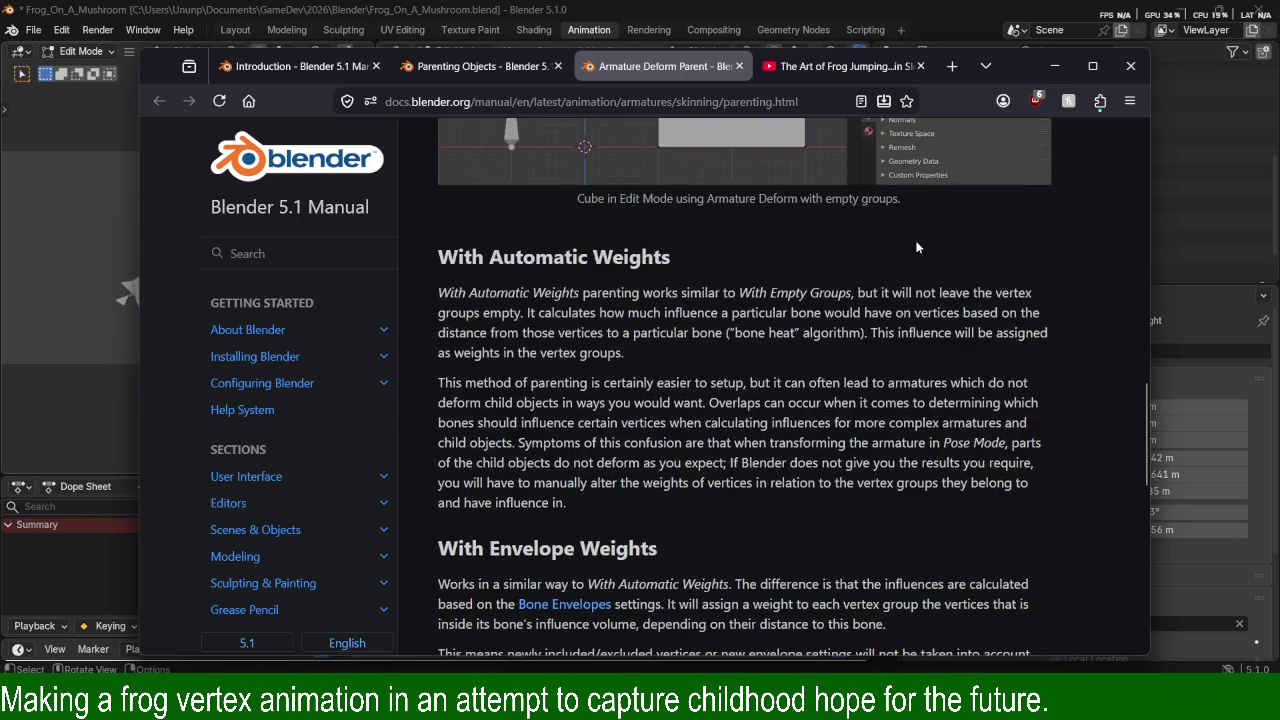
{"action": "scroll", "coordinate": [917, 246], "scroll_direction": "up", "scroll_amount": 1}
{"action": "left_click_drag", "start_coordinate": [616, 217], "coordinate": [747, 219]}
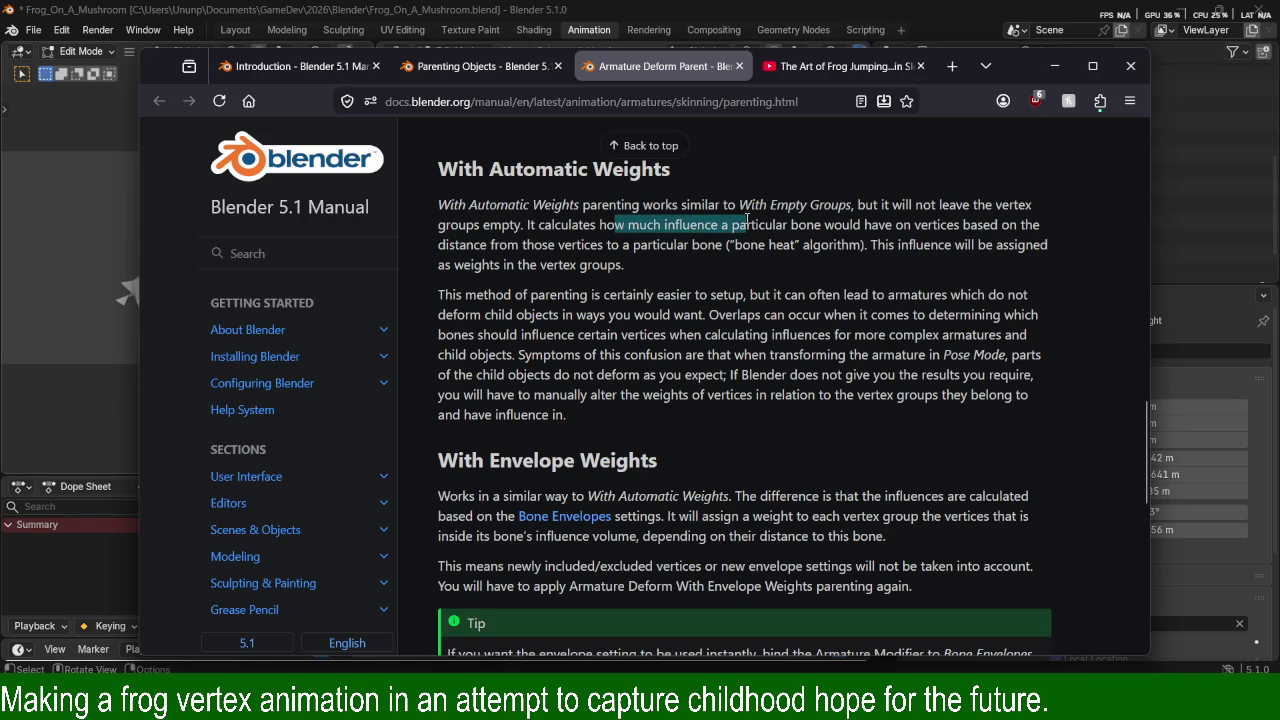
{"action": "left_click_drag", "start_coordinate": [543, 207], "coordinate": [726, 222]}
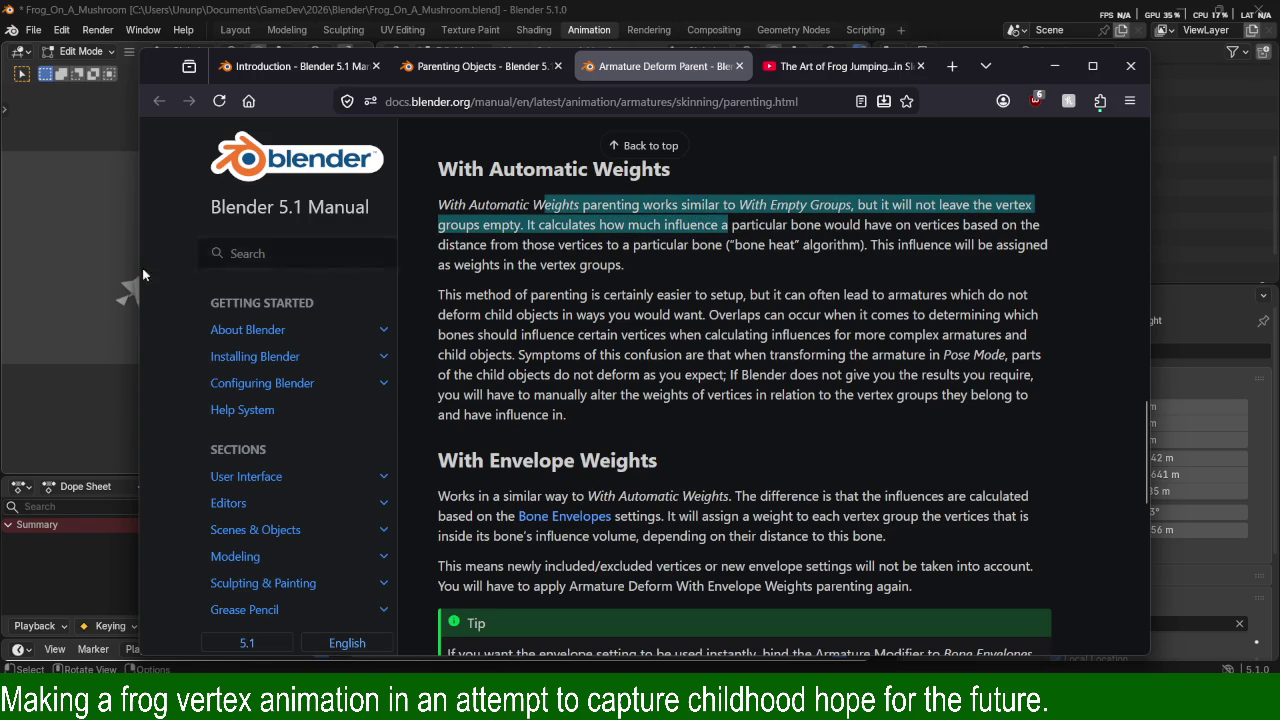
{"action": "left_click", "coordinate": [72, 150]}
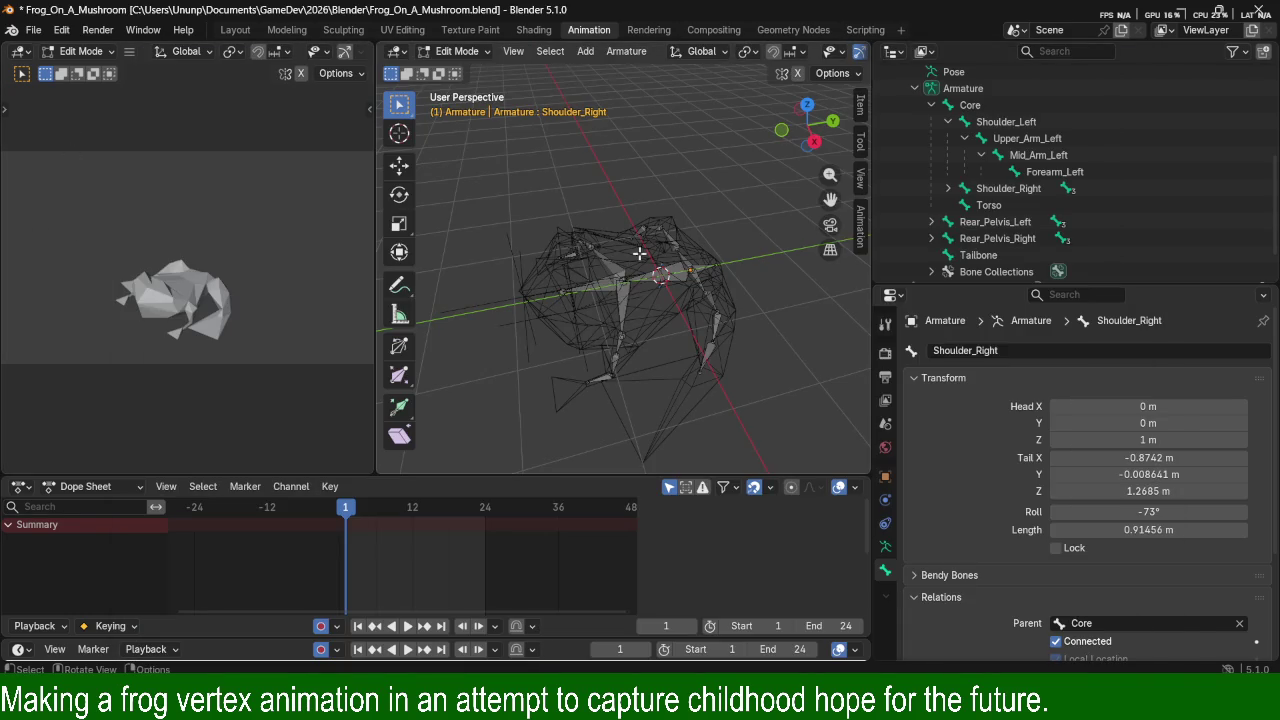
In Object Mode, prefix the armature object's Outliner name with 'Frog_2_' to make Frog_2_Armature.
{"action": "key", "text": "Tab"}
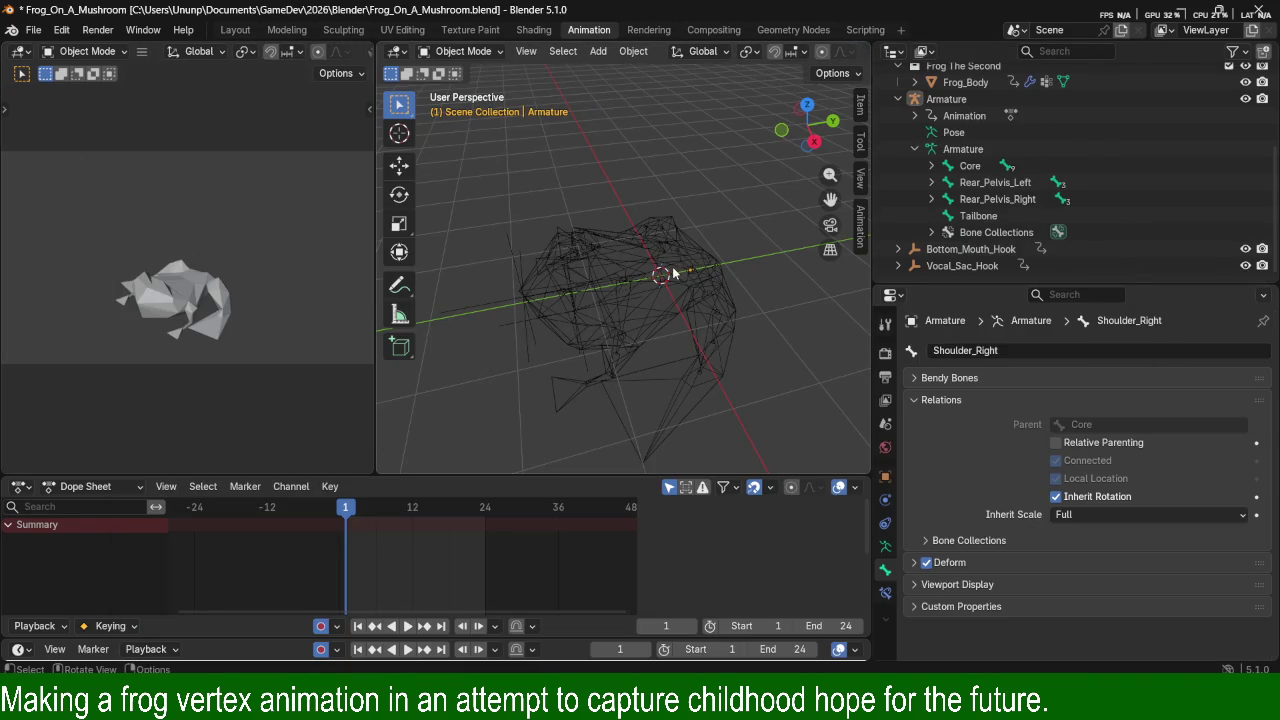
{"action": "left_click", "coordinate": [970, 150]}
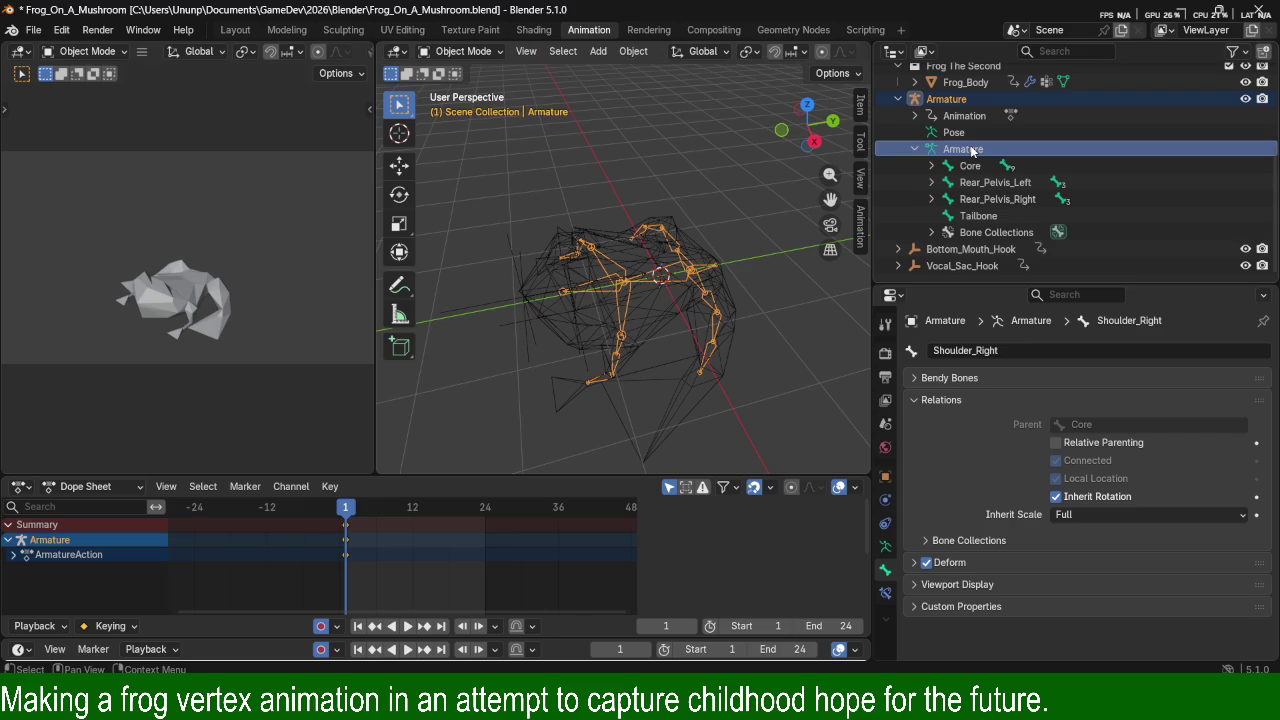
{"action": "double_click", "coordinate": [972, 150]}
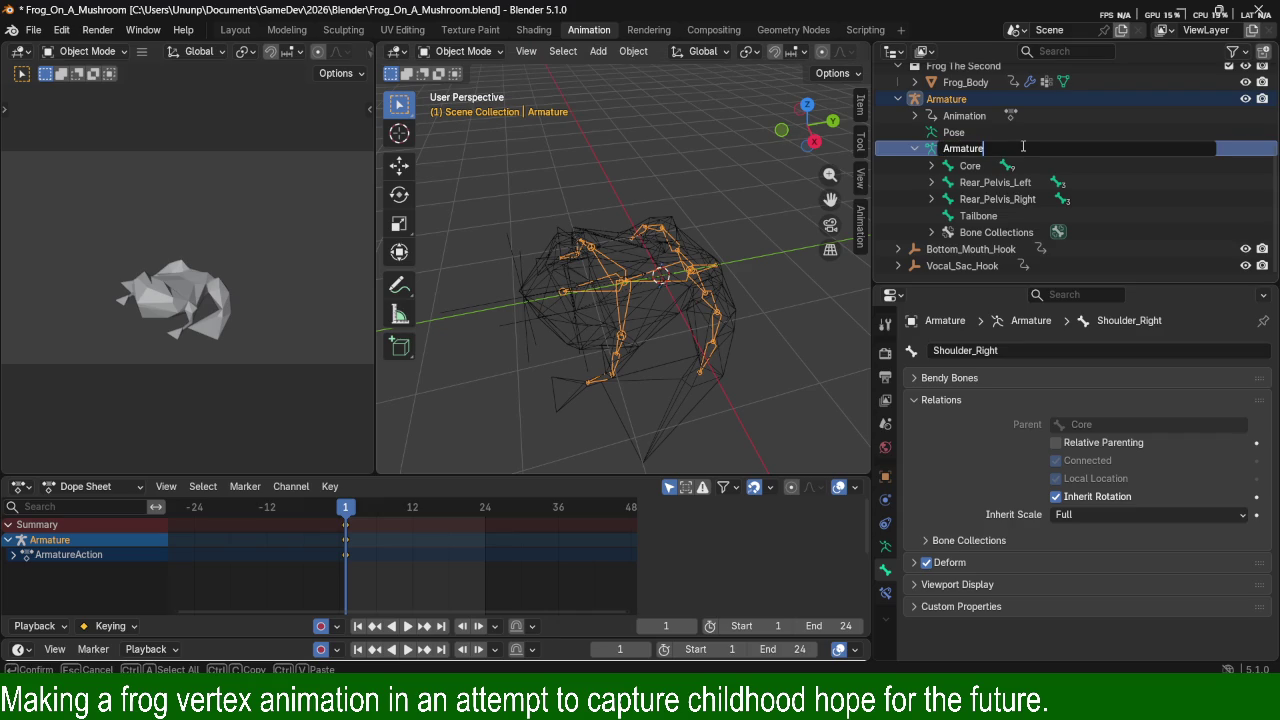
{"action": "double_click", "coordinate": [946, 98]}
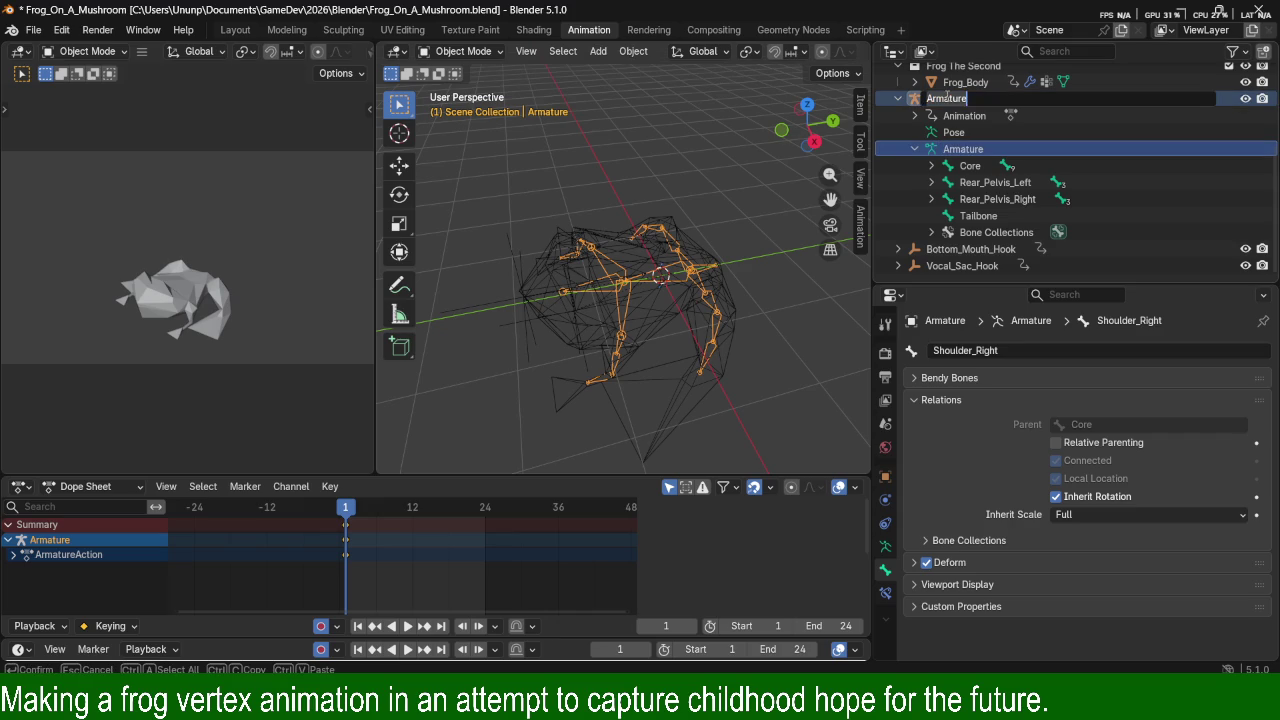
{"action": "left_click", "coordinate": [929, 98]}
{"action": "type", "text": "Frog"}
{"action": "type", "text": "_"}
{"action": "type", "text": "2_"}
{"action": "key", "text": "Return"}
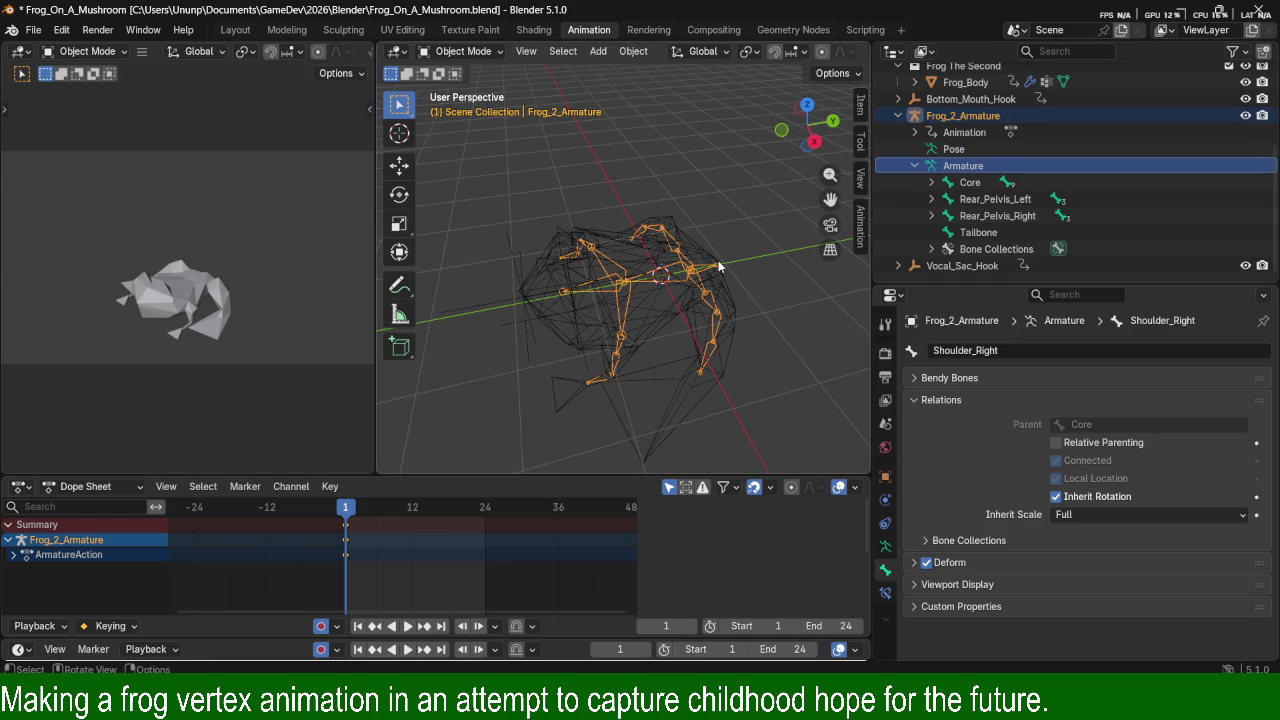
Try plain Object parenting on Frog_Body, then cancel a second parenting attempt.
{"action": "left_click", "coordinate": [667, 310]}
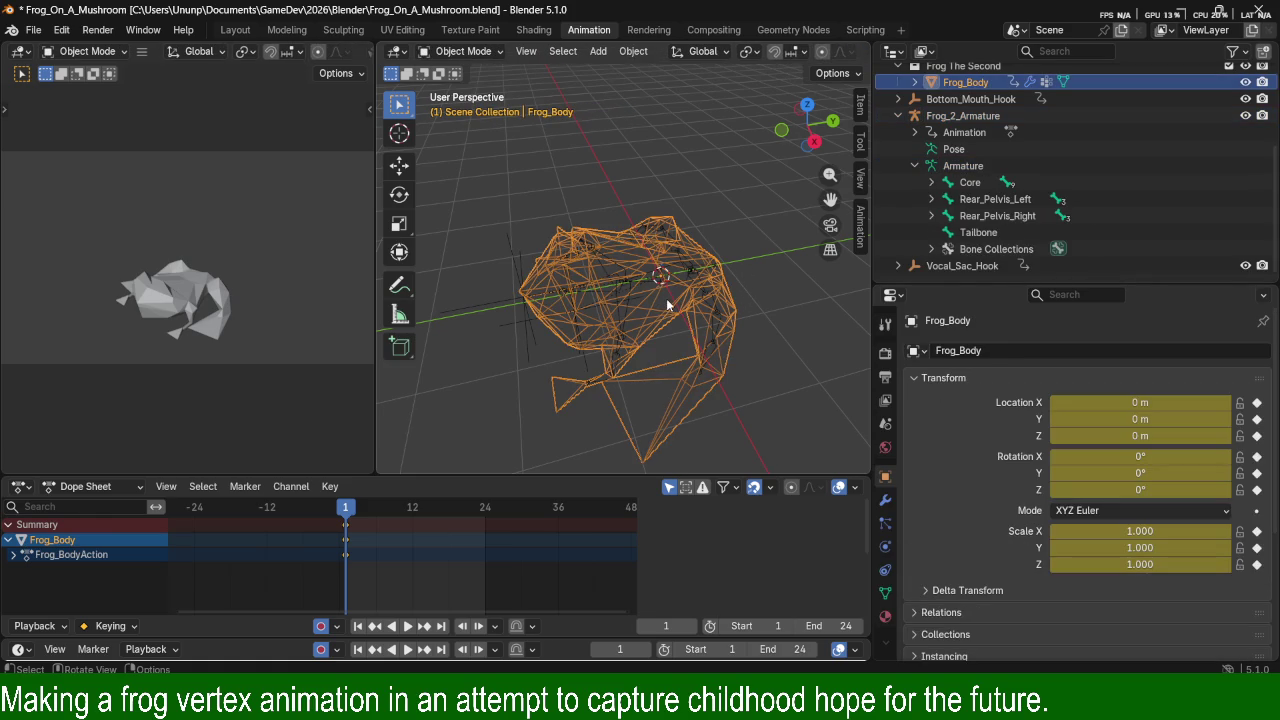
{"action": "key", "text": "ctrl+p"}
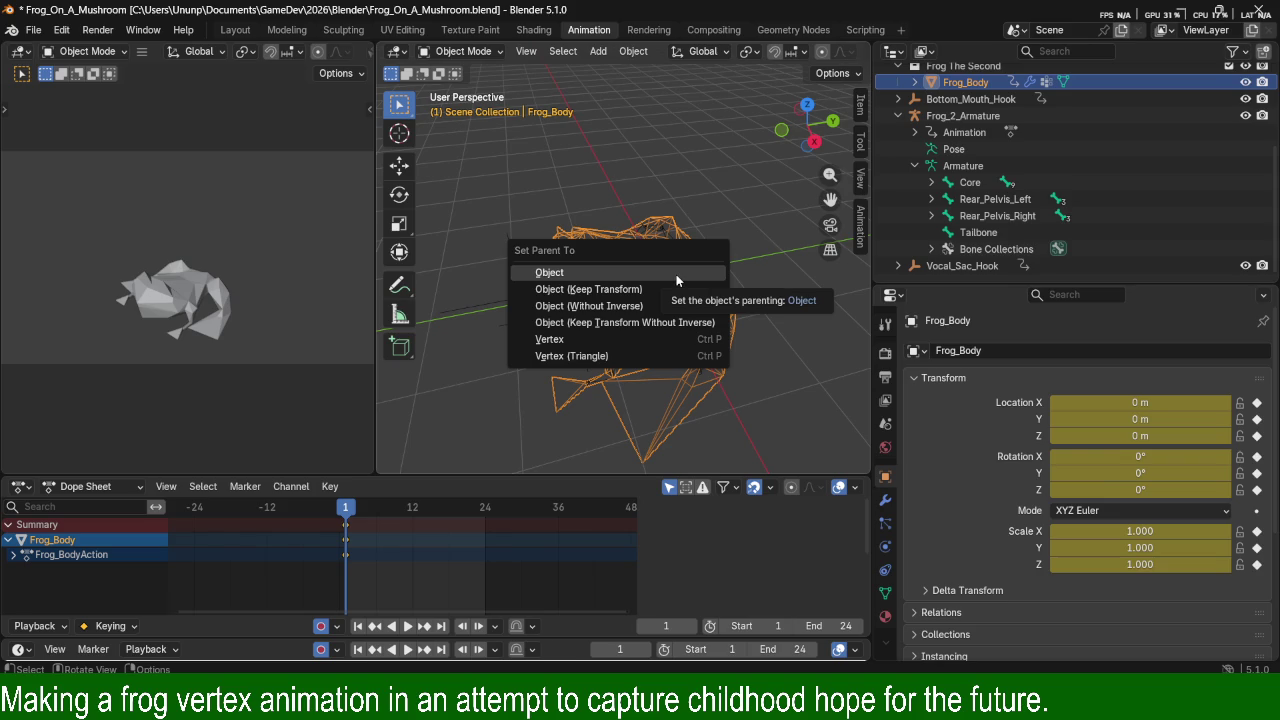
{"action": "left_click", "coordinate": [676, 273]}
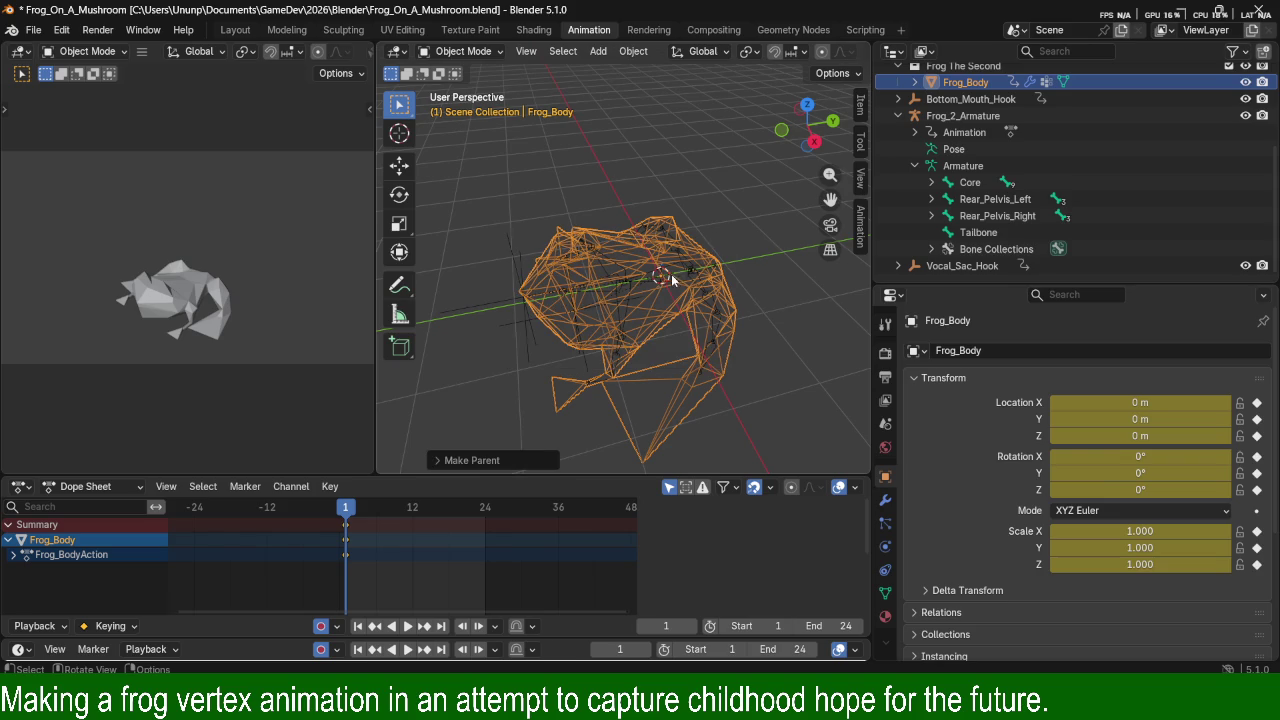
{"action": "left_click", "coordinate": [622, 297]}
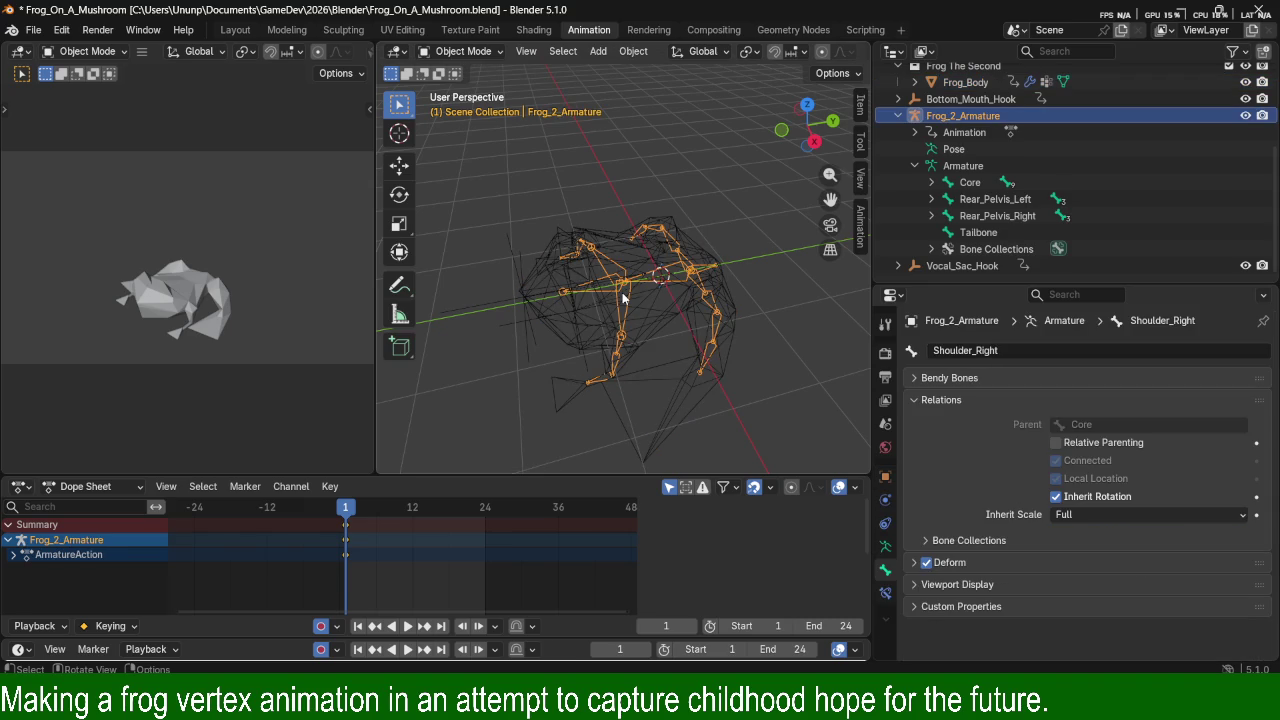
{"action": "left_click", "coordinate": [727, 294]}
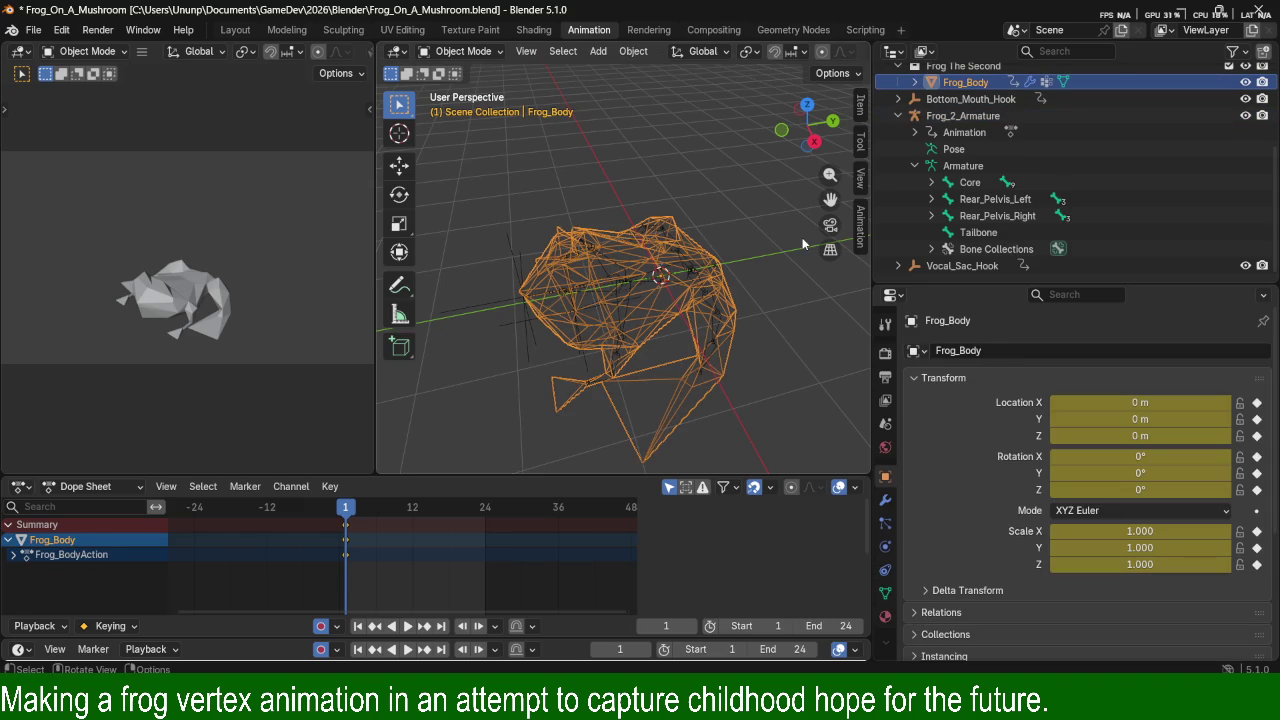
{"action": "key", "text": "ctrl+p"}
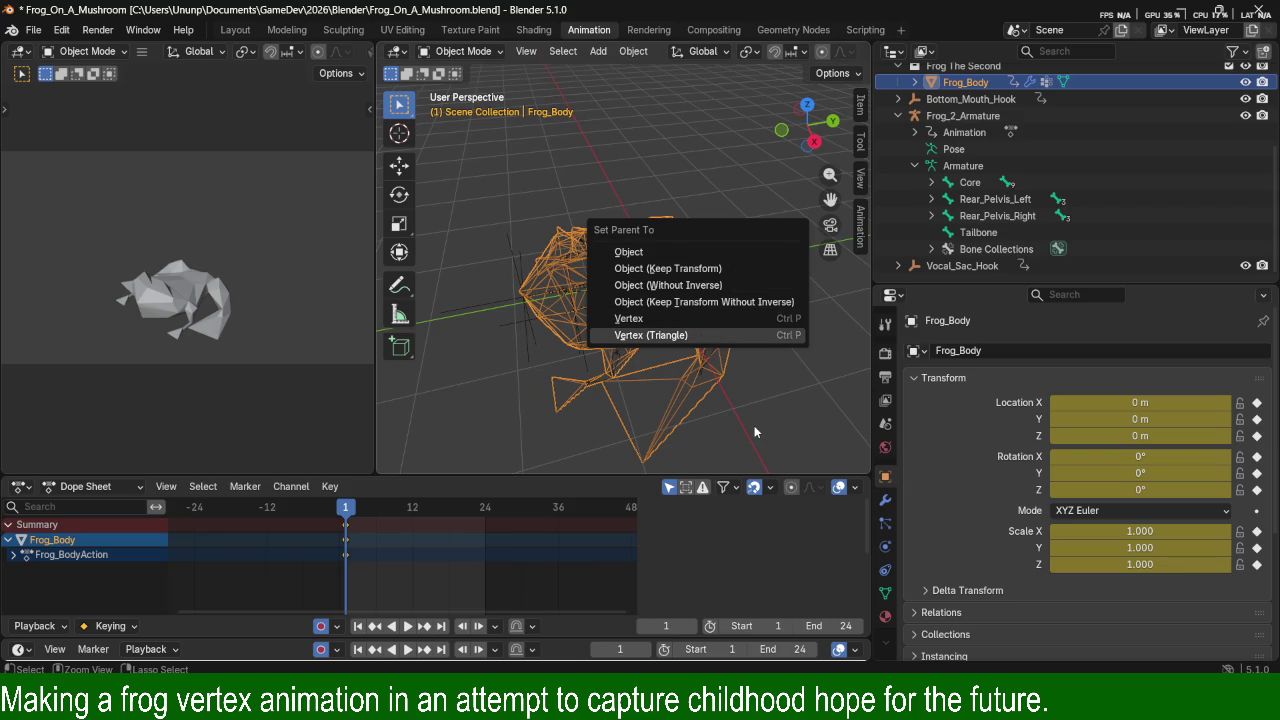
{"action": "key", "text": "Escape"}
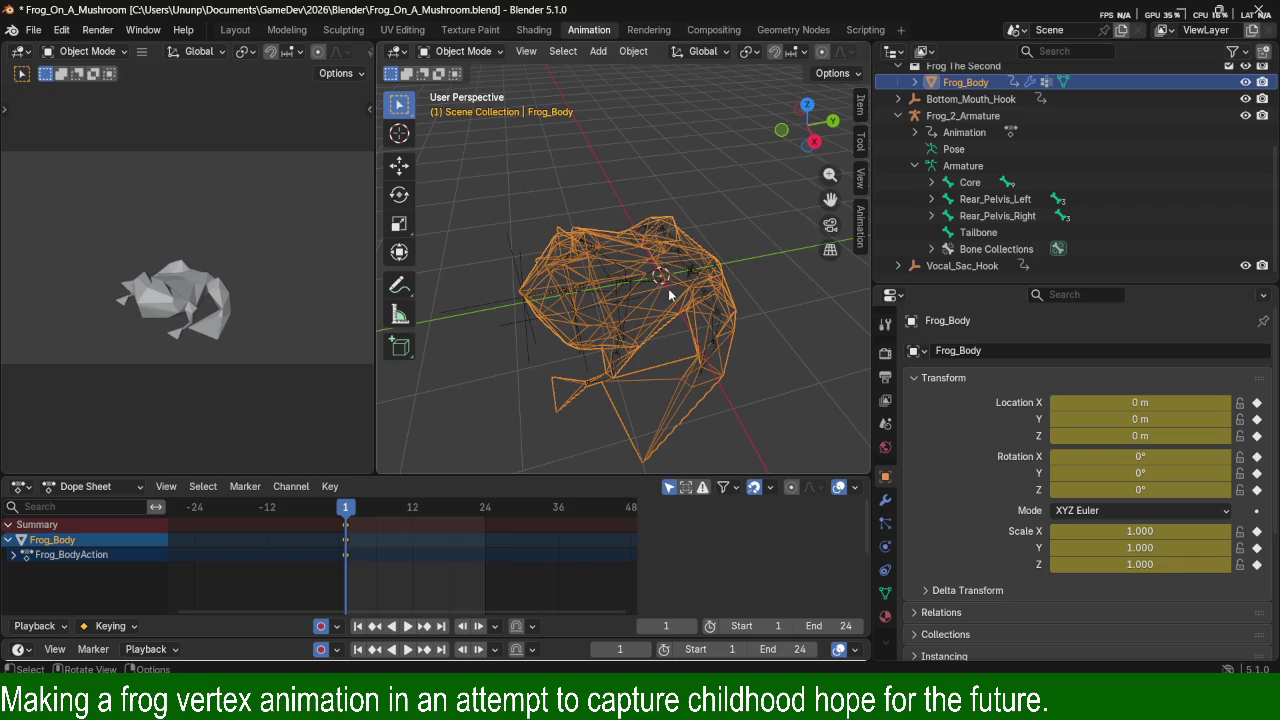
Parent Frog_Body to Frog_2_Armature using With Automatic Weights.
{"action": "left_click", "coordinate": [686, 277]}
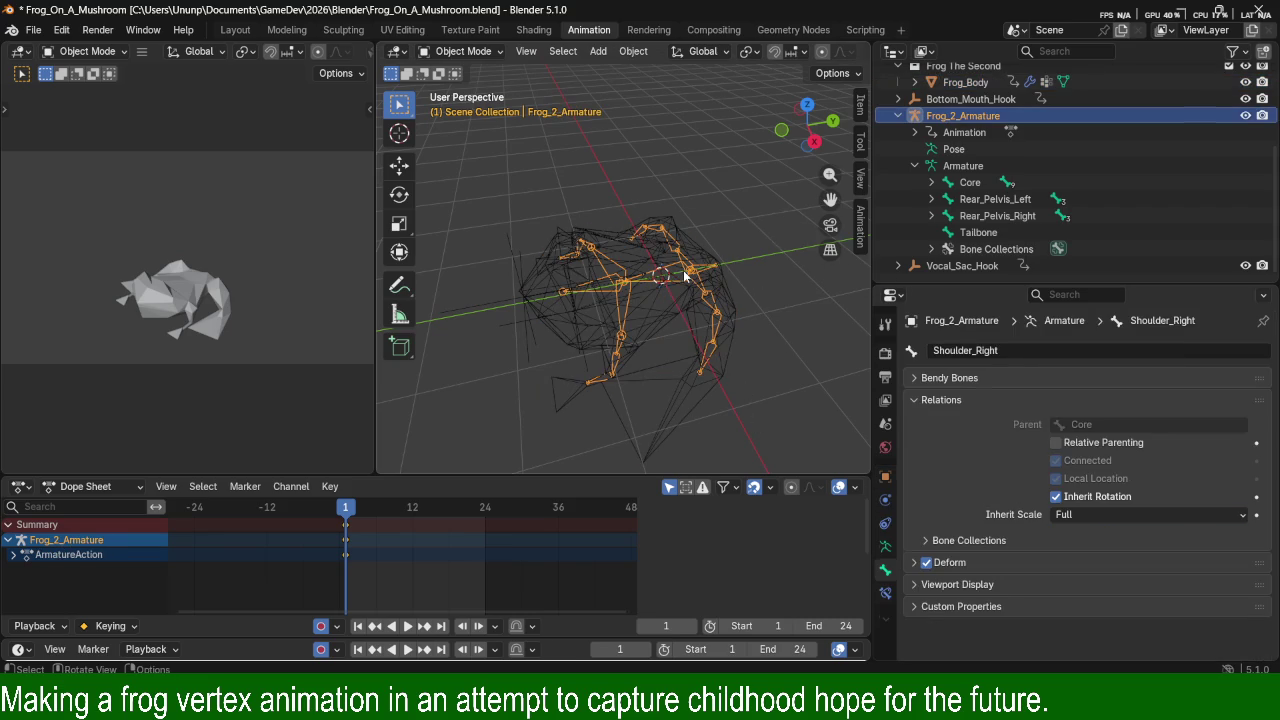
{"action": "left_click", "coordinate": [655, 304], "text": "shift"}
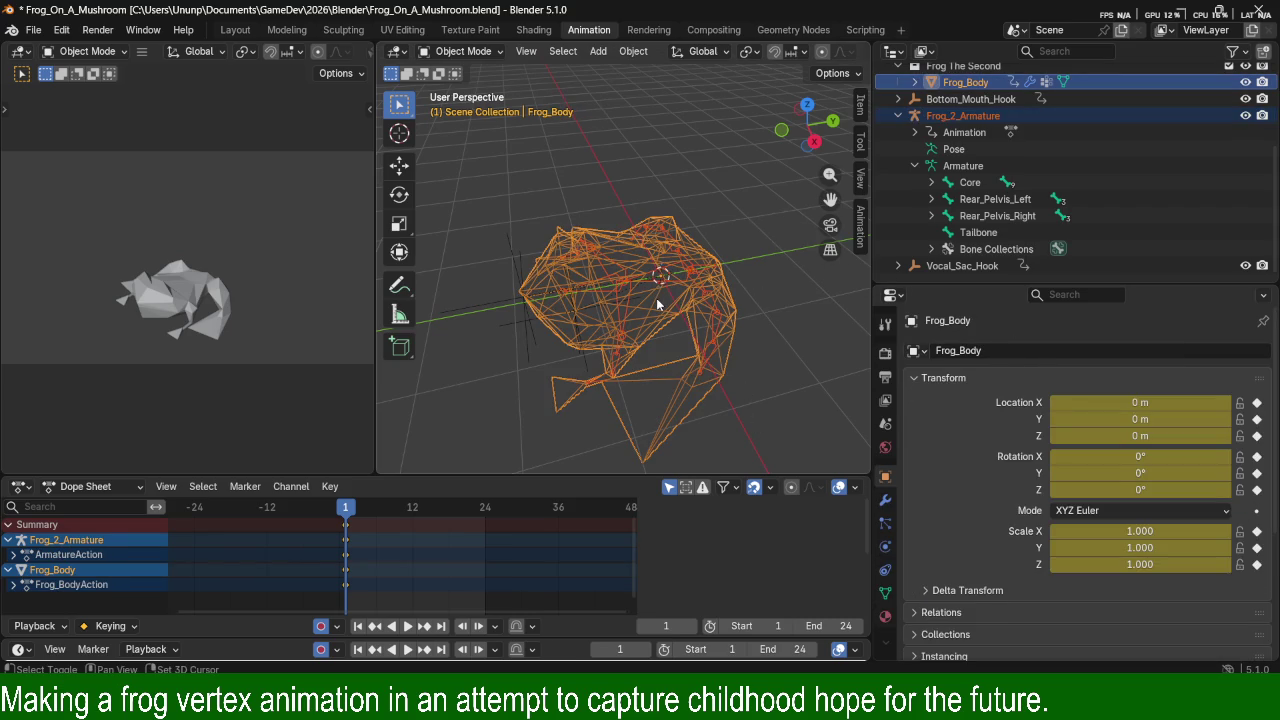
{"action": "key", "text": "ctrl+p"}
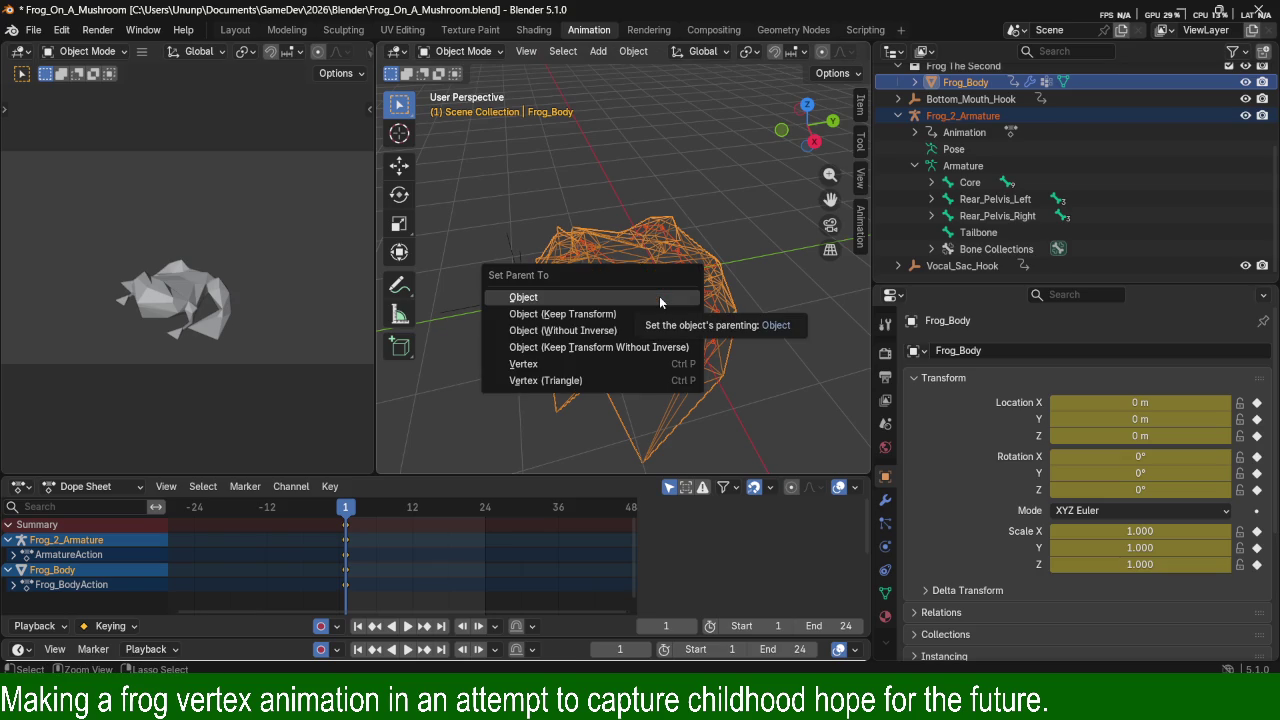
{"action": "left_click", "coordinate": [650, 295]}
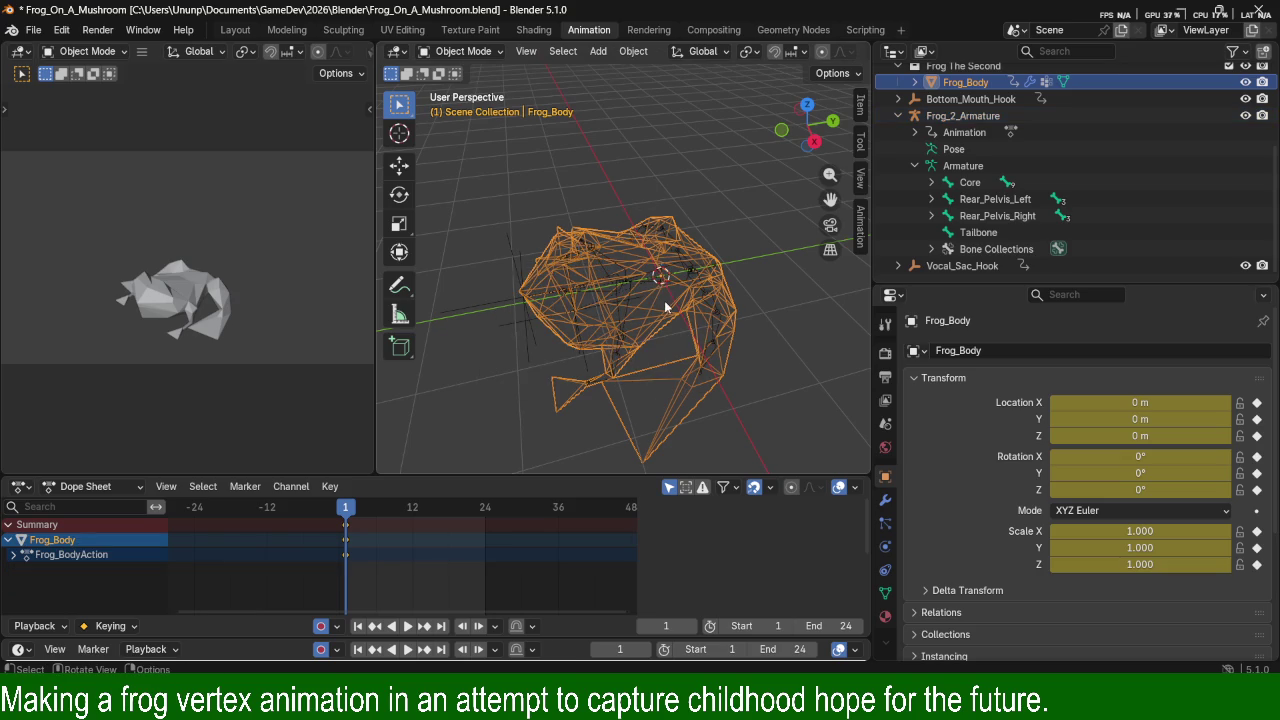
{"action": "left_click", "coordinate": [675, 275], "text": "shift"}
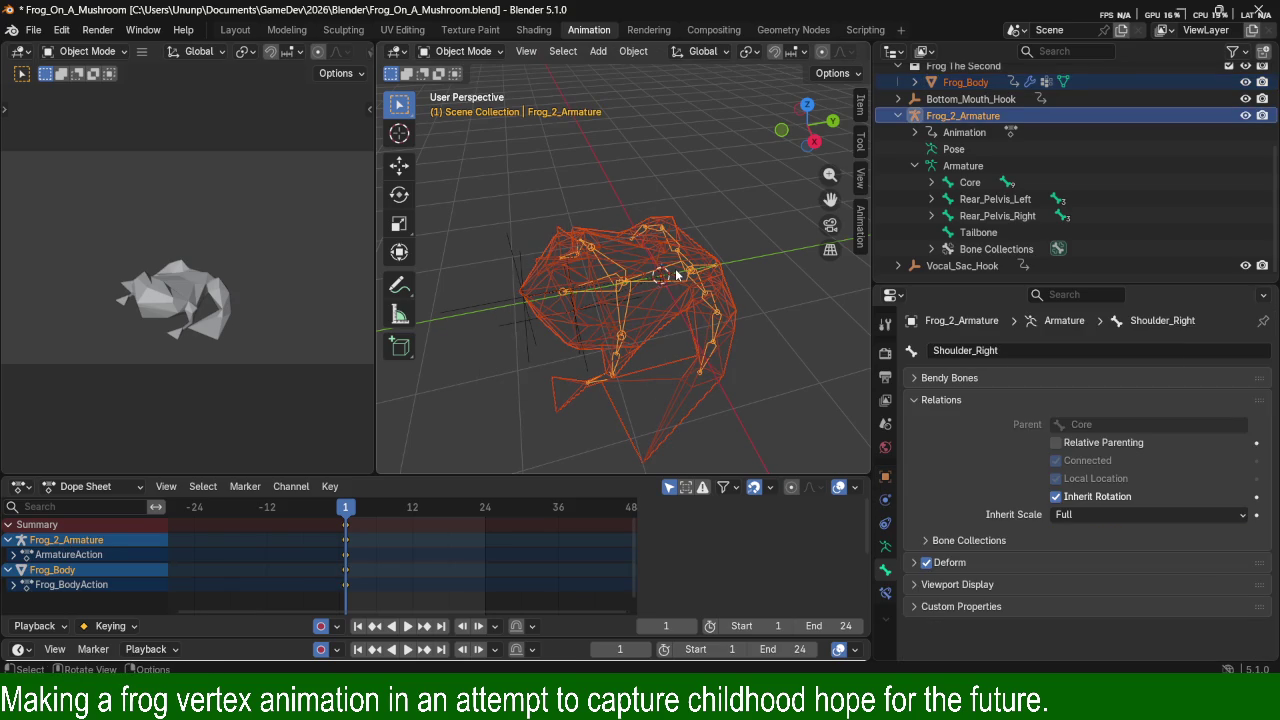
{"action": "key", "text": "ctrl+p"}
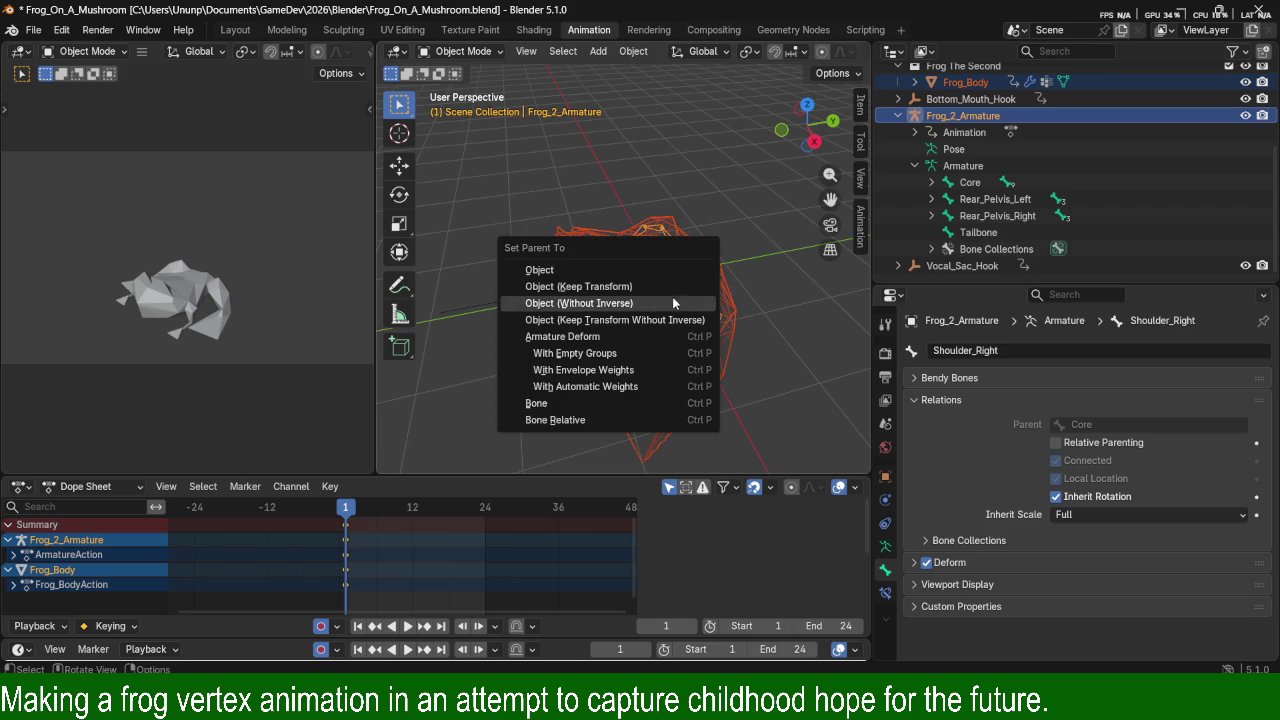
{"action": "left_click", "coordinate": [594, 387]}
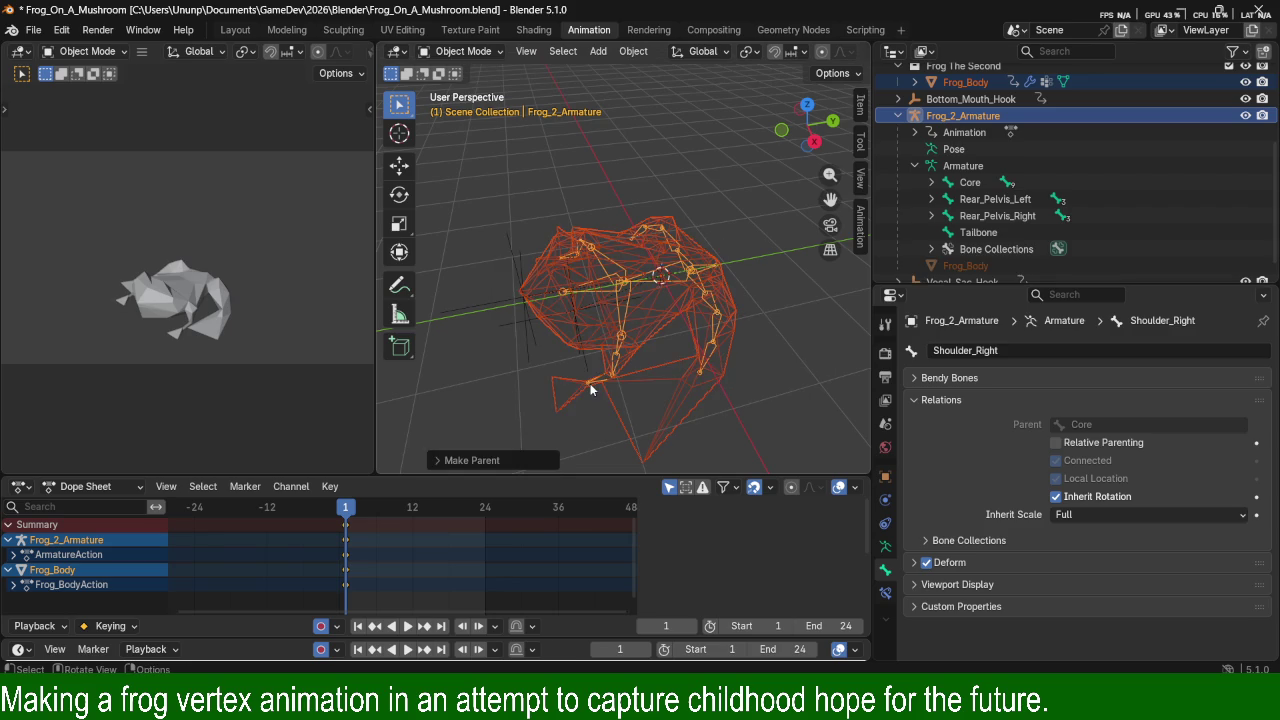
Switch the viewport to Solid shading and reselect Frog_2_Armature.
{"action": "left_click", "coordinate": [589, 300]}
{"action": "left_click", "coordinate": [602, 295]}
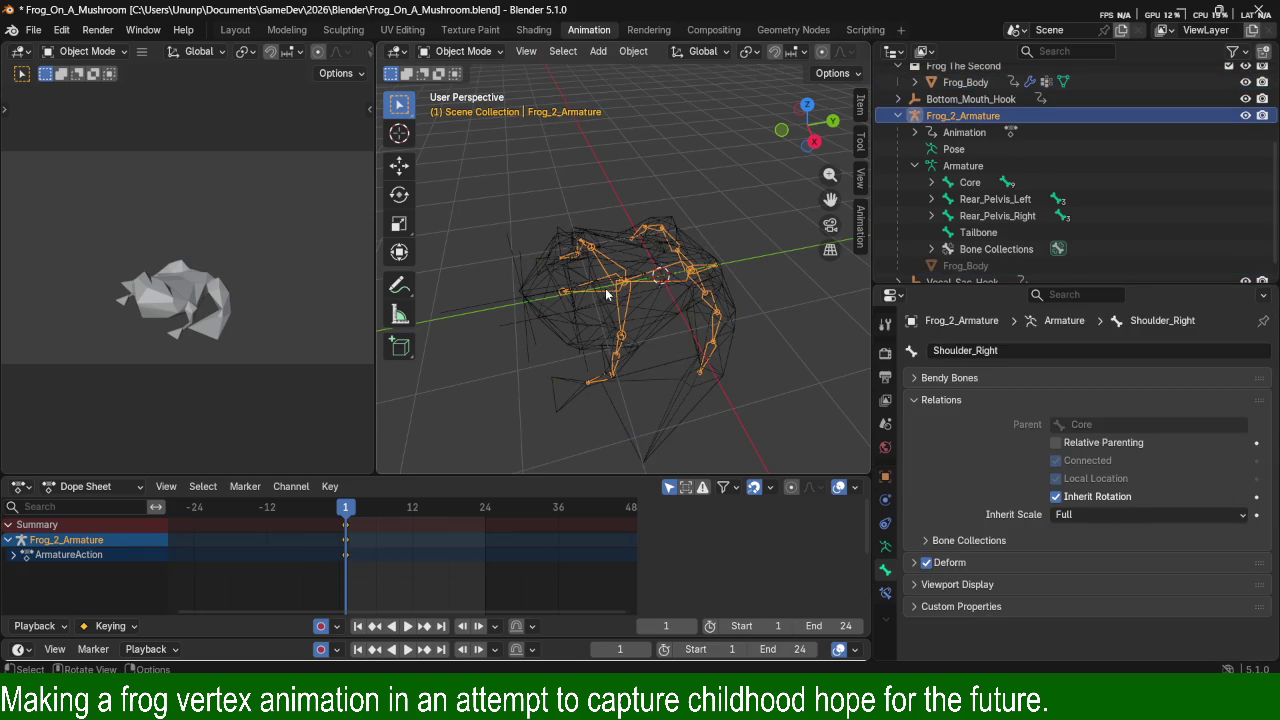
{"action": "key", "text": "z"}
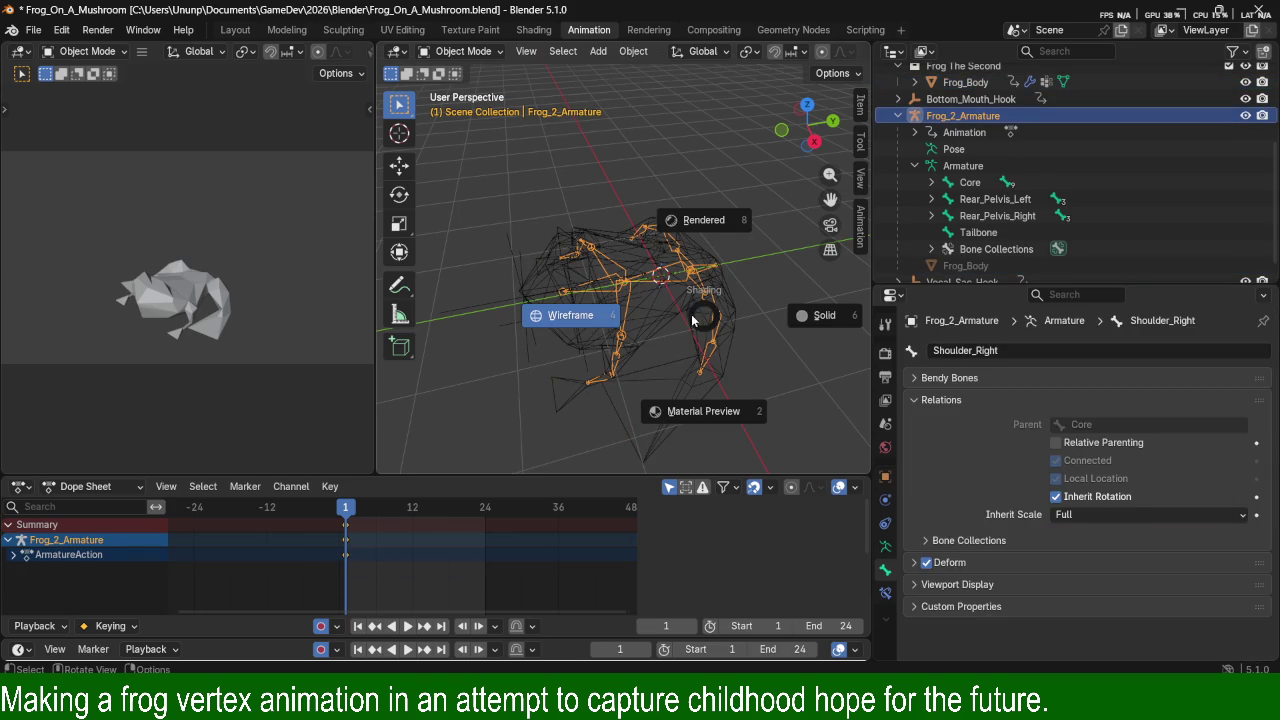
{"action": "left_click", "coordinate": [832, 318]}
{"action": "mouse_move", "coordinate": [688, 291]}
{"action": "middle_mouse_down"}
{"action": "mouse_move", "coordinate": [585, 230]}
{"action": "mouse_move", "coordinate": [653, 198]}
{"action": "middle_mouse_up"}
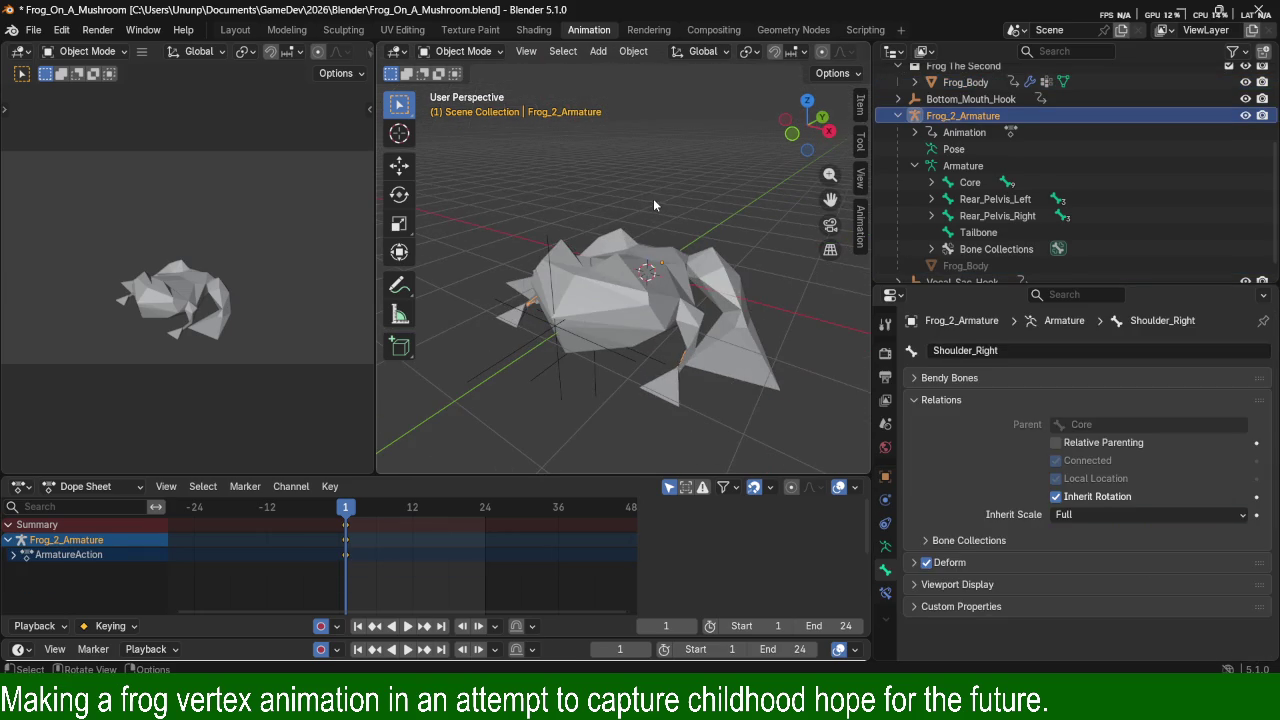
{"action": "left_click", "coordinate": [977, 152]}
{"action": "left_click", "coordinate": [960, 116]}
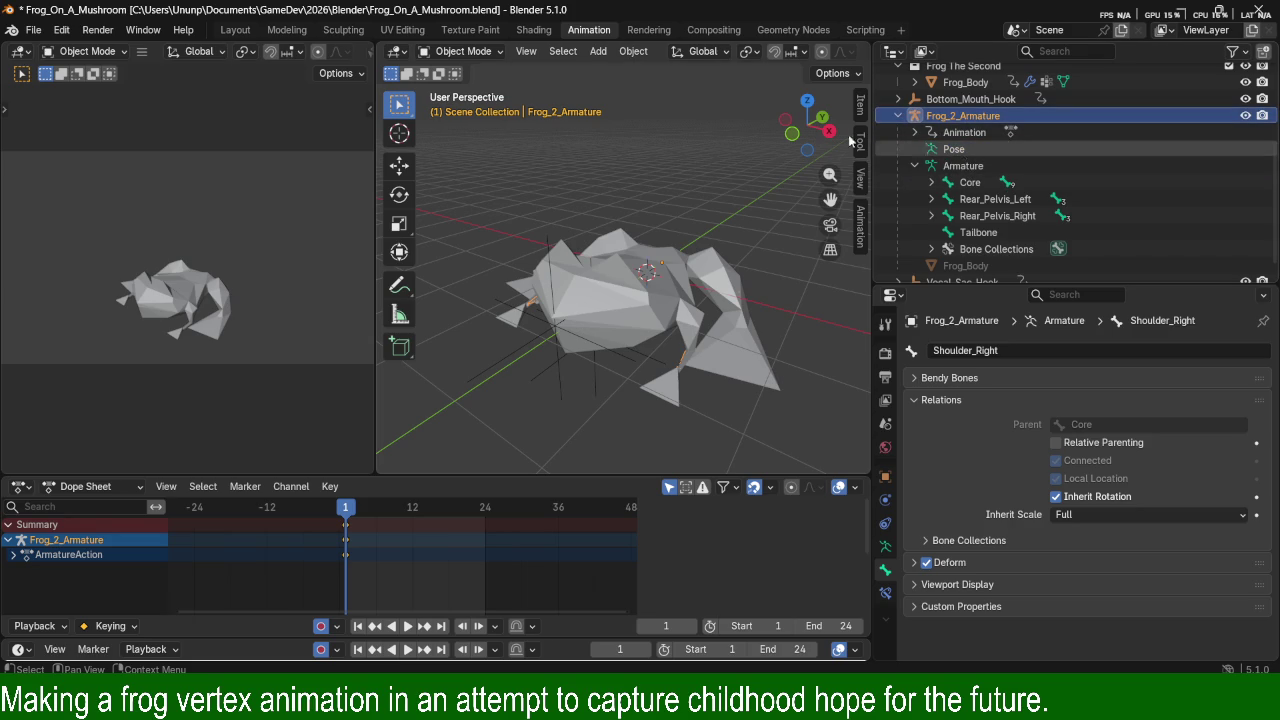
{"action": "left_click", "coordinate": [483, 51]}
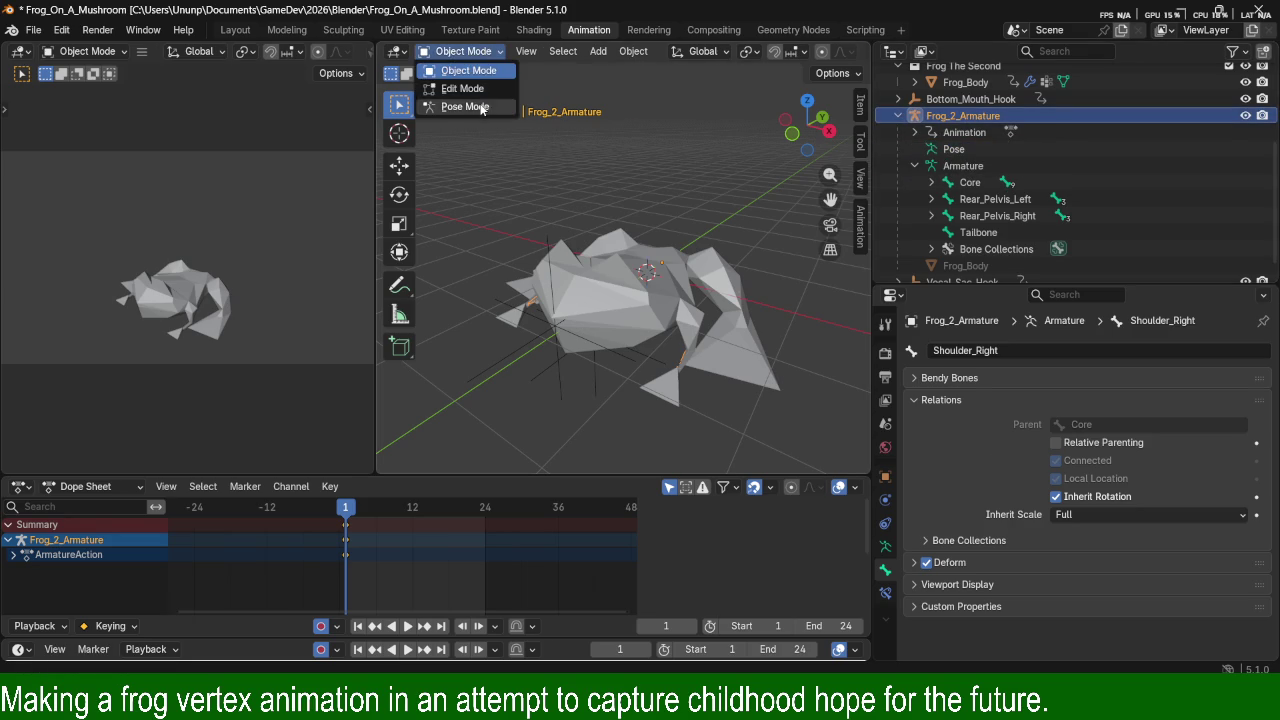
{"action": "left_click", "coordinate": [460, 105]}
{"action": "mouse_move", "coordinate": [726, 230]}
{"action": "middle_mouse_down"}
{"action": "mouse_move", "coordinate": [623, 270]}
{"action": "mouse_move", "coordinate": [617, 212]}
{"action": "middle_mouse_up"}
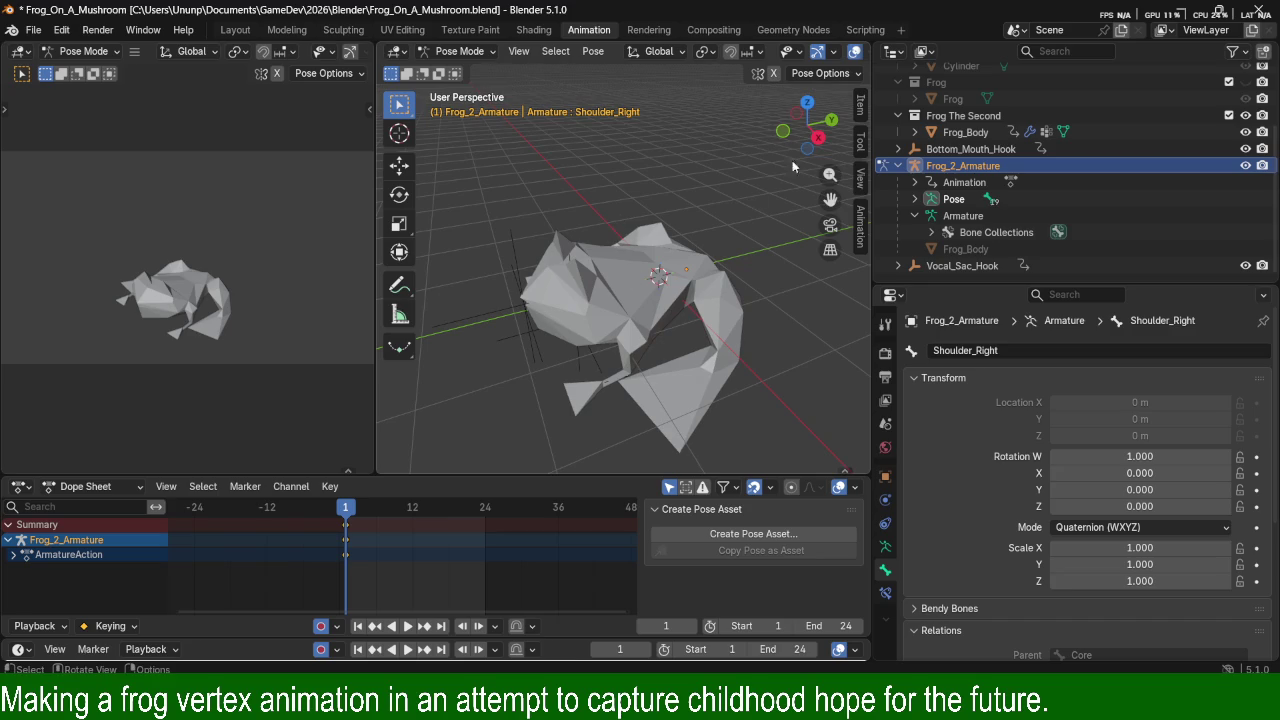
{"action": "left_click", "coordinate": [820, 73]}
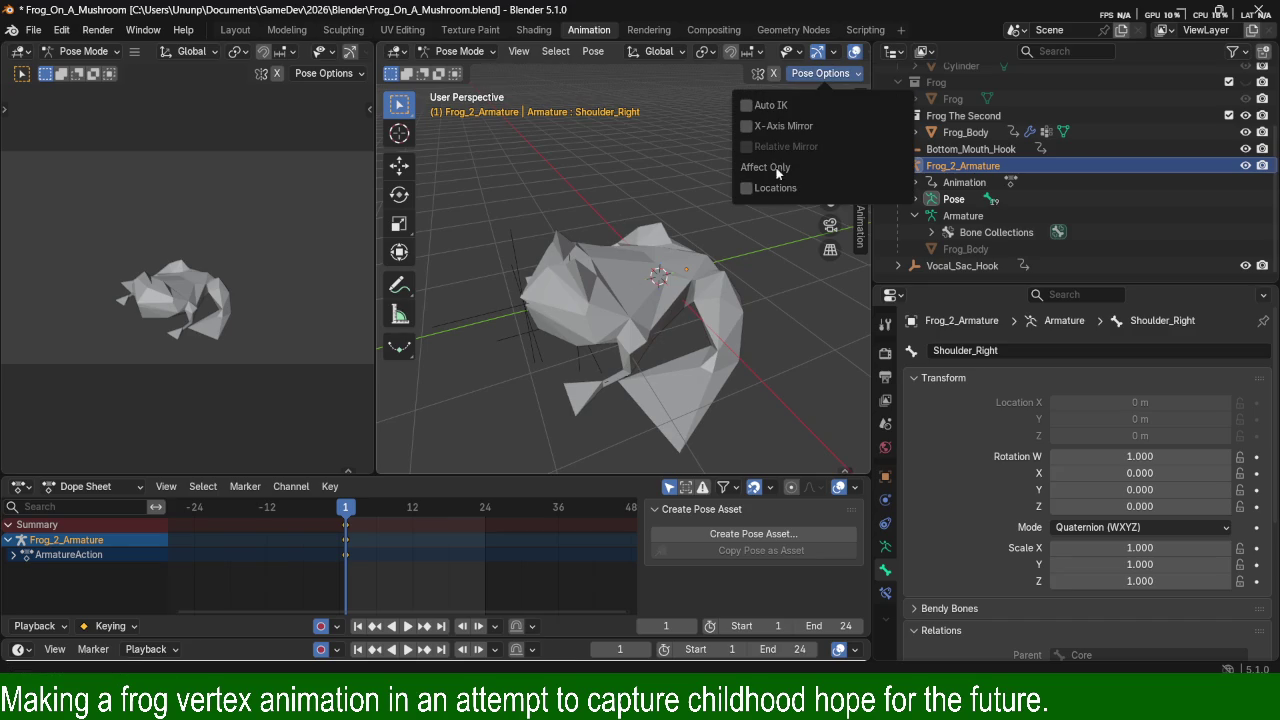
{"action": "middle_click_drag", "start_coordinate": [740, 250], "coordinate": [680, 154]}
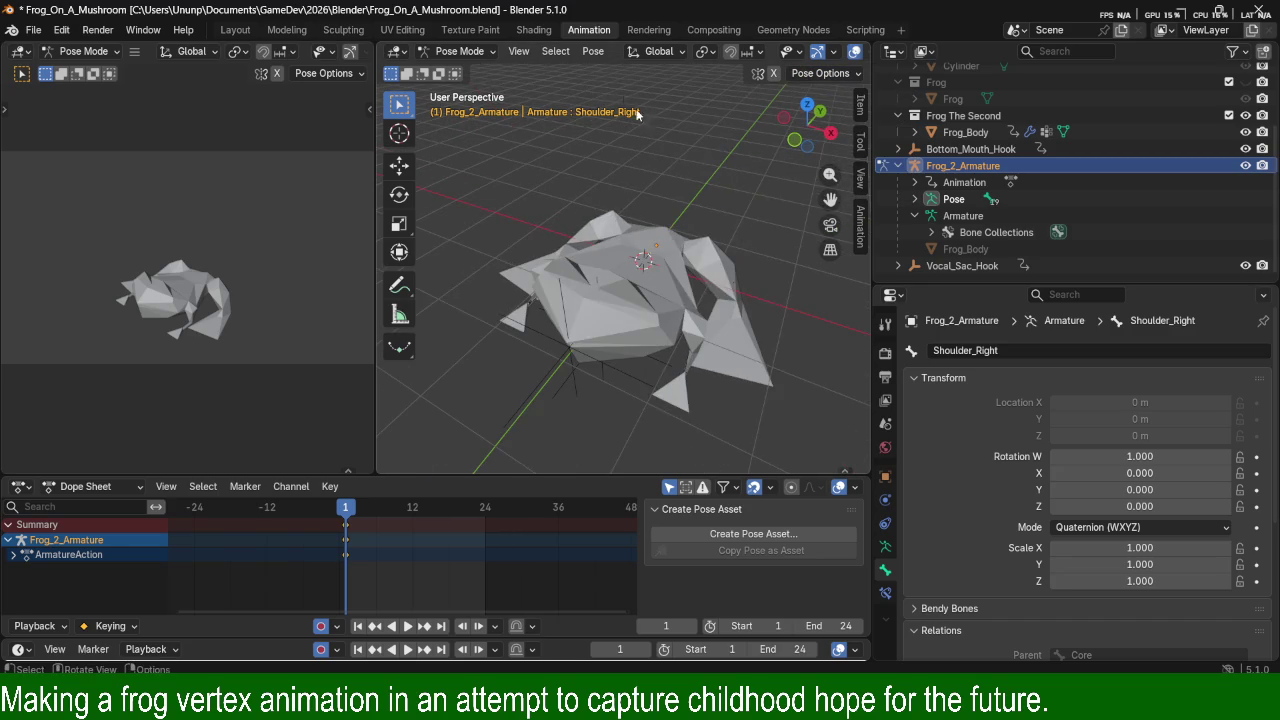
{"action": "left_click", "coordinate": [594, 53]}
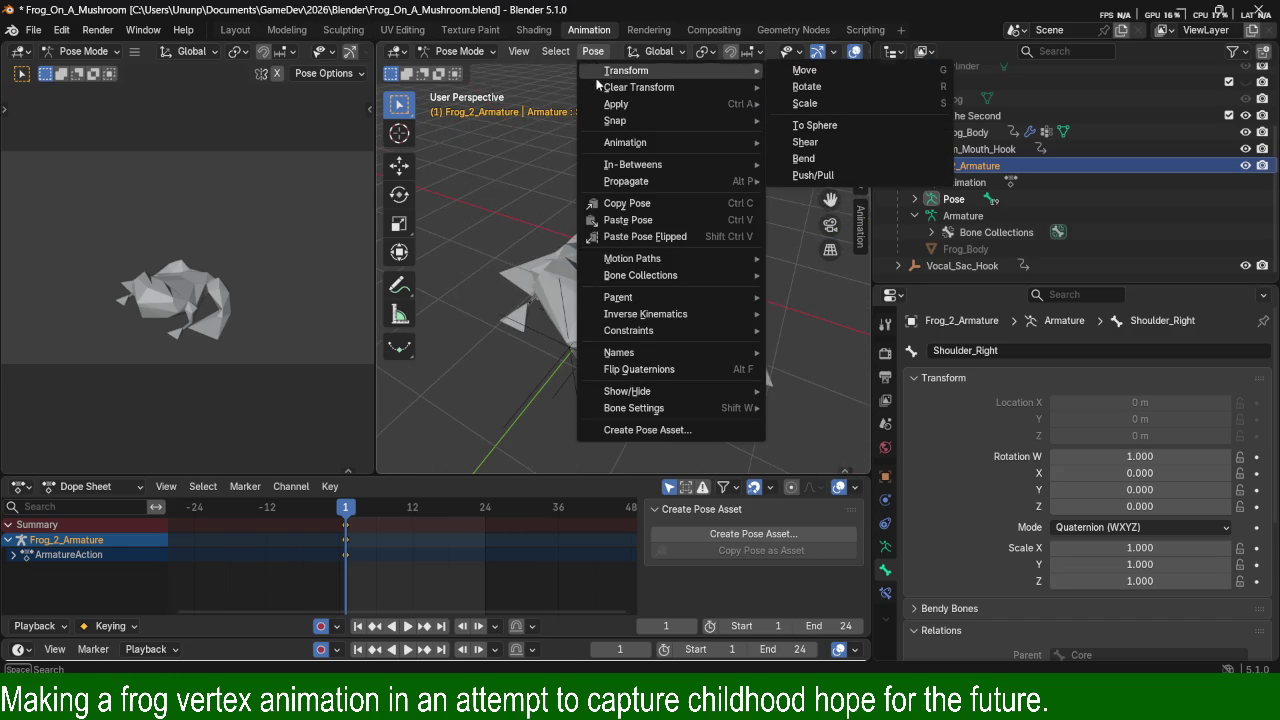
{"action": "left_click", "coordinate": [565, 273]}
{"action": "key", "text": "z"}
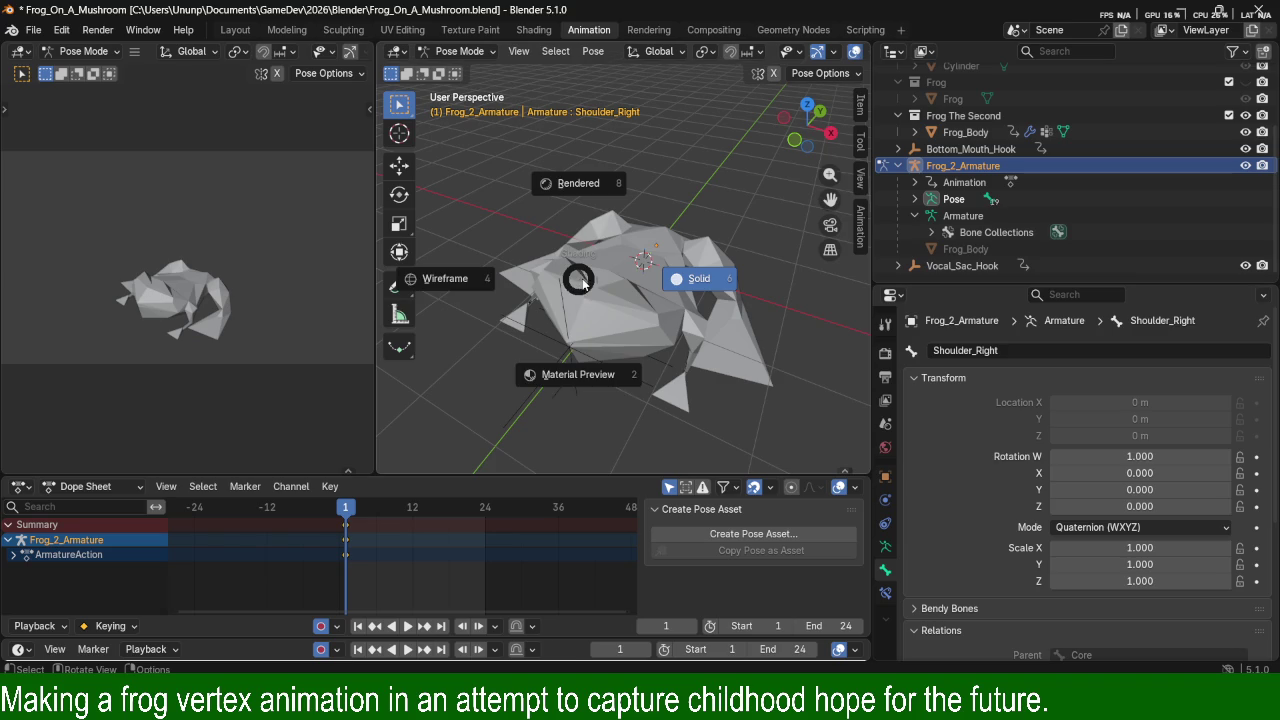
{"action": "left_click", "coordinate": [460, 293]}
{"action": "left_click", "coordinate": [614, 298]}
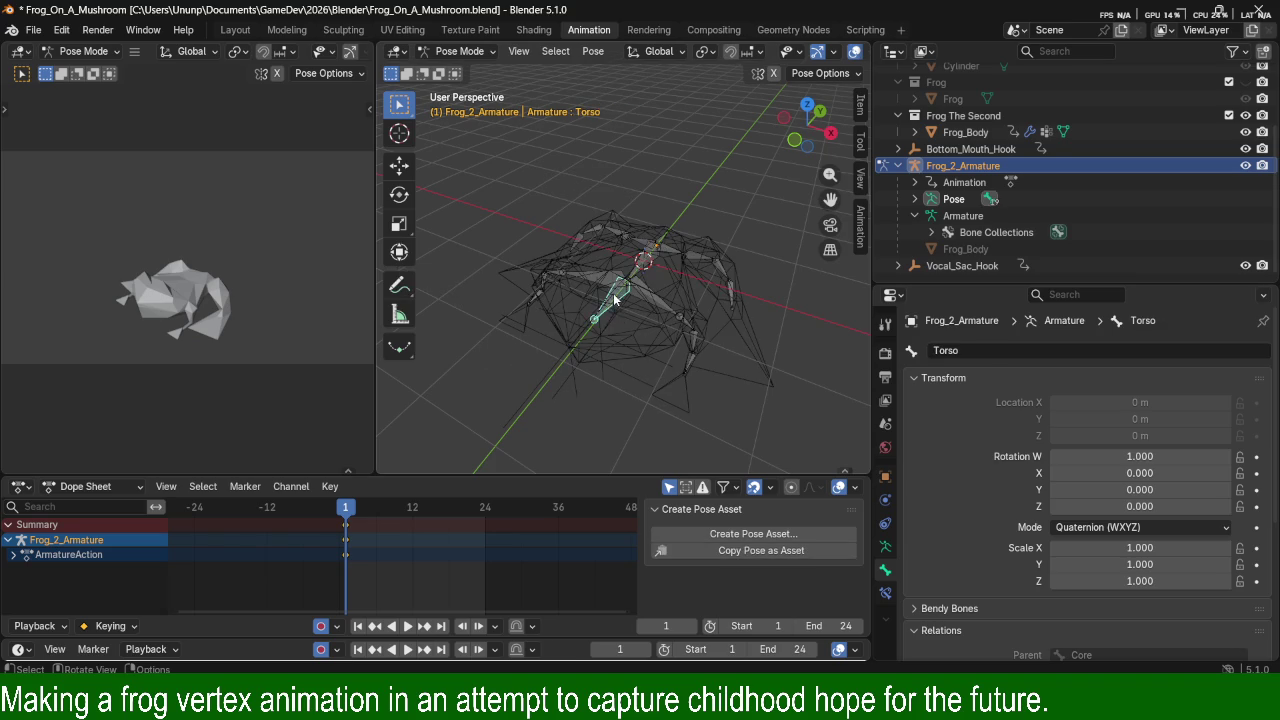
{"action": "key", "text": "z"}
{"action": "left_click", "coordinate": [766, 318]}
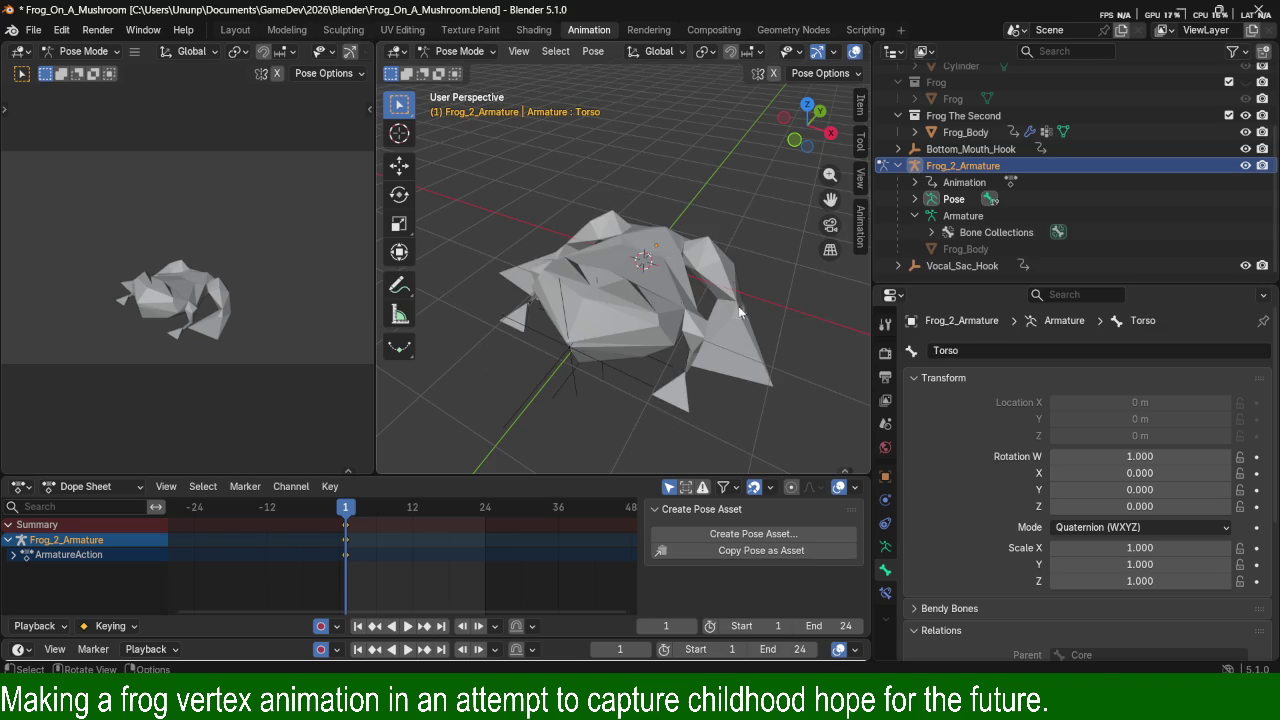
{"action": "key", "text": "r"}
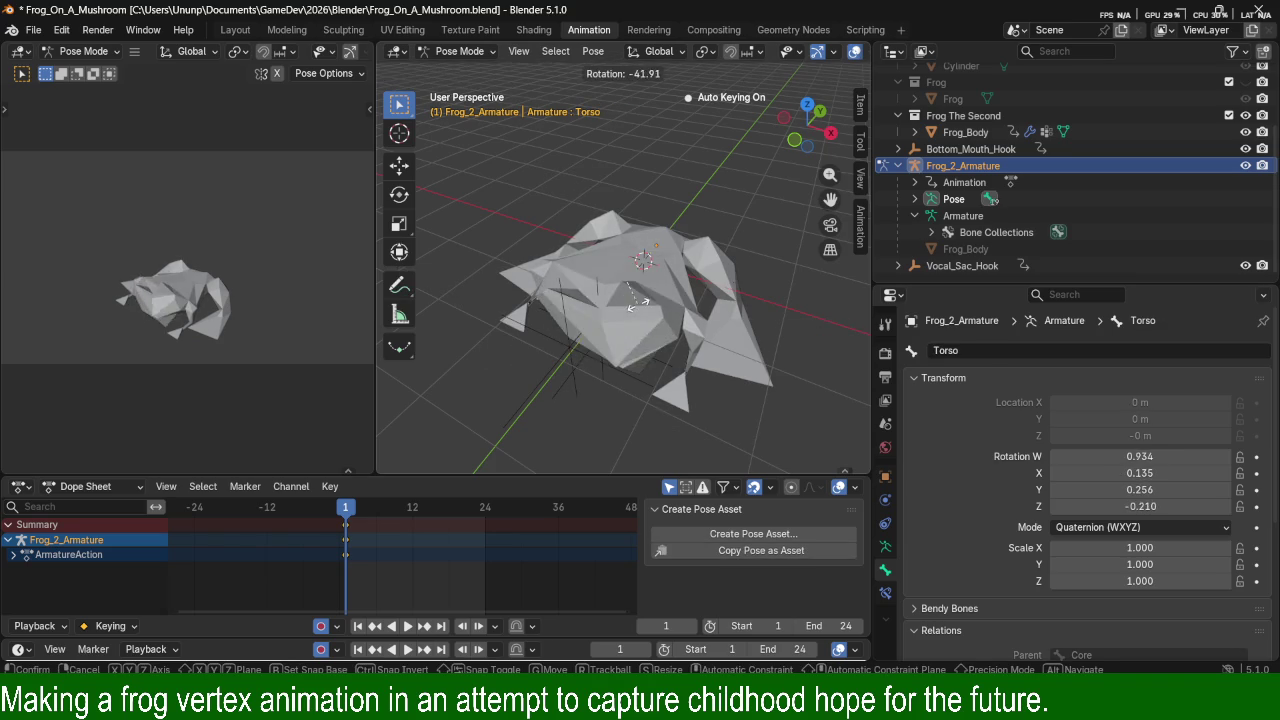
{"action": "key", "text": "Escape"}
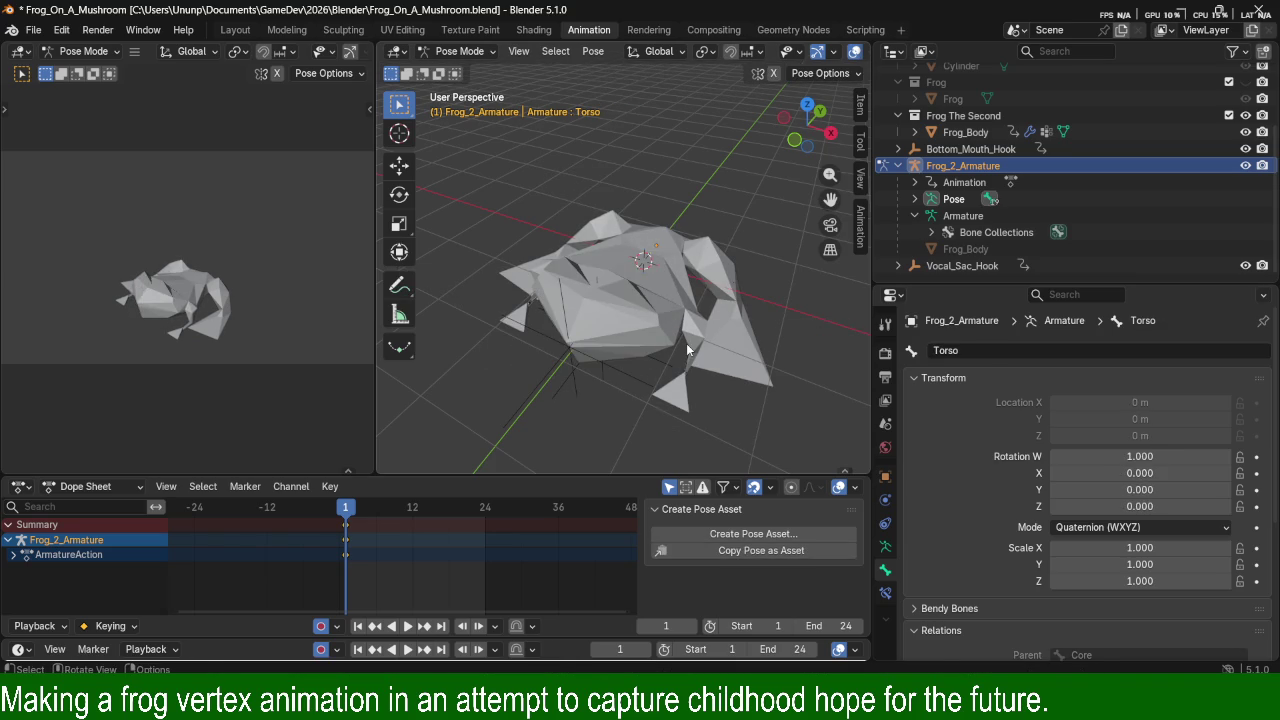
{"action": "key", "text": "r"}
{"action": "key", "text": "x"}
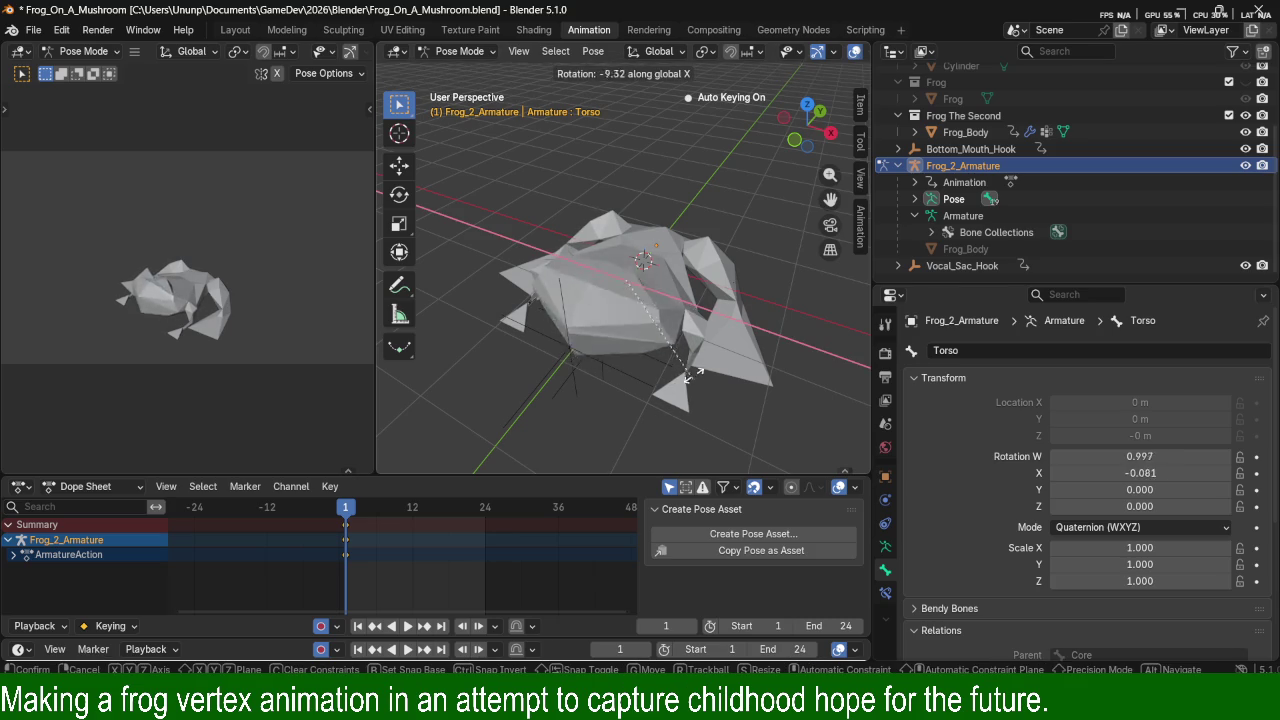
{"action": "key", "text": "Escape"}
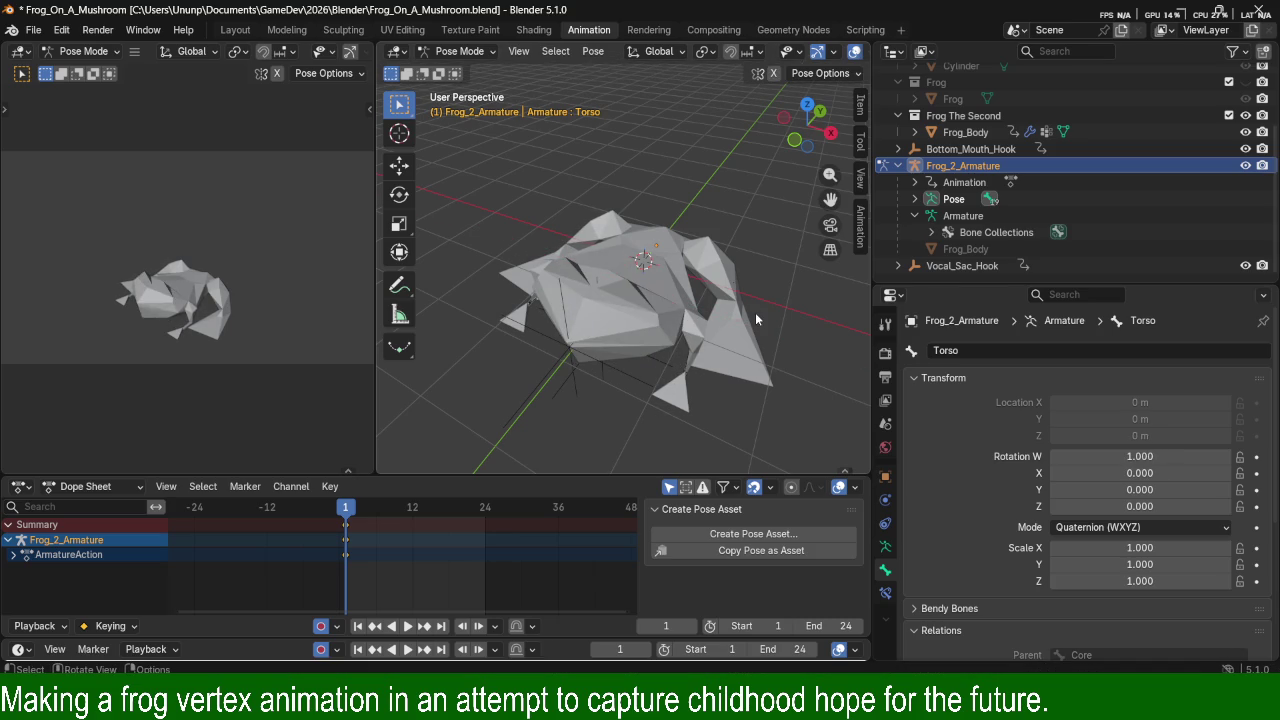
{"action": "key", "text": "Tab"}
{"action": "key", "text": "Tab"}
{"action": "key", "text": "z"}
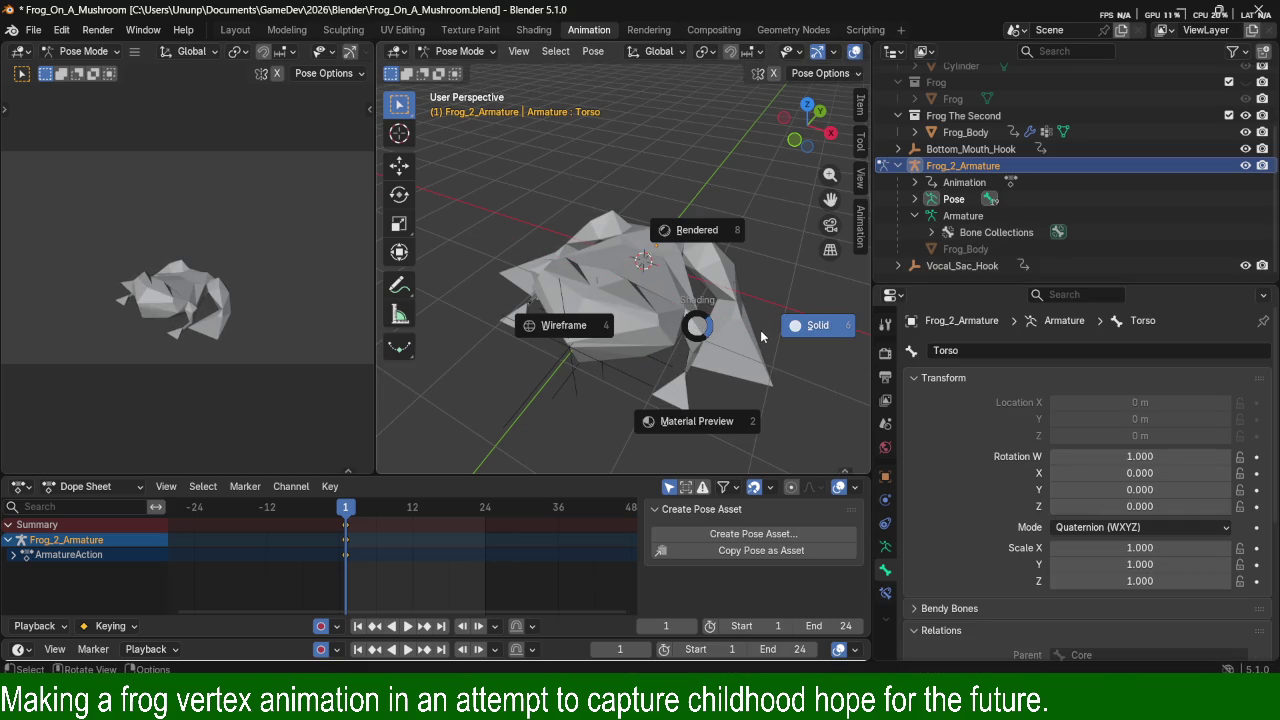
{"action": "left_click", "coordinate": [506, 315]}
{"action": "left_click", "coordinate": [694, 354]}
{"action": "left_click", "coordinate": [695, 356]}
{"action": "mouse_move", "coordinate": [695, 356]}
{"action": "middle_mouse_down"}
{"action": "mouse_move", "coordinate": [711, 338]}
{"action": "mouse_move", "coordinate": [730, 358]}
{"action": "middle_mouse_up"}
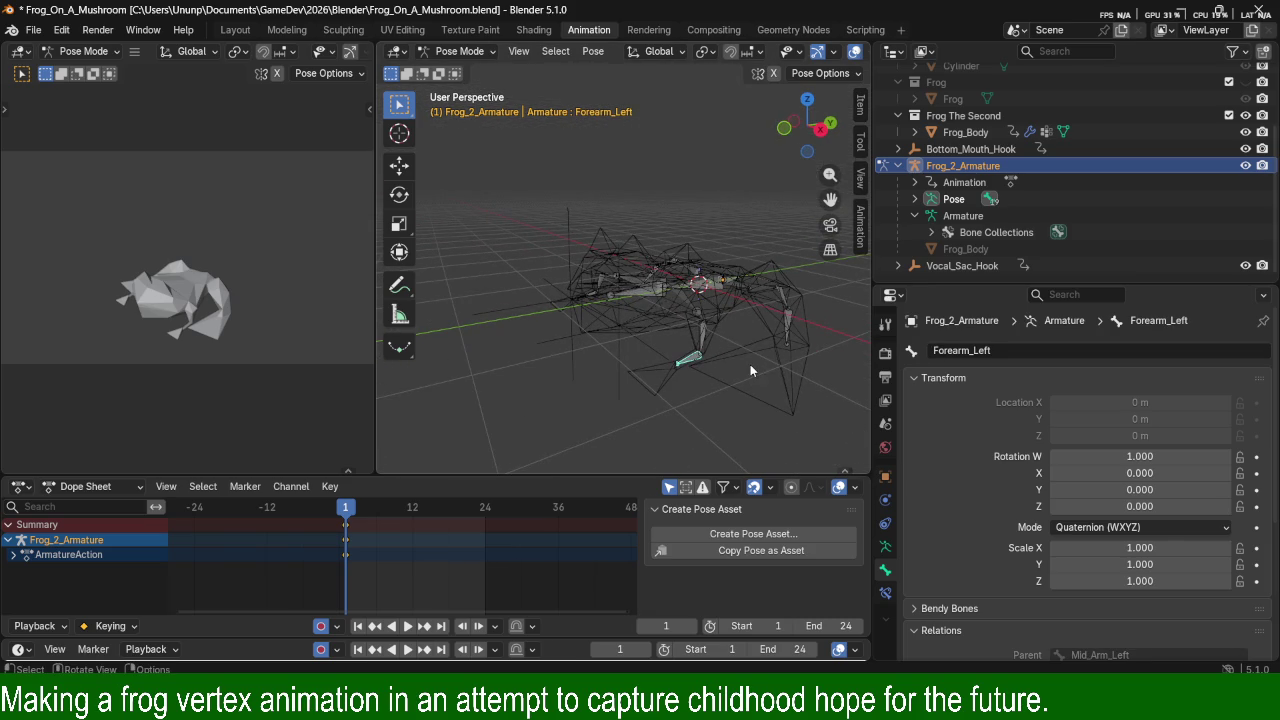
{"action": "key", "text": "r"}
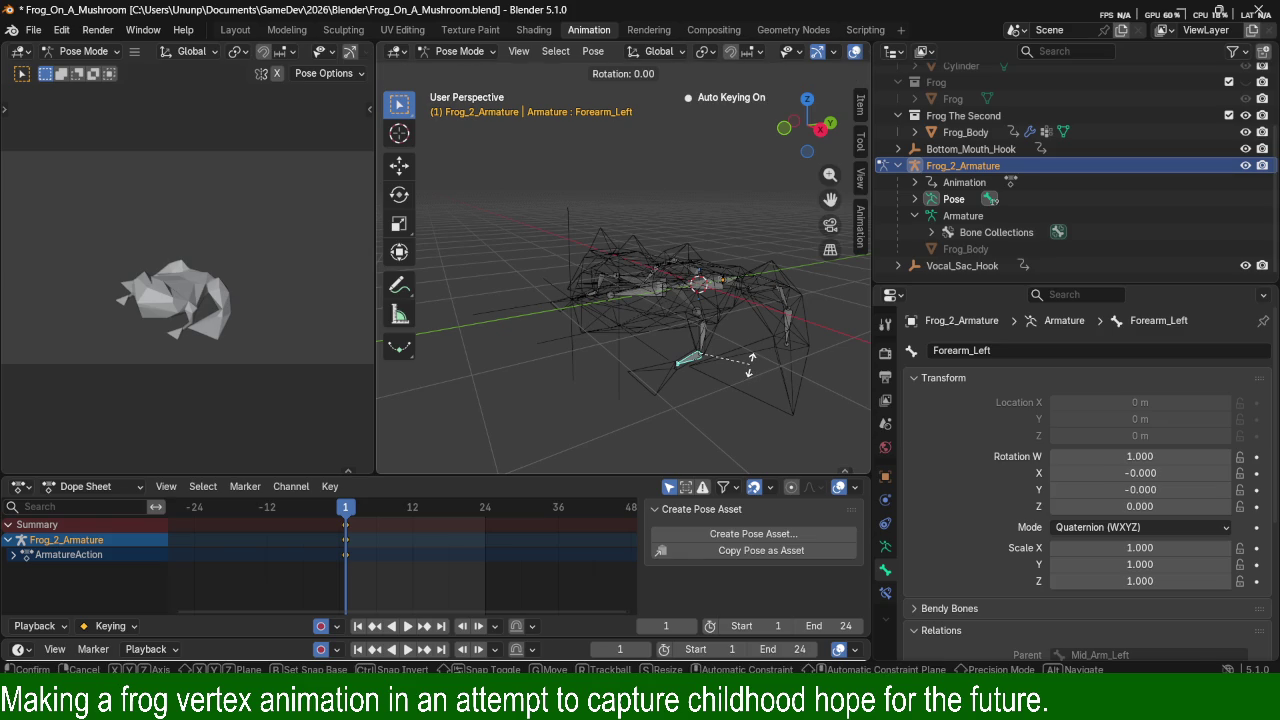
{"action": "key", "text": "y"}
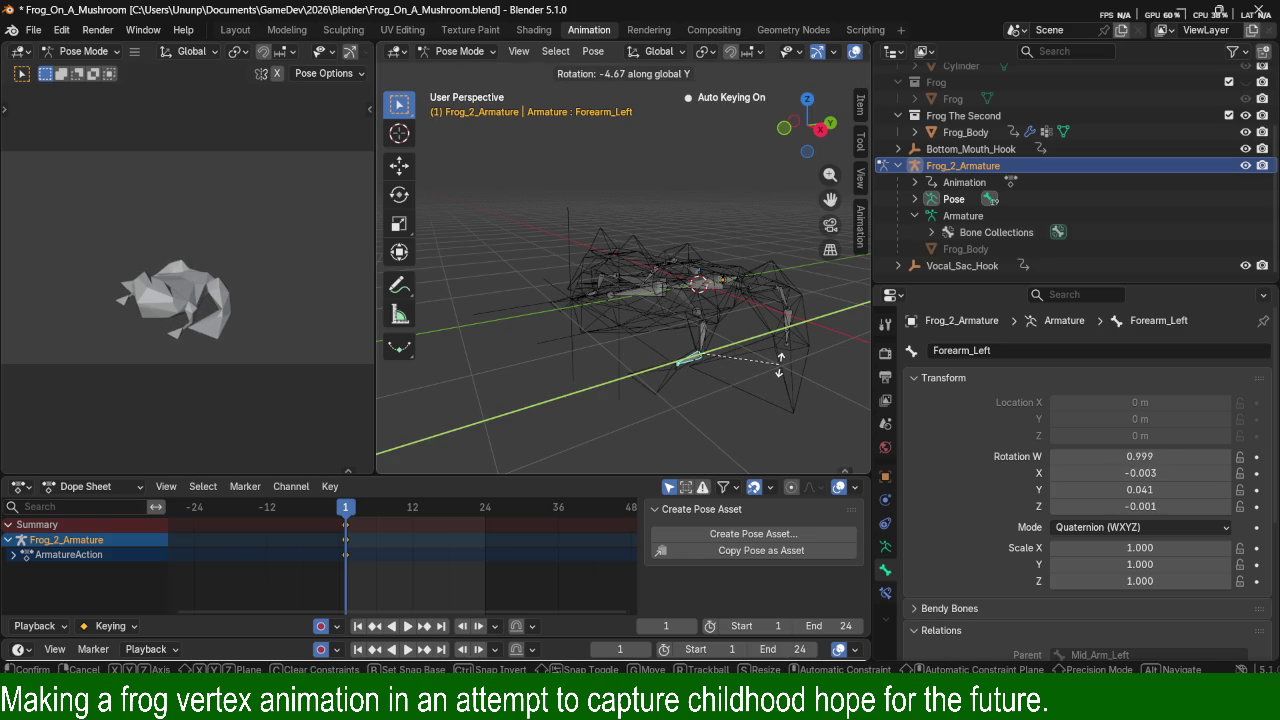
{"action": "key", "text": "x"}
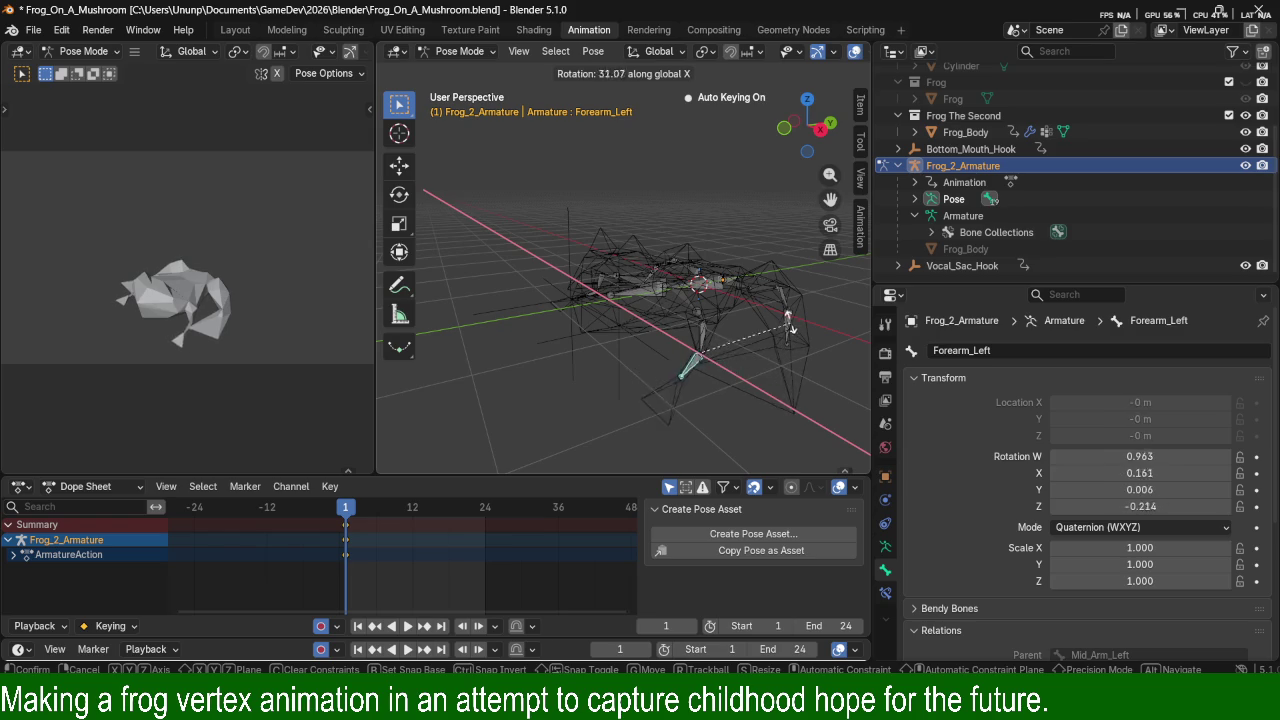
{"action": "right_click", "coordinate": [787, 403]}
{"action": "left_click", "coordinate": [729, 363]}
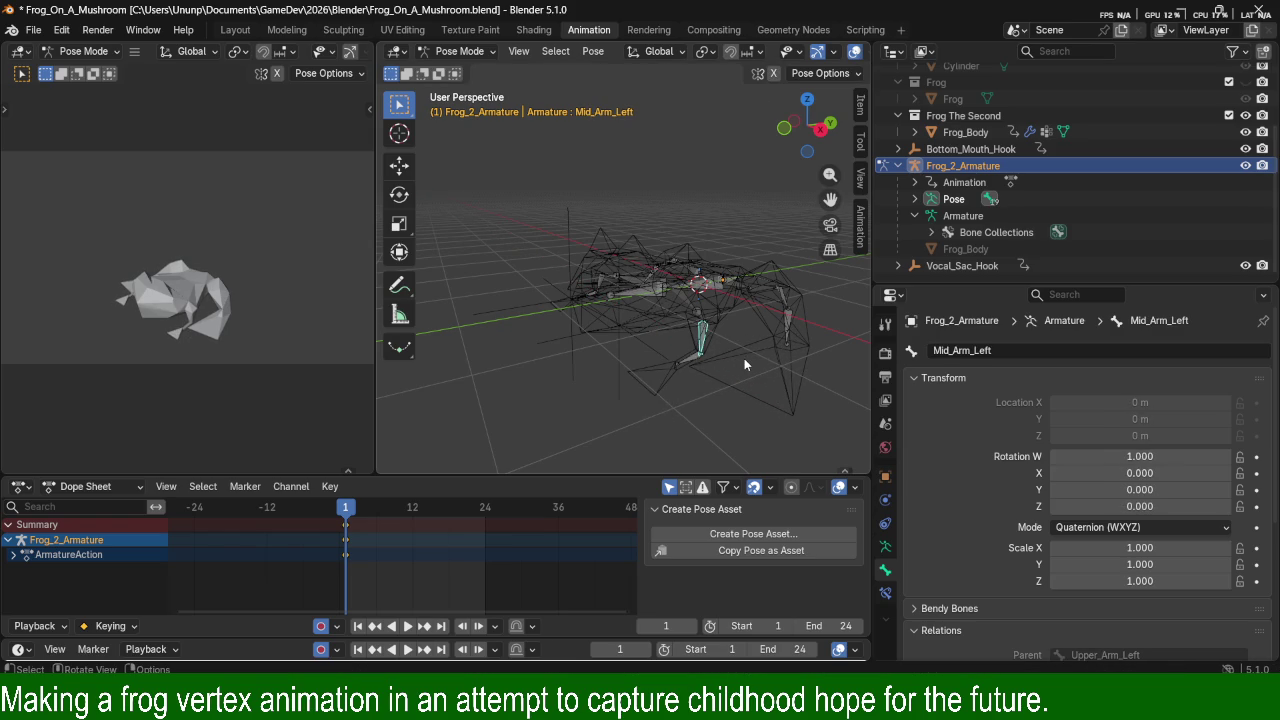
{"action": "key", "text": "r"}
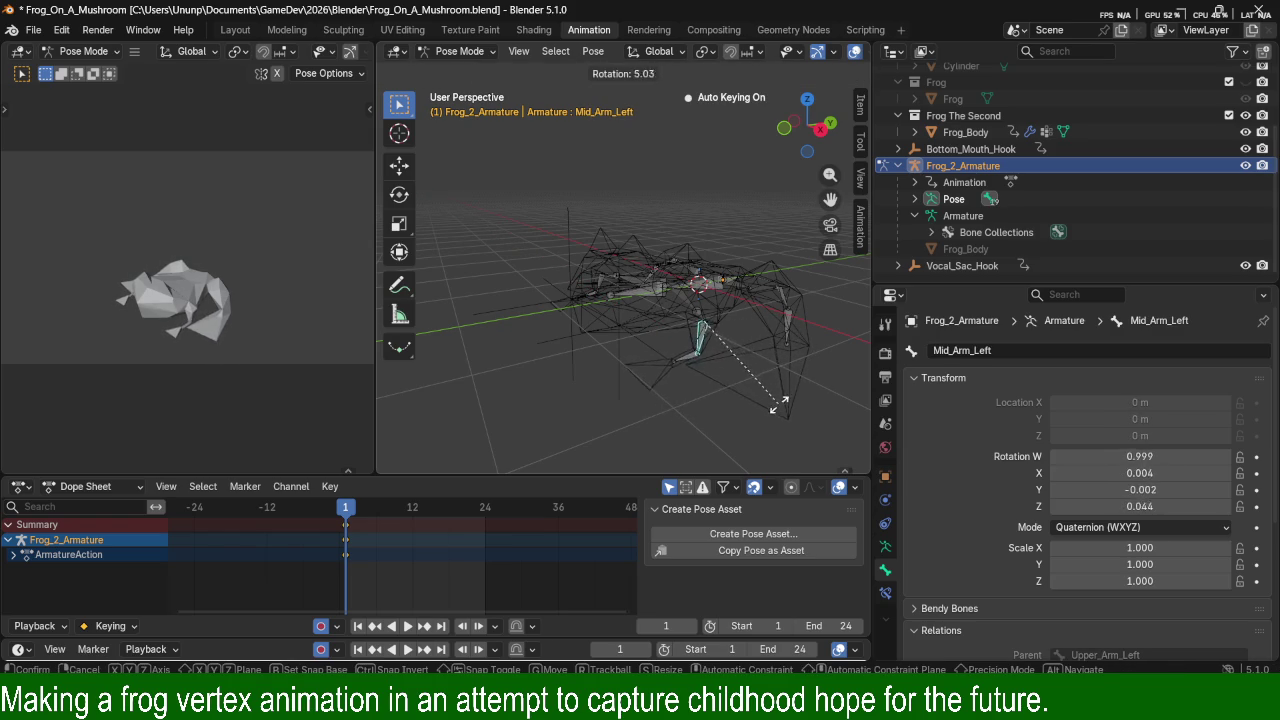
{"action": "key", "text": "z"}
{"action": "right_click", "coordinate": [774, 386]}
{"action": "key", "text": "z"}
{"action": "left_click", "coordinate": [817, 362]}
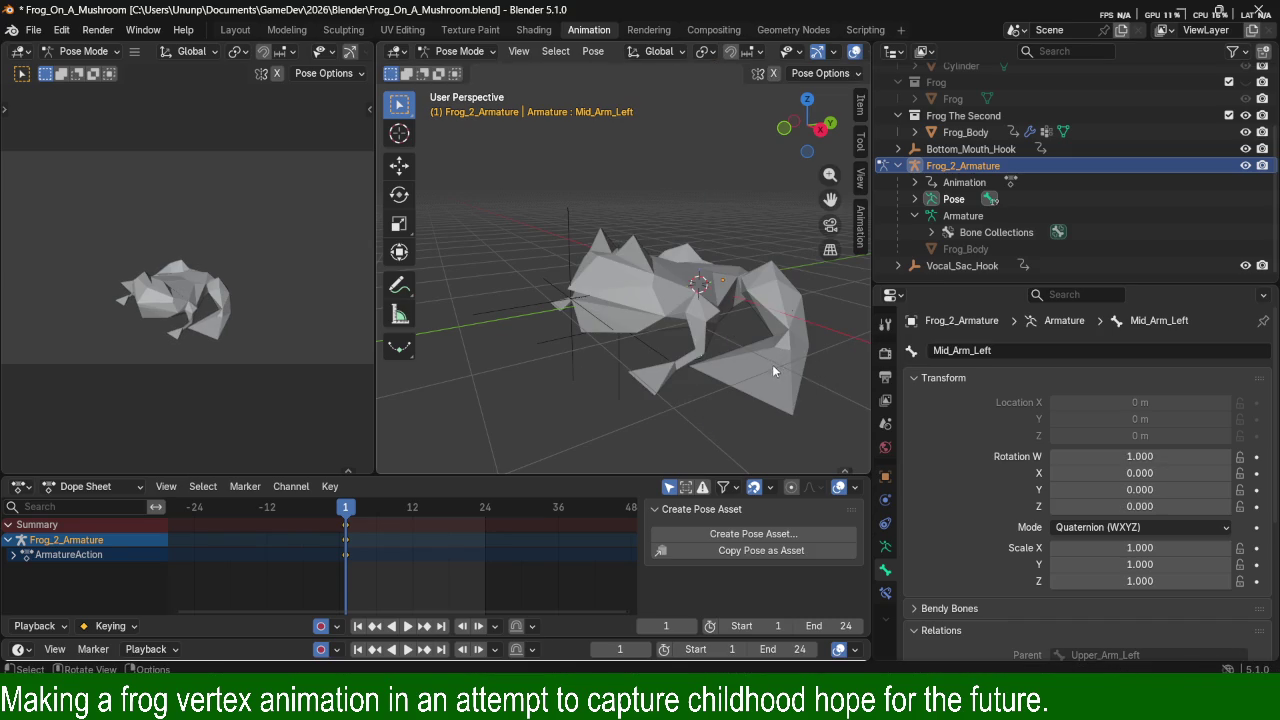
{"action": "key", "text": "r"}
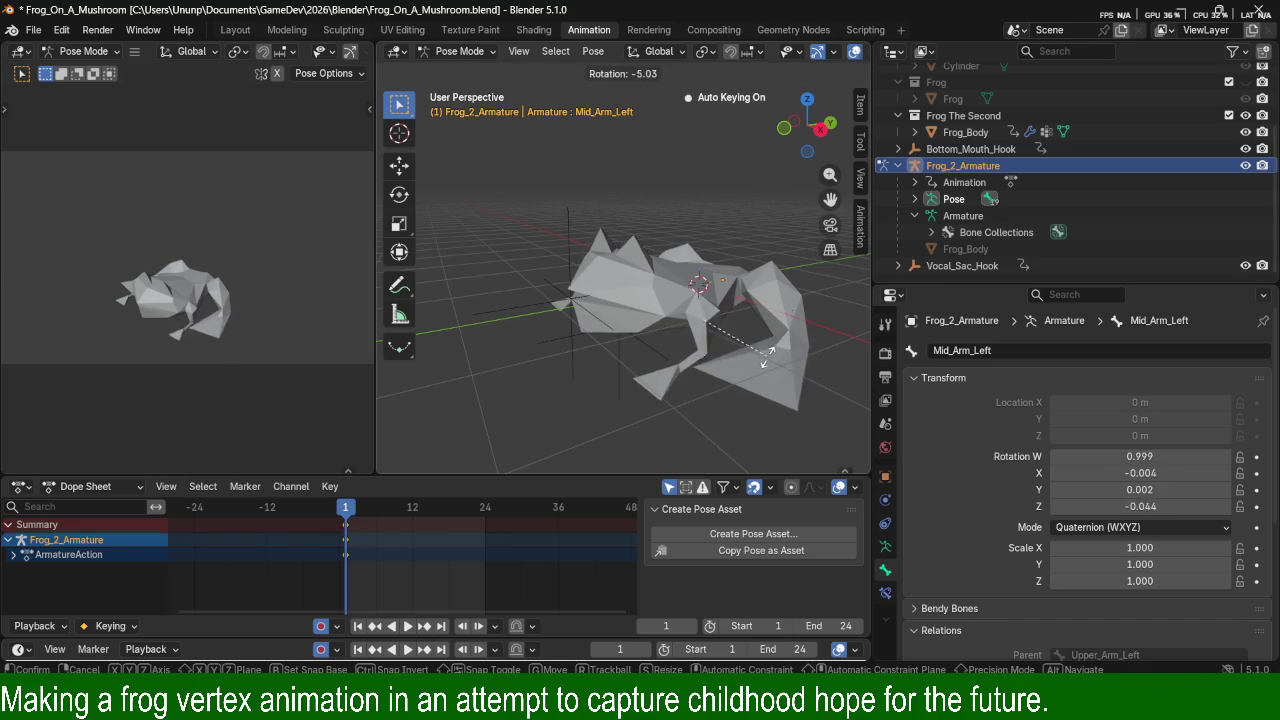
{"action": "right_click", "coordinate": [743, 378]}
{"action": "mouse_move", "coordinate": [743, 378]}
{"action": "middle_mouse_down"}
{"action": "mouse_move", "coordinate": [497, 330]}
{"action": "mouse_move", "coordinate": [716, 369]}
{"action": "middle_mouse_up"}
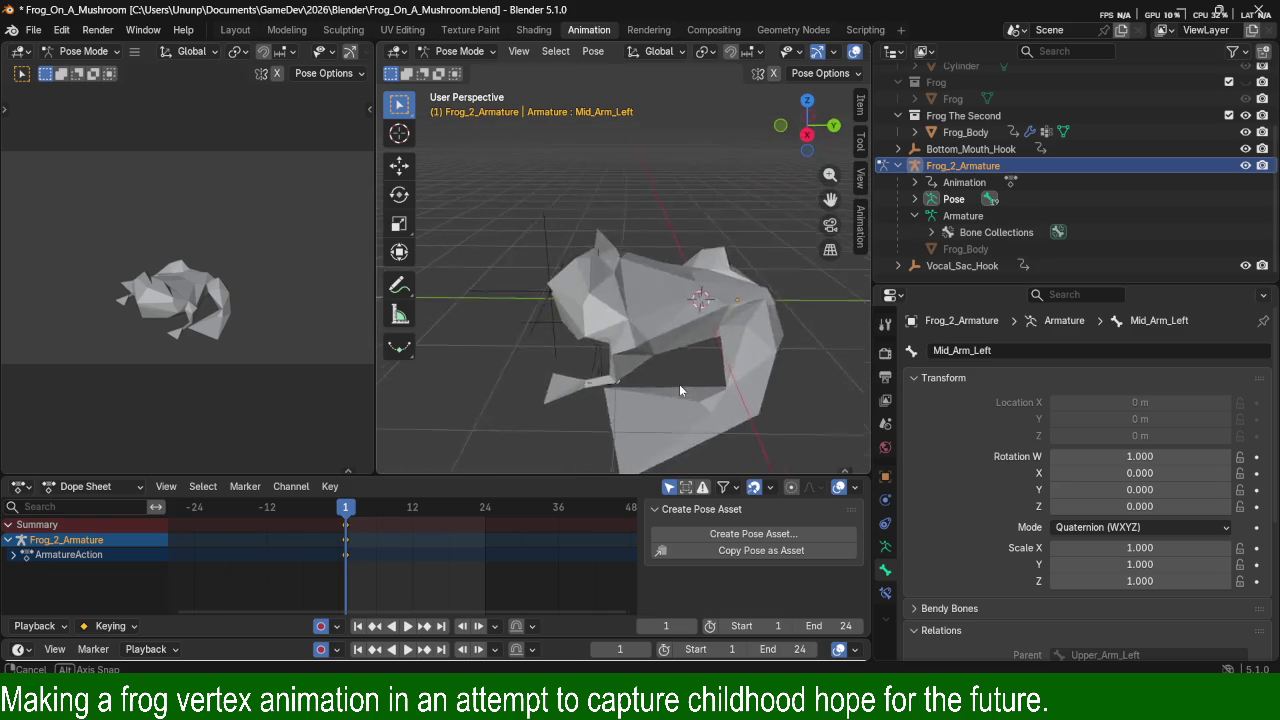
{"action": "key", "text": "Tab"}
{"action": "key", "text": "Tab"}
{"action": "mouse_move", "coordinate": [739, 304]}
{"action": "middle_mouse_down"}
{"action": "mouse_move", "coordinate": [624, 341]}
{"action": "mouse_move", "coordinate": [703, 374]}
{"action": "middle_mouse_up"}
{"action": "key", "text": "z"}
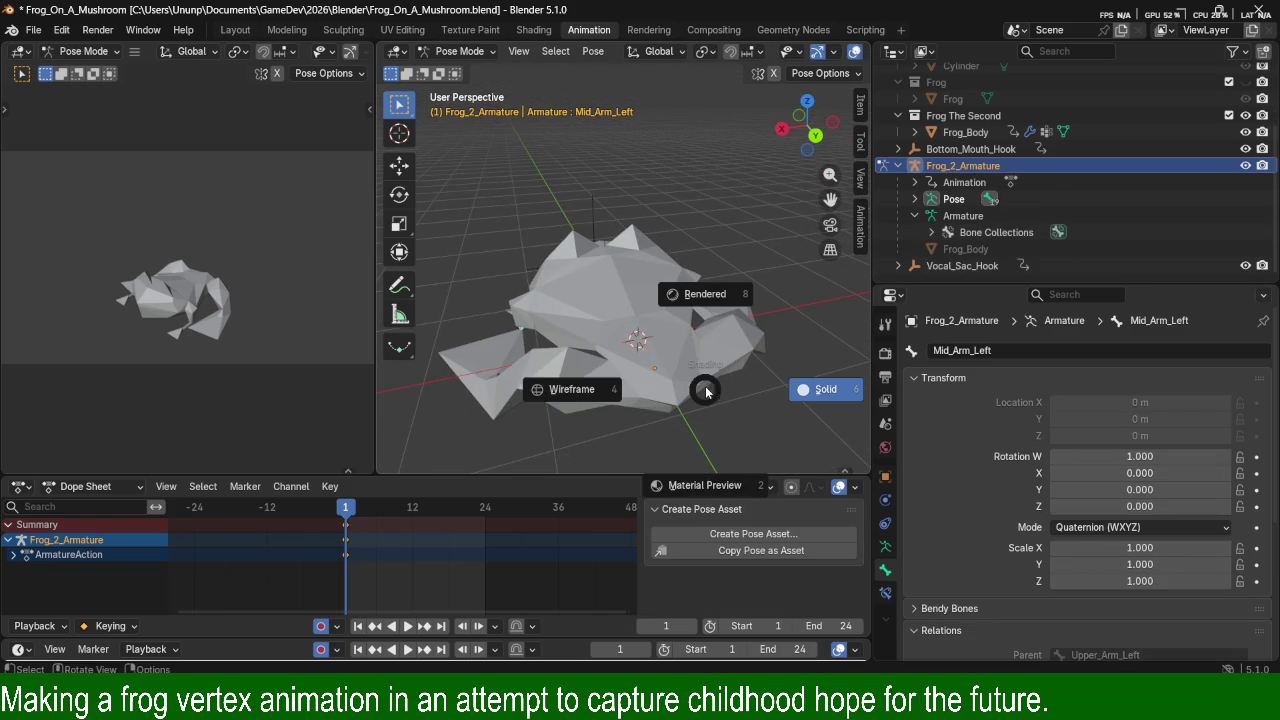
{"action": "left_click", "coordinate": [574, 401]}
Select the Tailbone, set Solid shading, and test-rotate it around Z before cancelling.
{"action": "left_click", "coordinate": [671, 399]}
{"action": "key", "text": "z"}
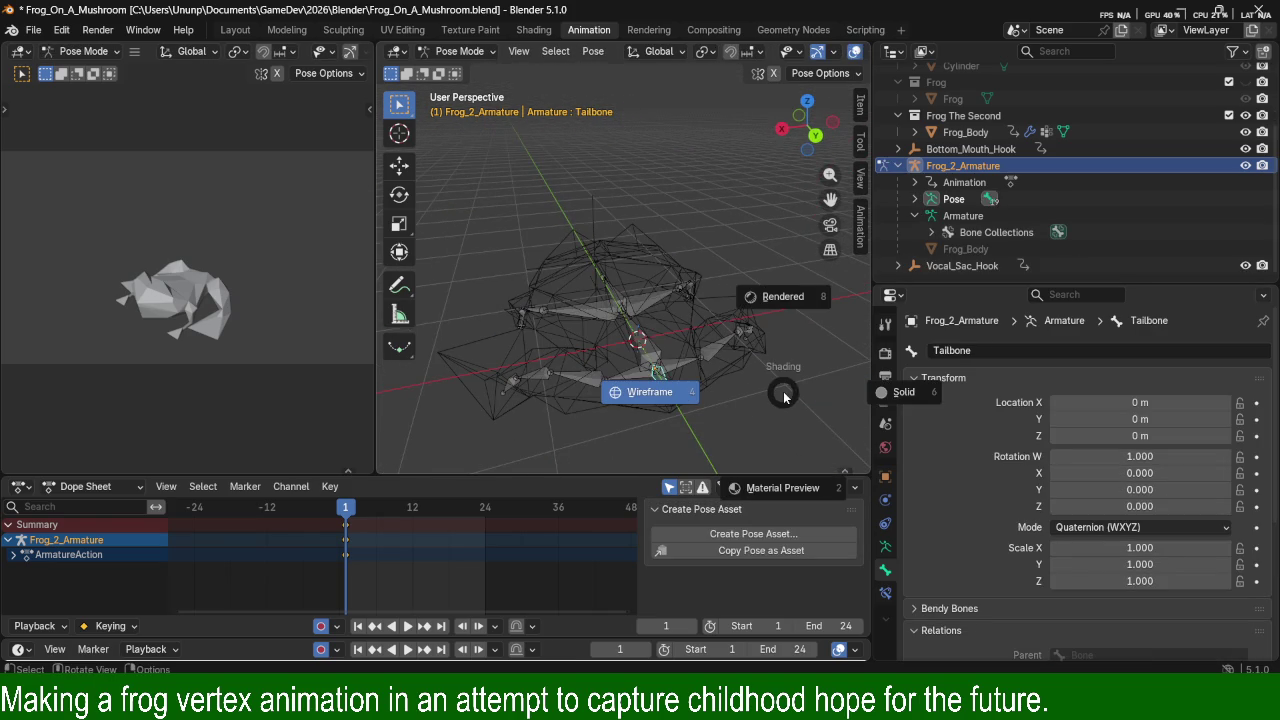
{"action": "left_click", "coordinate": [921, 398]}
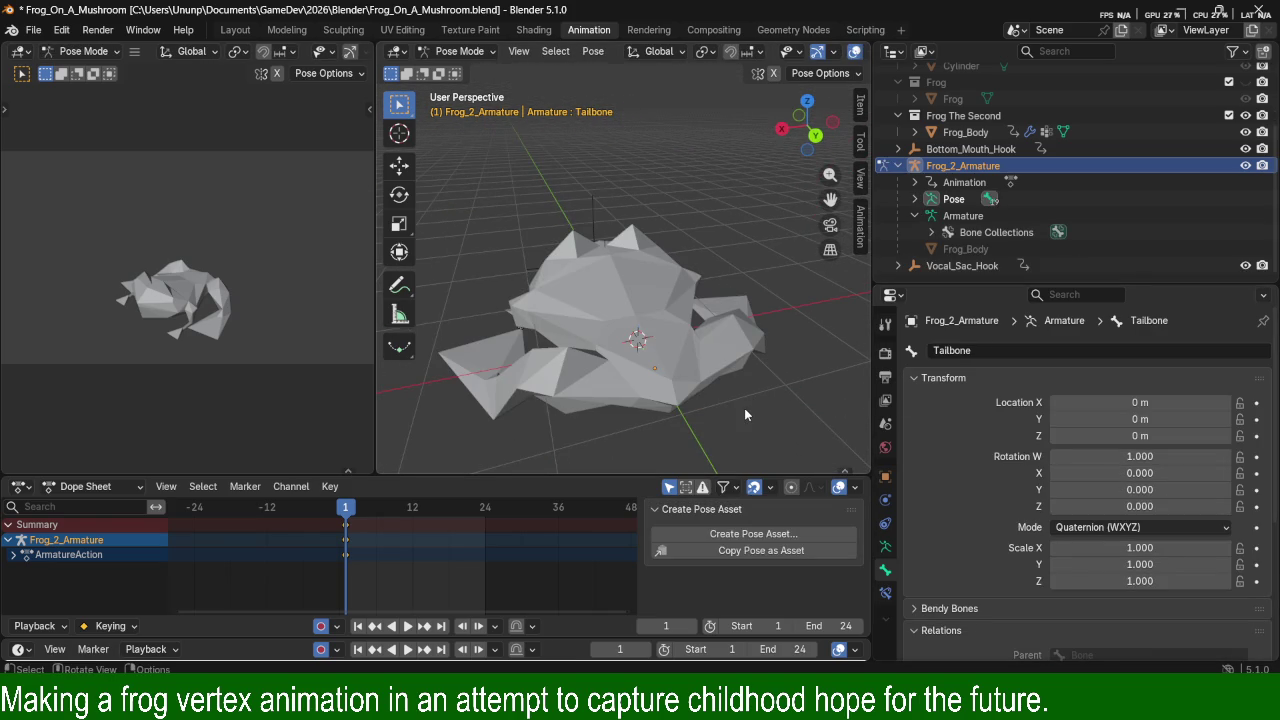
{"action": "key", "text": "r"}
{"action": "key", "text": "z"}
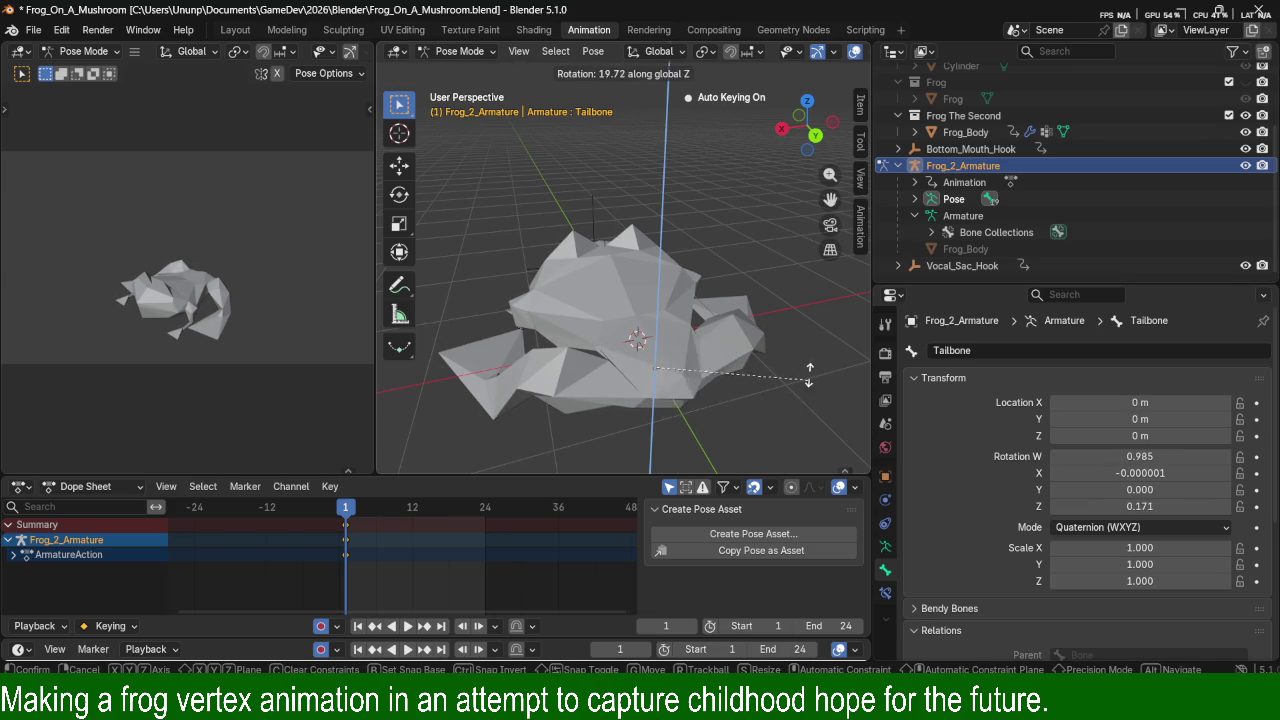
{"action": "key", "text": "Escape"}
Switch to Material Preview, cancel another Tailbone Z rotation, and orbit to a close front view.
{"action": "key", "text": "z"}
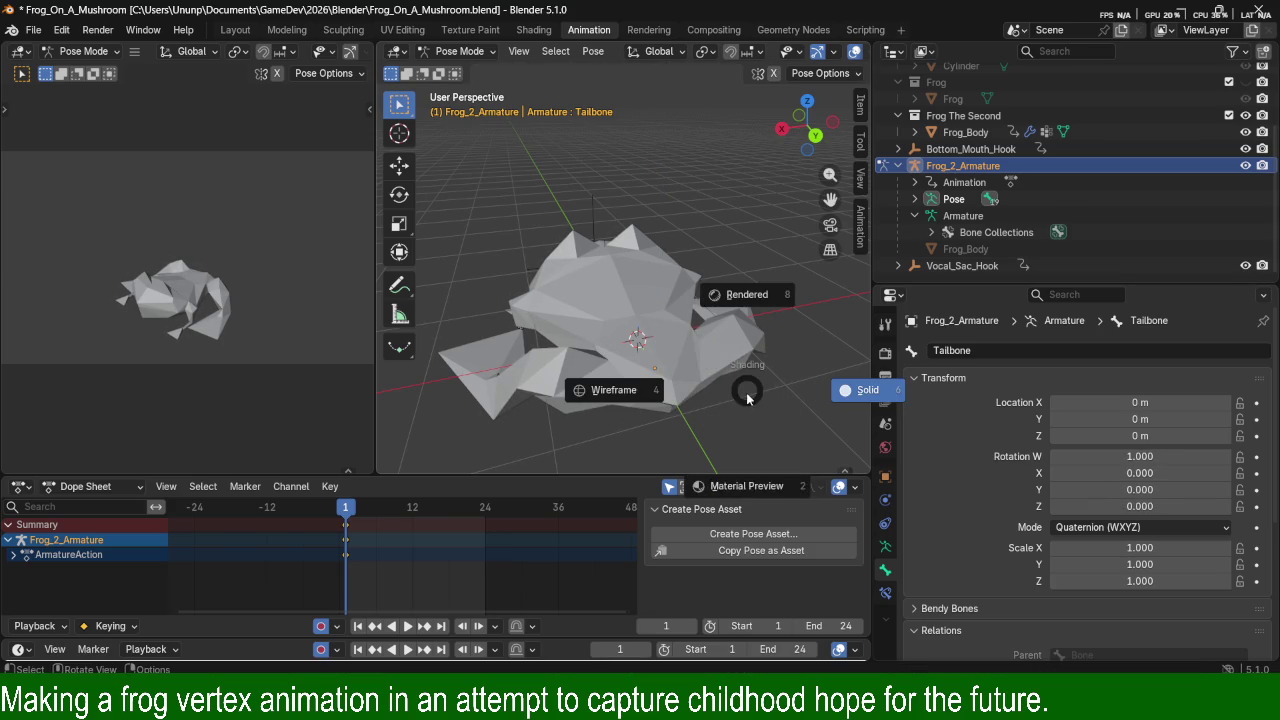
{"action": "left_click", "coordinate": [740, 427]}
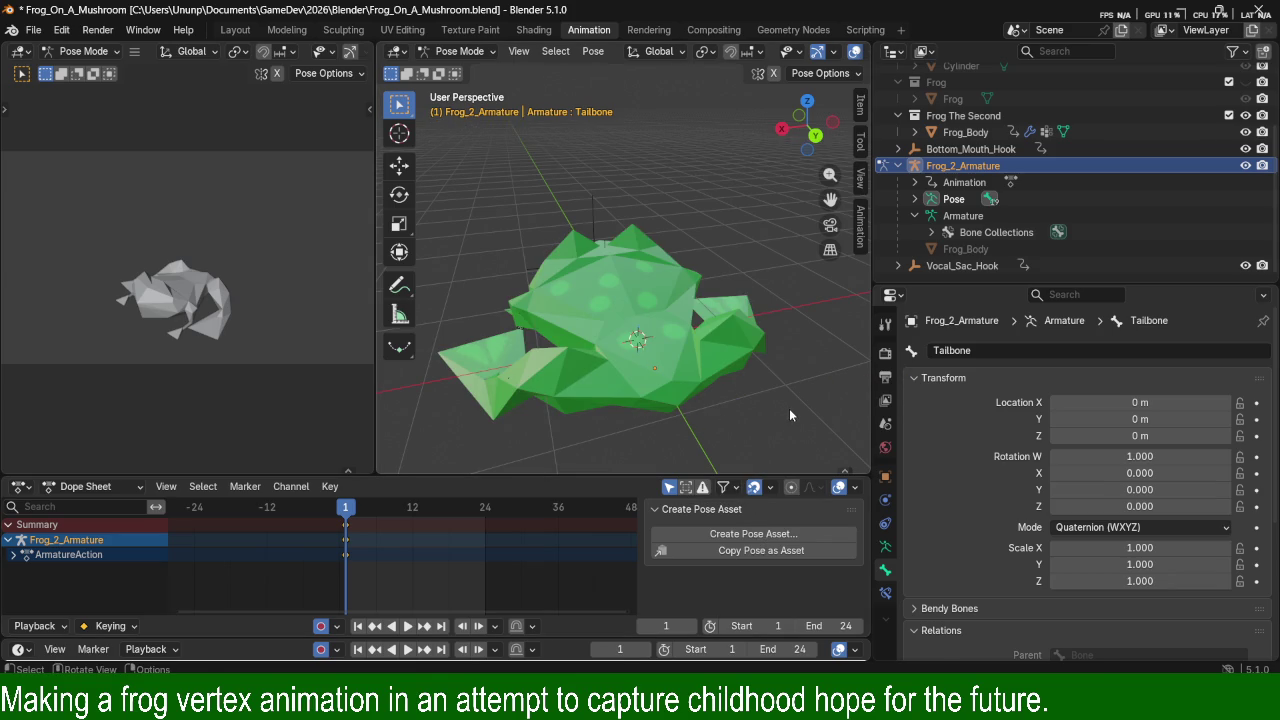
{"action": "key", "text": "r"}
{"action": "key", "text": "z"}
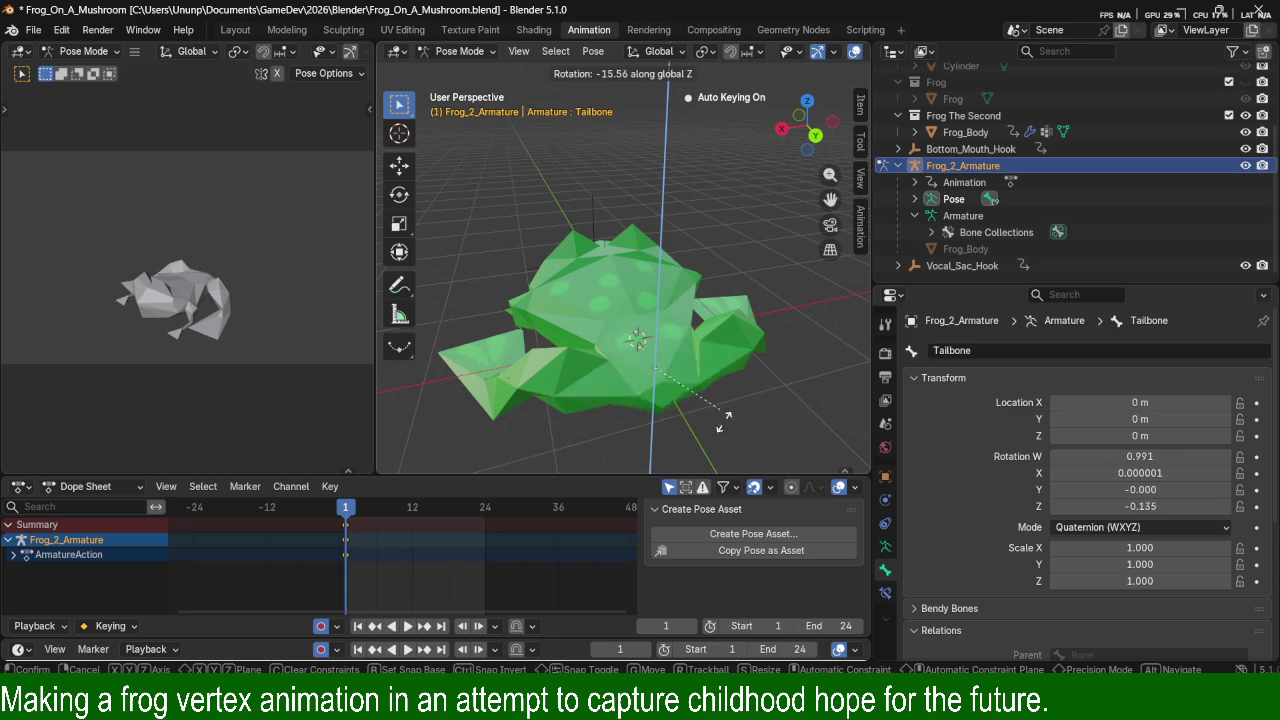
{"action": "right_click", "coordinate": [790, 385]}
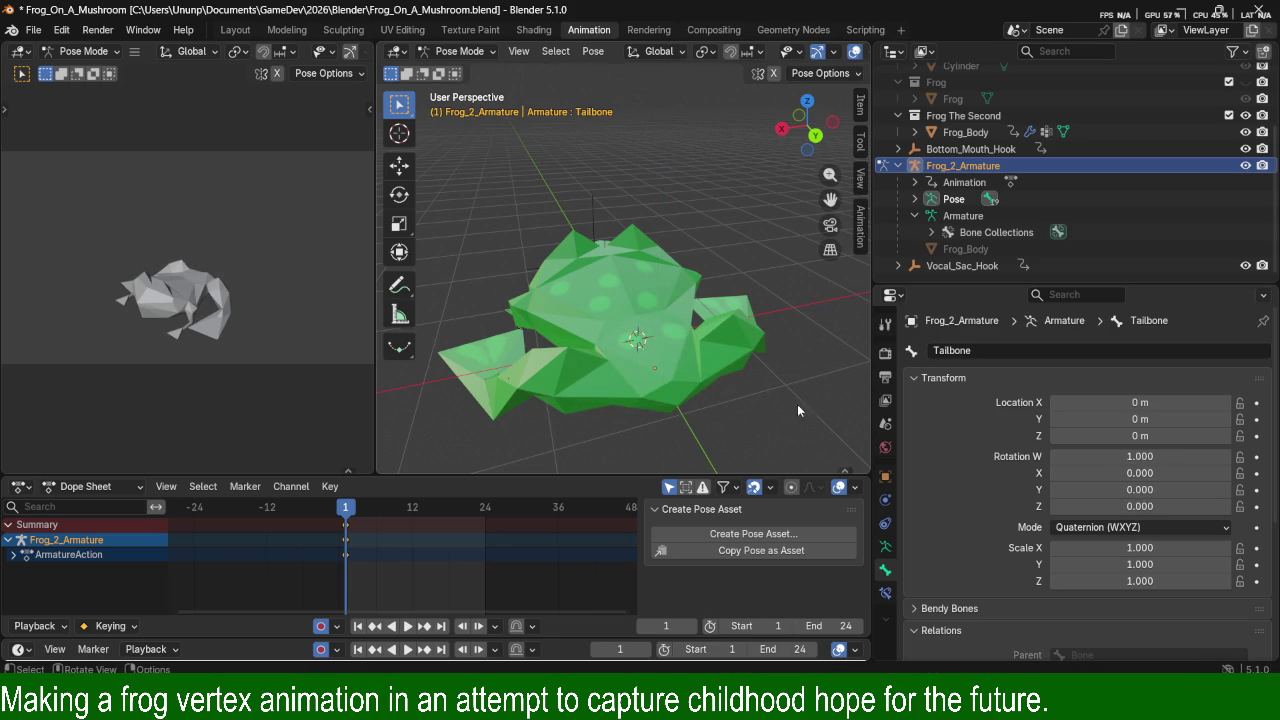
{"action": "mouse_move", "coordinate": [561, 277]}
{"action": "middle_mouse_down"}
{"action": "mouse_move", "coordinate": [758, 329]}
{"action": "mouse_move", "coordinate": [703, 420]}
{"action": "middle_mouse_up"}
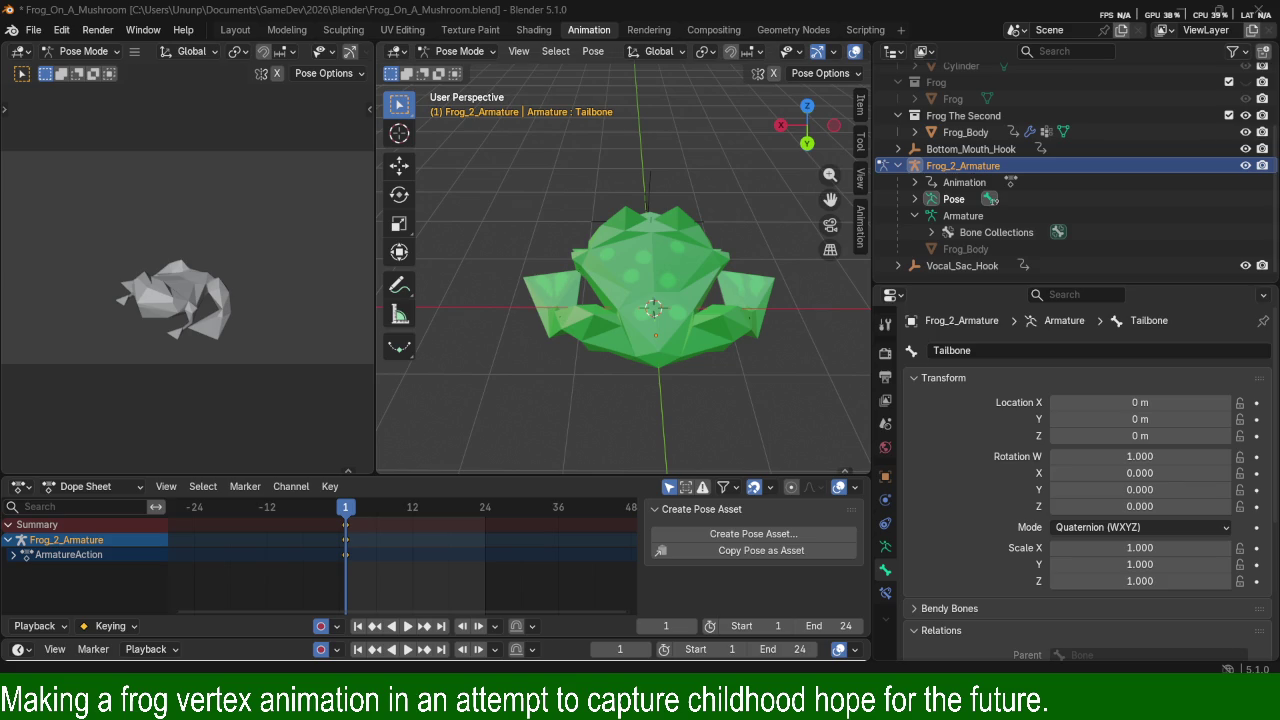
{"action": "mouse_move", "coordinate": [748, 373]}
{"action": "middle_mouse_down"}
{"action": "mouse_move", "coordinate": [648, 400]}
{"action": "mouse_move", "coordinate": [678, 314]}
{"action": "middle_mouse_up"}
{"action": "scroll", "coordinate": [678, 314], "scroll_direction": "up", "scroll_amount": 4}
{"action": "mouse_move", "coordinate": [544, 217]}
{"action": "middle_mouse_down"}
{"action": "mouse_move", "coordinate": [595, 298]}
{"action": "mouse_move", "coordinate": [692, 282]}
{"action": "mouse_move", "coordinate": [614, 296]}
{"action": "mouse_move", "coordinate": [732, 244]}
{"action": "mouse_move", "coordinate": [613, 314]}
{"action": "mouse_move", "coordinate": [685, 245]}
{"action": "mouse_move", "coordinate": [661, 272]}
{"action": "mouse_move", "coordinate": [728, 235]}
{"action": "mouse_move", "coordinate": [614, 312]}
{"action": "mouse_move", "coordinate": [685, 214]}
{"action": "mouse_move", "coordinate": [815, 267]}
{"action": "middle_mouse_up"}
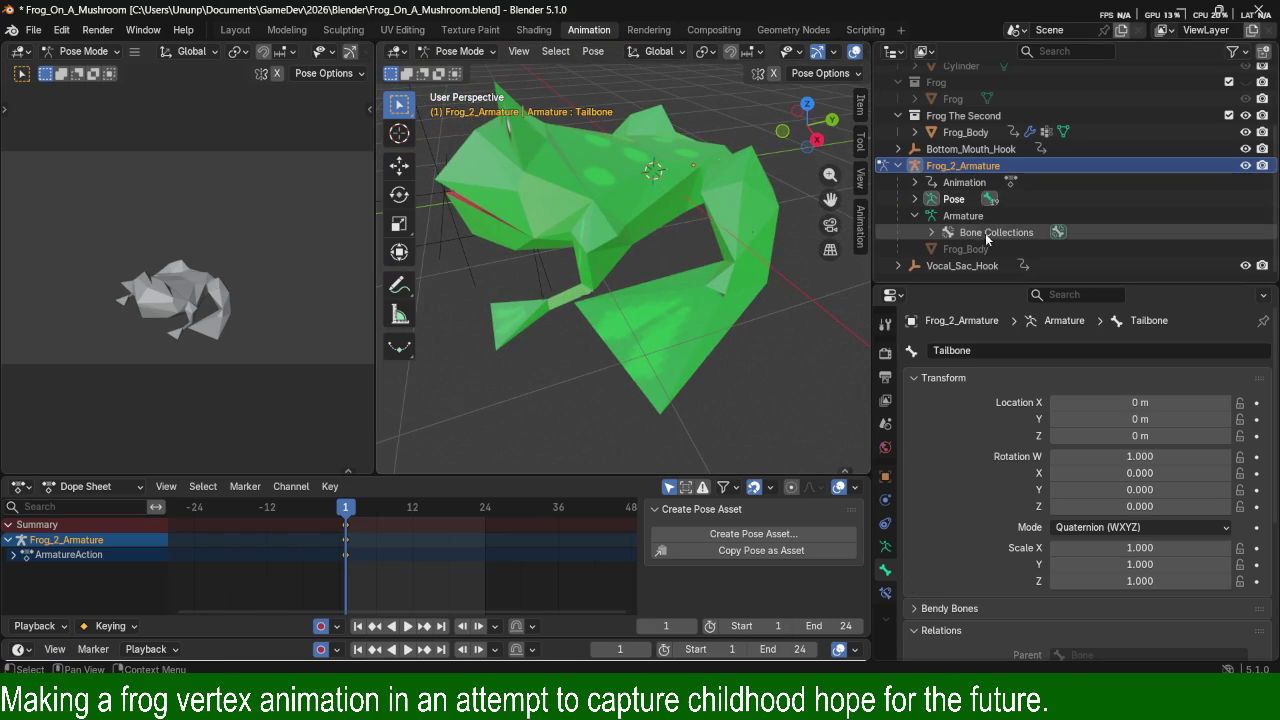
{"action": "key", "text": "Tab"}
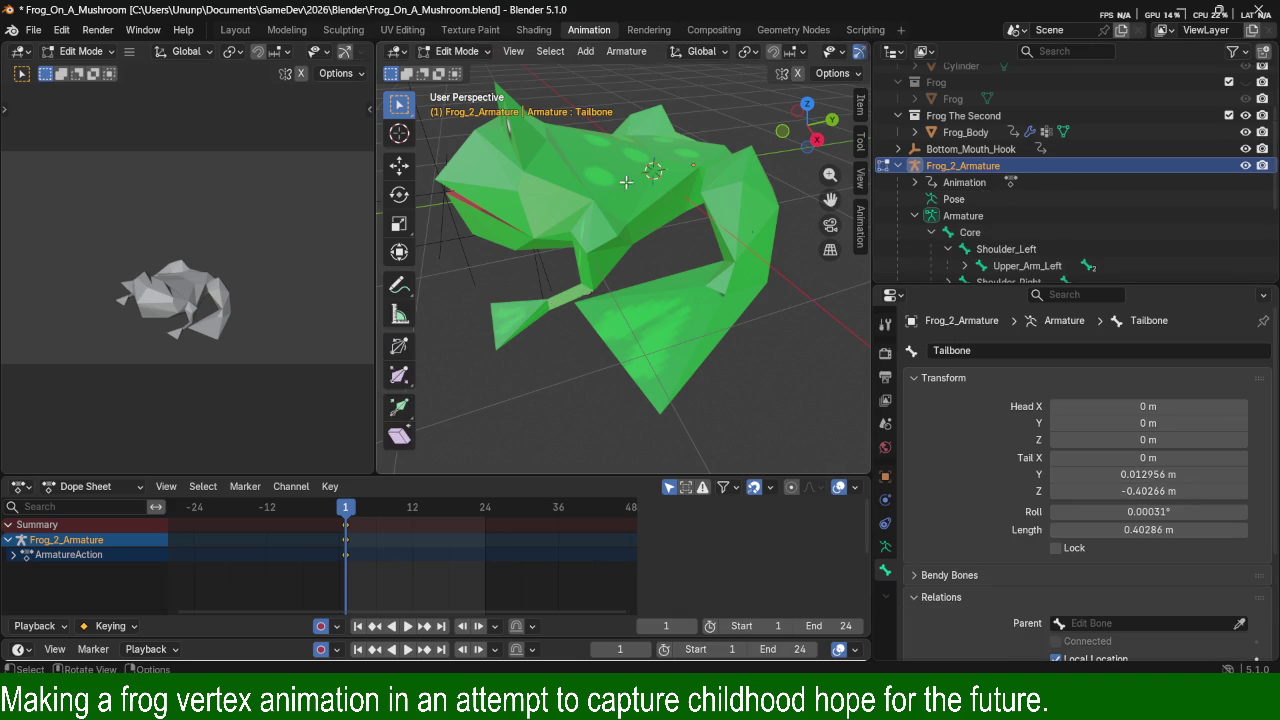
{"action": "key", "text": "Tab"}
{"action": "left_click", "coordinate": [741, 226]}
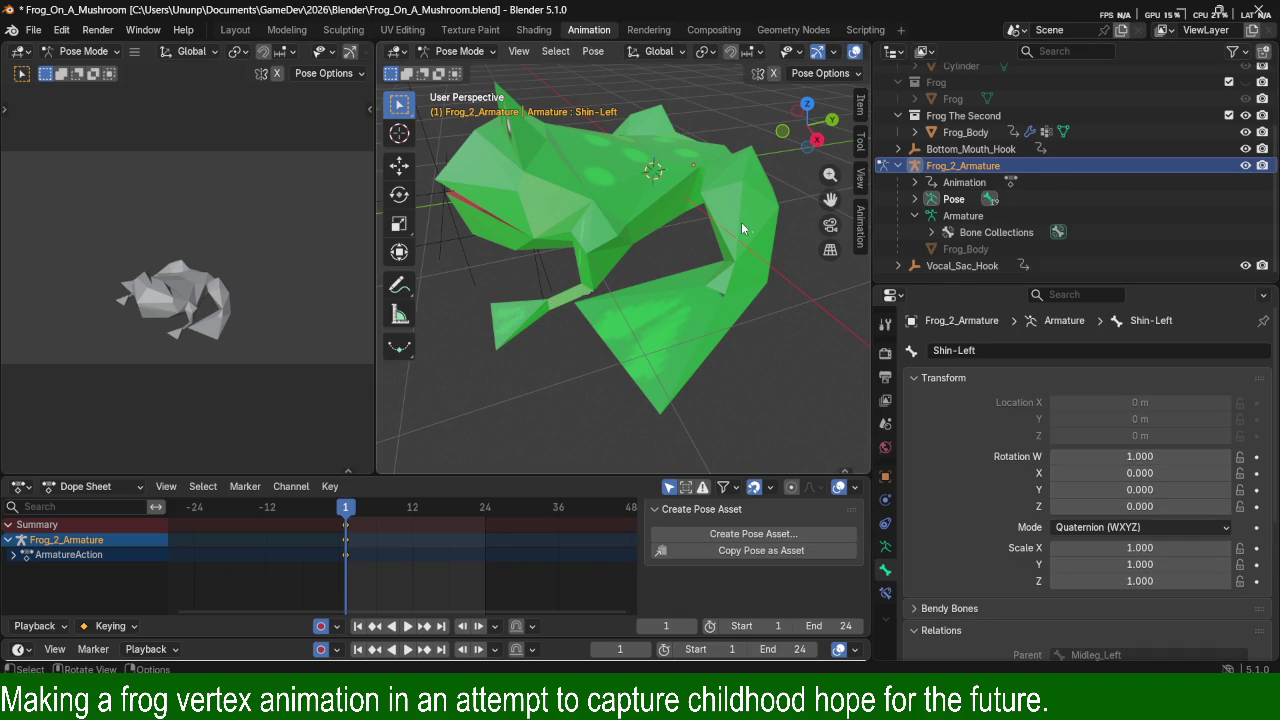
{"action": "left_click", "coordinate": [713, 208]}
{"action": "left_click", "coordinate": [459, 51]}
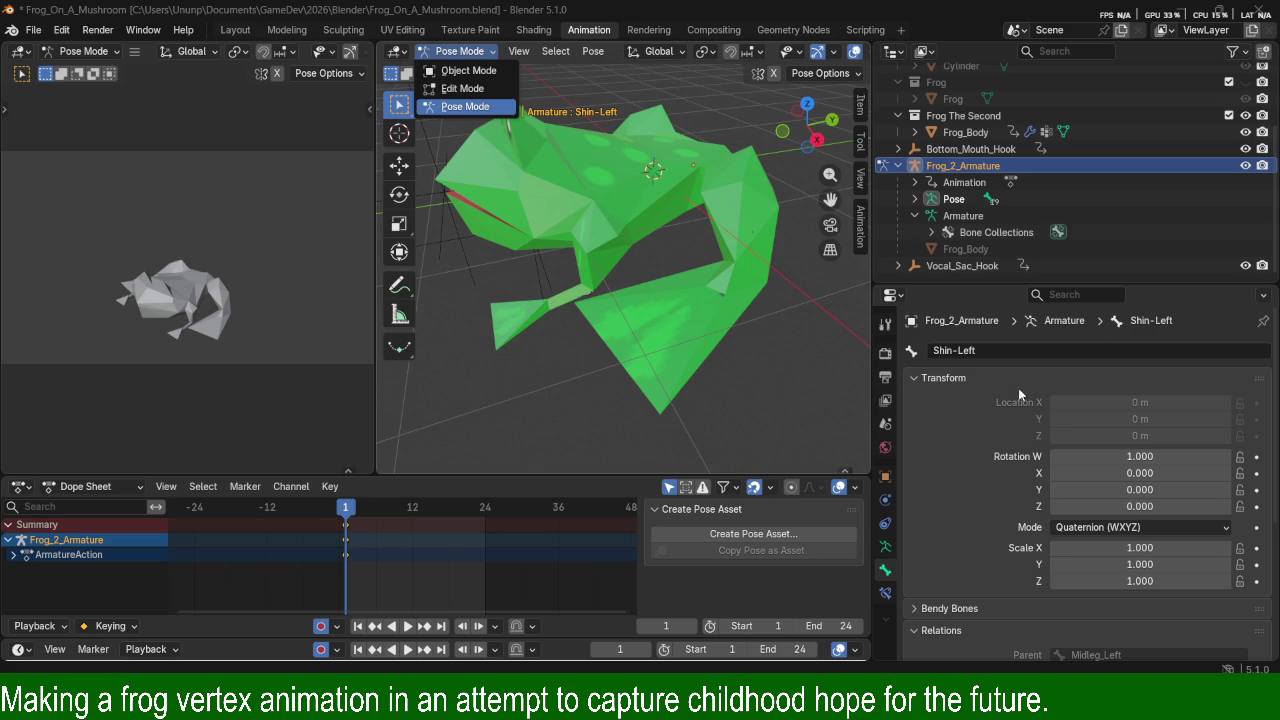
{"action": "left_click", "coordinate": [953, 446]}
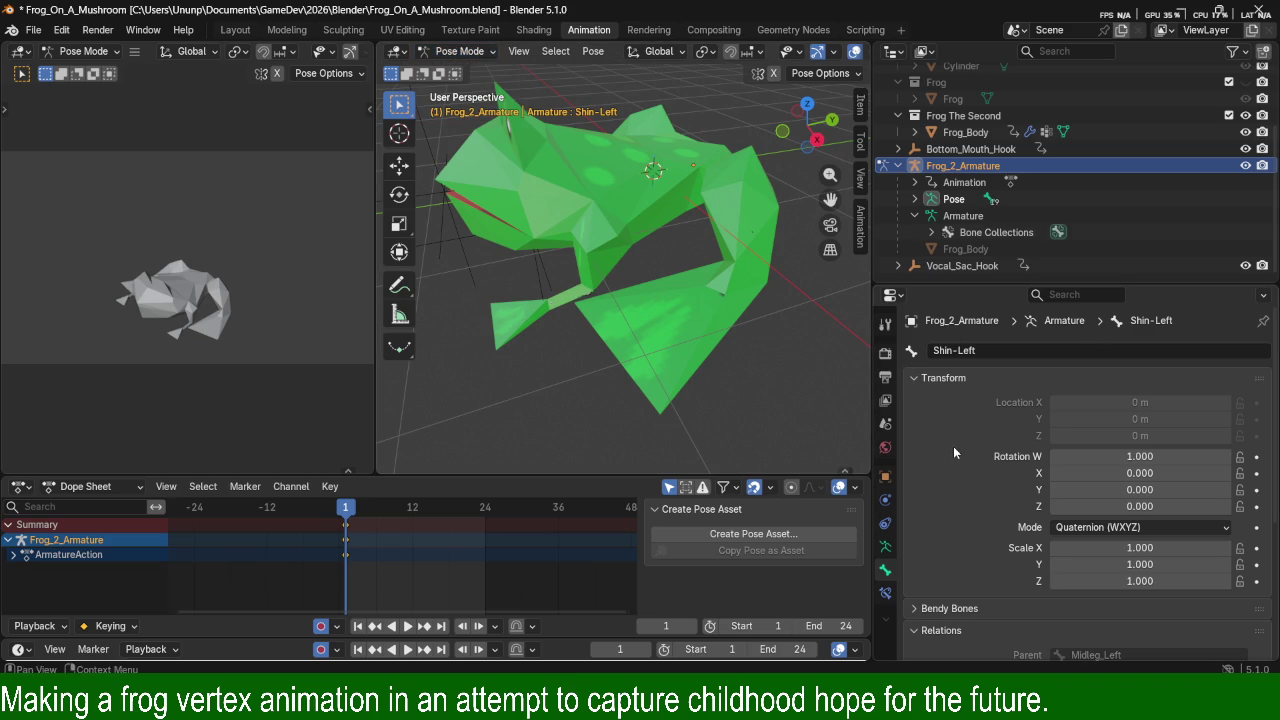
Set wireframe shading and show Frog_2_Armature's Object transform (location Y 0.45313 m, rotation X 88.157°).
{"action": "middle_click_drag", "start_coordinate": [634, 424], "coordinate": [644, 326]}
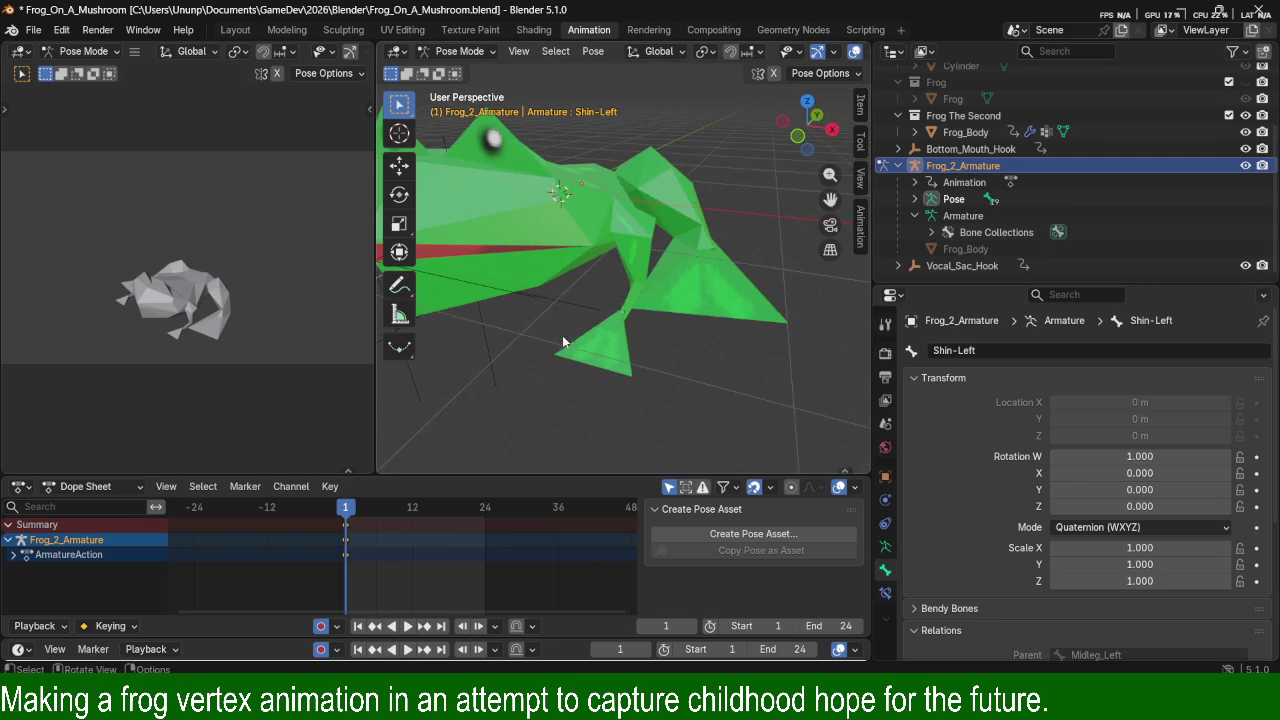
{"action": "middle_click_drag", "start_coordinate": [644, 326], "coordinate": [629, 292]}
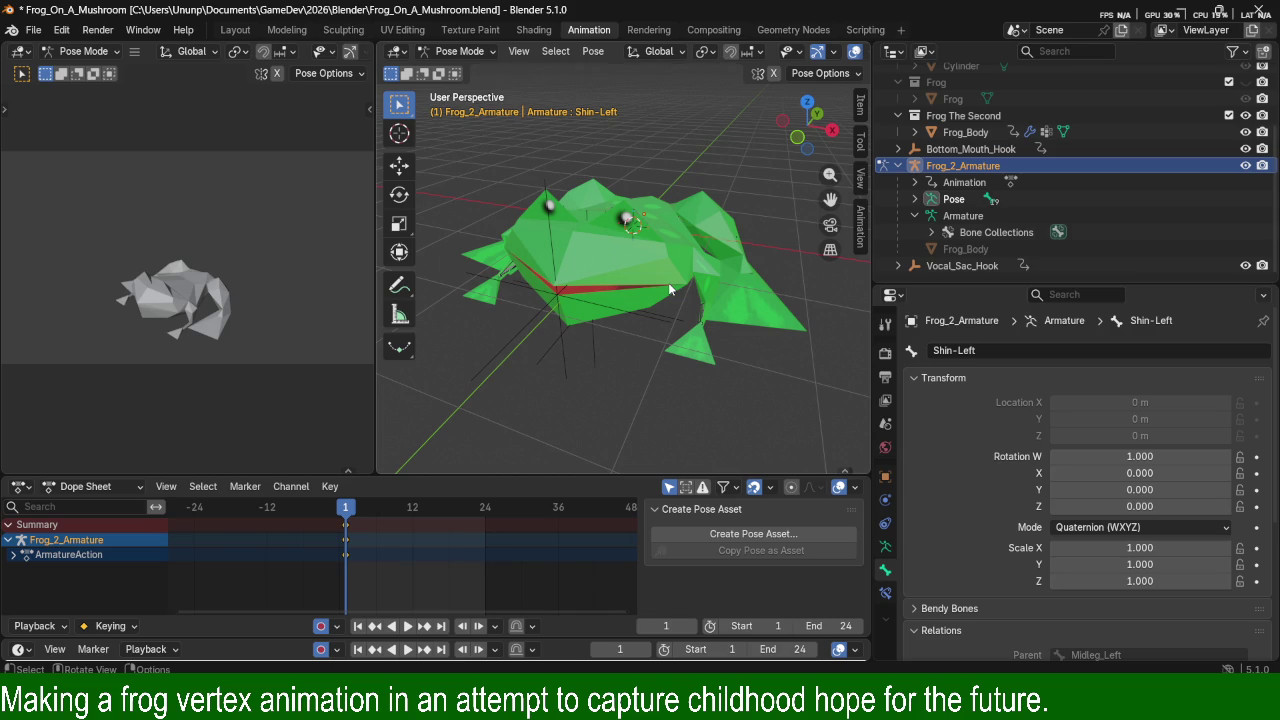
{"action": "mouse_move", "coordinate": [612, 293]}
{"action": "middle_mouse_down"}
{"action": "mouse_move", "coordinate": [591, 256]}
{"action": "mouse_move", "coordinate": [689, 303]}
{"action": "middle_mouse_up"}
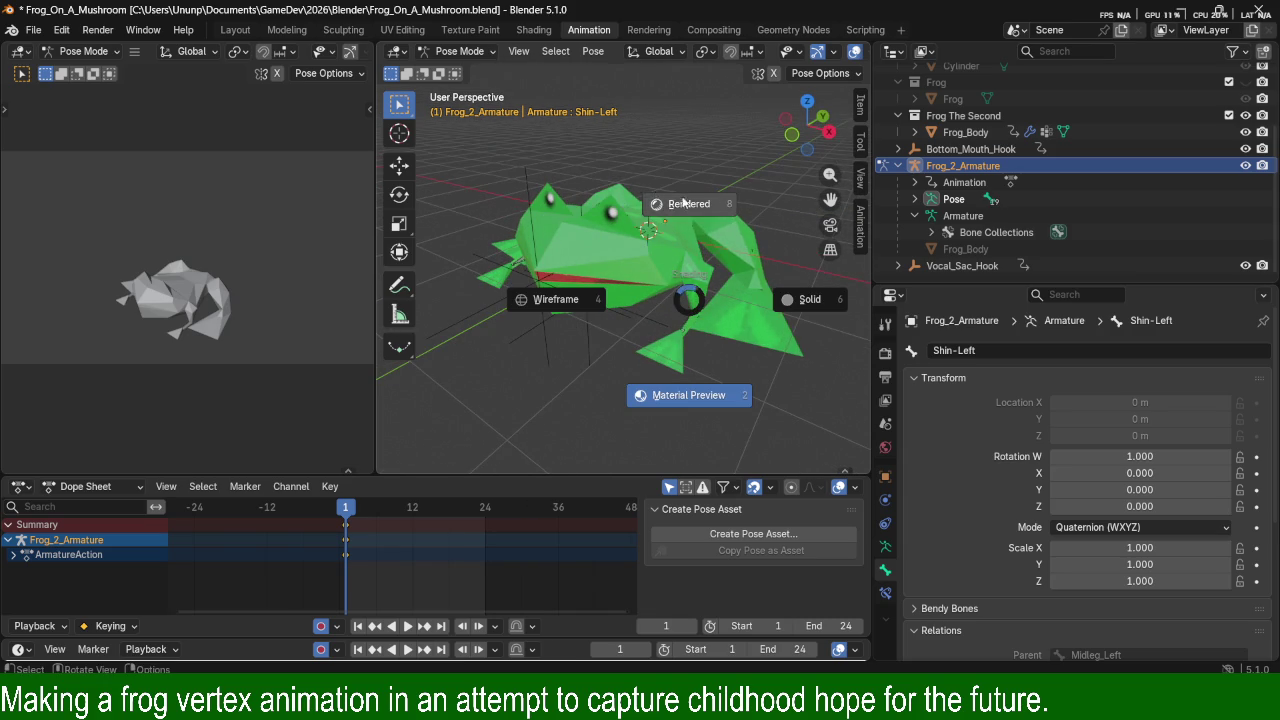
{"action": "left_click", "coordinate": [531, 296]}
{"action": "mouse_move", "coordinate": [541, 297]}
{"action": "middle_mouse_down"}
{"action": "mouse_move", "coordinate": [557, 249]}
{"action": "mouse_move", "coordinate": [674, 242]}
{"action": "middle_mouse_up"}
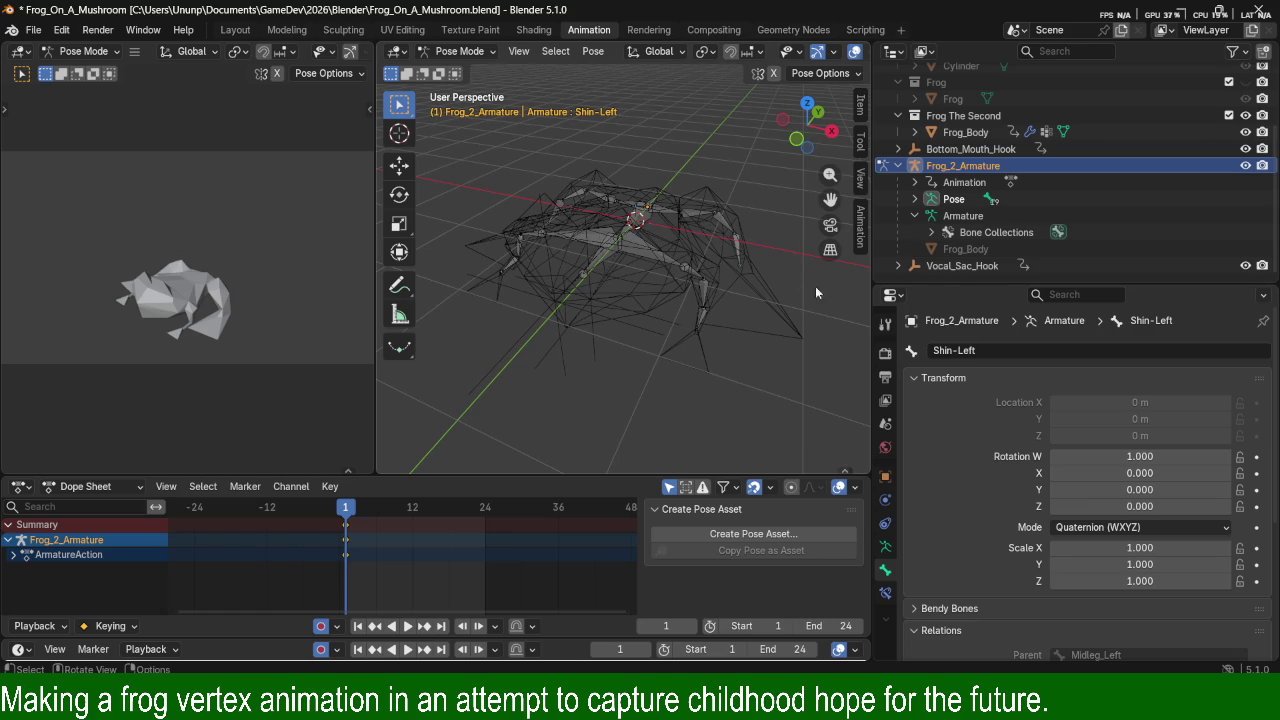
{"action": "left_click", "coordinate": [884, 548]}
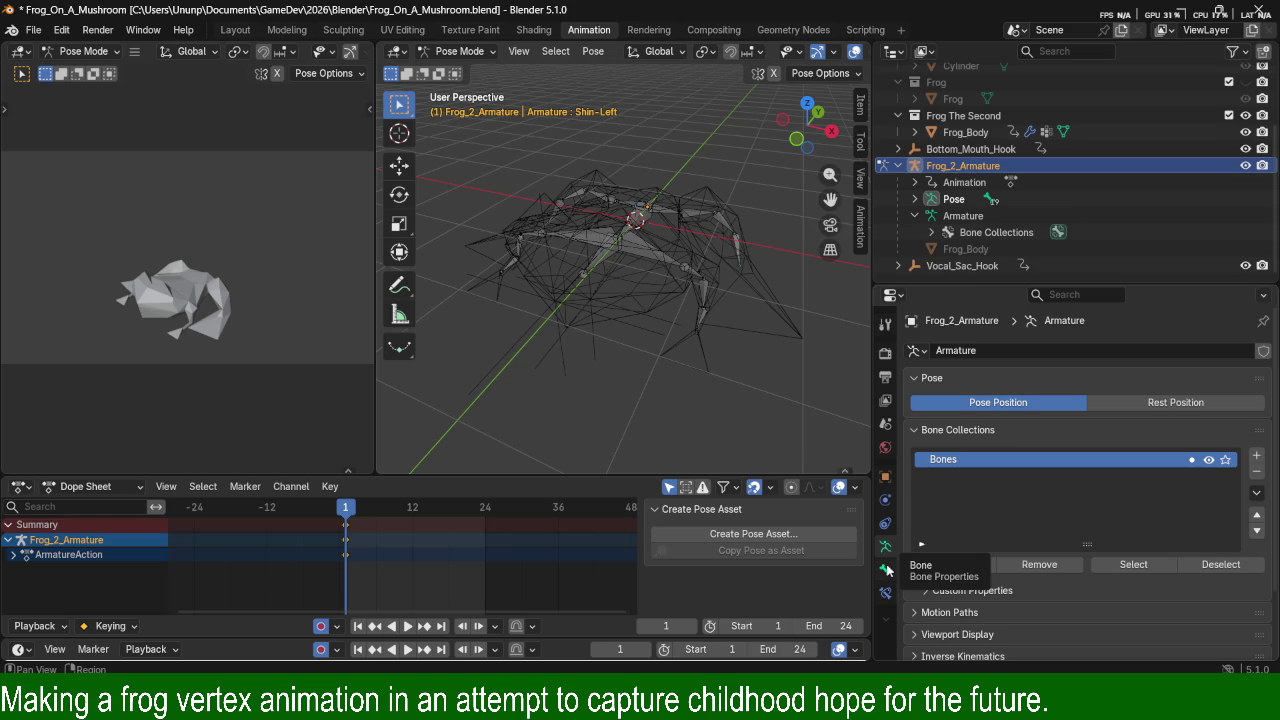
{"action": "left_click", "coordinate": [886, 476]}
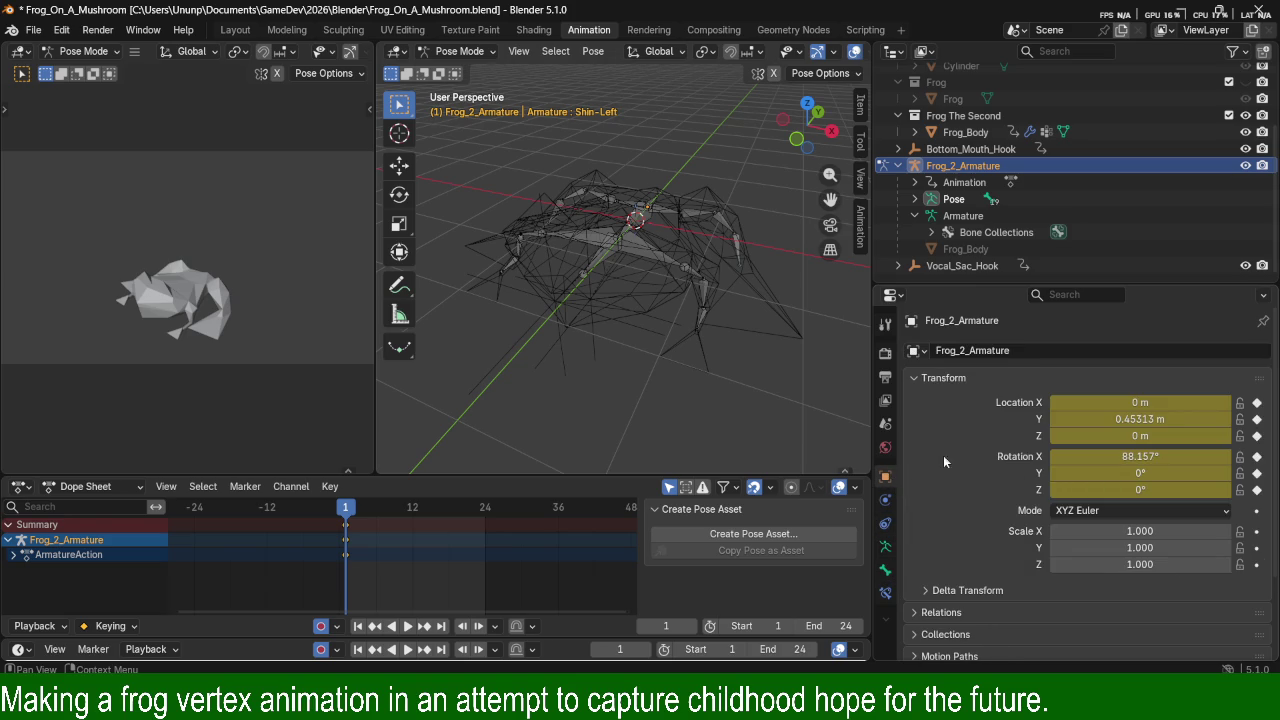
Switch the frog viewport from wireframe to Solid shading via the Z pie menu.
{"action": "key", "text": "z"}
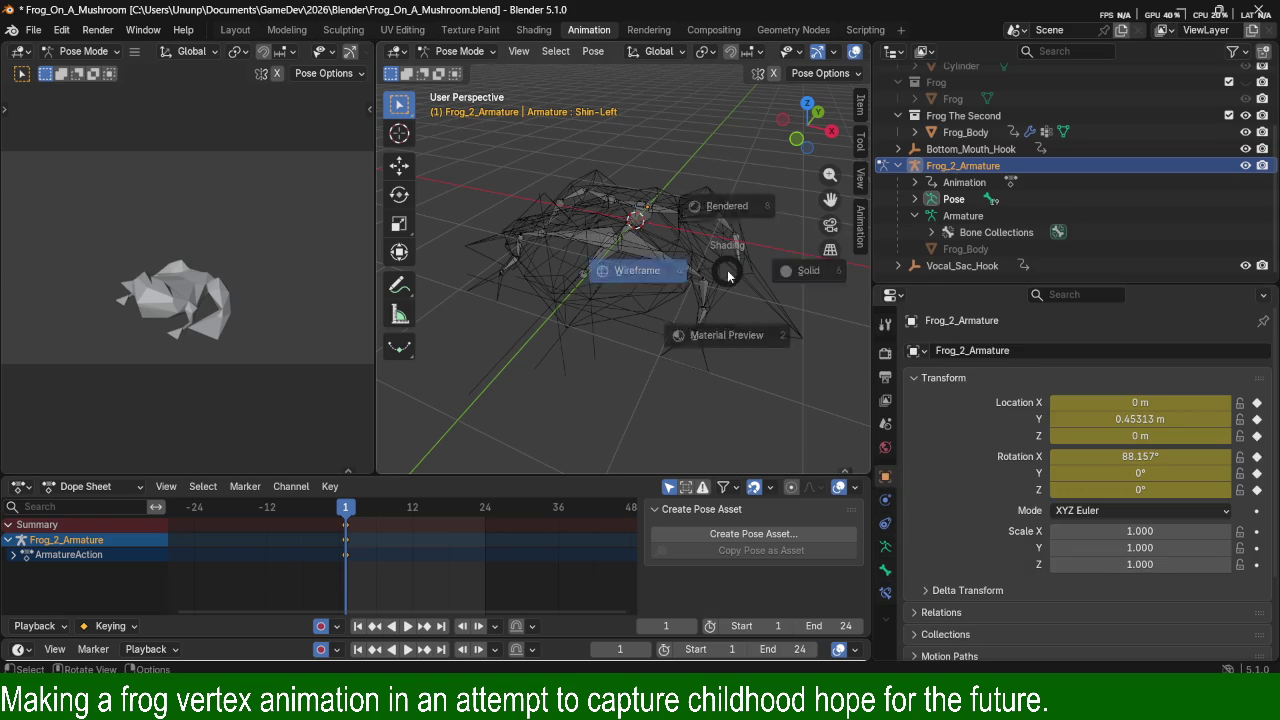
{"action": "left_click", "coordinate": [848, 270]}
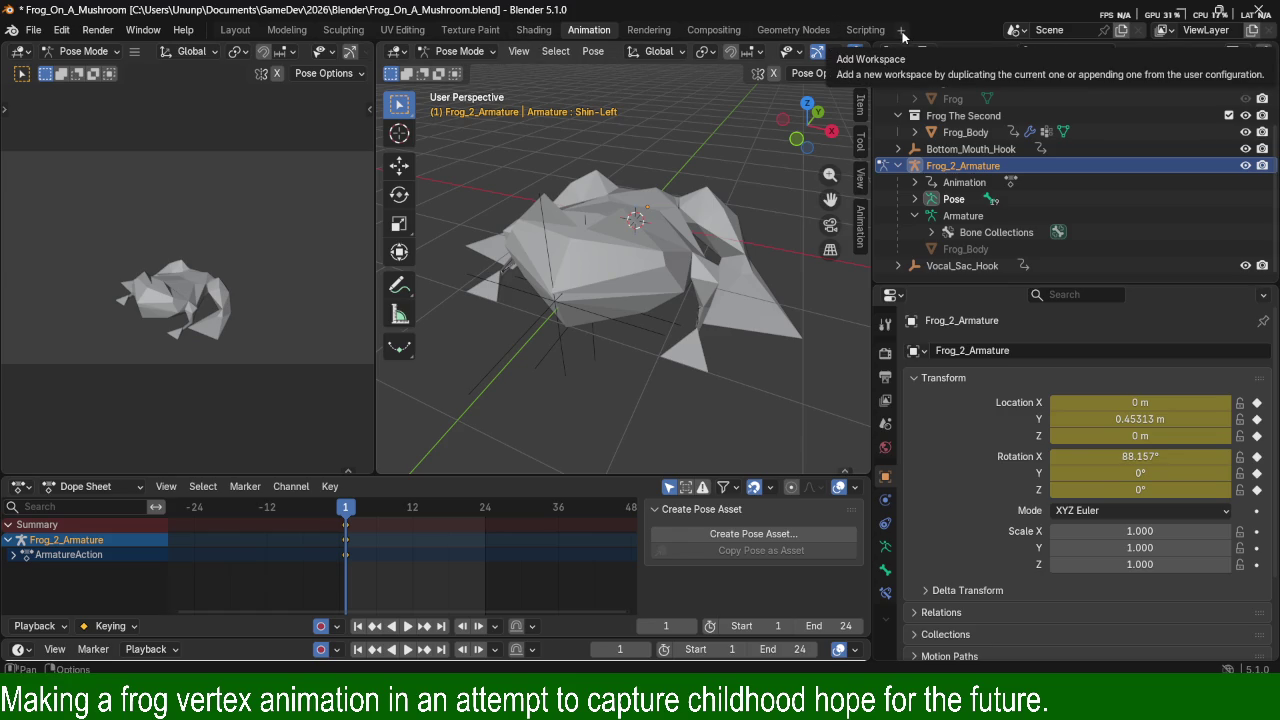
{"action": "left_click", "coordinate": [398, 54]}
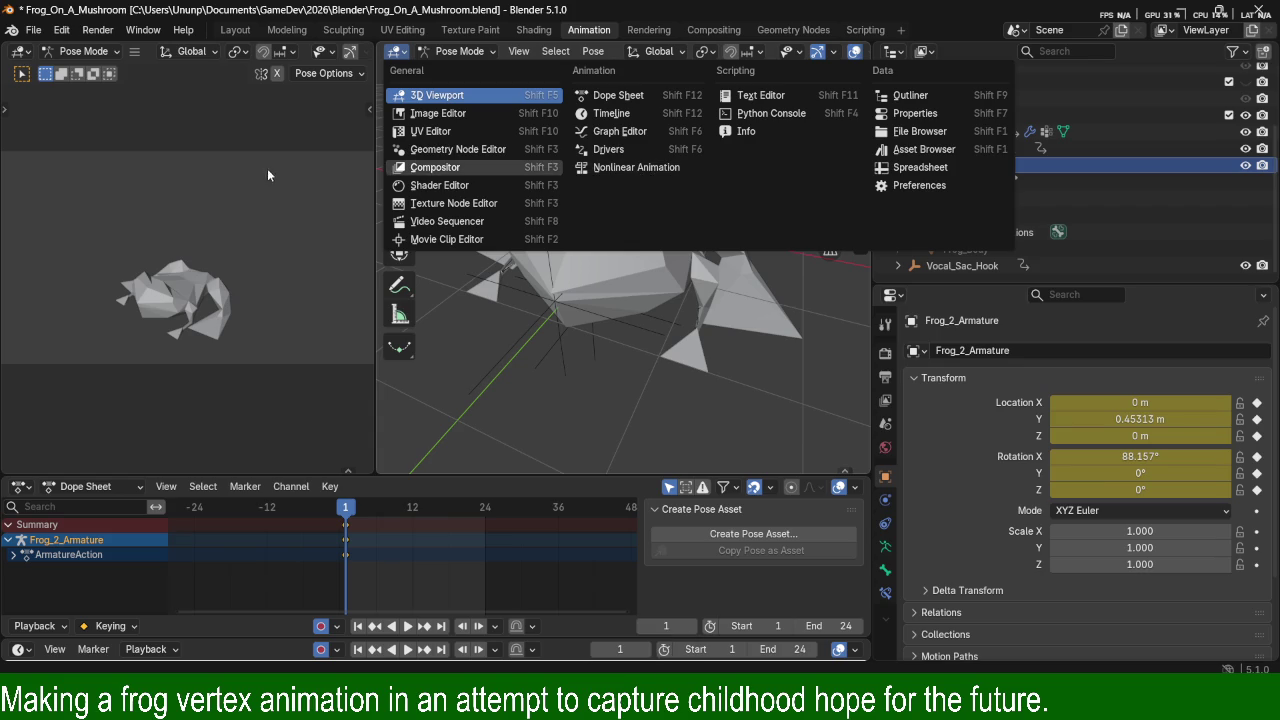
Toggle the armature to Object Mode and back to Pose Mode, and orbit the left view off camera.
{"action": "left_click", "coordinate": [260, 126]}
{"action": "left_click", "coordinate": [469, 56]}
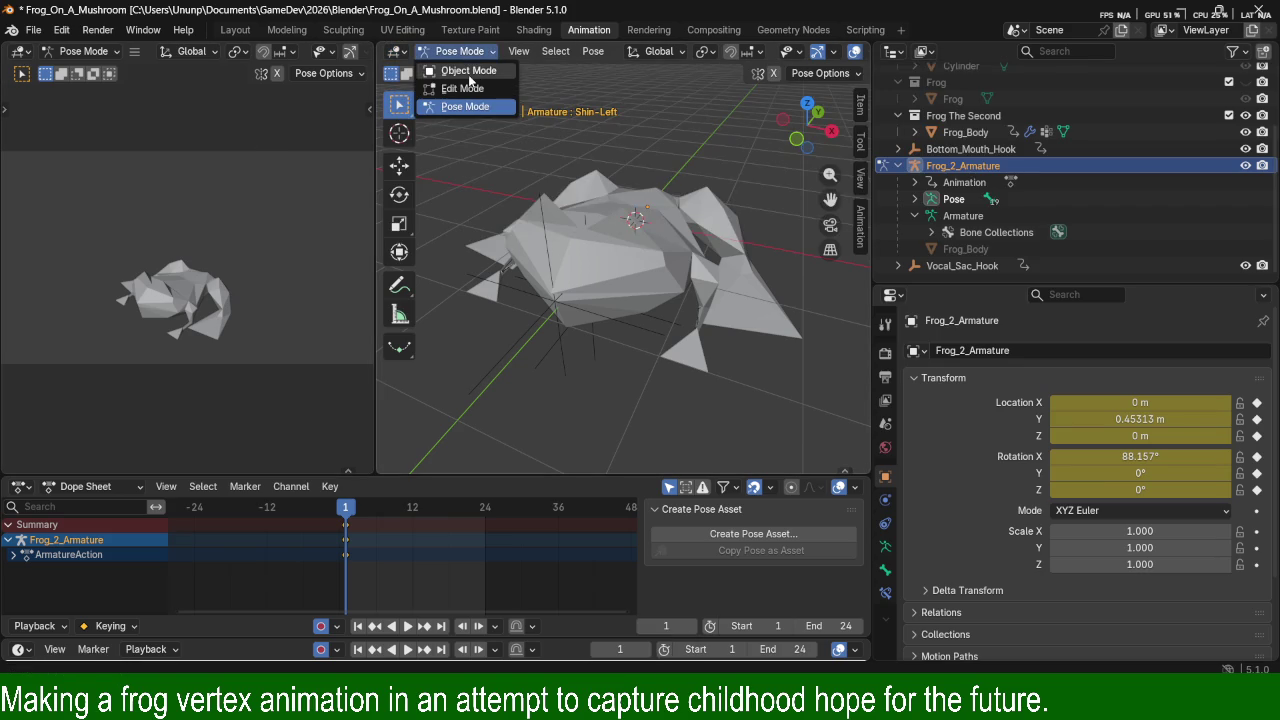
{"action": "left_click", "coordinate": [462, 63]}
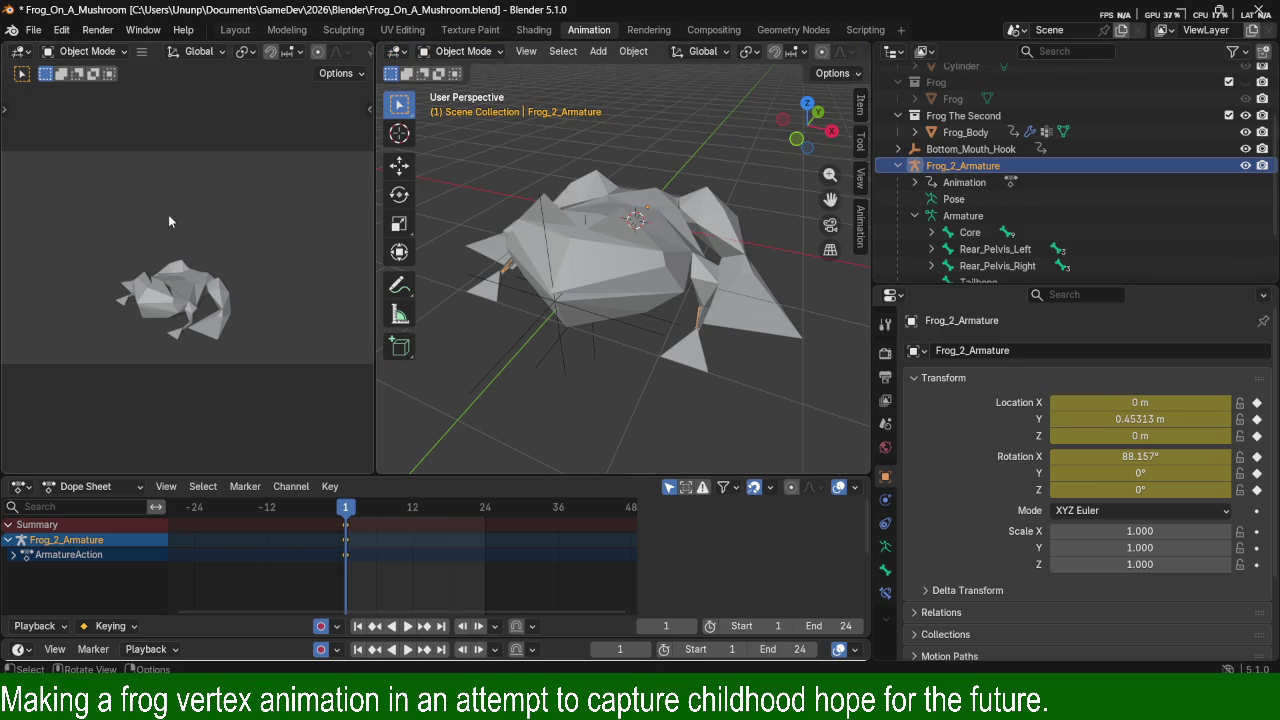
{"action": "left_click", "coordinate": [114, 53]}
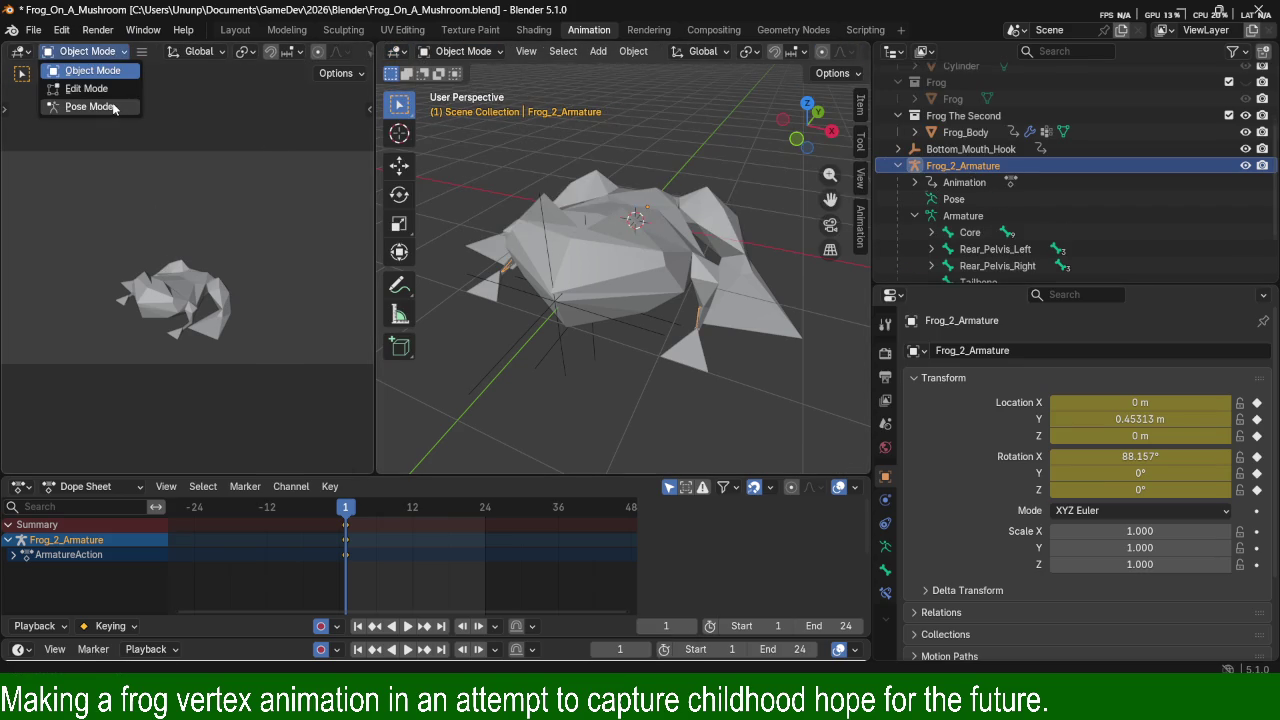
{"action": "left_click", "coordinate": [113, 107]}
{"action": "mouse_move", "coordinate": [124, 233]}
{"action": "middle_mouse_down"}
{"action": "mouse_move", "coordinate": [244, 177]}
{"action": "mouse_move", "coordinate": [173, 219]}
{"action": "mouse_move", "coordinate": [201, 258]}
{"action": "mouse_move", "coordinate": [308, 232]}
{"action": "mouse_move", "coordinate": [96, 204]}
{"action": "mouse_move", "coordinate": [354, 235]}
{"action": "mouse_move", "coordinate": [288, 265]}
{"action": "mouse_move", "coordinate": [220, 261]}
{"action": "mouse_move", "coordinate": [240, 220]}
{"action": "mouse_move", "coordinate": [265, 240]}
{"action": "mouse_move", "coordinate": [352, 136]}
{"action": "middle_mouse_up"}
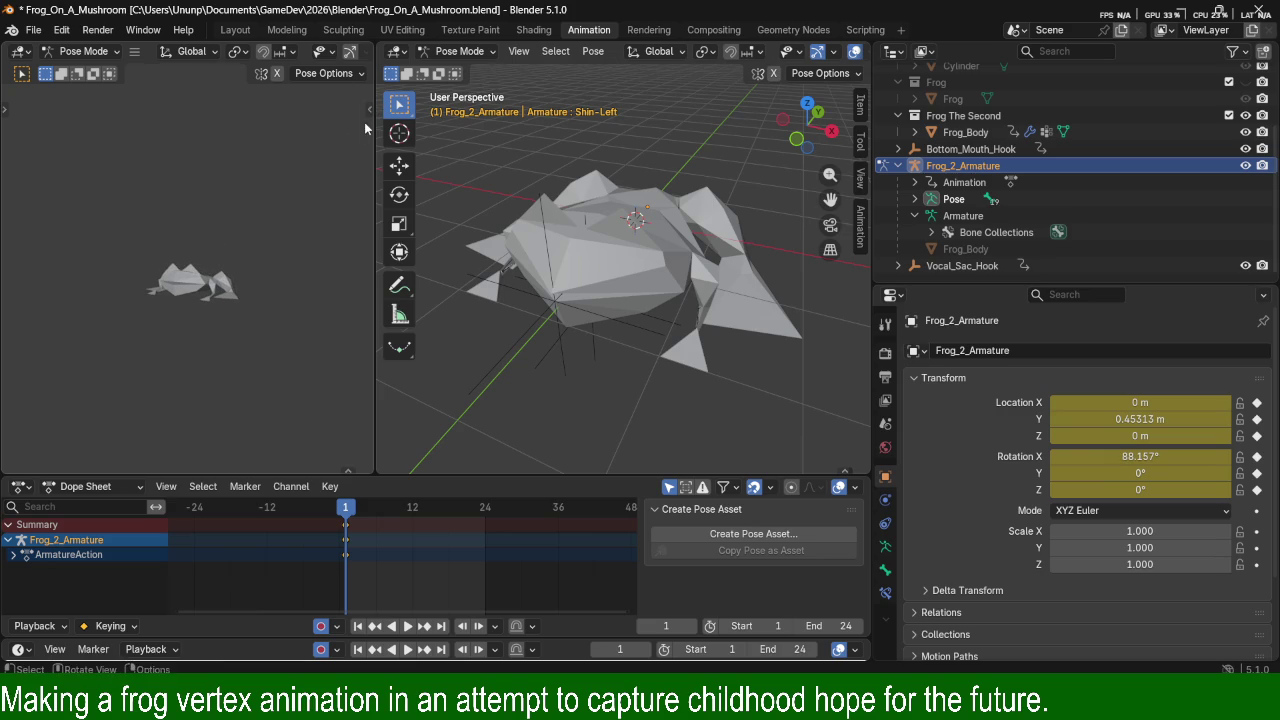
Show the Asset Shelf in the left view and browse its header and editor-type menus.
{"action": "left_click", "coordinate": [348, 470]}
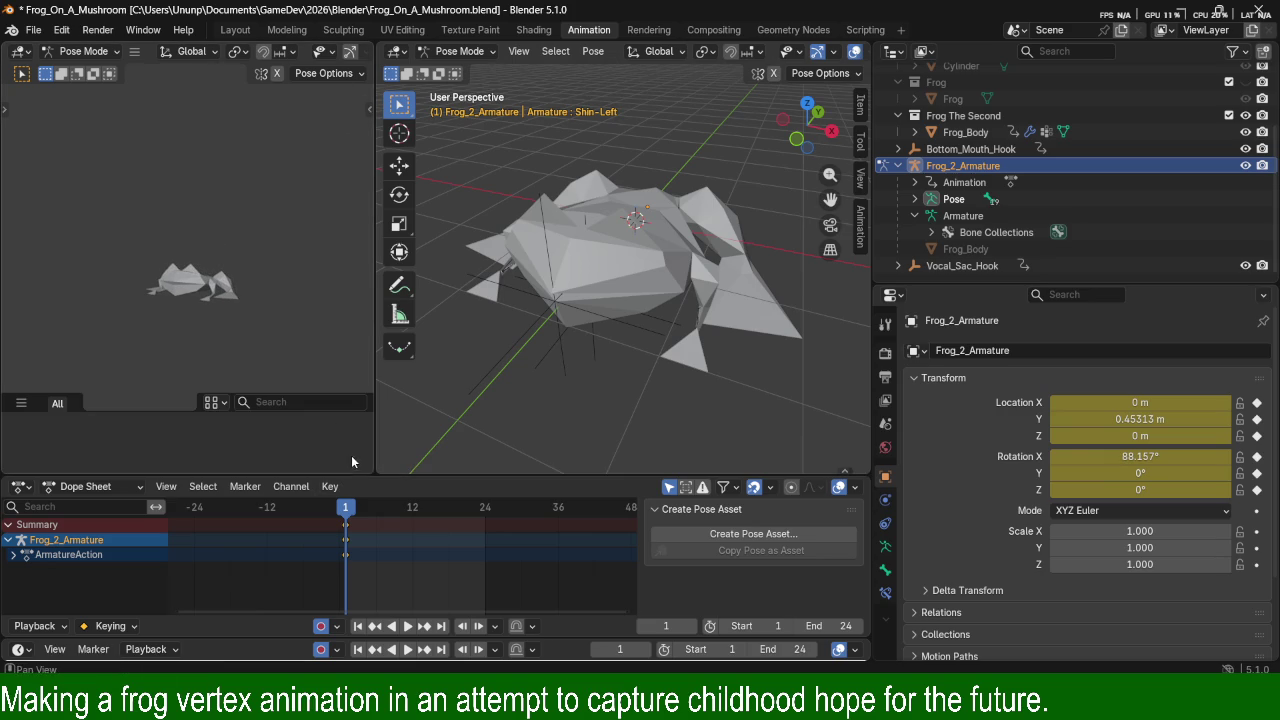
{"action": "left_click", "coordinate": [135, 51]}
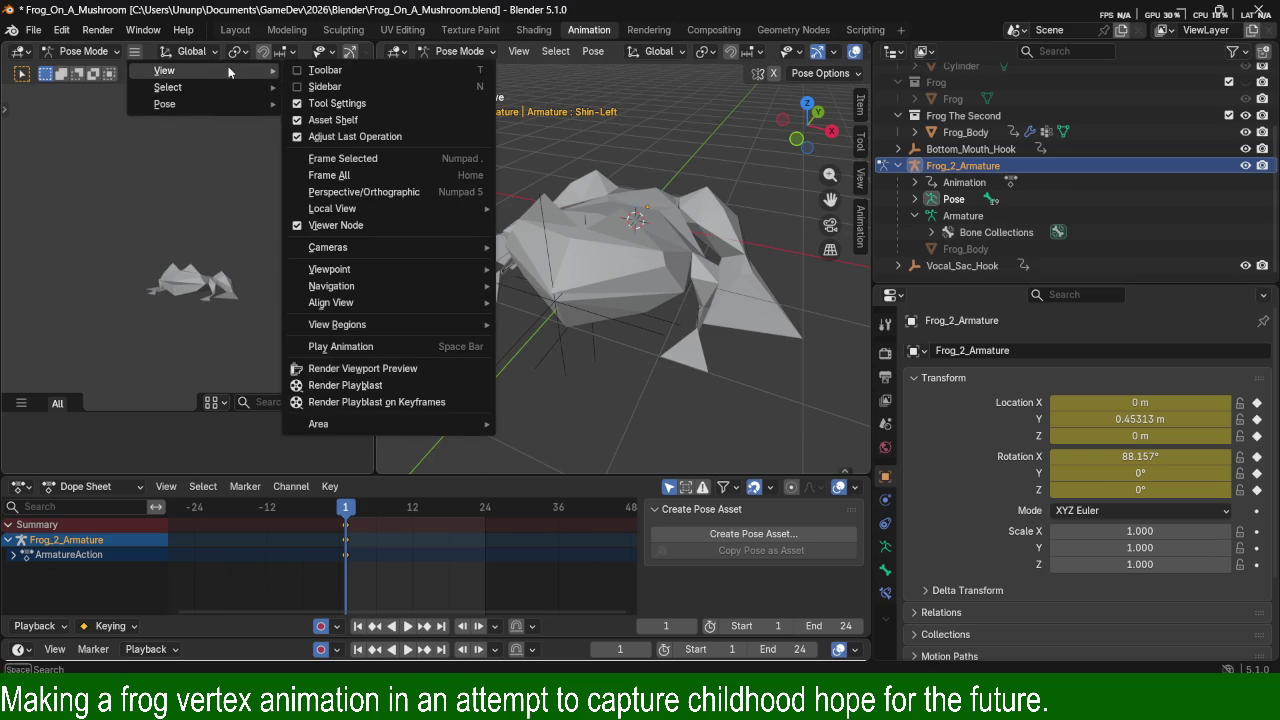
{"action": "left_click", "coordinate": [91, 53]}
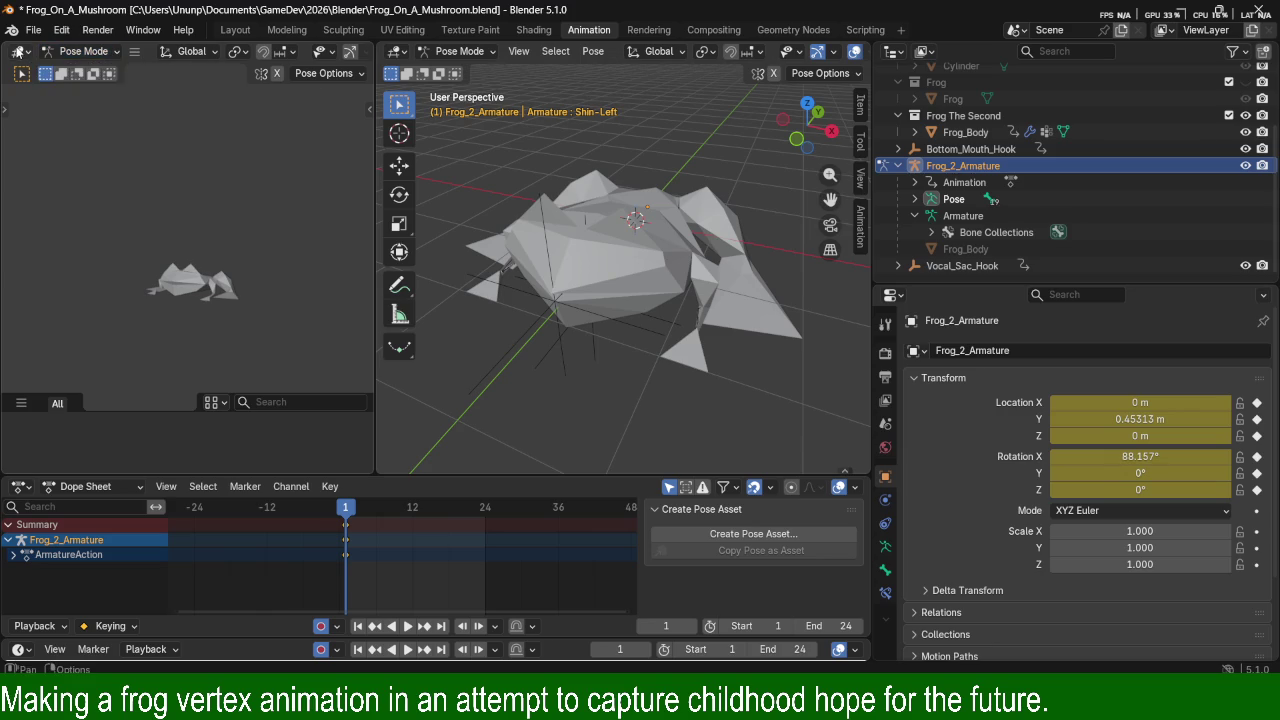
{"action": "left_click", "coordinate": [18, 52]}
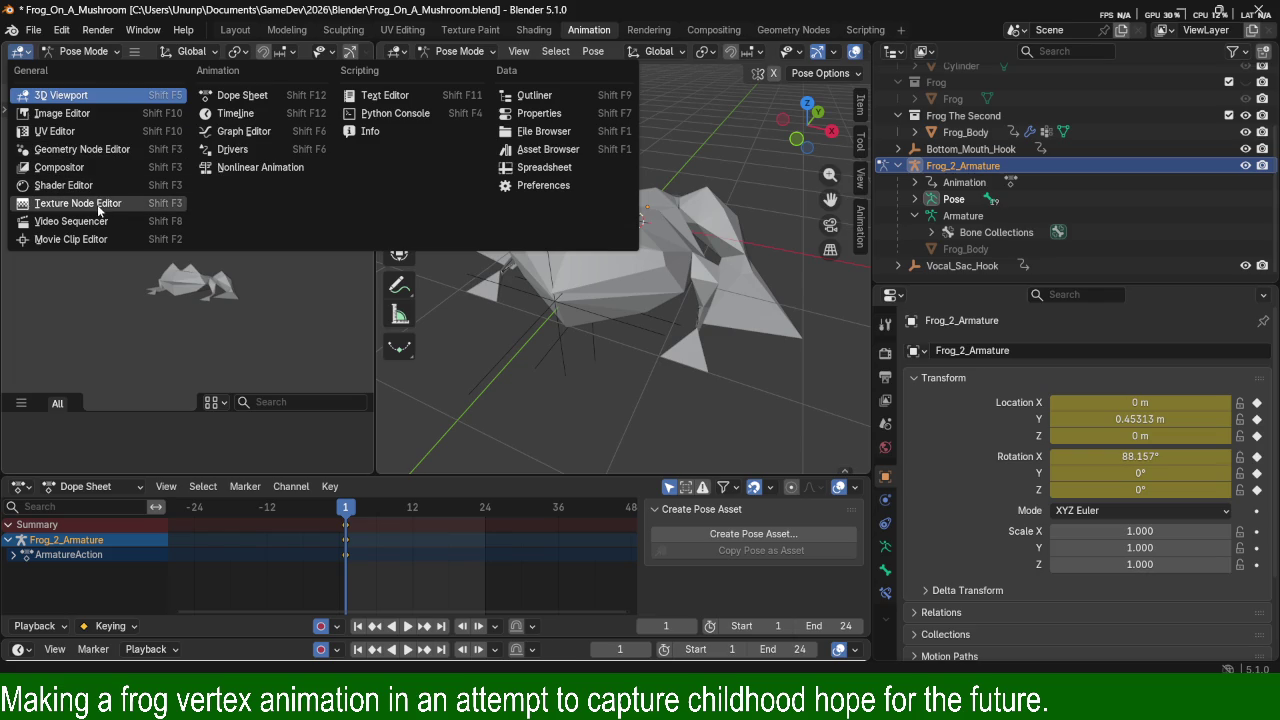
{"action": "left_click", "coordinate": [20, 51]}
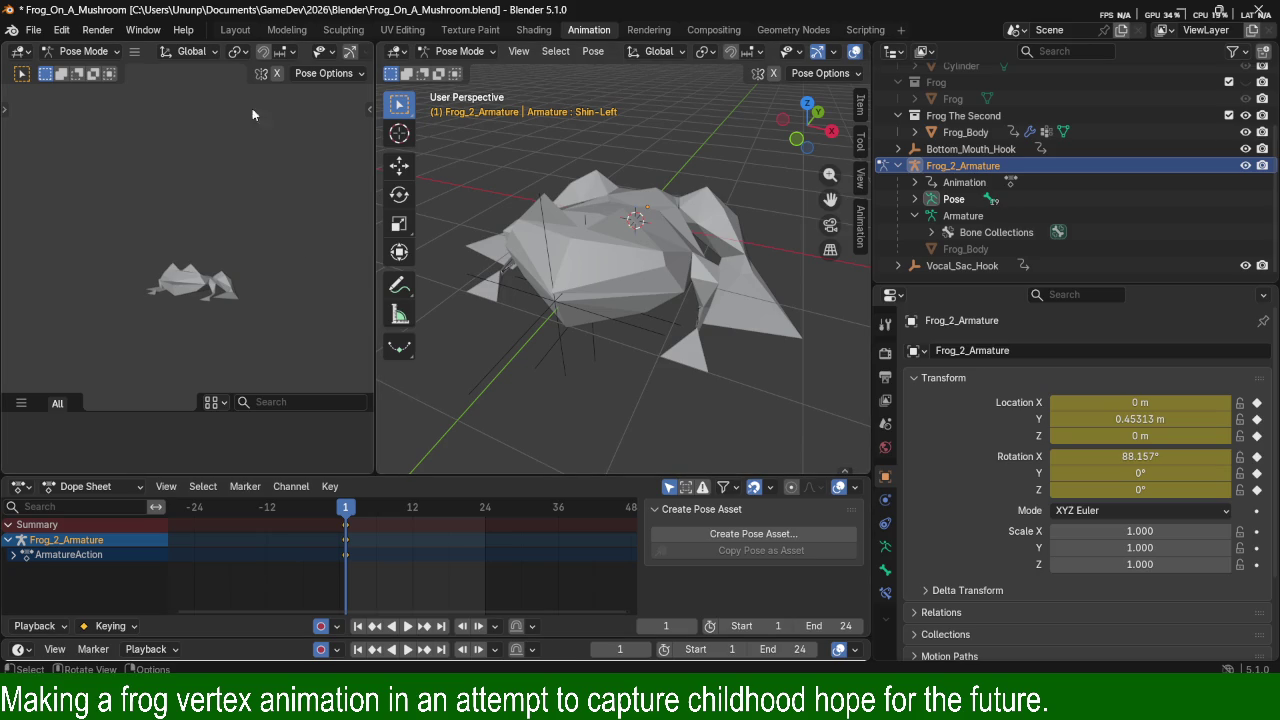
{"action": "left_click", "coordinate": [20, 51]}
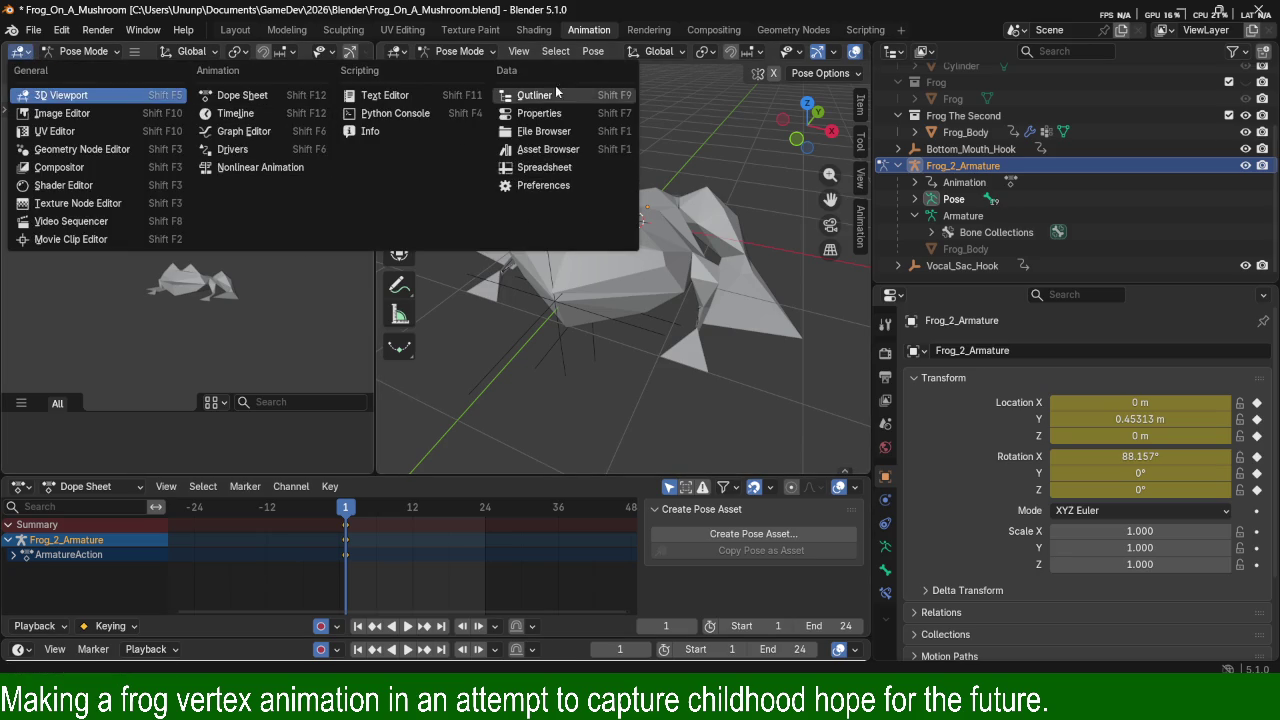
Split the left area into two stacked views and resize them beside the main view.
{"action": "right_click", "coordinate": [324, 160]}
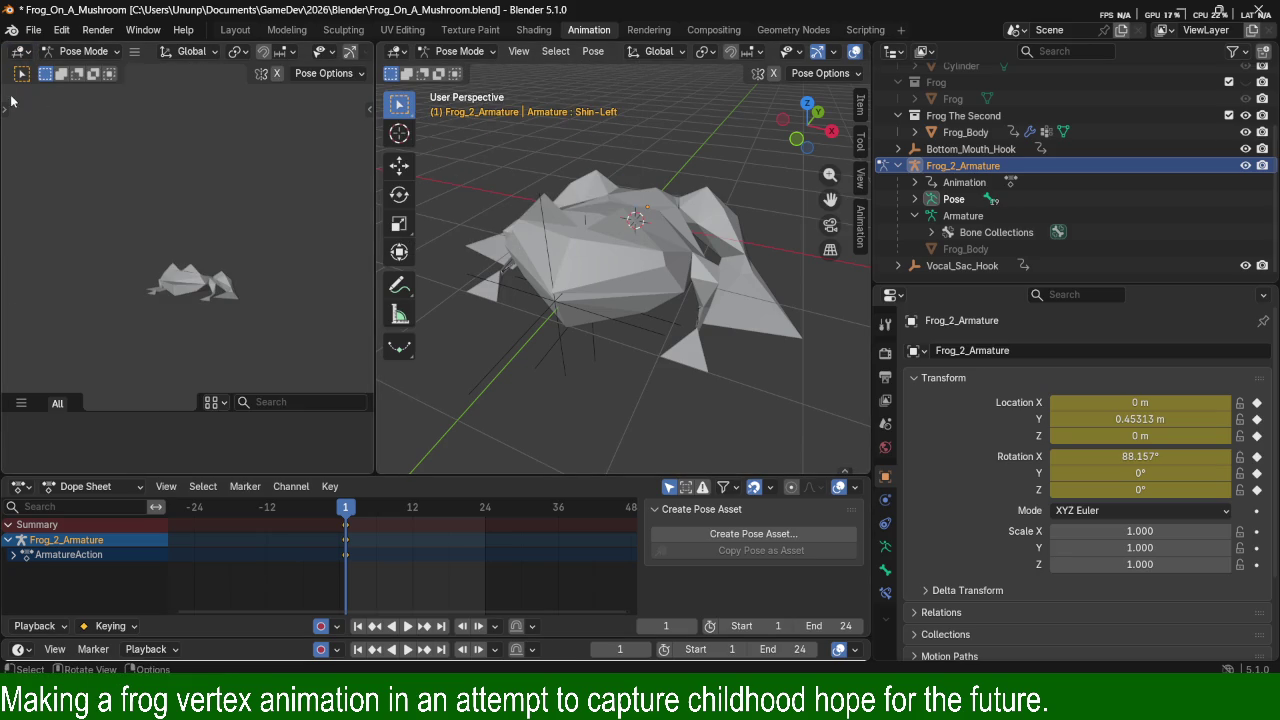
{"action": "mouse_move", "coordinate": [6, 46]}
{"action": "left_mouse_down"}
{"action": "mouse_move", "coordinate": [312, 125]}
{"action": "mouse_move", "coordinate": [188, 104]}
{"action": "mouse_move", "coordinate": [220, 202]}
{"action": "left_mouse_up"}
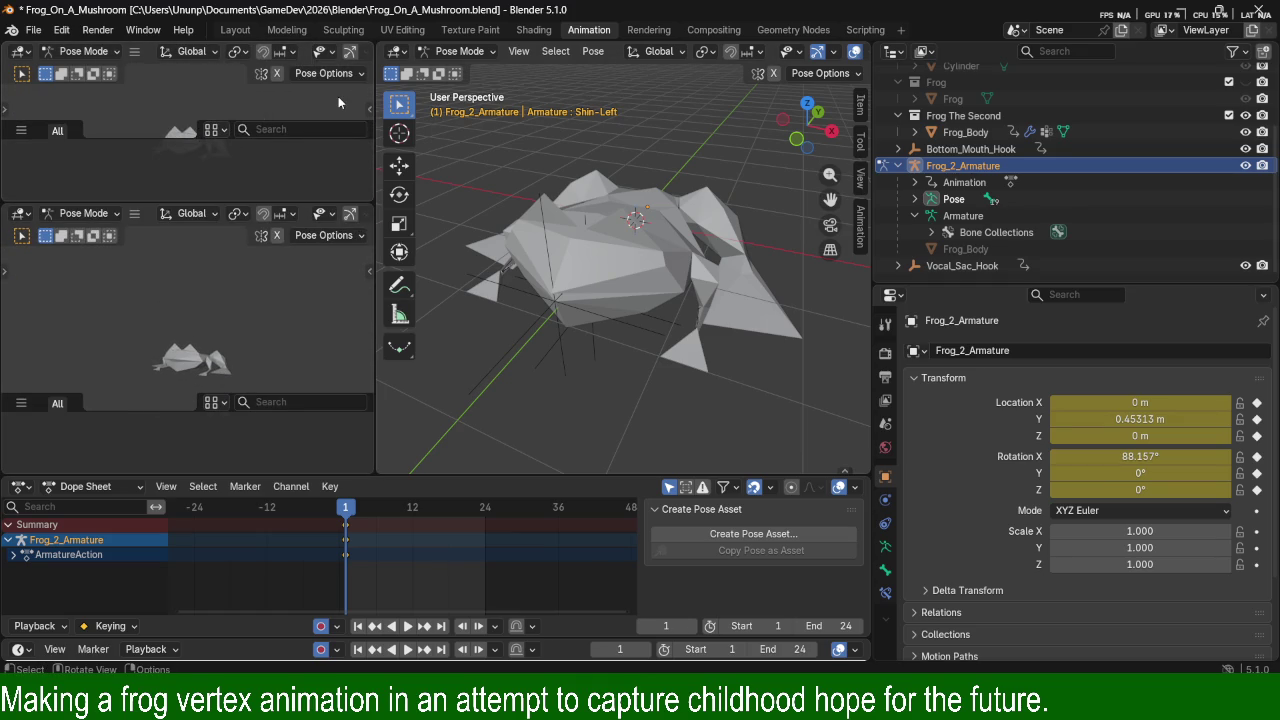
{"action": "left_click_drag", "start_coordinate": [202, 204], "coordinate": [186, 226]}
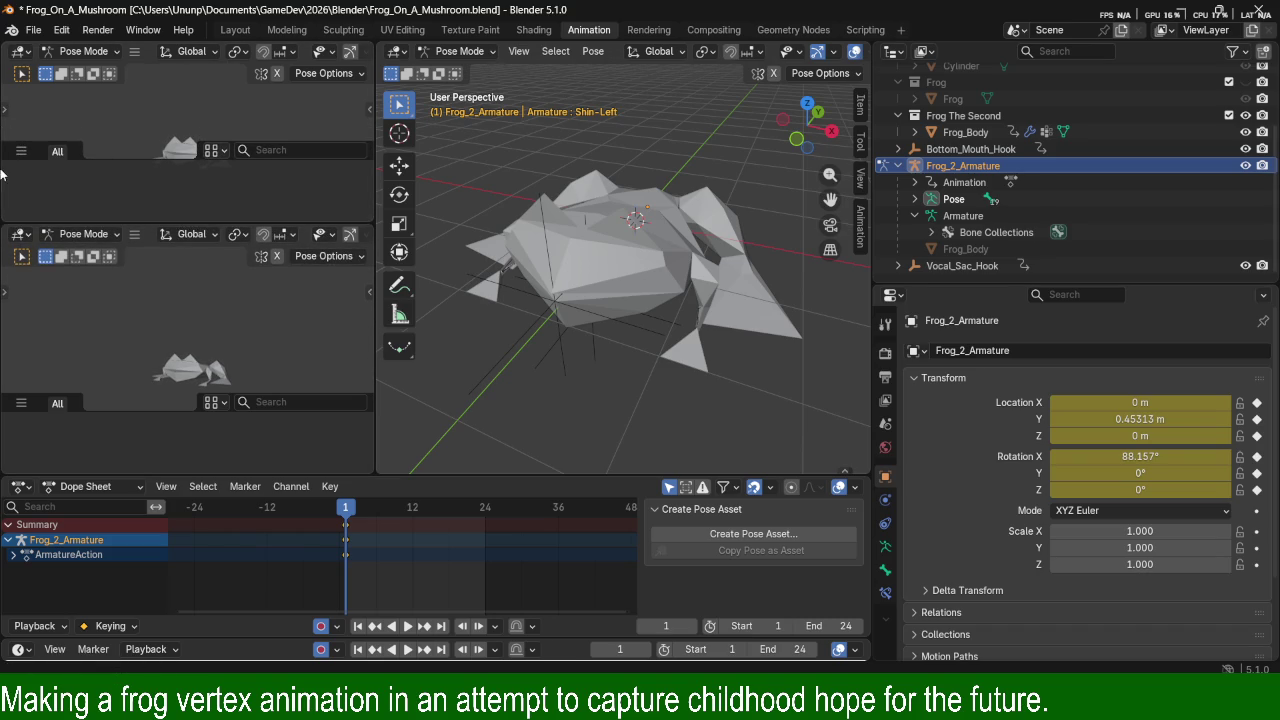
{"action": "left_click", "coordinate": [21, 152]}
{"action": "left_click_drag", "start_coordinate": [376, 163], "coordinate": [26, 163]}
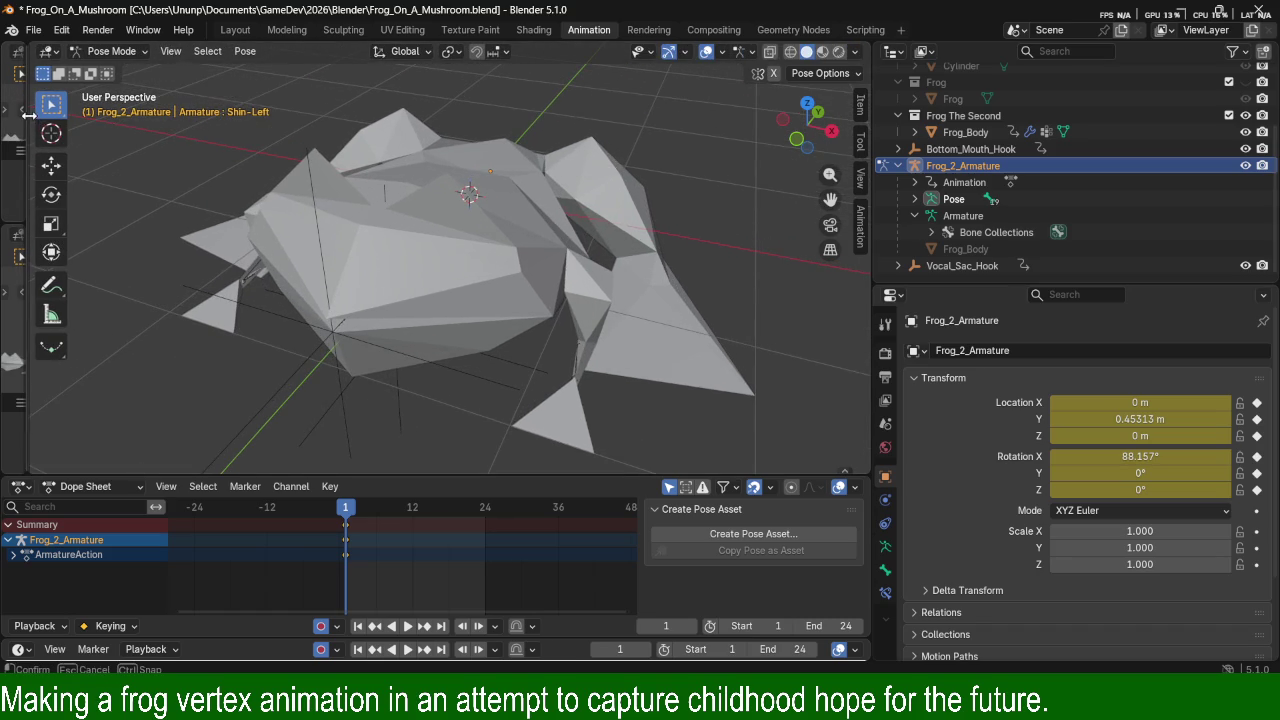
{"action": "left_click_drag", "start_coordinate": [28, 120], "coordinate": [289, 110]}
Close both left areas with View > Area > Close Area.
{"action": "left_click", "coordinate": [136, 51]}
{"action": "mouse_move", "coordinate": [166, 70]}
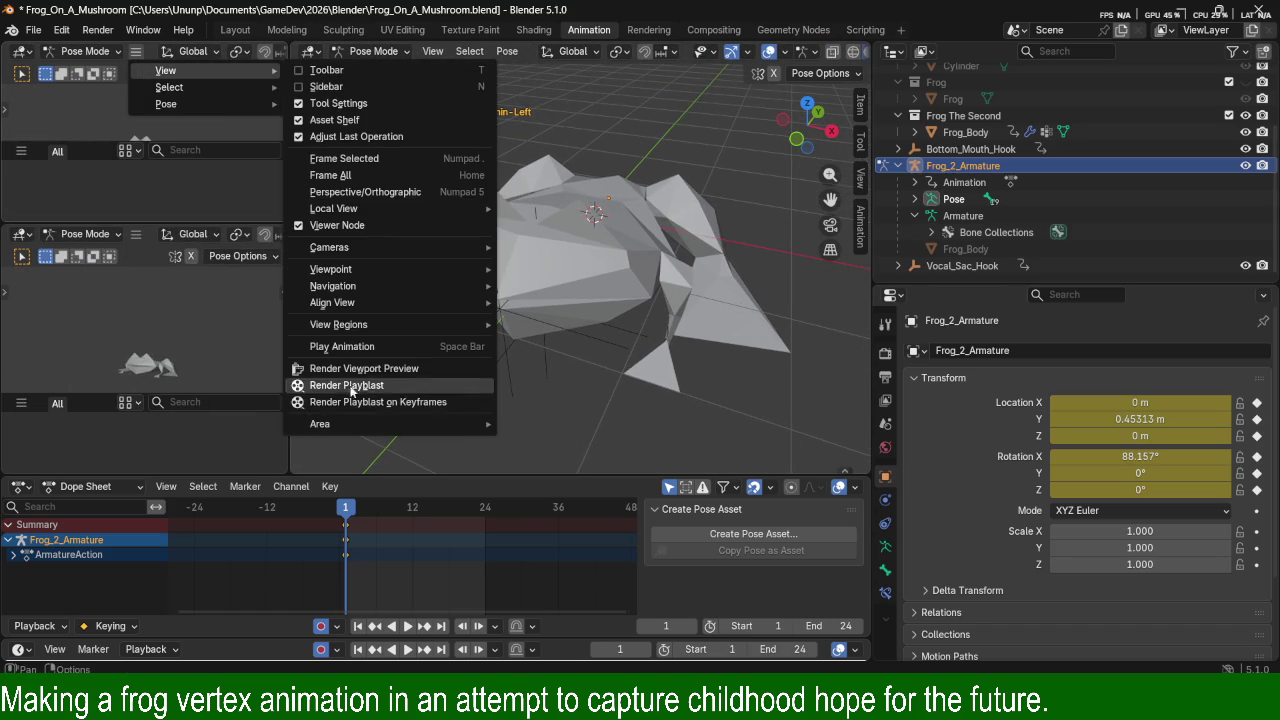
{"action": "mouse_move", "coordinate": [330, 424]}
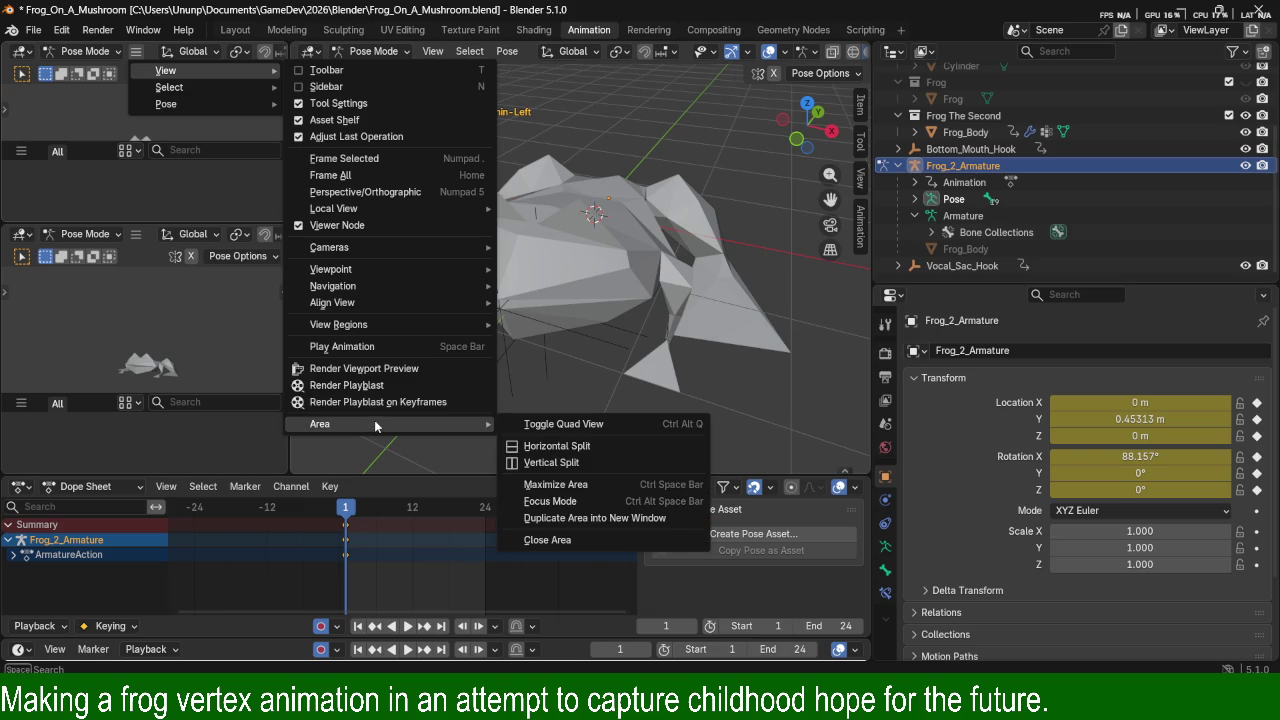
{"action": "left_click", "coordinate": [570, 539]}
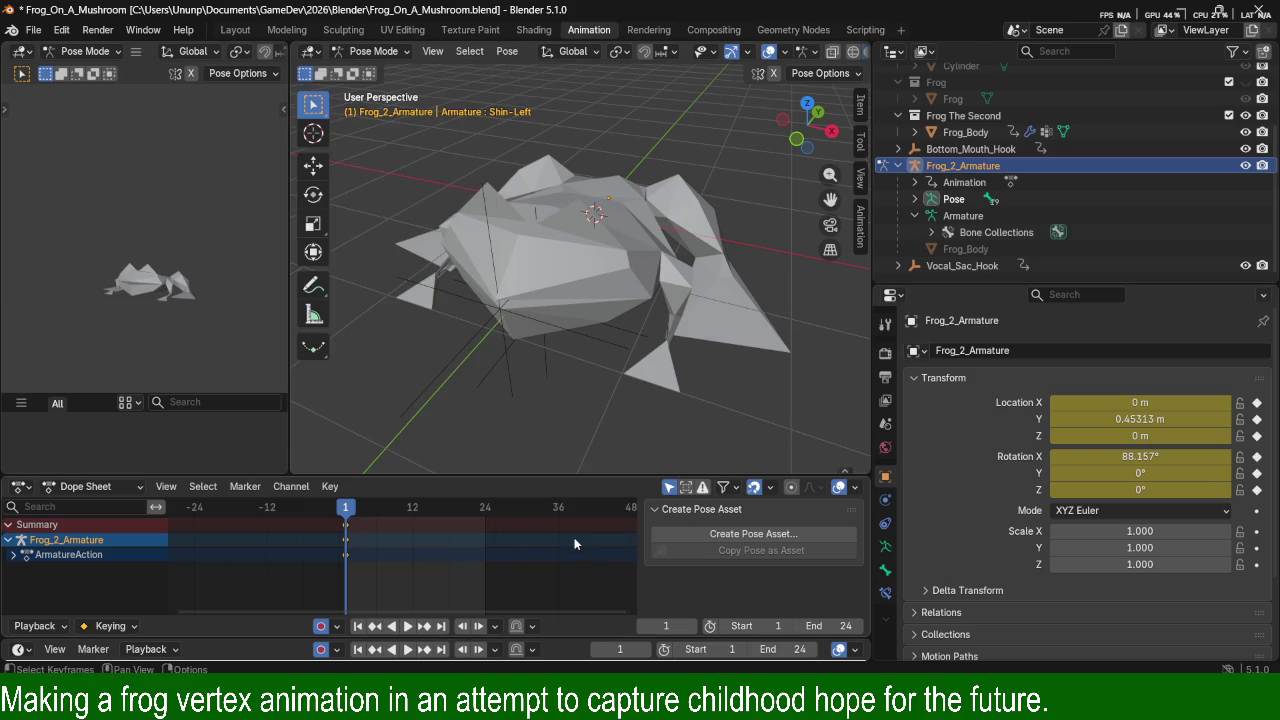
{"action": "left_click", "coordinate": [136, 51]}
{"action": "mouse_move", "coordinate": [320, 424]}
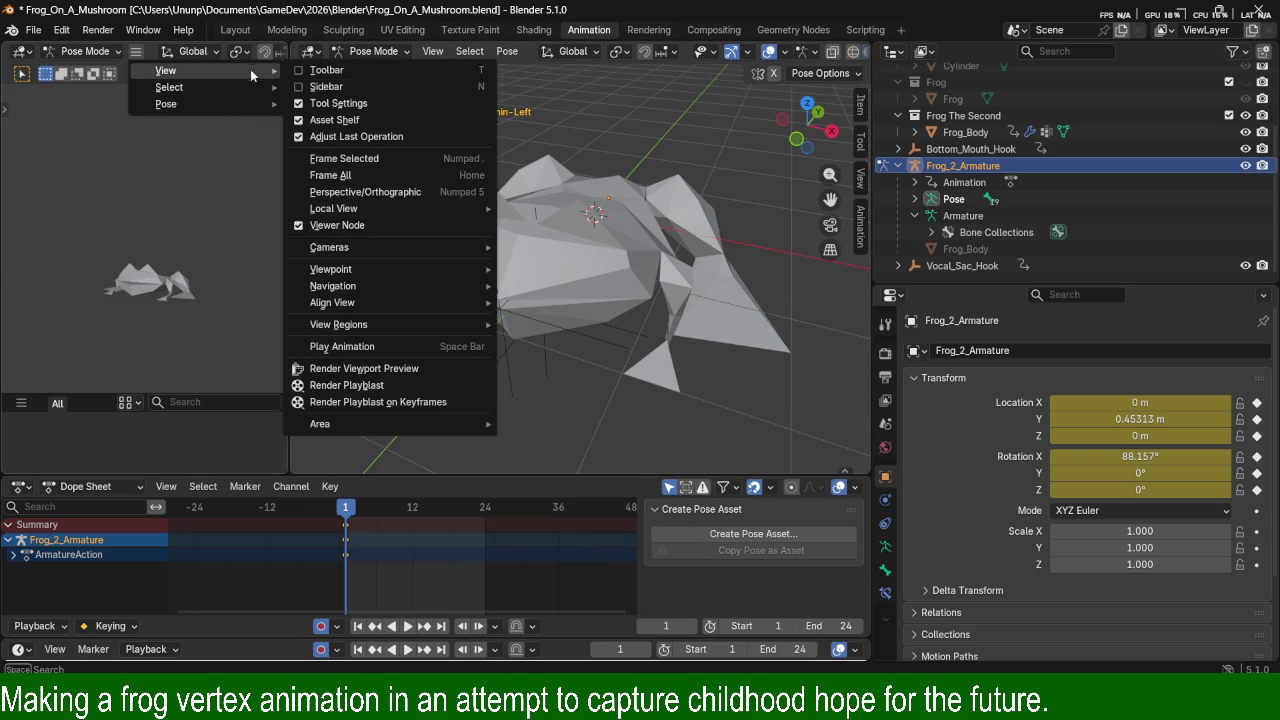
{"action": "mouse_move", "coordinate": [390, 424]}
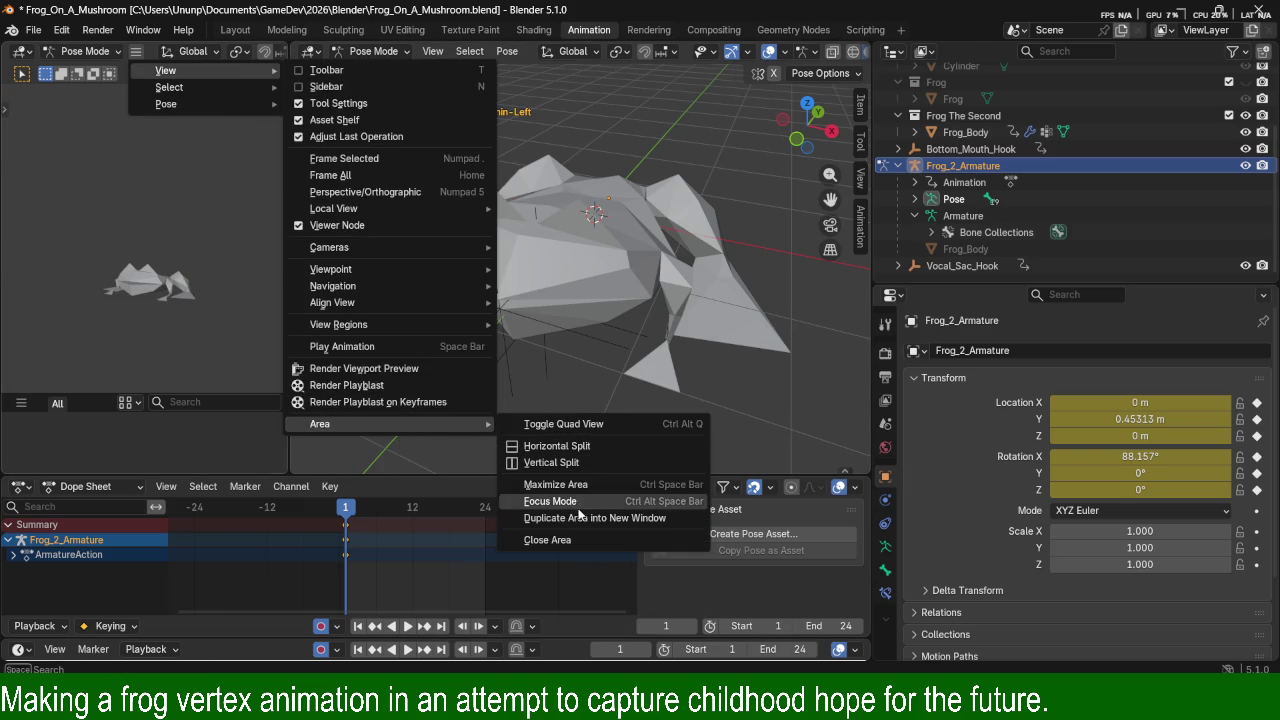
{"action": "left_click", "coordinate": [579, 541]}
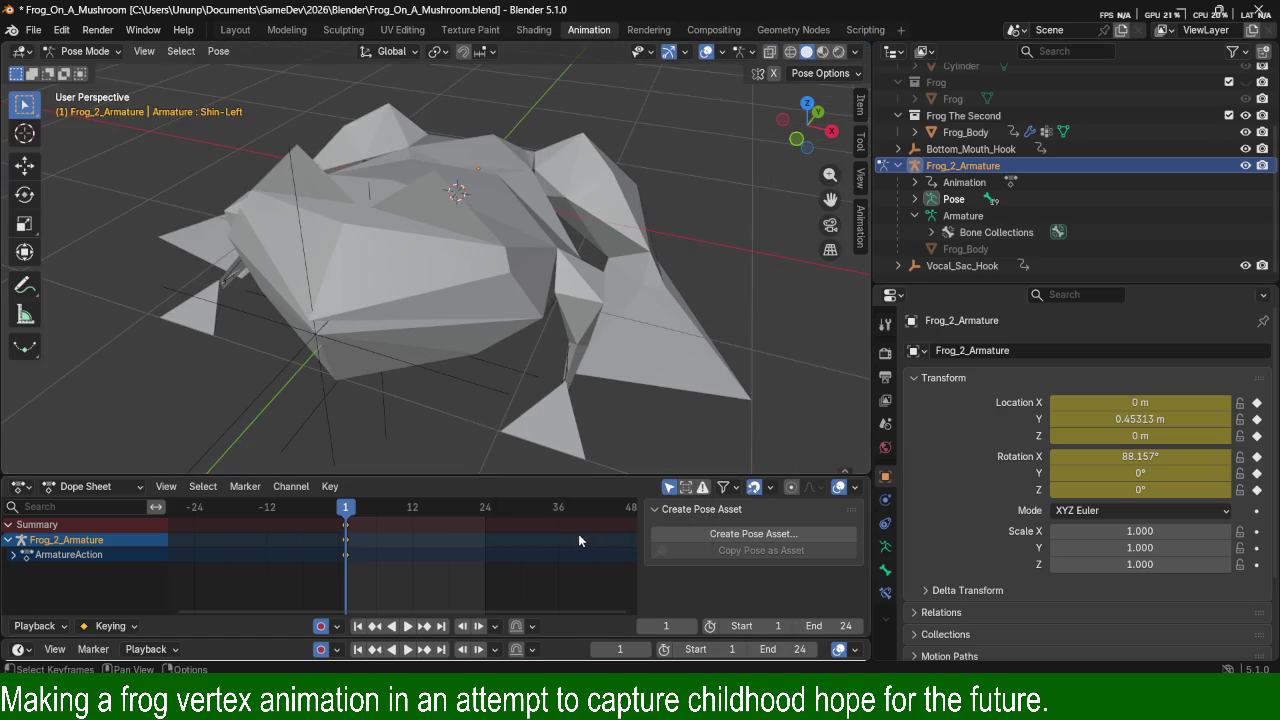
Zoom out and orbit to a low side view of the frog.
{"action": "scroll", "coordinate": [559, 258], "scroll_direction": "down", "scroll_amount": 4}
{"action": "scroll", "coordinate": [460, 296], "scroll_direction": "down", "scroll_amount": 2}
{"action": "mouse_move", "coordinate": [460, 296]}
{"action": "middle_mouse_down"}
{"action": "mouse_move", "coordinate": [558, 250]}
{"action": "mouse_move", "coordinate": [628, 240]}
{"action": "mouse_move", "coordinate": [511, 218]}
{"action": "middle_mouse_up"}
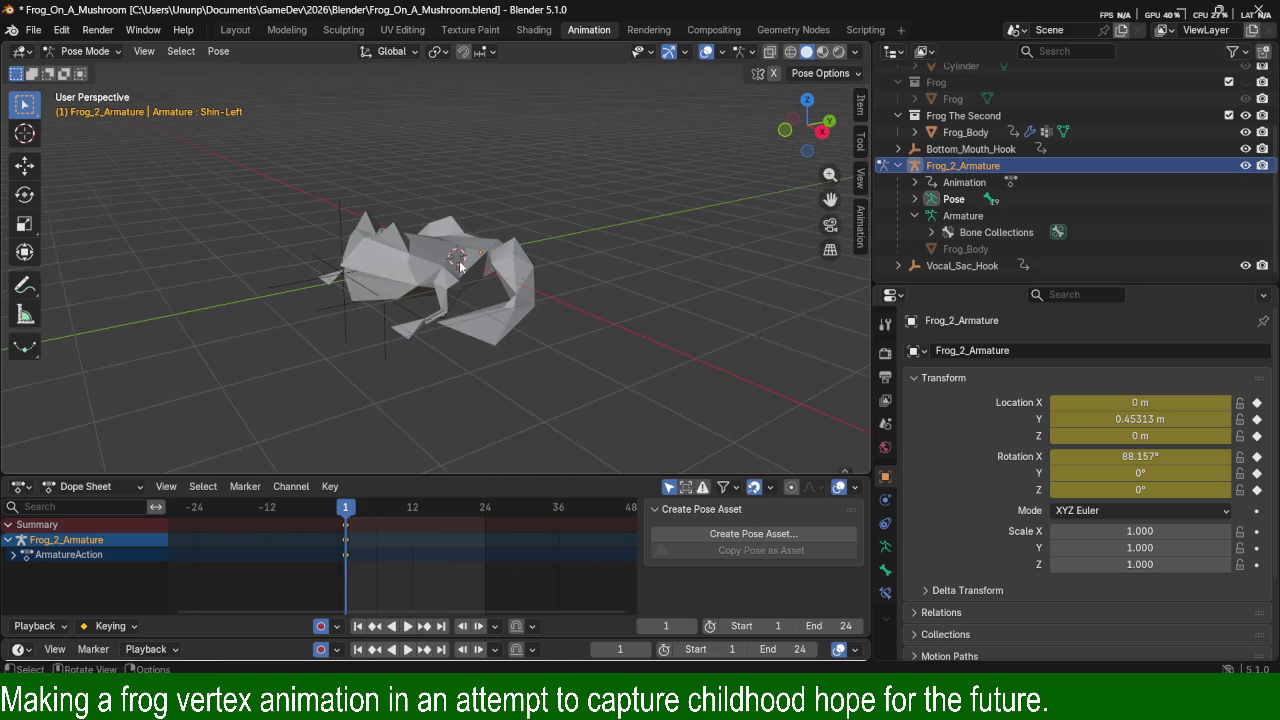
{"action": "middle_click_drag", "start_coordinate": [511, 218], "coordinate": [211, 147]}
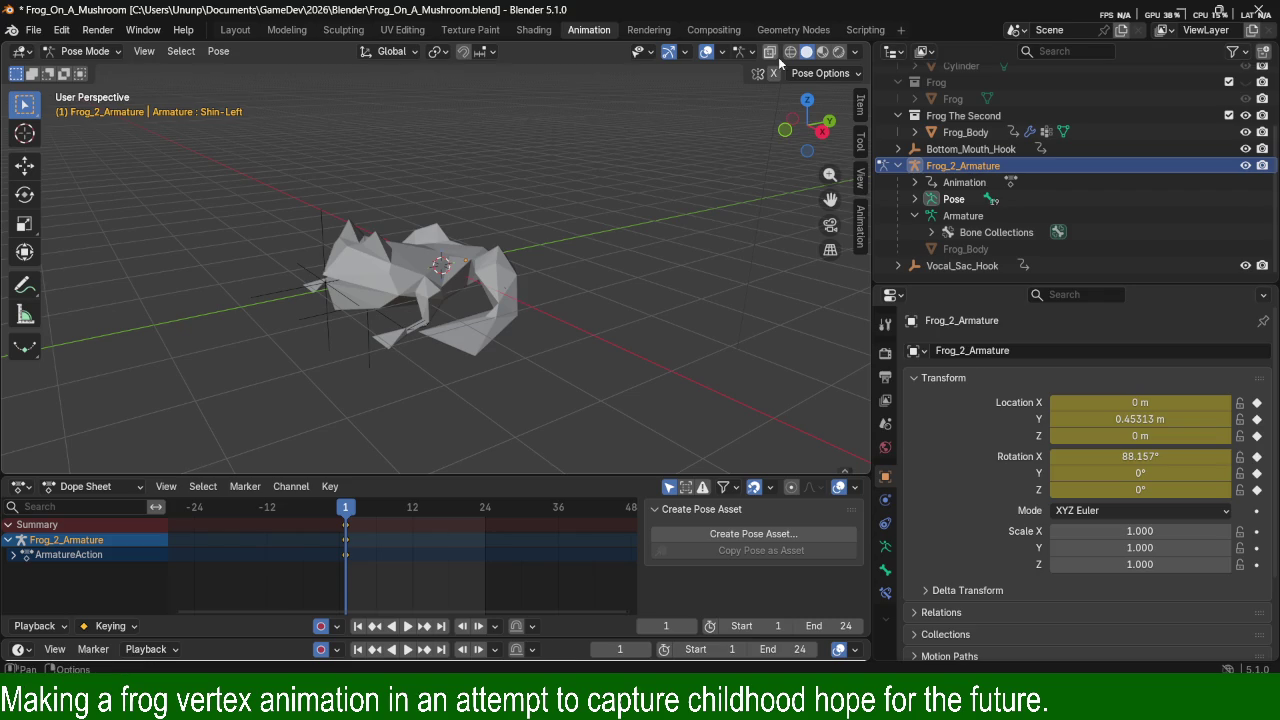
Check the armature and viewport overlay popovers and Transform Orientations, then bring up Pose bone settings.
{"action": "left_click", "coordinate": [744, 52]}
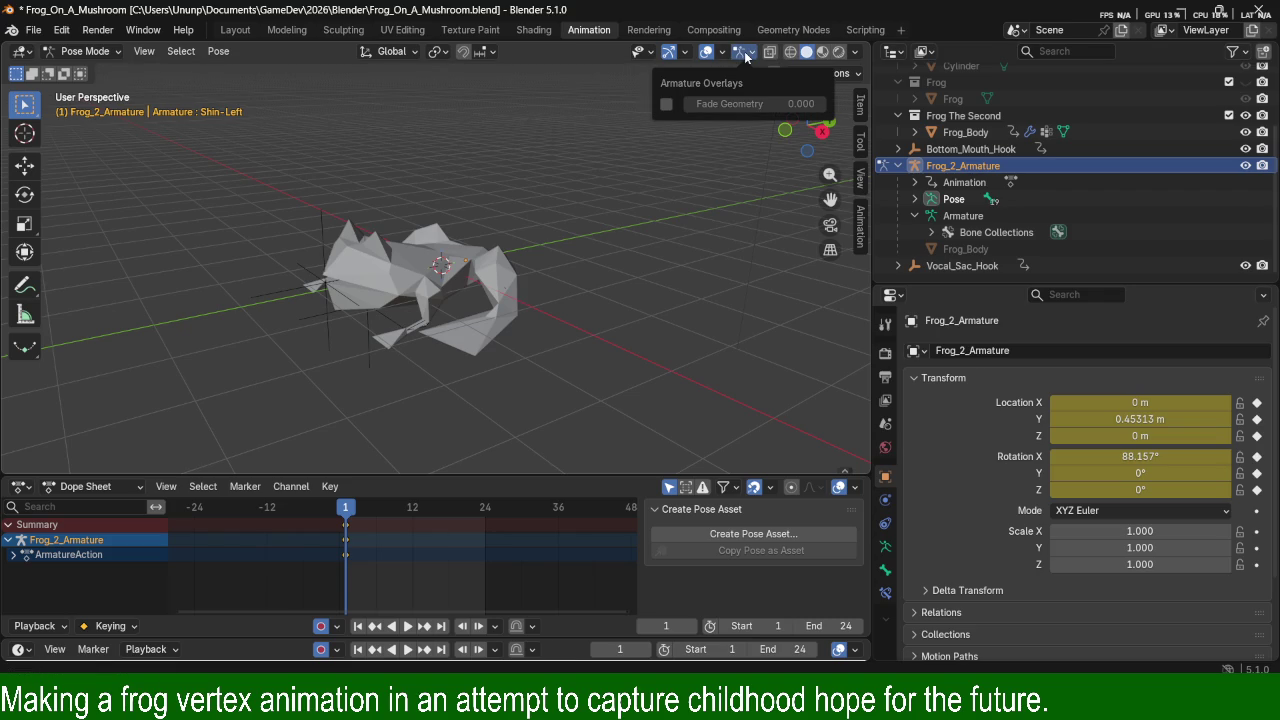
{"action": "left_click", "coordinate": [719, 52]}
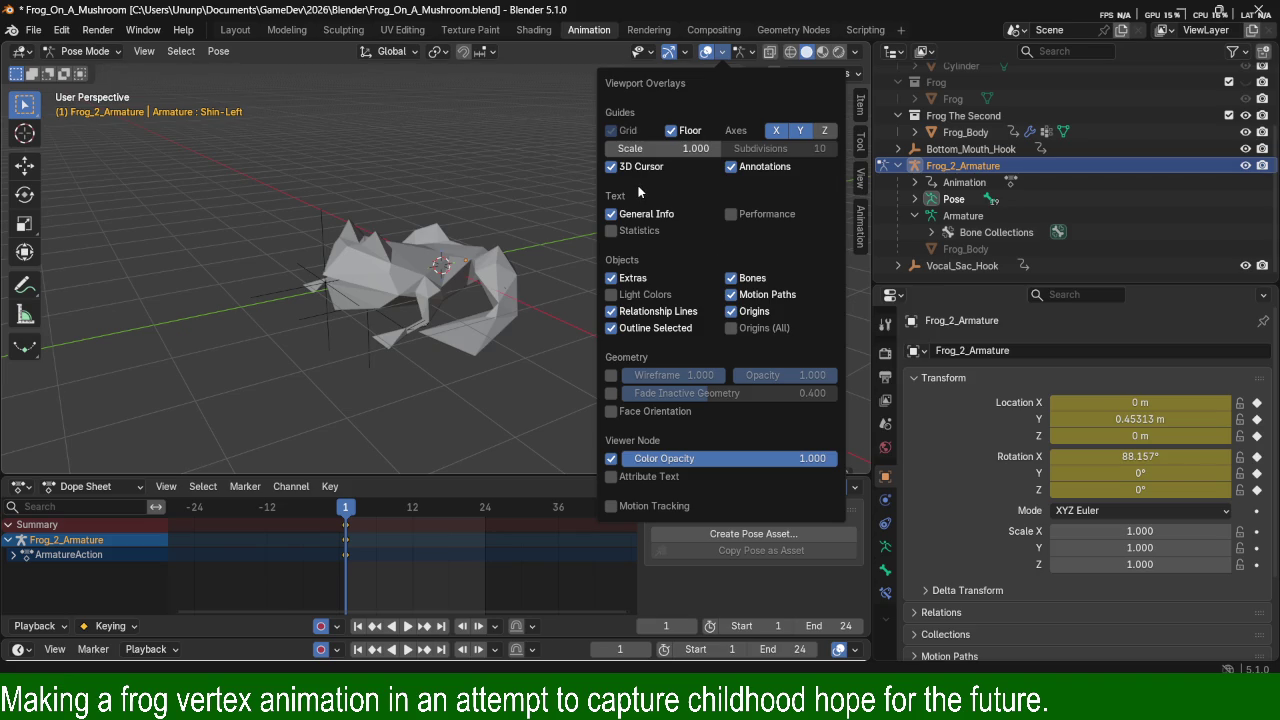
{"action": "left_click", "coordinate": [404, 55]}
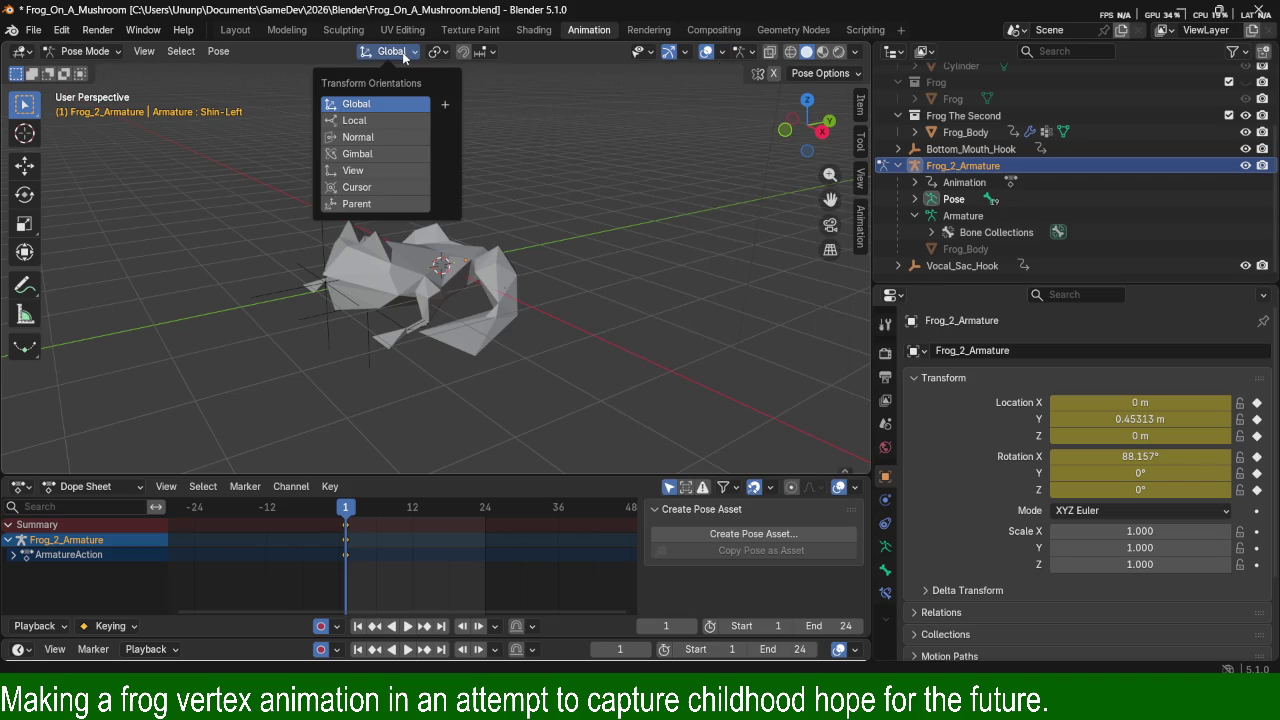
{"action": "left_click", "coordinate": [218, 51]}
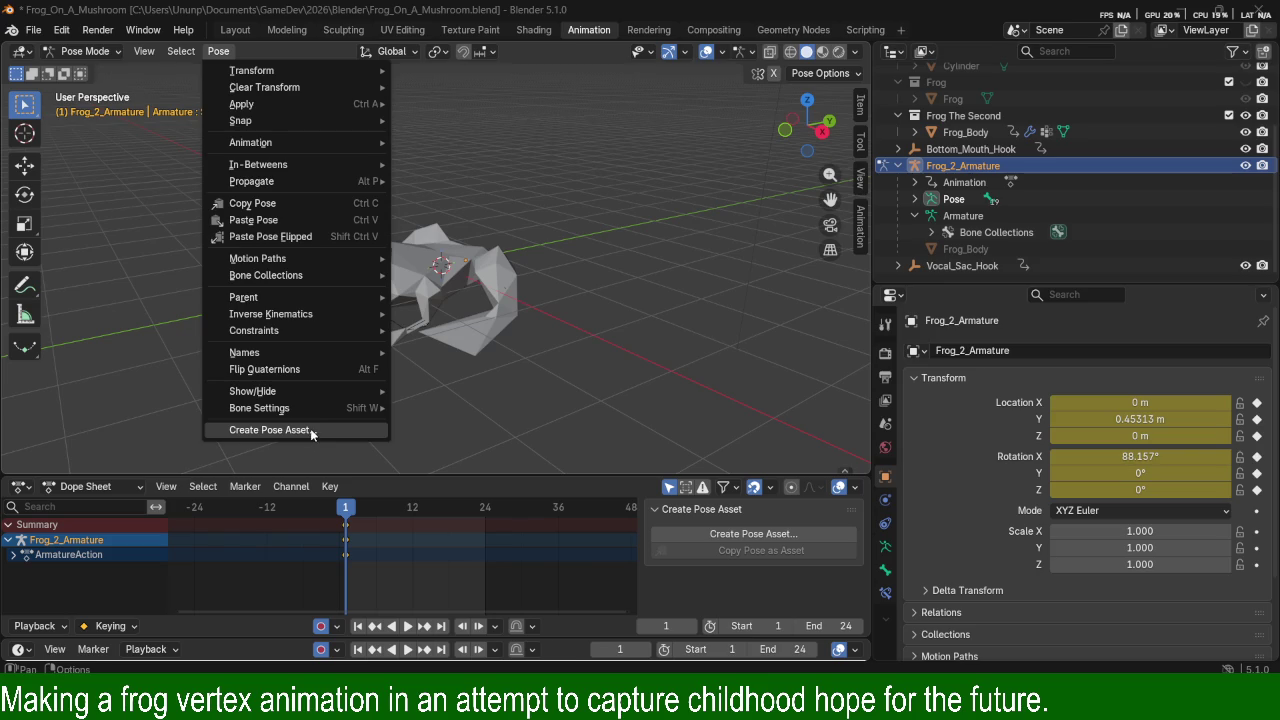
{"action": "mouse_move", "coordinate": [259, 408]}
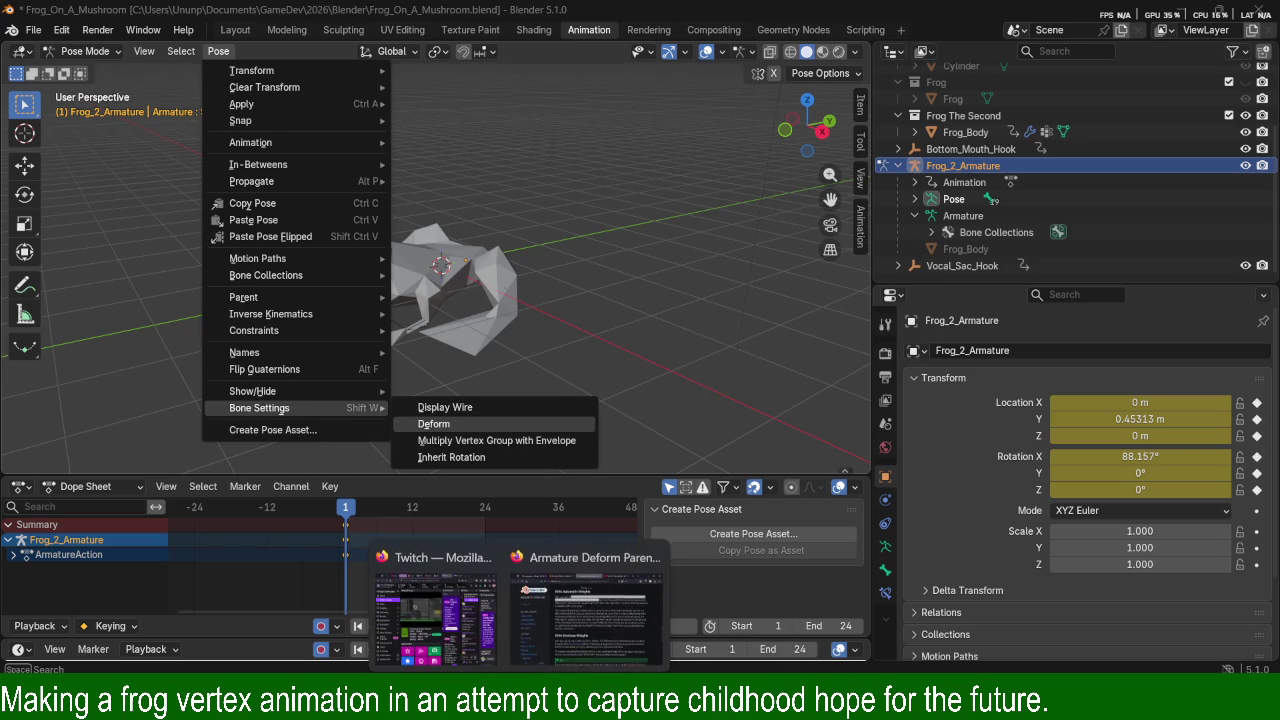
Bring the Firefox manual forward and scroll through the Armature Deform parenting page.
{"action": "left_click", "coordinate": [587, 600]}
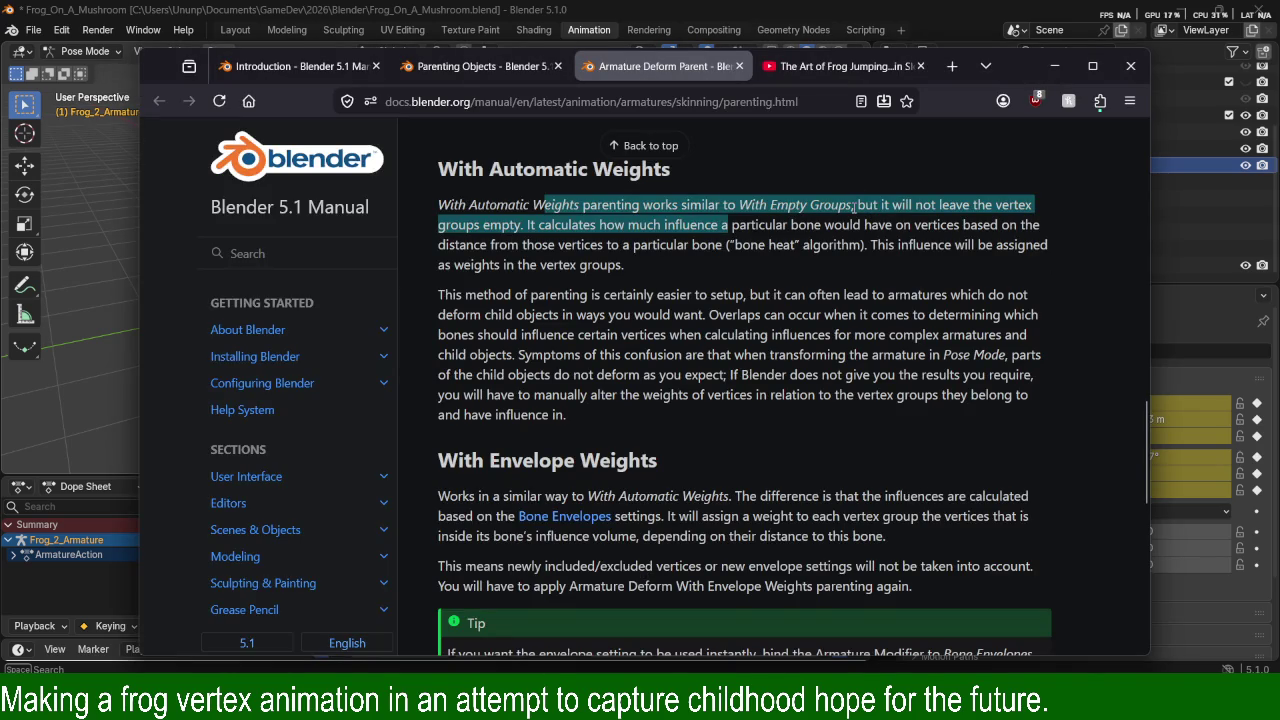
{"action": "left_click", "coordinate": [722, 258]}
{"action": "scroll", "coordinate": [728, 258], "scroll_direction": "down", "scroll_amount": 4}
{"action": "scroll", "coordinate": [735, 255], "scroll_direction": "down", "scroll_amount": 4}
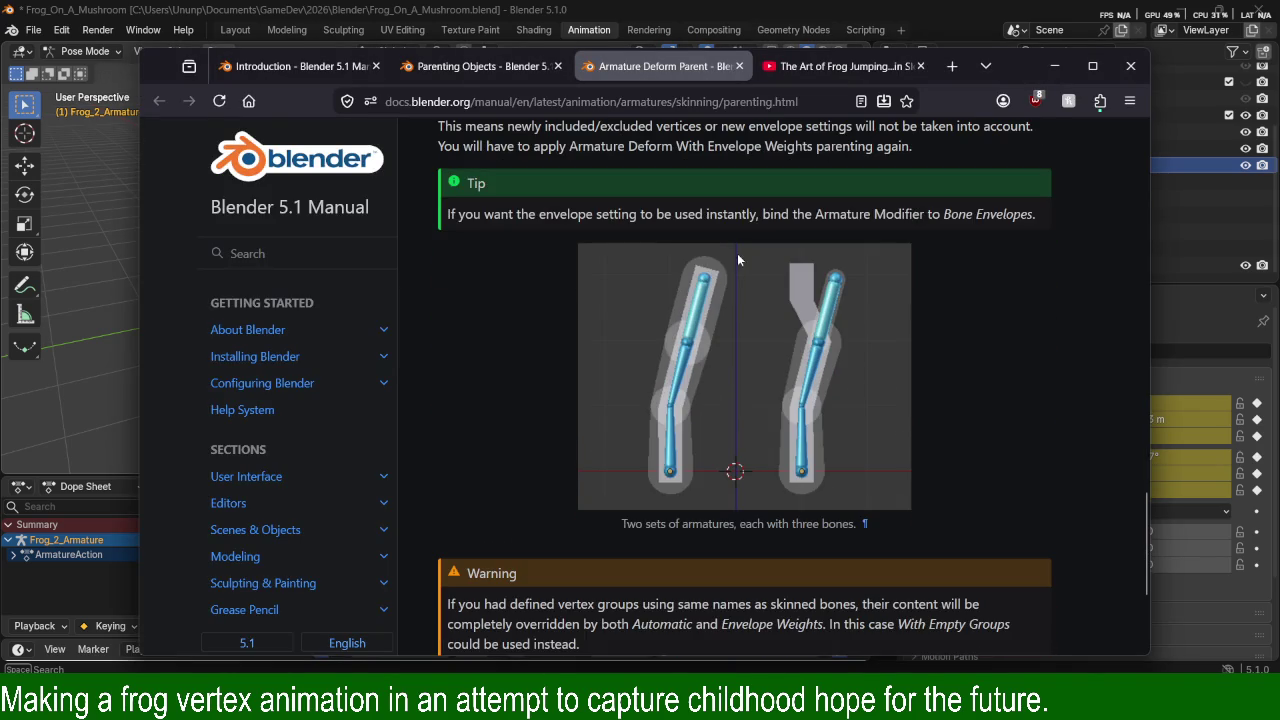
{"action": "scroll", "coordinate": [735, 270], "scroll_direction": "down", "scroll_amount": 5}
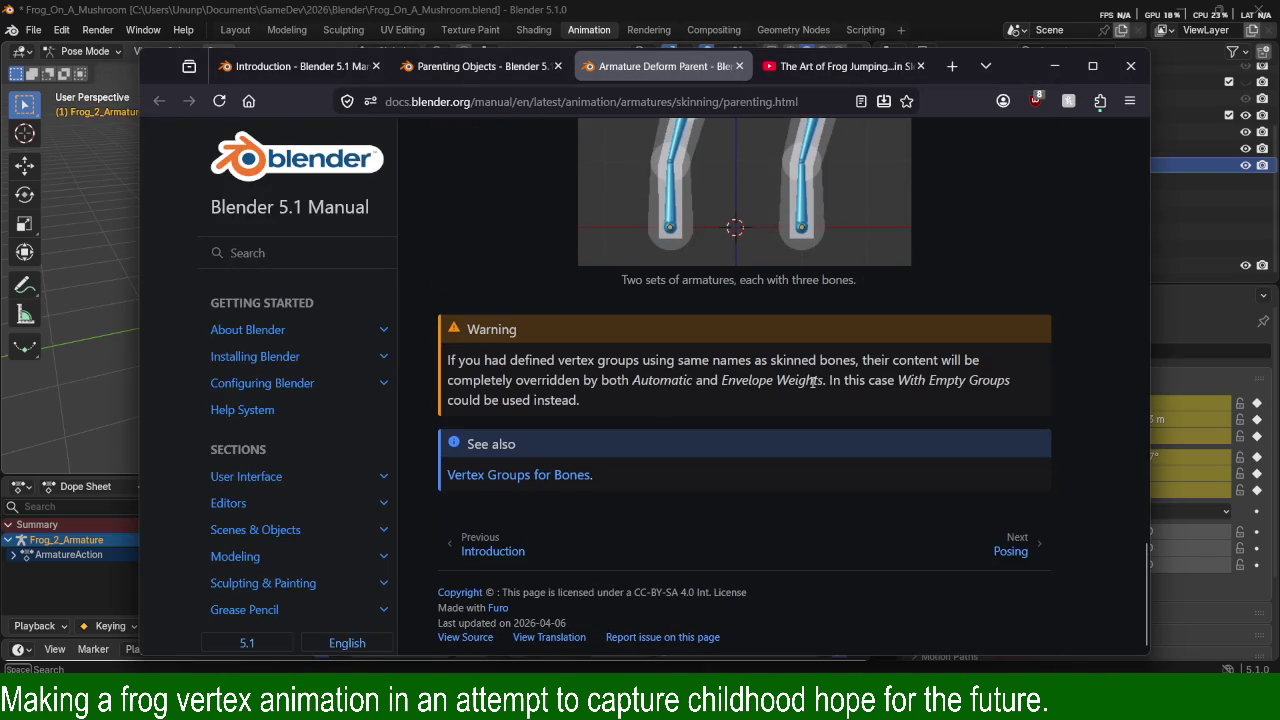
{"action": "scroll", "coordinate": [815, 380], "scroll_direction": "up", "scroll_amount": 5}
{"action": "scroll", "coordinate": [820, 370], "scroll_direction": "up", "scroll_amount": 5}
{"action": "scroll", "coordinate": [825, 360], "scroll_direction": "up", "scroll_amount": 2}
{"action": "scroll", "coordinate": [830, 349], "scroll_direction": "up", "scroll_amount": 6}
Scroll past the empty vertex groups example, return to Blender, and make Shoulder_Right the active bone.
{"action": "scroll", "coordinate": [835, 340], "scroll_direction": "down", "scroll_amount": 5}
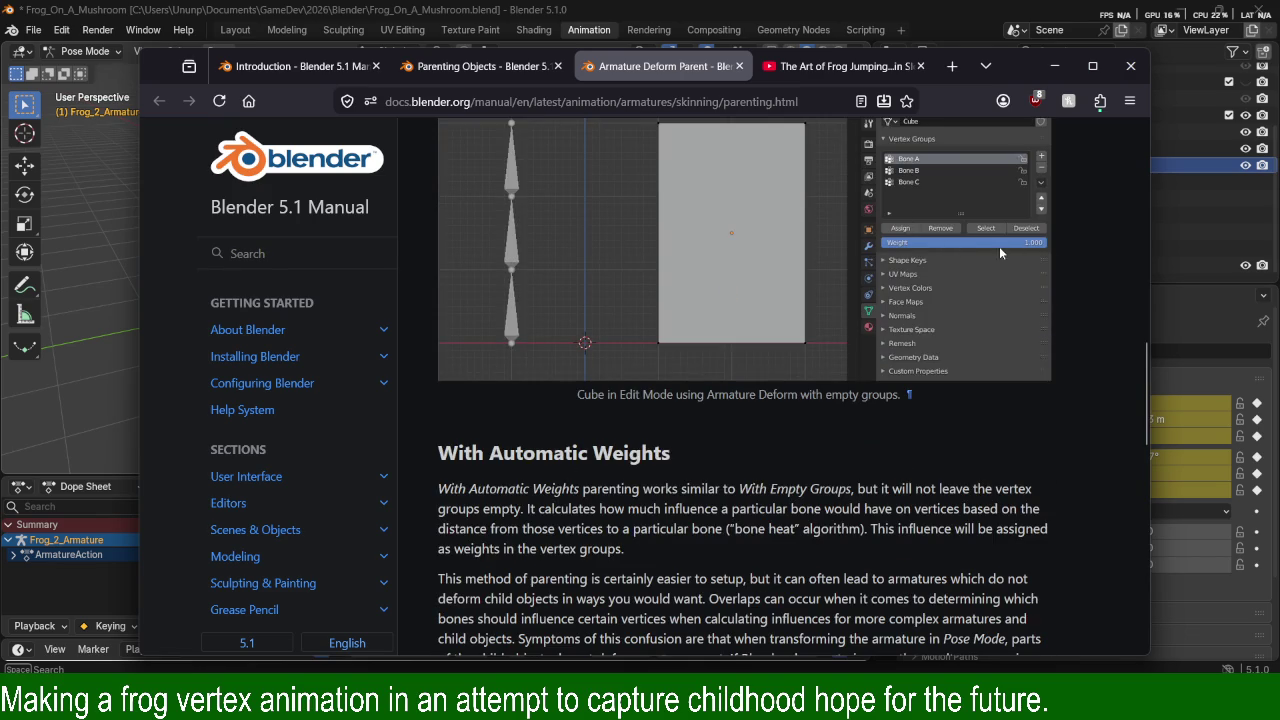
{"action": "scroll", "coordinate": [774, 383], "scroll_direction": "up", "scroll_amount": 3}
{"action": "scroll", "coordinate": [774, 383], "scroll_direction": "down", "scroll_amount": 1}
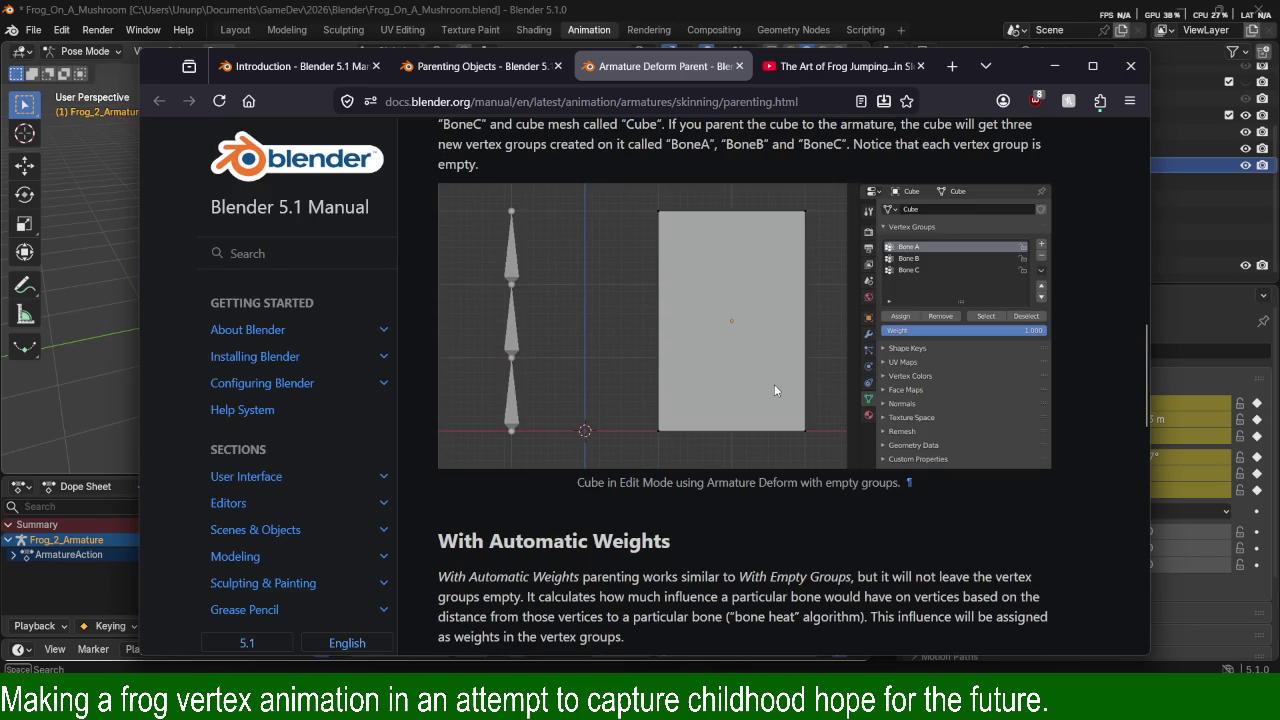
{"action": "left_click", "coordinate": [86, 355]}
{"action": "left_click", "coordinate": [380, 261]}
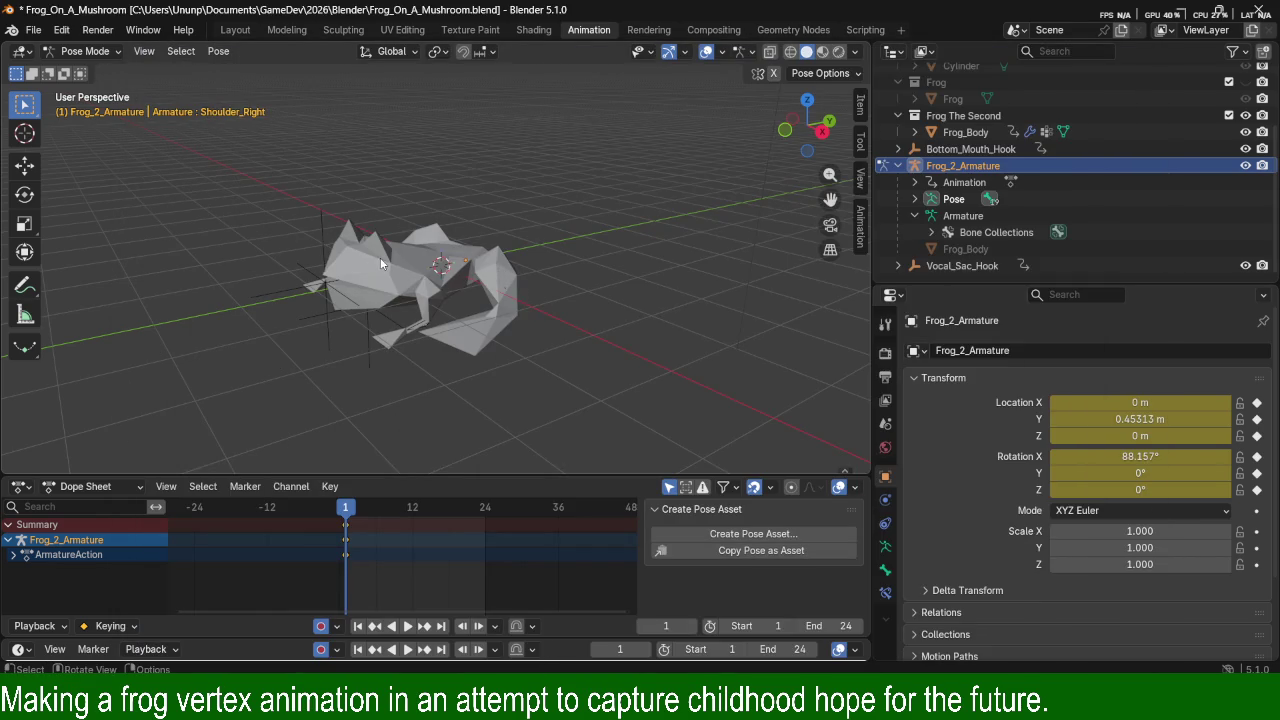
Activate the Core bone, toggle Edit Mode and back, then switch to Object Mode and select Frog_Body.
{"action": "left_click", "coordinate": [437, 266]}
{"action": "key", "text": "Tab"}
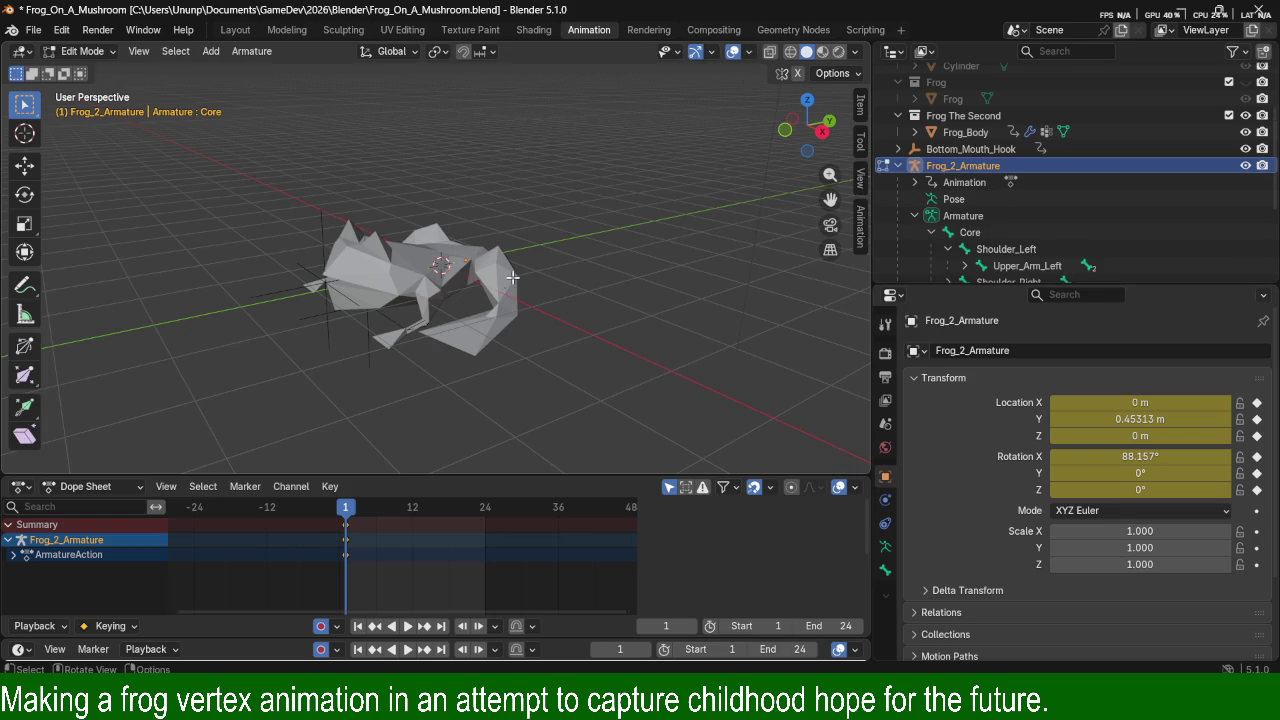
{"action": "key", "text": "Tab"}
{"action": "left_click", "coordinate": [85, 51]}
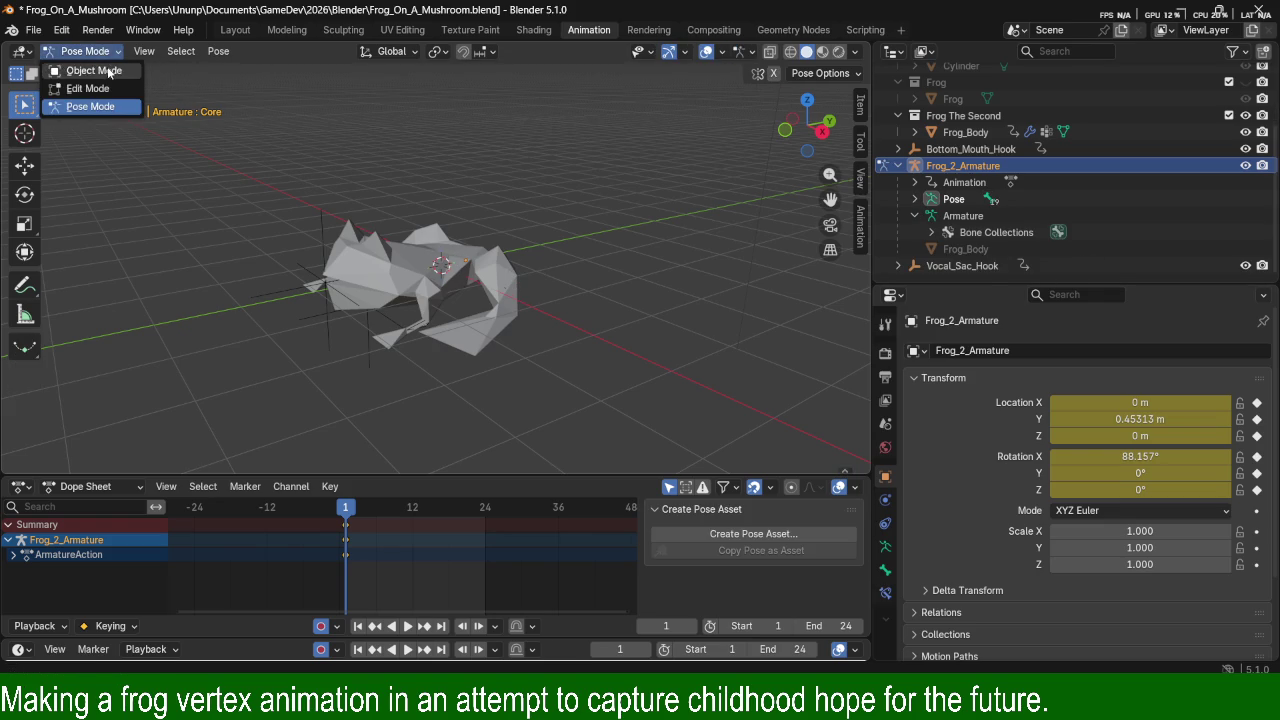
{"action": "left_click", "coordinate": [82, 68]}
{"action": "left_click", "coordinate": [424, 268]}
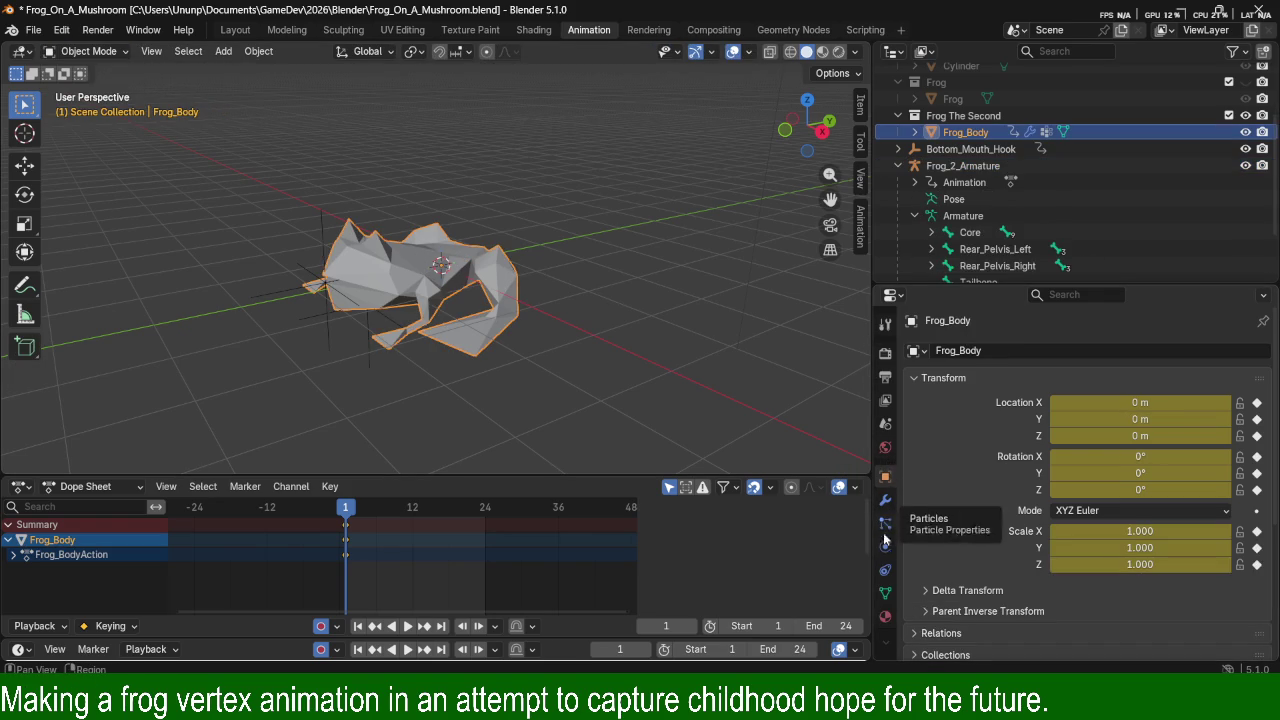
Show Frog_Body's Object Data properties and stretch the Vertex Groups list and properties area taller.
{"action": "left_click", "coordinate": [885, 324]}
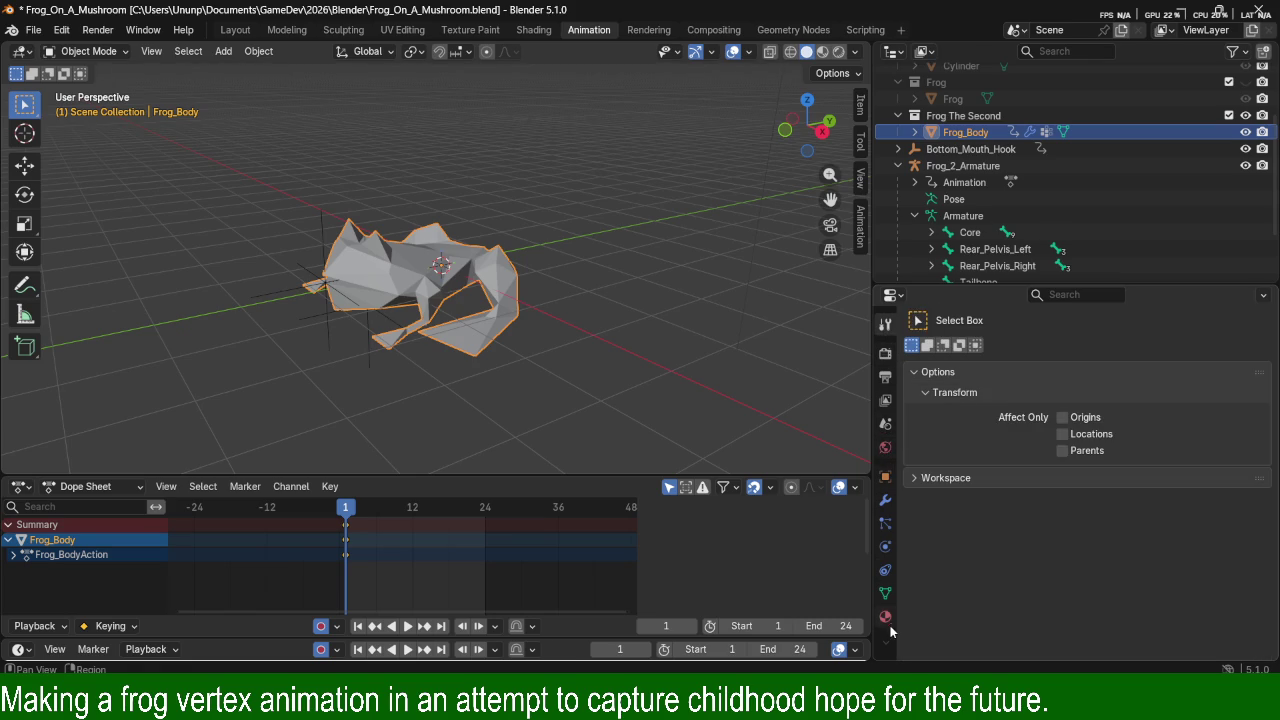
{"action": "left_click", "coordinate": [885, 594]}
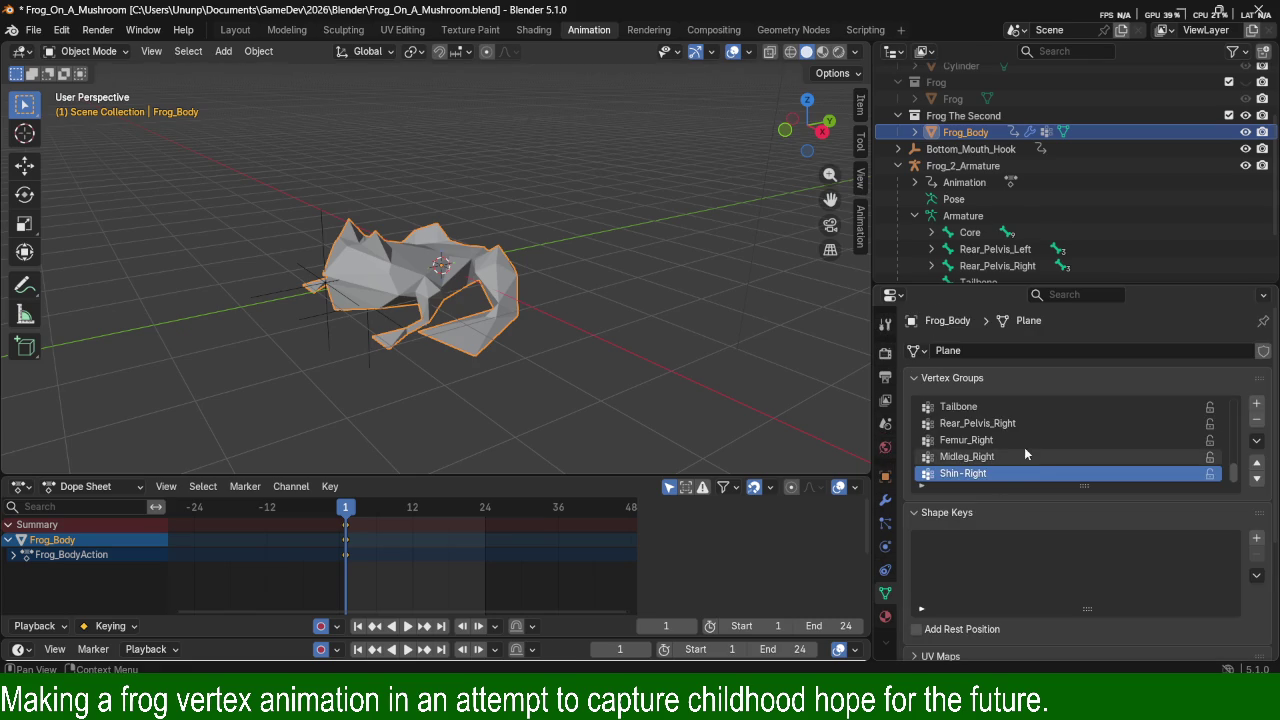
{"action": "left_click_drag", "start_coordinate": [1084, 486], "coordinate": [1087, 664]}
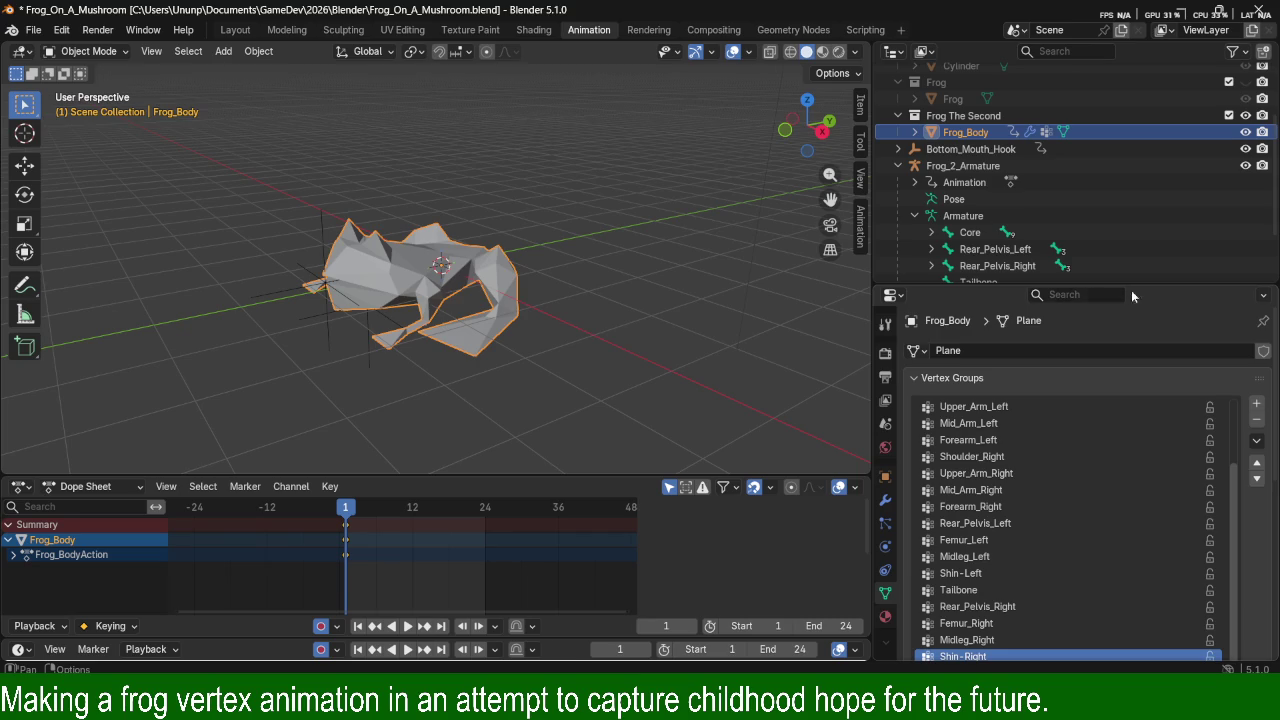
{"action": "left_click_drag", "start_coordinate": [1107, 284], "coordinate": [1107, 177]}
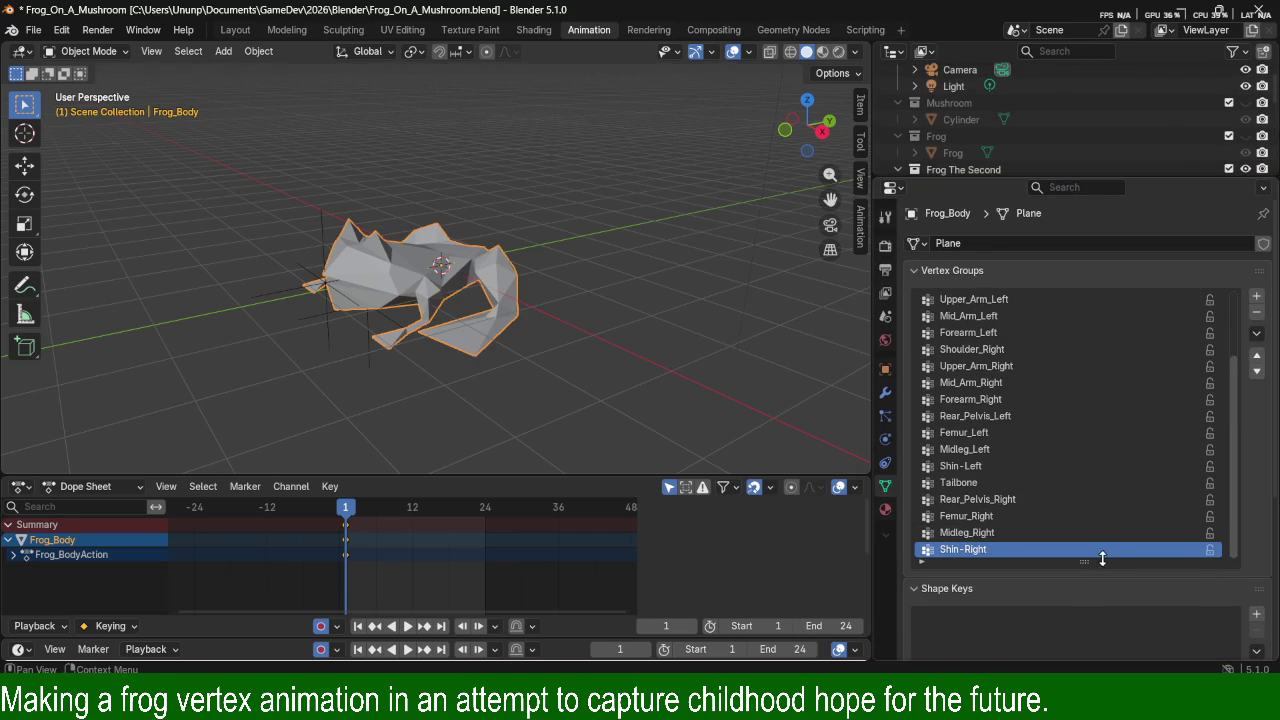
{"action": "left_click_drag", "start_coordinate": [1105, 560], "coordinate": [1100, 655]}
{"action": "scroll", "coordinate": [1136, 510], "scroll_direction": "down", "scroll_amount": 2}
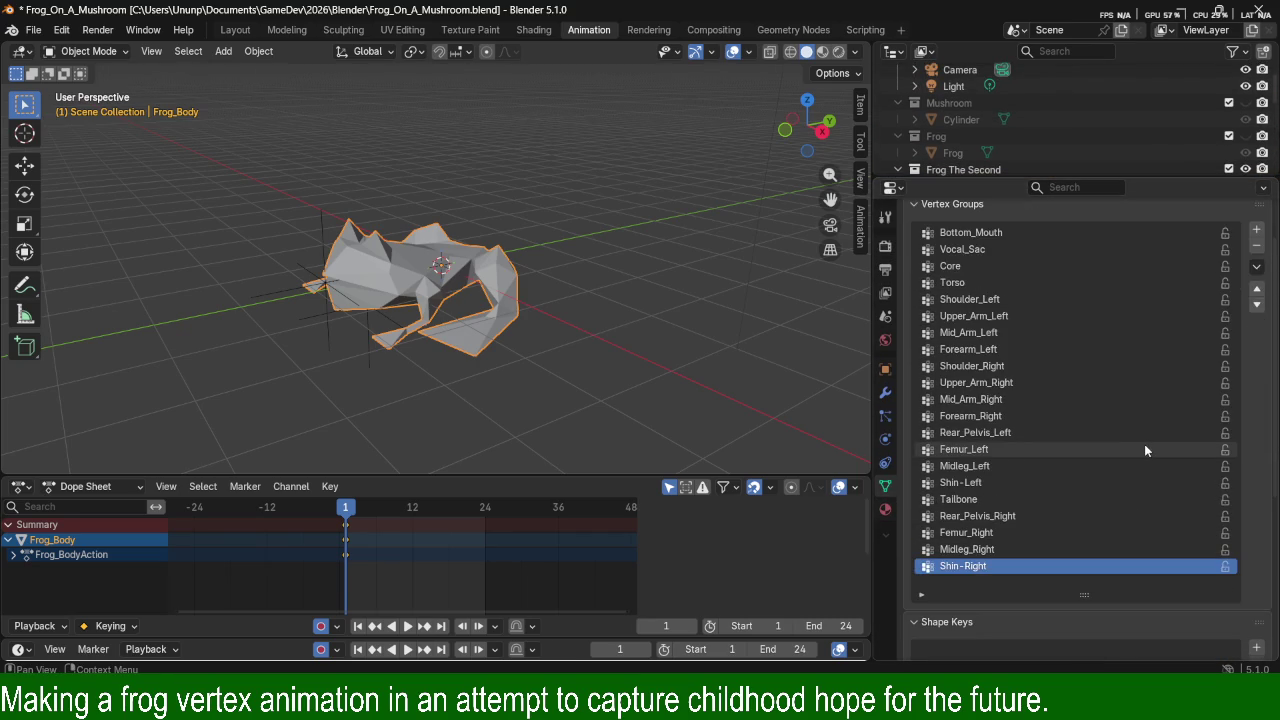
{"action": "scroll", "coordinate": [1207, 492], "scroll_direction": "down", "scroll_amount": 2}
{"action": "scroll", "coordinate": [1180, 480], "scroll_direction": "up", "scroll_amount": 2}
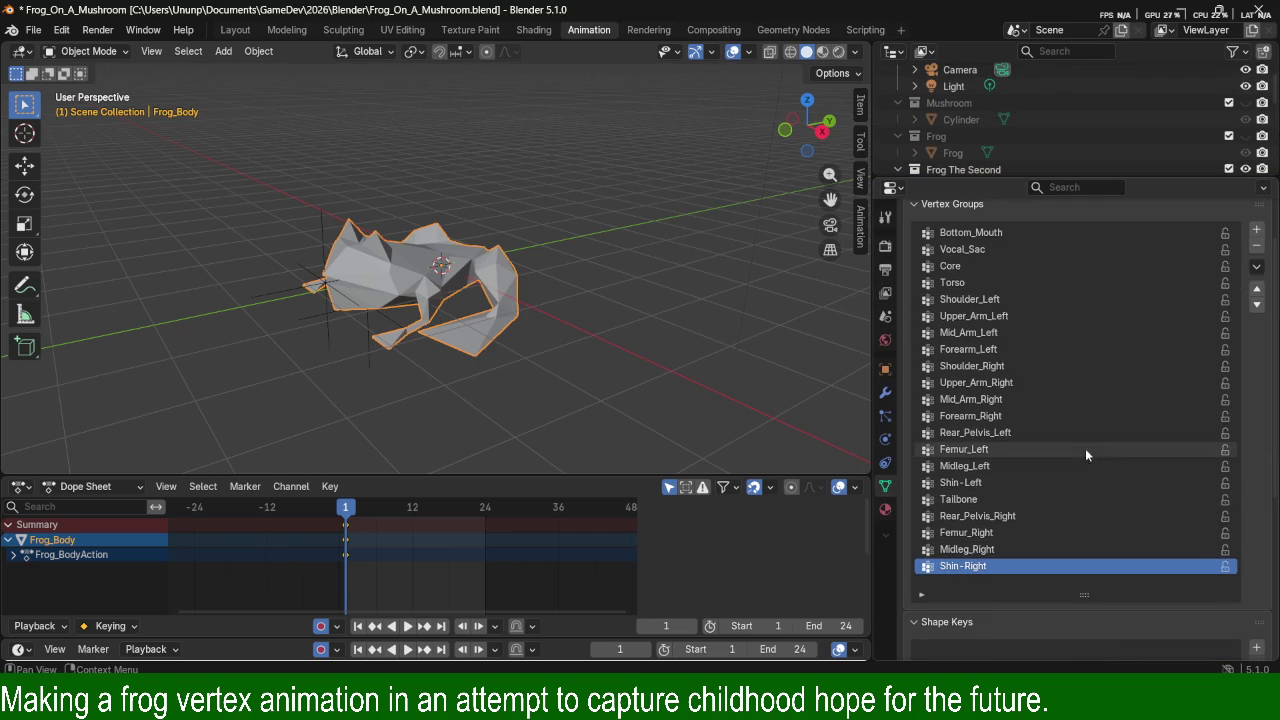
Select the Femur_Left, Core, Bottom_Mouth, Vocal_Sac and Torso vertex groups in turn, ending on Core.
{"action": "left_click", "coordinate": [1020, 449]}
{"action": "left_click", "coordinate": [1010, 266]}
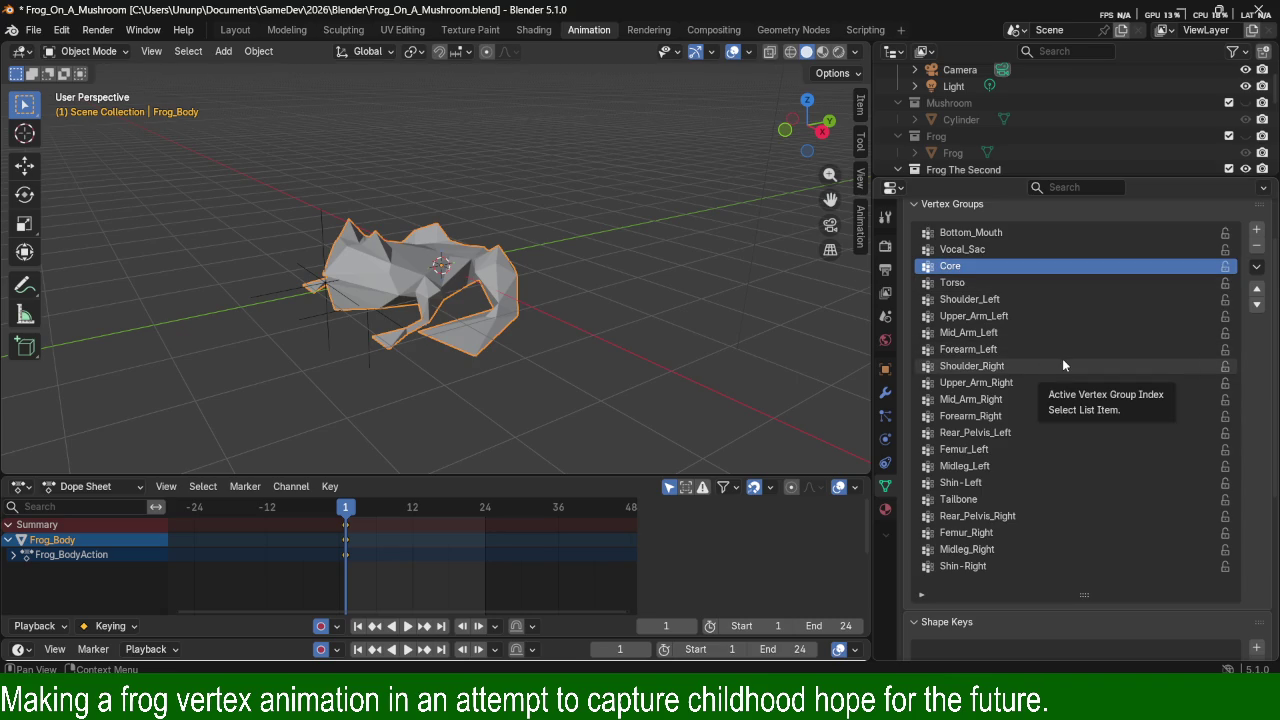
{"action": "scroll", "coordinate": [1067, 352], "scroll_direction": "up", "scroll_amount": 3}
{"action": "left_click", "coordinate": [1012, 299]}
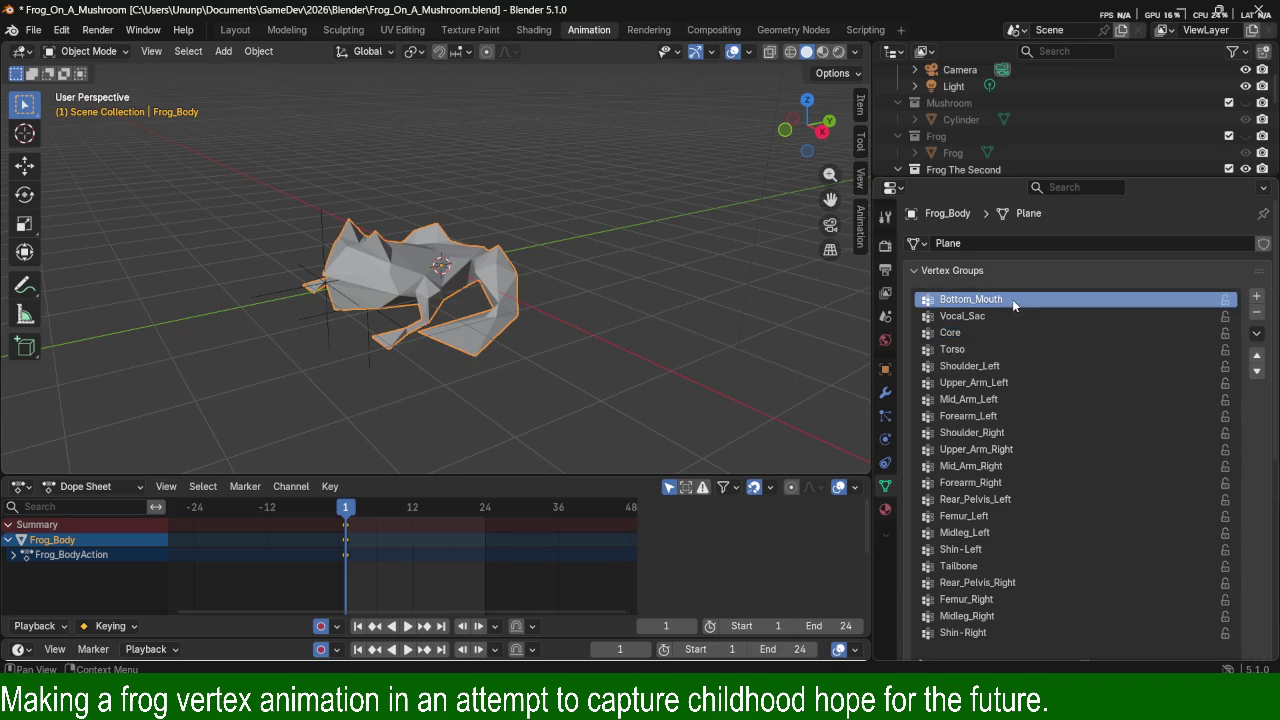
{"action": "left_click", "coordinate": [1009, 317]}
{"action": "left_click", "coordinate": [1011, 330]}
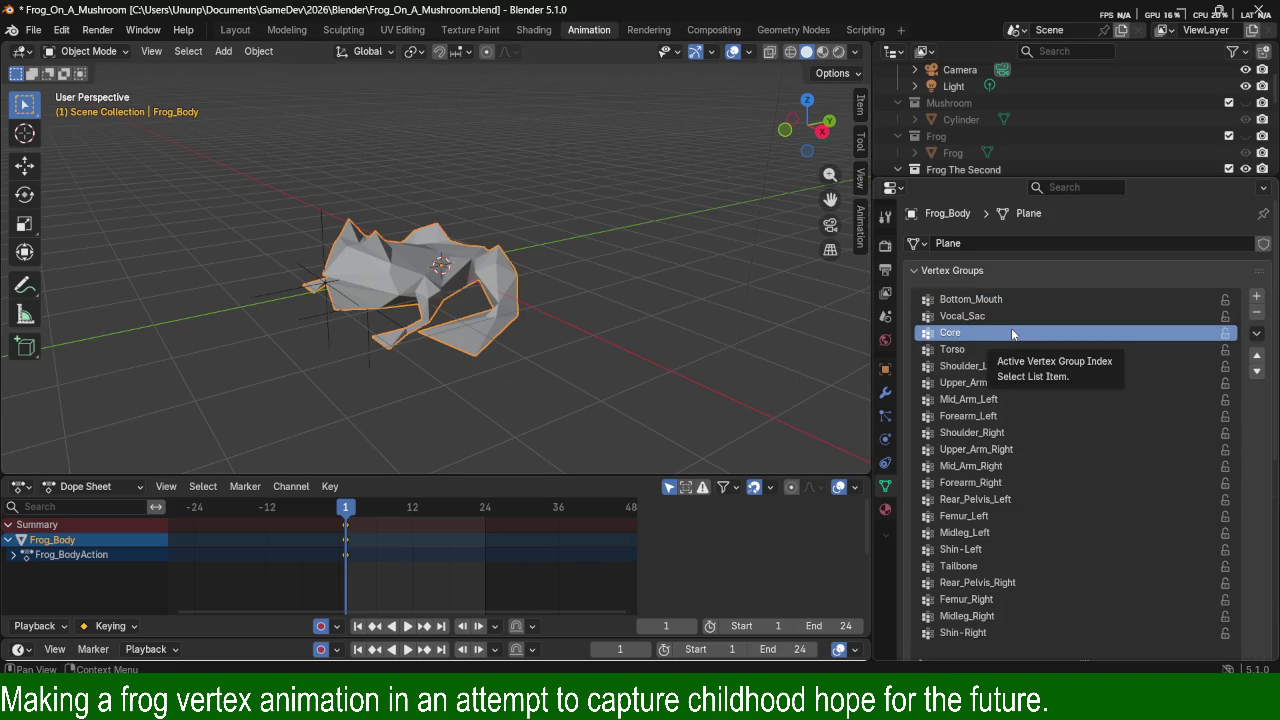
{"action": "left_click", "coordinate": [1005, 349]}
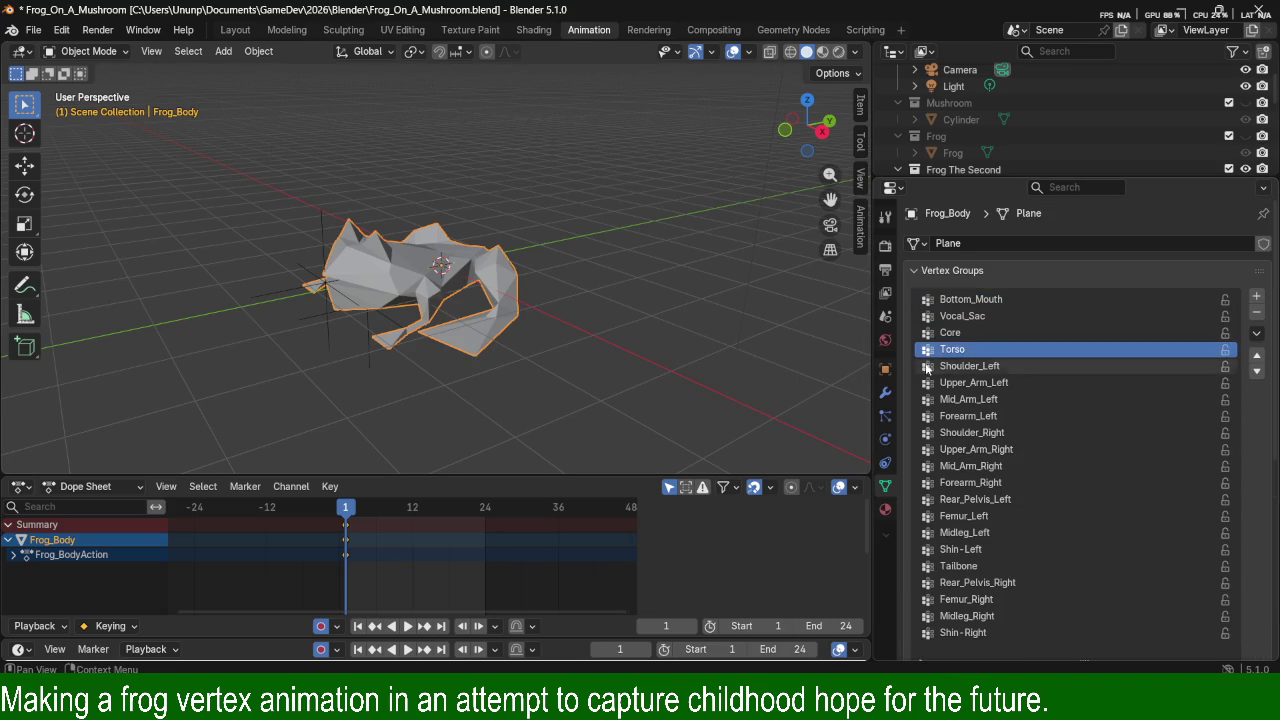
{"action": "left_click", "coordinate": [970, 332]}
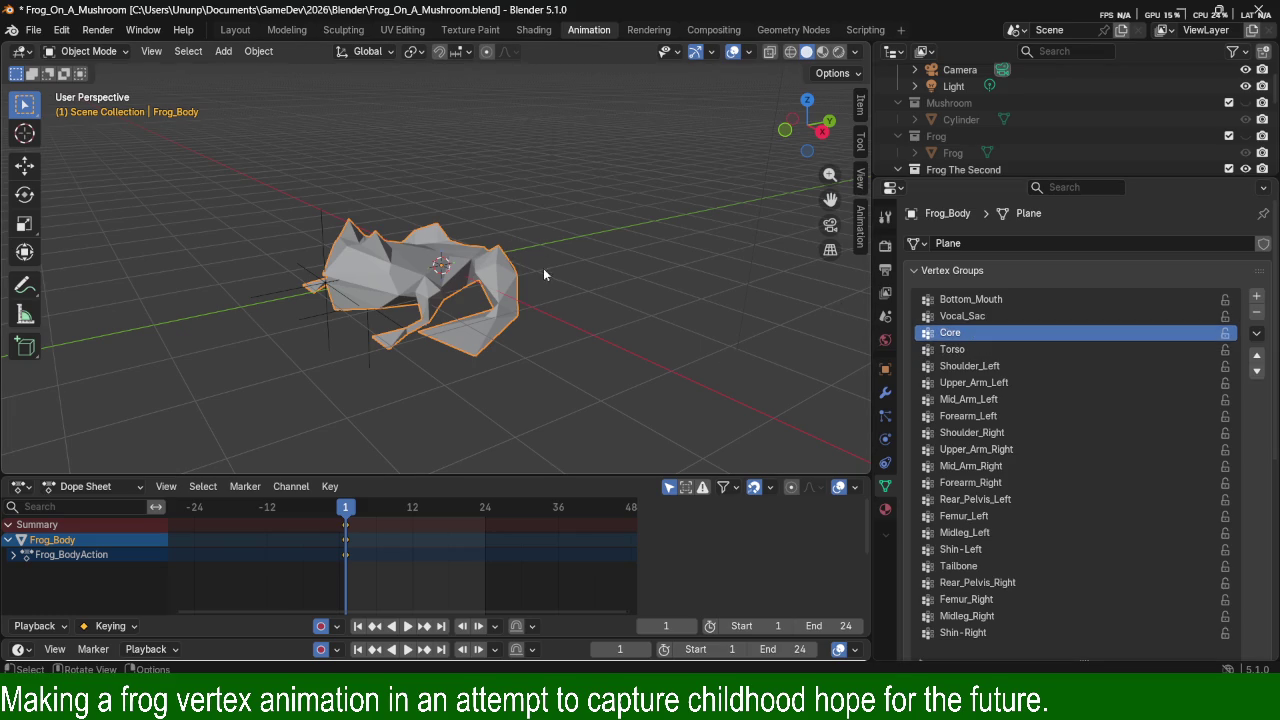
Start and cancel a rotation of the frog, scroll the properties, then switch to the Firefox manual.
{"action": "key", "text": "r"}
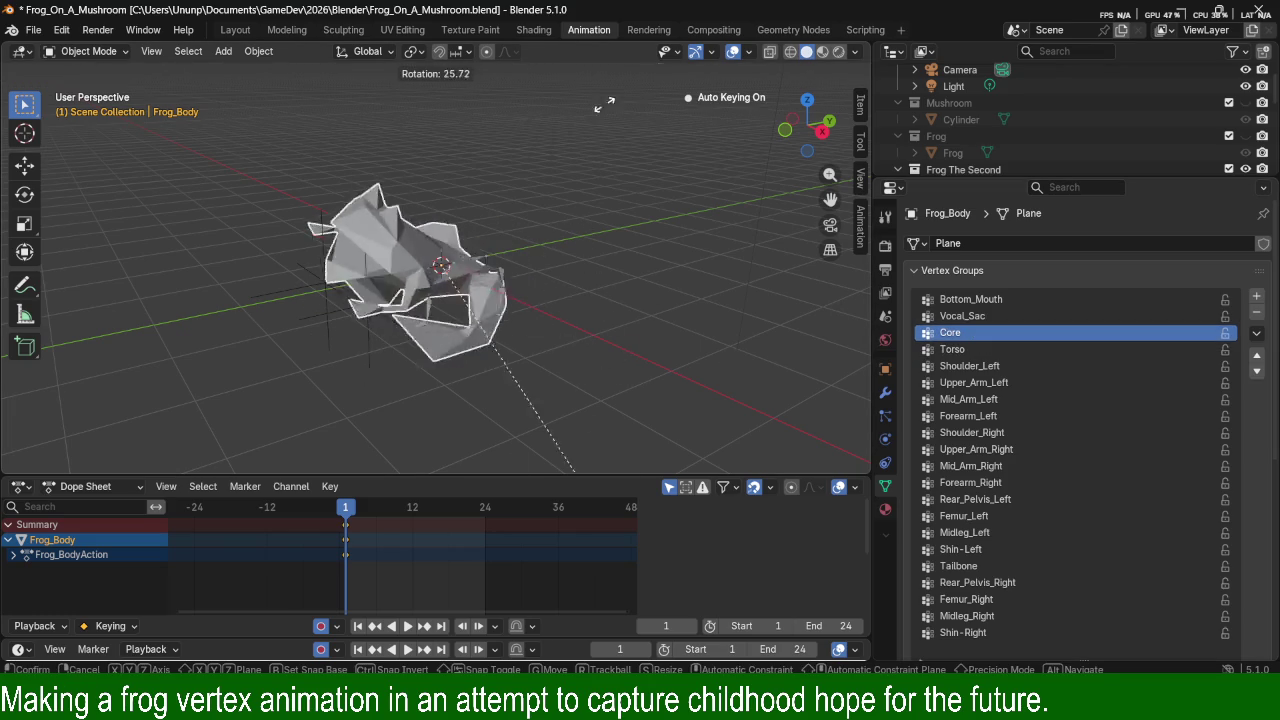
{"action": "key", "text": "Escape"}
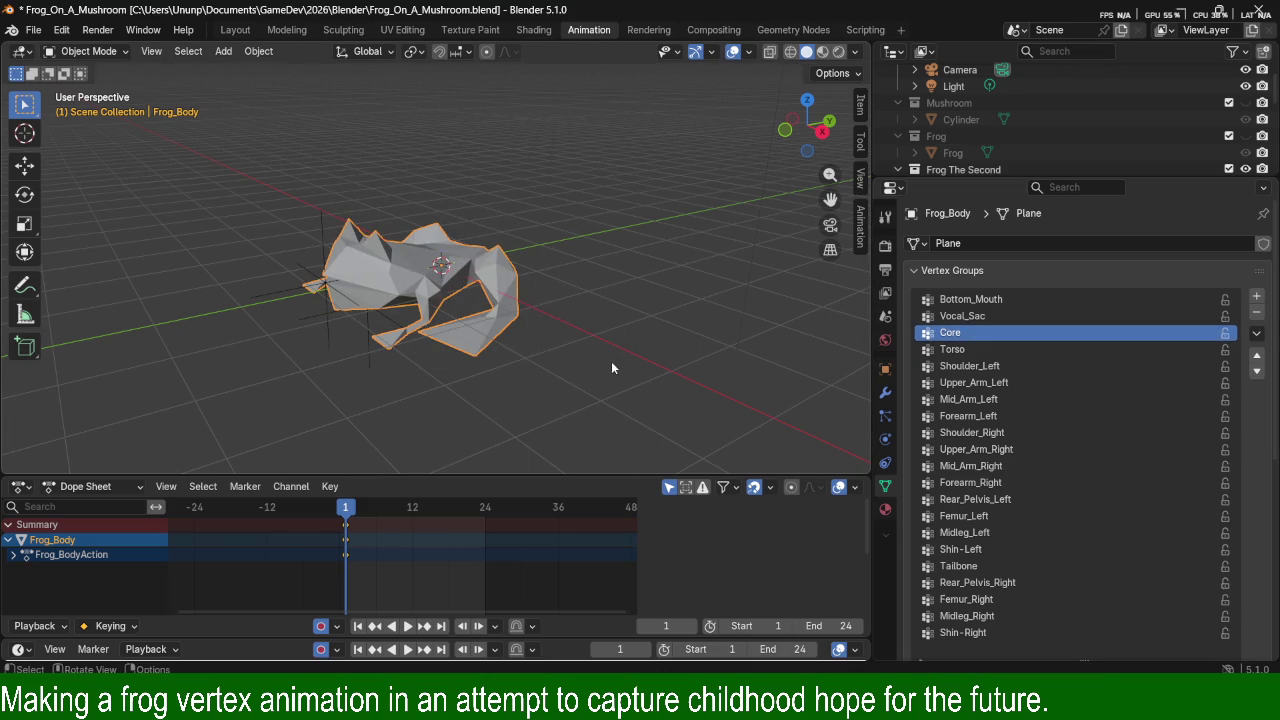
{"action": "scroll", "coordinate": [1044, 432], "scroll_direction": "down", "scroll_amount": 2}
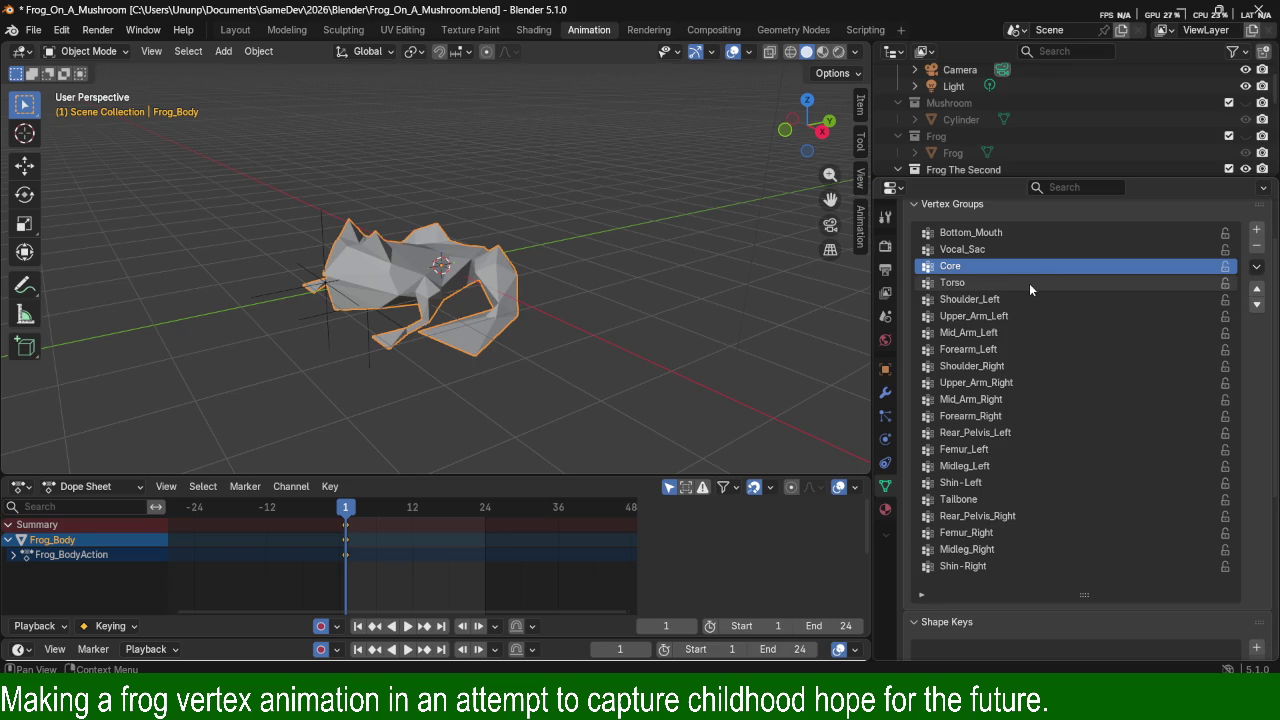
{"action": "scroll", "coordinate": [1086, 409], "scroll_direction": "down", "scroll_amount": 5}
{"action": "scroll", "coordinate": [1102, 451], "scroll_direction": "down", "scroll_amount": 3}
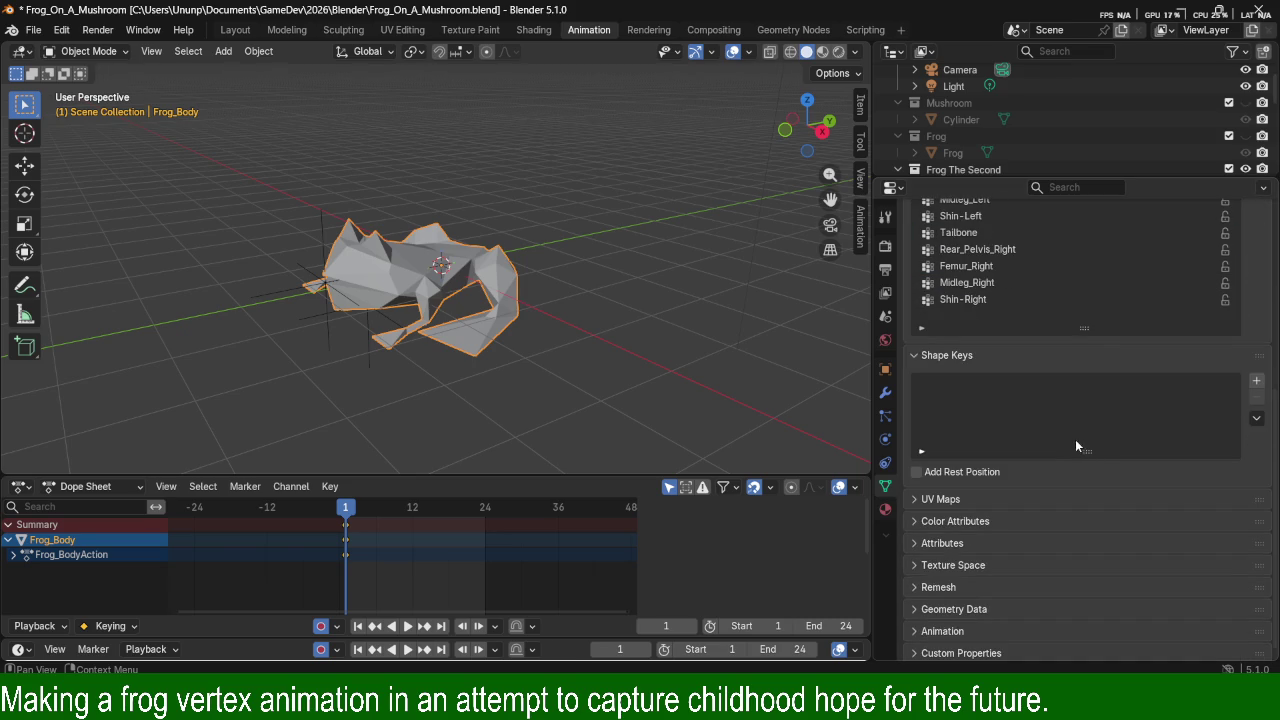
{"action": "scroll", "coordinate": [1068, 439], "scroll_direction": "up", "scroll_amount": 4}
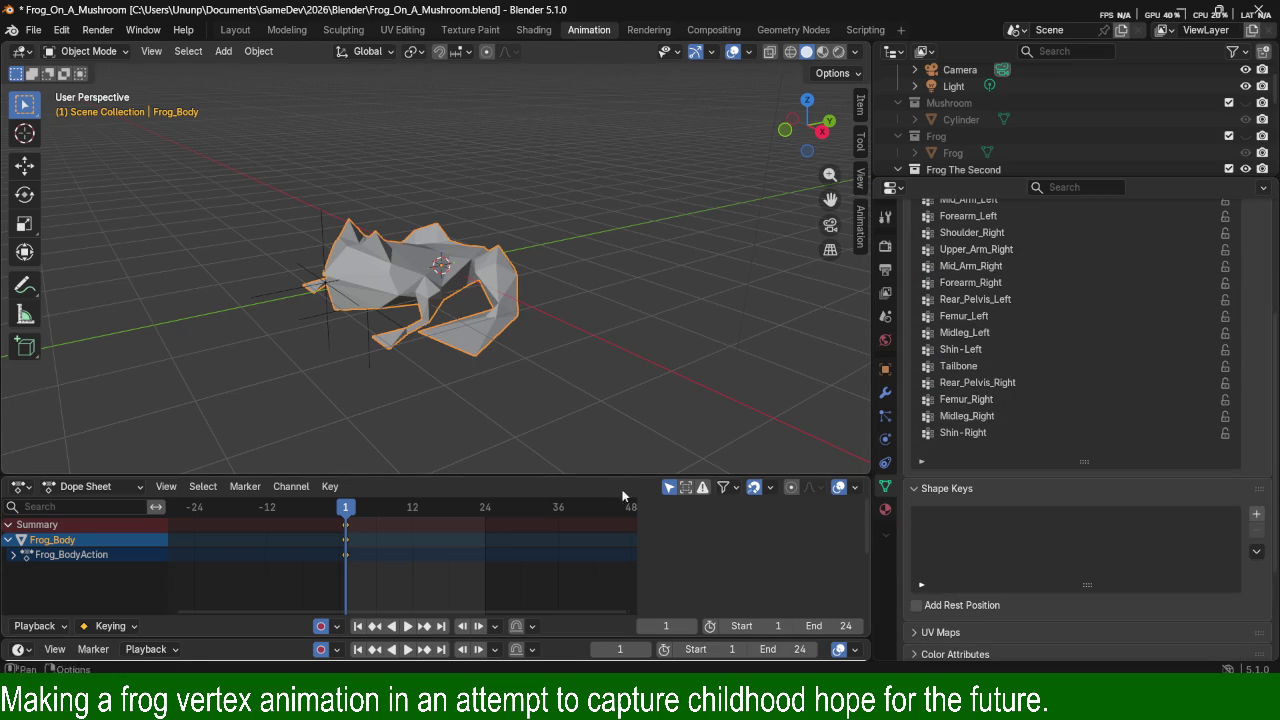
{"action": "key", "text": "alt+Tab"}
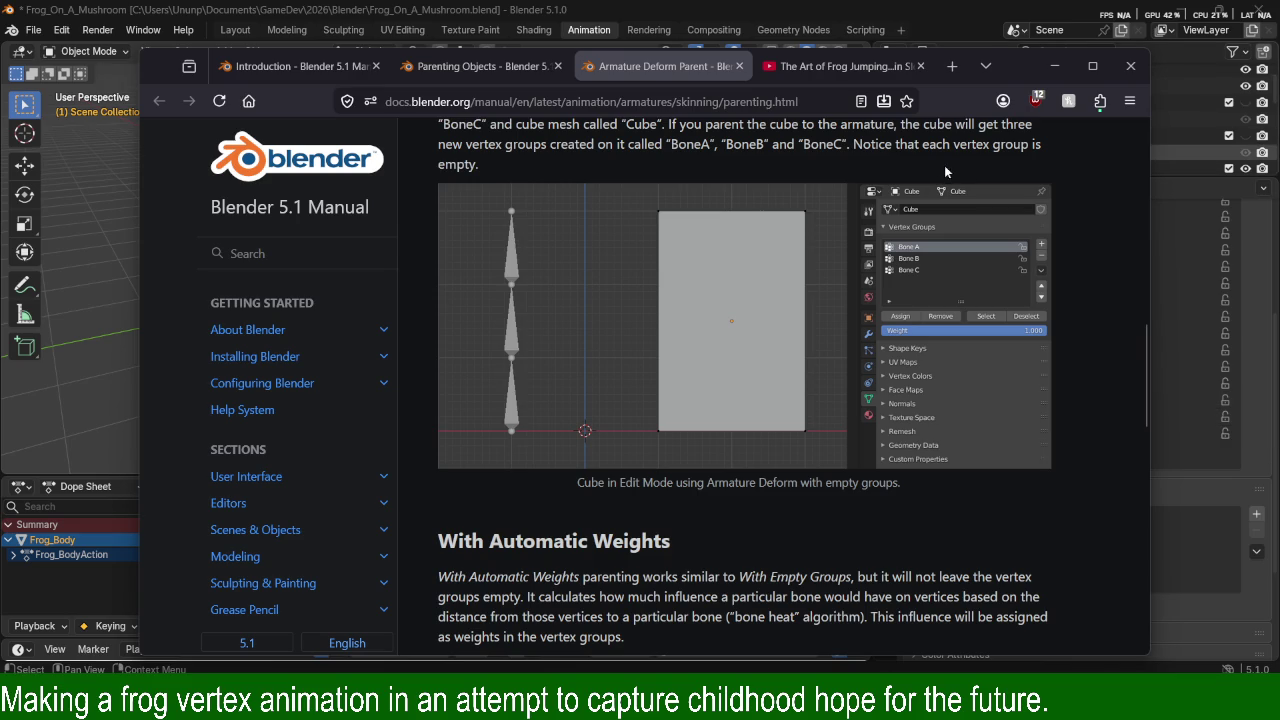
Highlight the manual's sentences noting that each vertex group is empty.
{"action": "left_click_drag", "start_coordinate": [777, 142], "coordinate": [994, 143]}
{"action": "left_click", "coordinate": [1003, 138]}
{"action": "mouse_move", "coordinate": [853, 144]}
{"action": "left_mouse_down"}
{"action": "mouse_move", "coordinate": [985, 146]}
{"action": "mouse_move", "coordinate": [980, 162]}
{"action": "left_mouse_up"}
{"action": "left_click", "coordinate": [898, 147]}
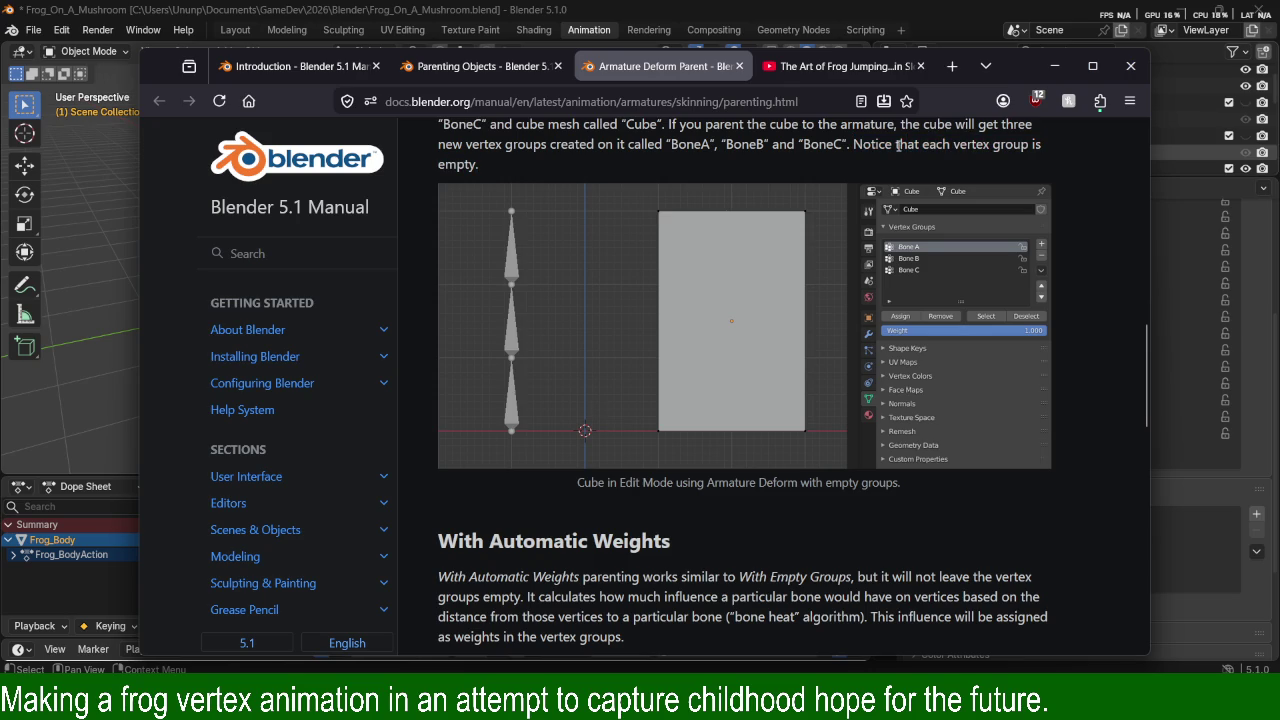
{"action": "left_click_drag", "start_coordinate": [852, 144], "coordinate": [1045, 159]}
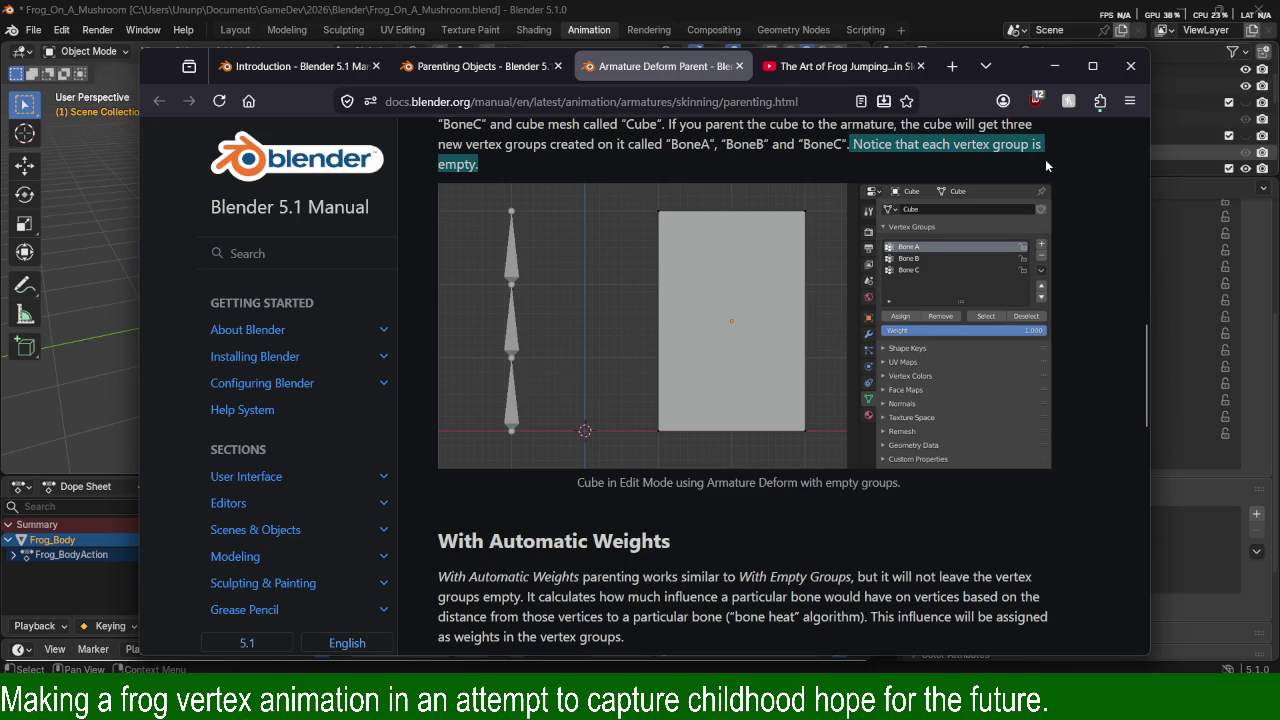
{"action": "left_click", "coordinate": [1012, 163]}
Highlight the Automatic Weights explanation, then return to Blender and pick the Forearm_Right vertex group.
{"action": "scroll", "coordinate": [1012, 164], "scroll_direction": "down", "scroll_amount": 3}
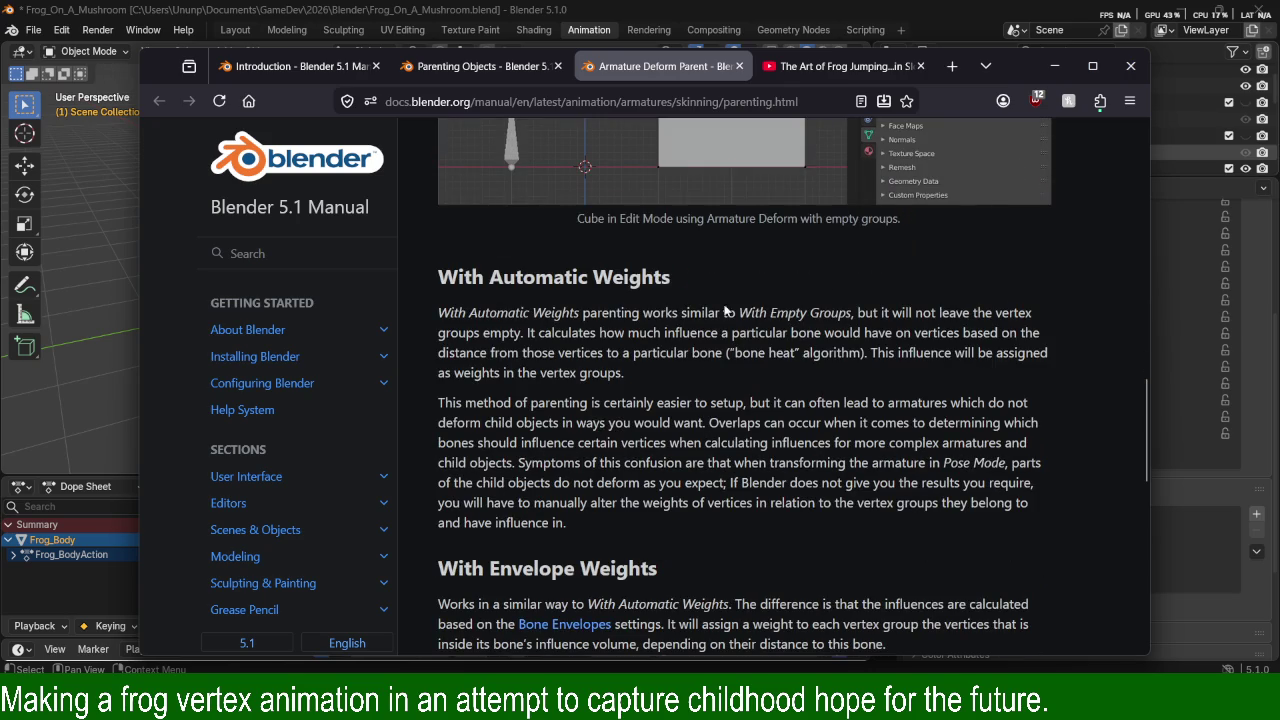
{"action": "left_click_drag", "start_coordinate": [474, 312], "coordinate": [718, 312]}
{"action": "left_click", "coordinate": [718, 312]}
{"action": "mouse_move", "coordinate": [466, 312]}
{"action": "left_mouse_down"}
{"action": "mouse_move", "coordinate": [909, 314]}
{"action": "mouse_move", "coordinate": [984, 332]}
{"action": "left_mouse_up"}
{"action": "left_click", "coordinate": [909, 314]}
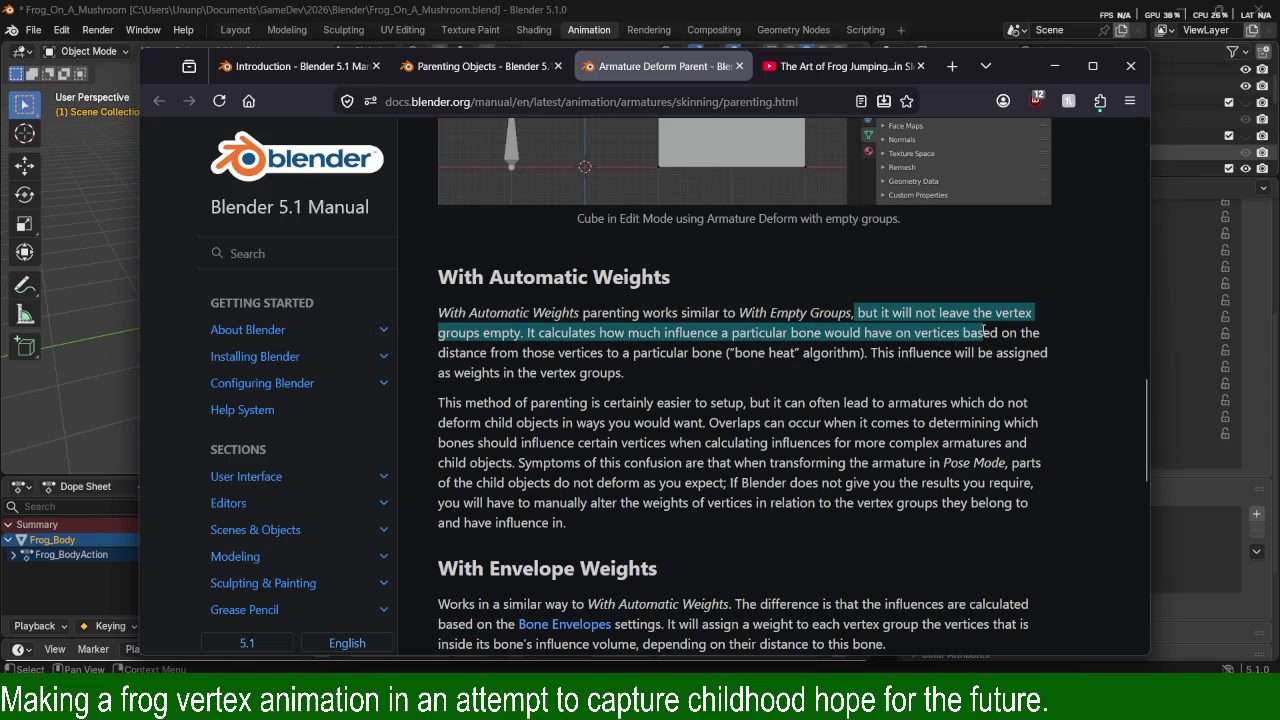
{"action": "scroll", "coordinate": [800, 330], "scroll_direction": "up", "scroll_amount": 3}
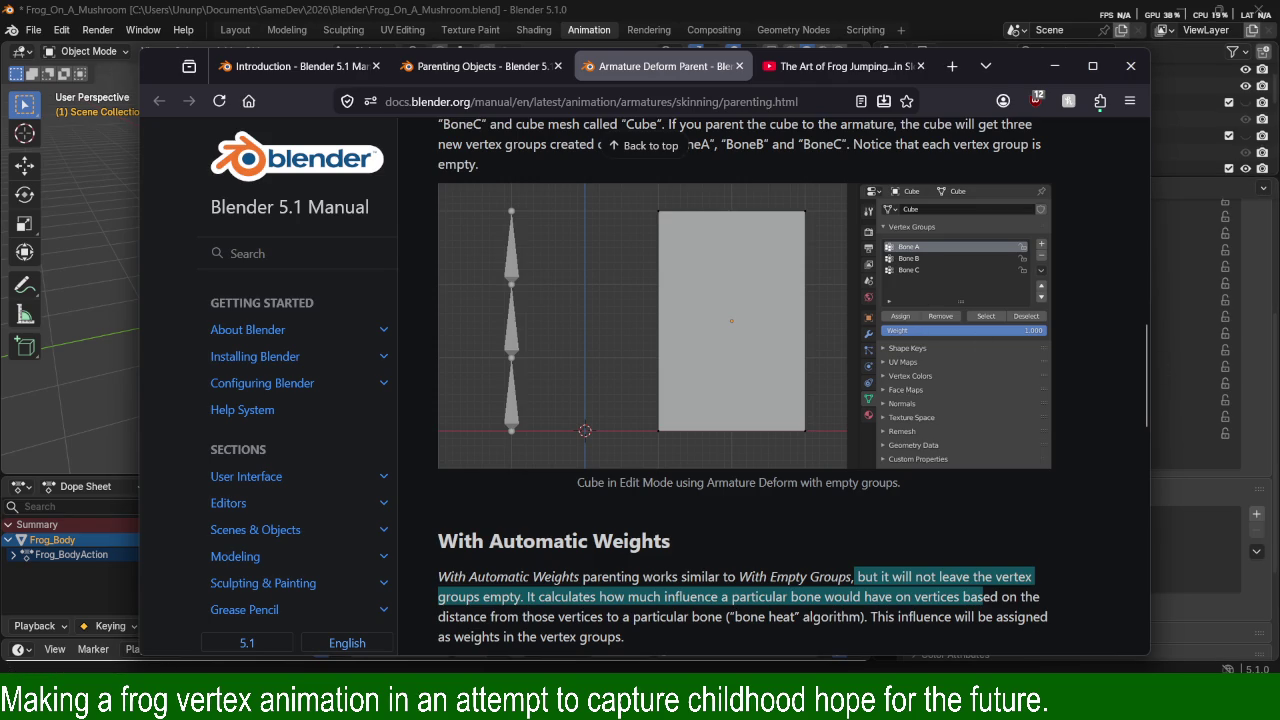
{"action": "key", "text": "alt+Tab"}
{"action": "left_click", "coordinate": [1058, 285]}
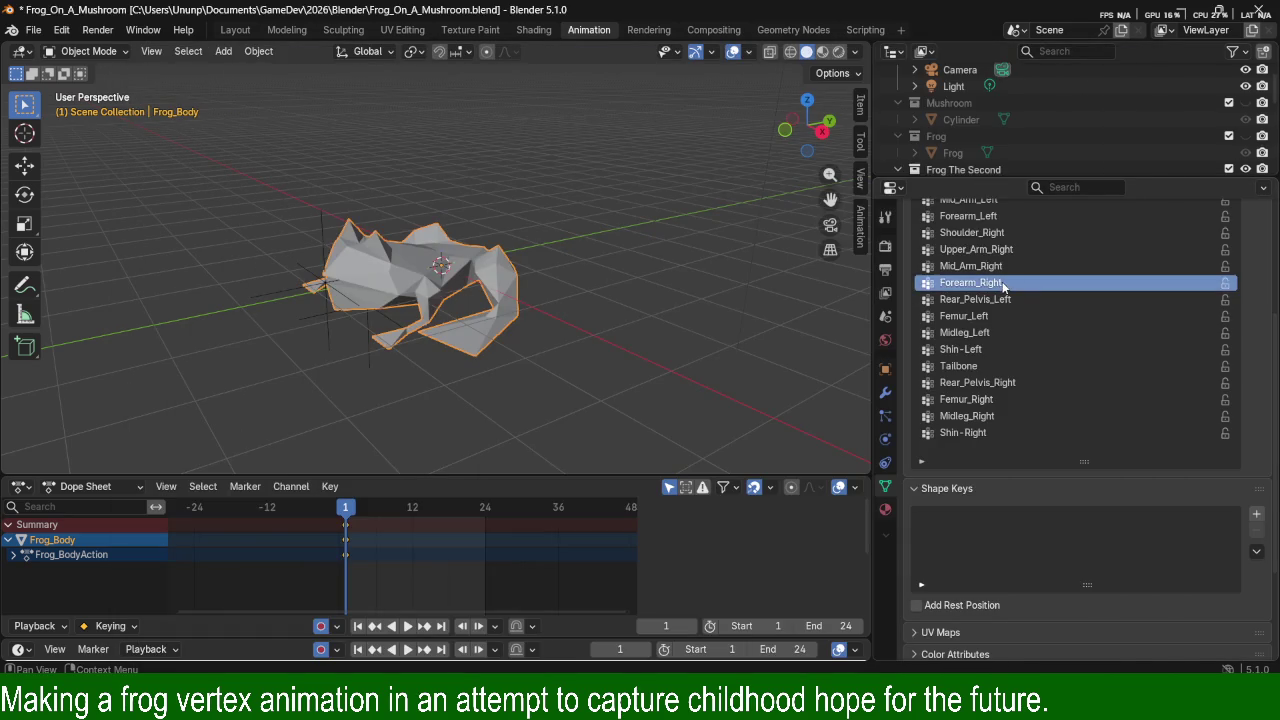
Select the Bottom_Mouth and Vocal_Sac vertex groups, closing an accidental rename unchanged.
{"action": "scroll", "coordinate": [1058, 300], "scroll_direction": "up", "scroll_amount": 3}
{"action": "scroll", "coordinate": [1058, 300], "scroll_direction": "up", "scroll_amount": 2}
{"action": "left_click", "coordinate": [996, 267]}
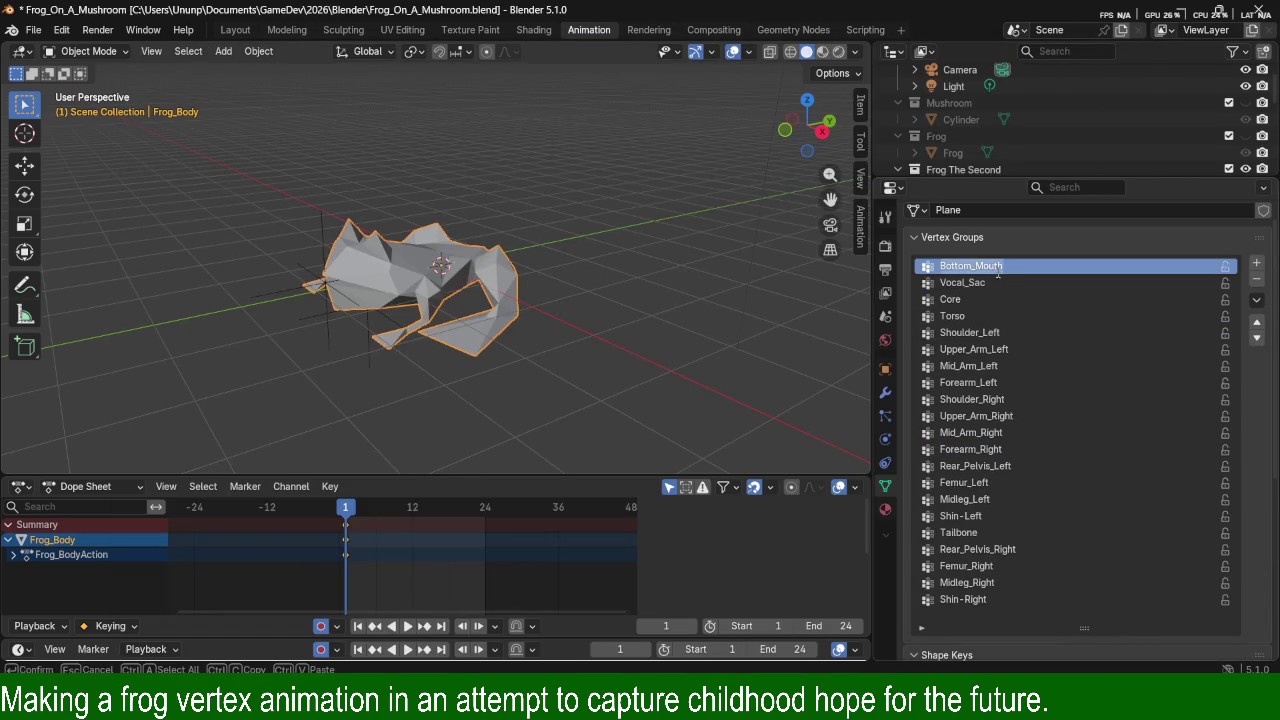
{"action": "double_click", "coordinate": [1010, 283]}
{"action": "key", "text": "Return"}
{"action": "left_click", "coordinate": [1012, 284]}
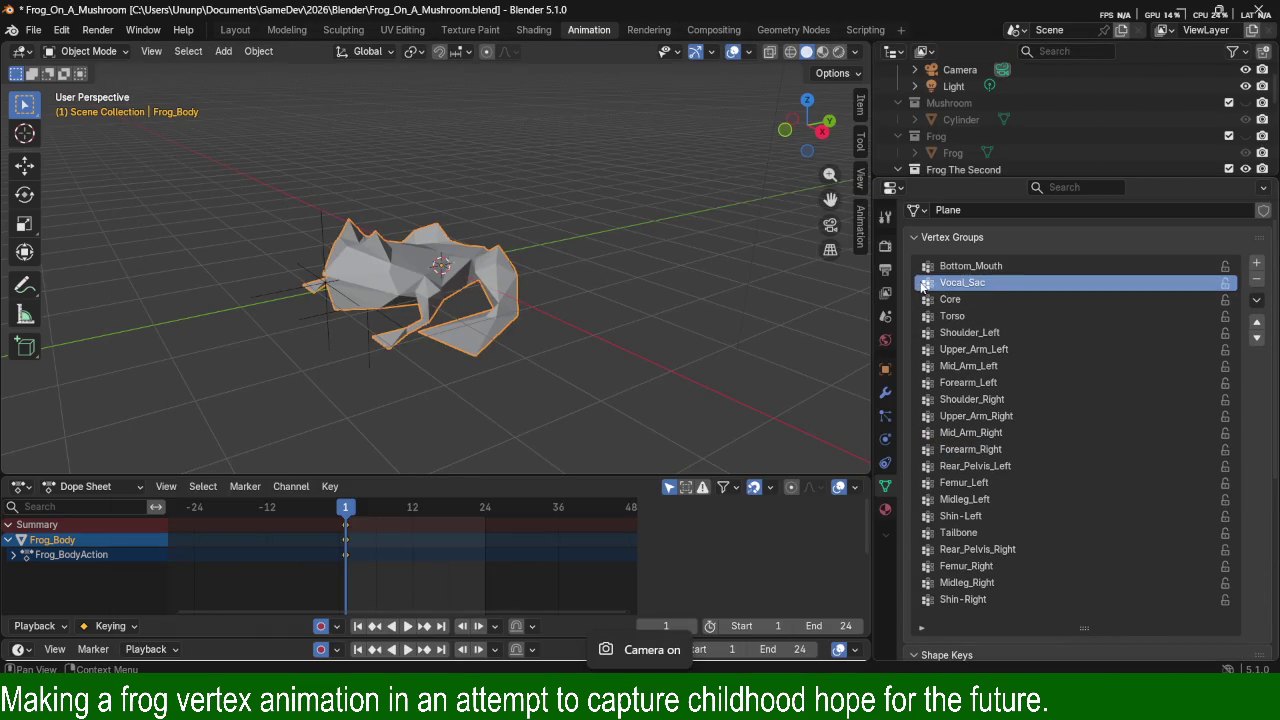
Collapse the Shape Keys panel, scroll the properties, and bring the Firefox manual forward.
{"action": "scroll", "coordinate": [1026, 360], "scroll_direction": "down", "scroll_amount": 2}
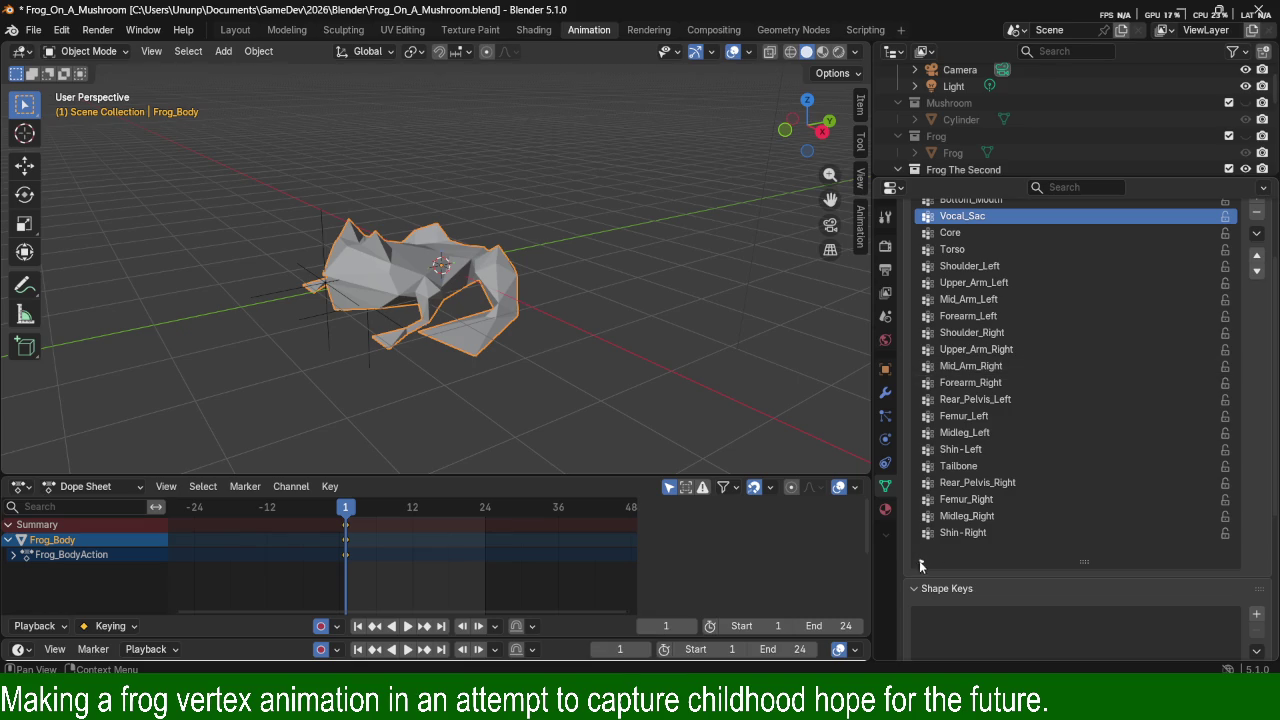
{"action": "scroll", "coordinate": [950, 552], "scroll_direction": "down", "scroll_amount": 4}
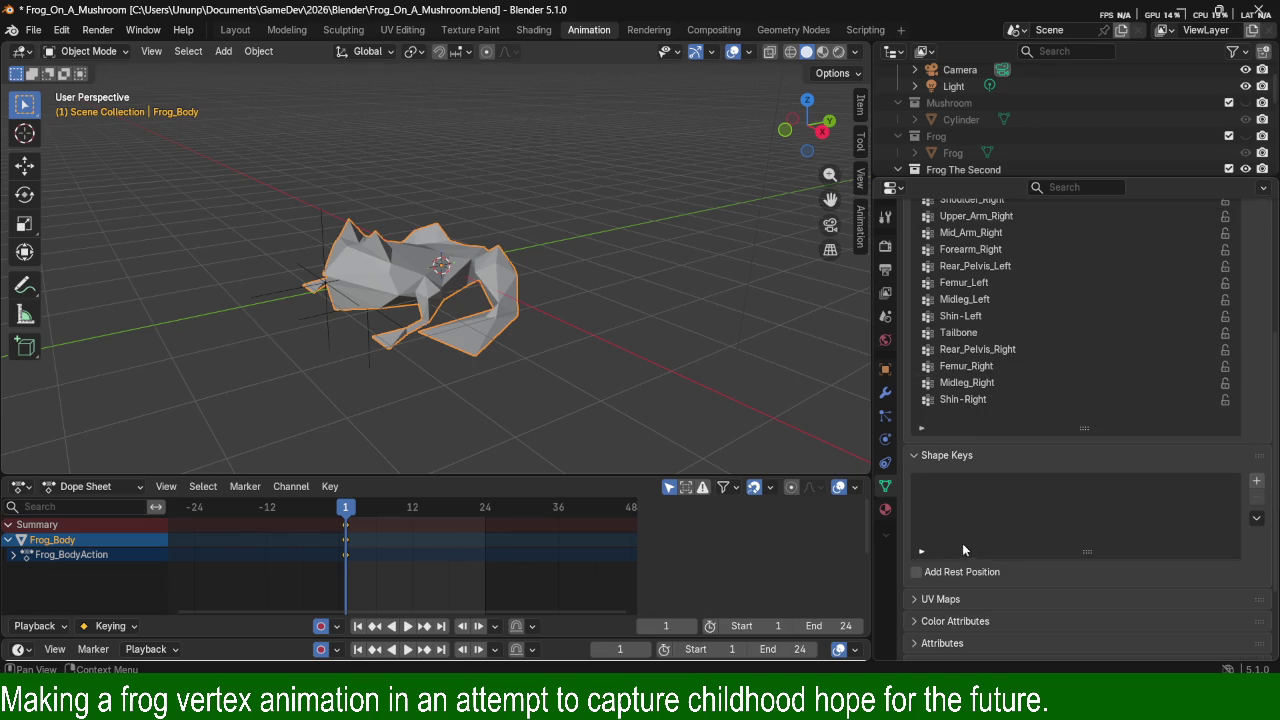
{"action": "left_click", "coordinate": [914, 455]}
{"action": "scroll", "coordinate": [990, 465], "scroll_direction": "up", "scroll_amount": 2}
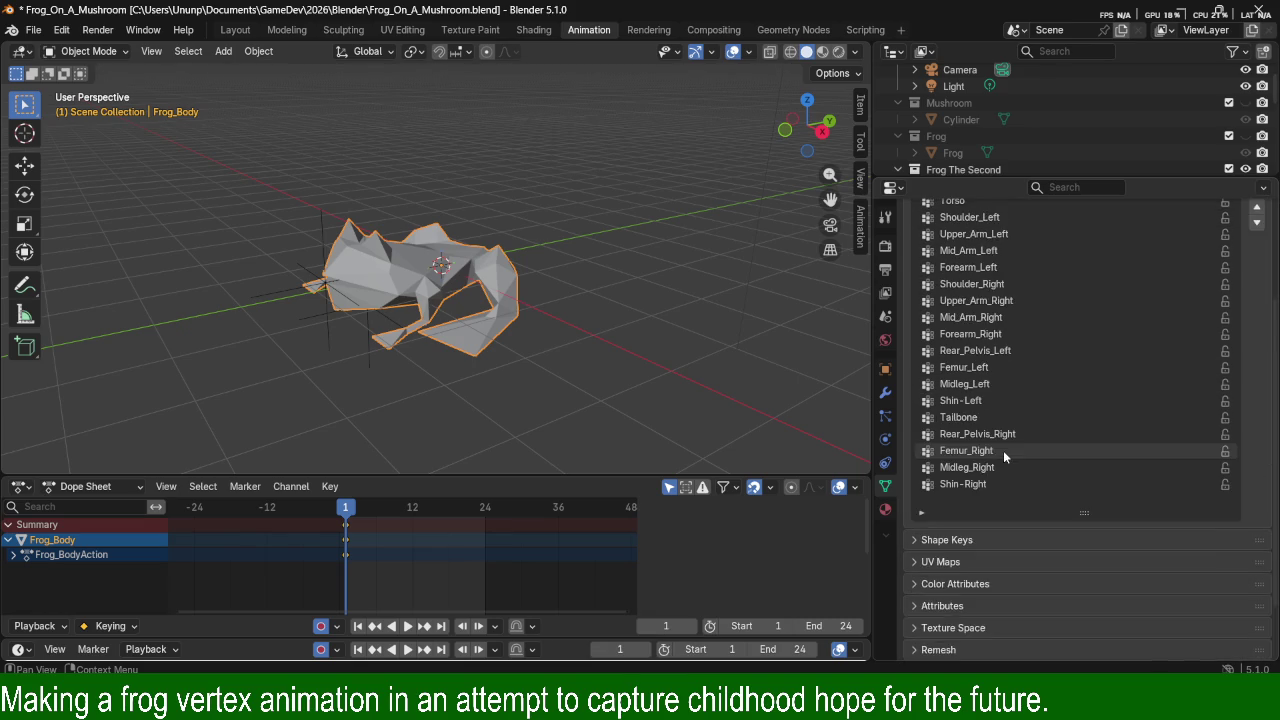
{"action": "scroll", "coordinate": [1003, 450], "scroll_direction": "up", "scroll_amount": 4}
{"action": "scroll", "coordinate": [1011, 450], "scroll_direction": "up", "scroll_amount": 1}
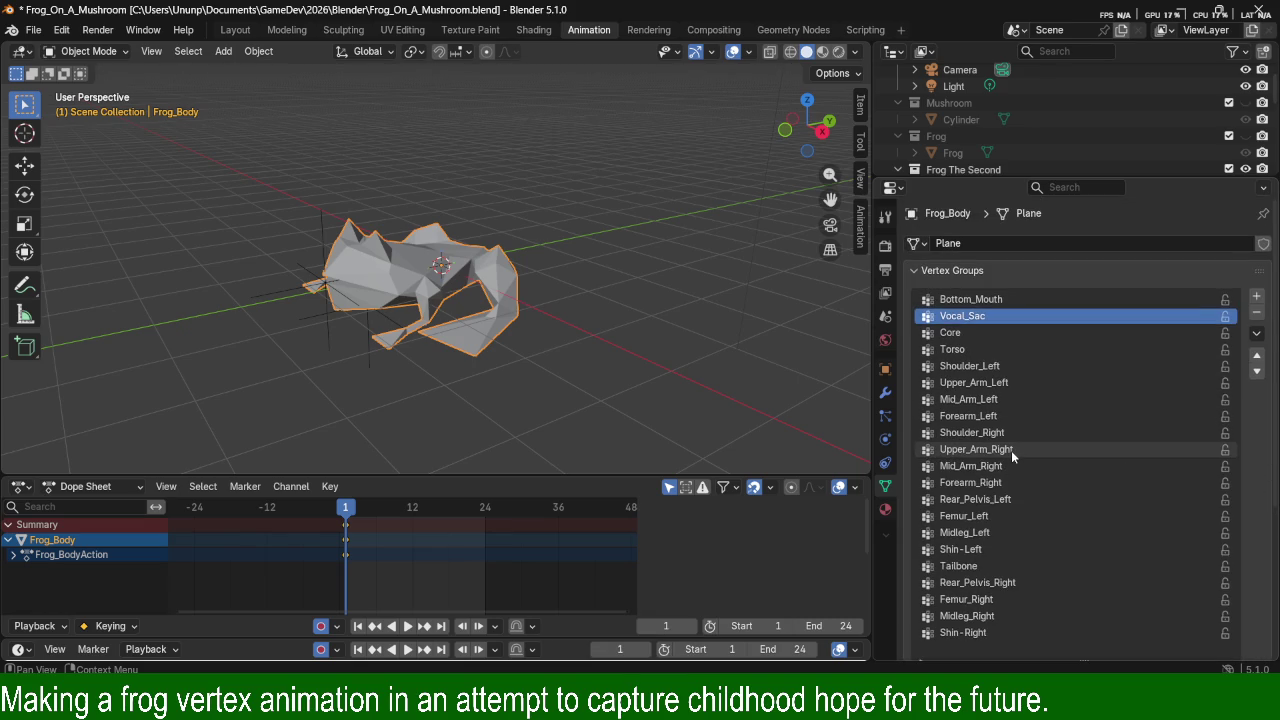
{"action": "scroll", "coordinate": [1011, 450], "scroll_direction": "down", "scroll_amount": 1}
{"action": "scroll", "coordinate": [1011, 450], "scroll_direction": "up", "scroll_amount": 1}
{"action": "scroll", "coordinate": [1011, 450], "scroll_direction": "down", "scroll_amount": 2}
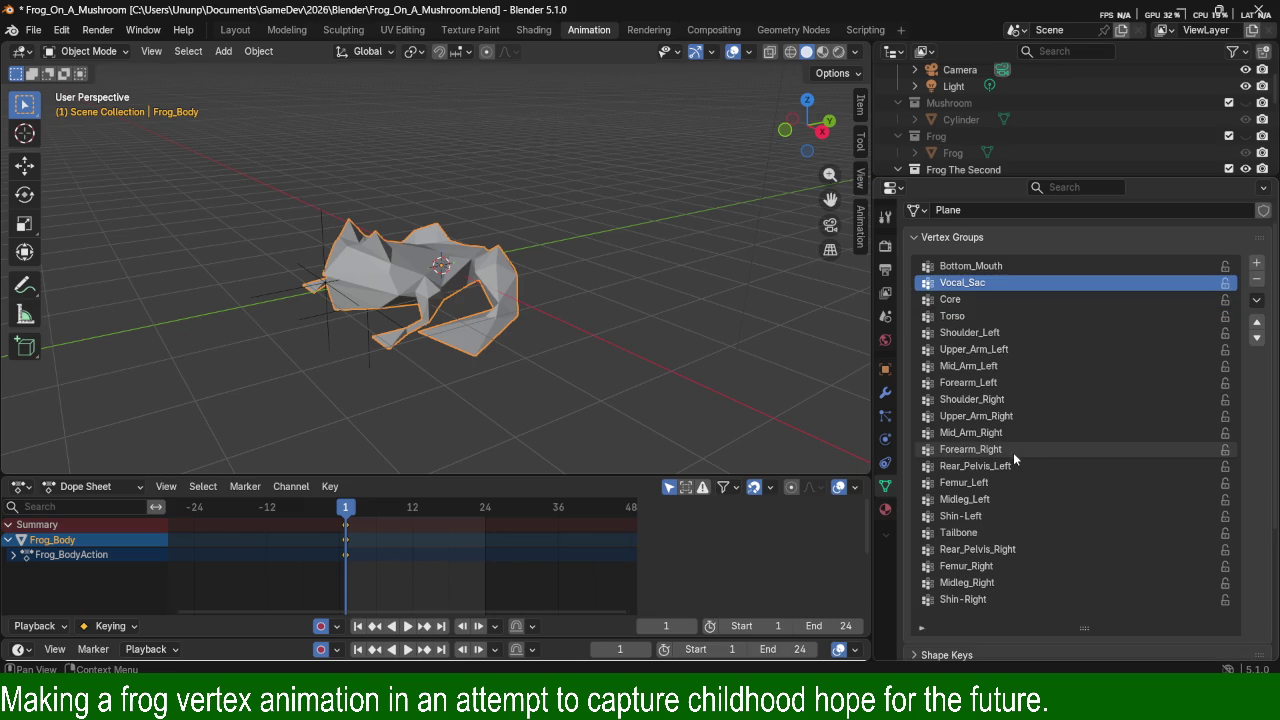
{"action": "left_click", "coordinate": [580, 600]}
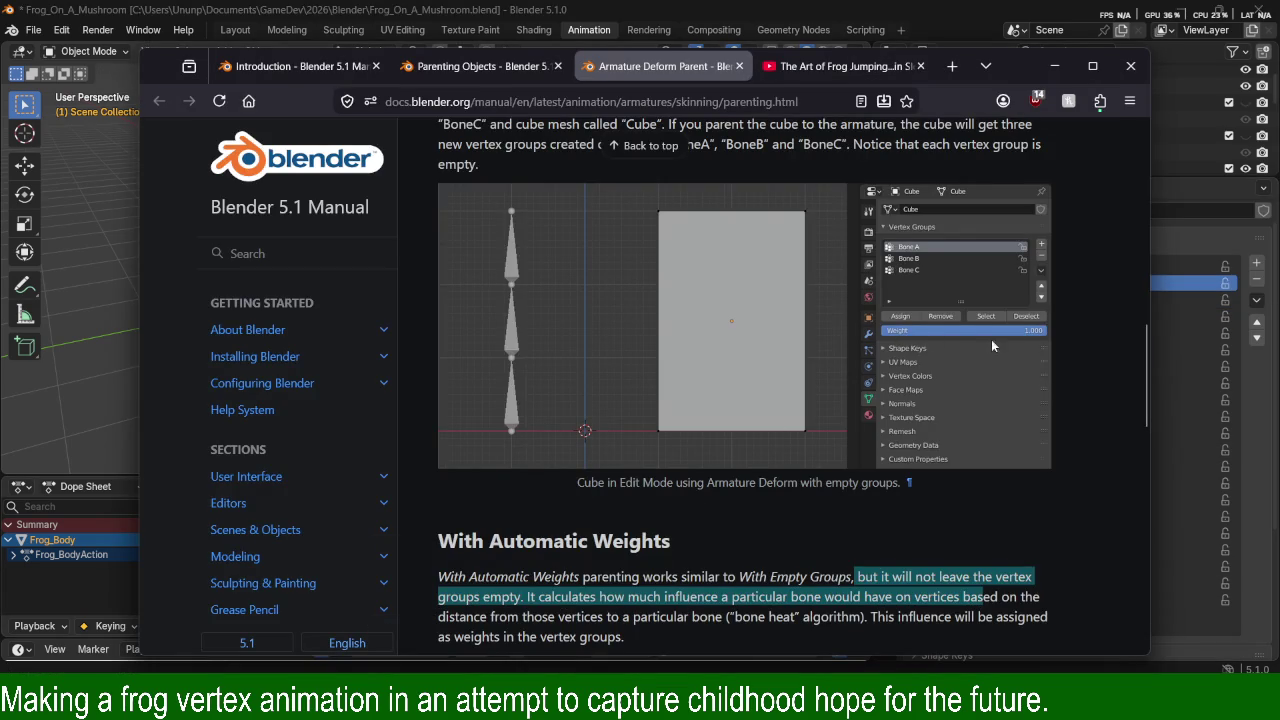
Highlight the Armature Deform Parent example paragraph and the Automatic Weights explanation.
{"action": "scroll", "coordinate": [958, 336], "scroll_direction": "up", "scroll_amount": 1}
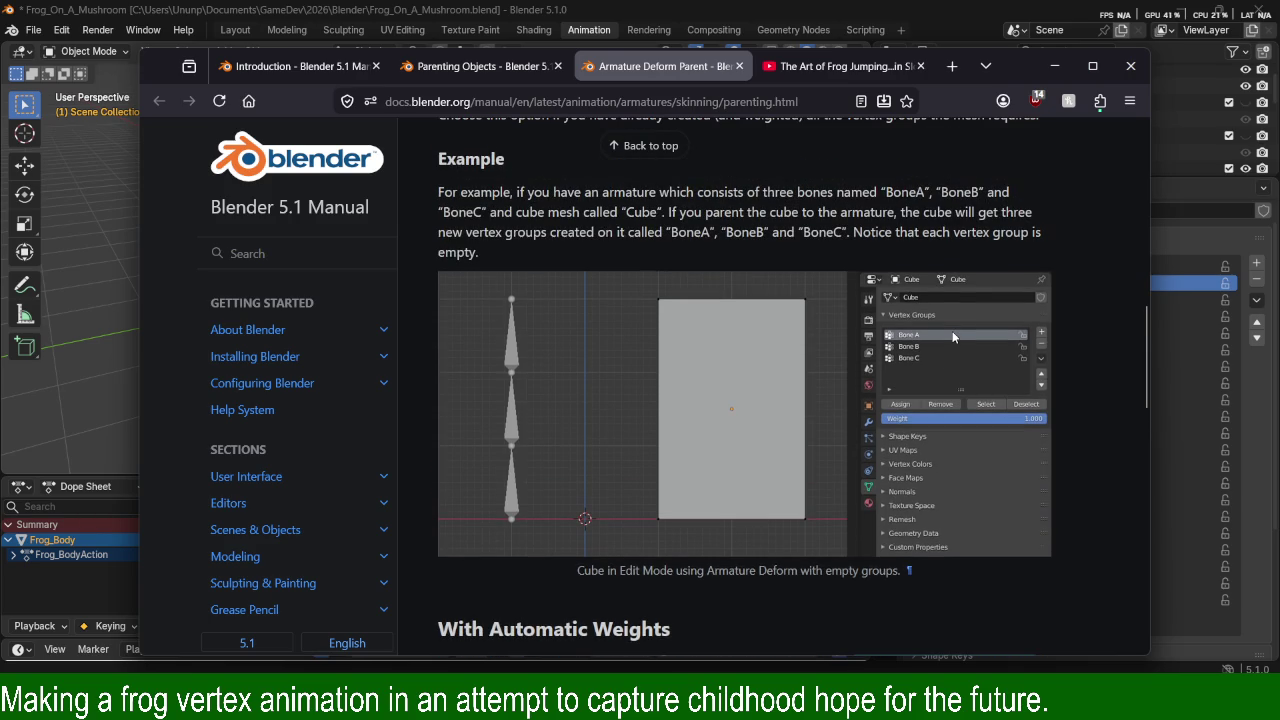
{"action": "mouse_move", "coordinate": [459, 191]}
{"action": "left_mouse_down"}
{"action": "mouse_move", "coordinate": [691, 191]}
{"action": "mouse_move", "coordinate": [655, 227]}
{"action": "mouse_move", "coordinate": [676, 212]}
{"action": "mouse_move", "coordinate": [993, 211]}
{"action": "mouse_move", "coordinate": [612, 203]}
{"action": "left_mouse_up"}
{"action": "left_click_drag", "start_coordinate": [757, 235], "coordinate": [952, 245]}
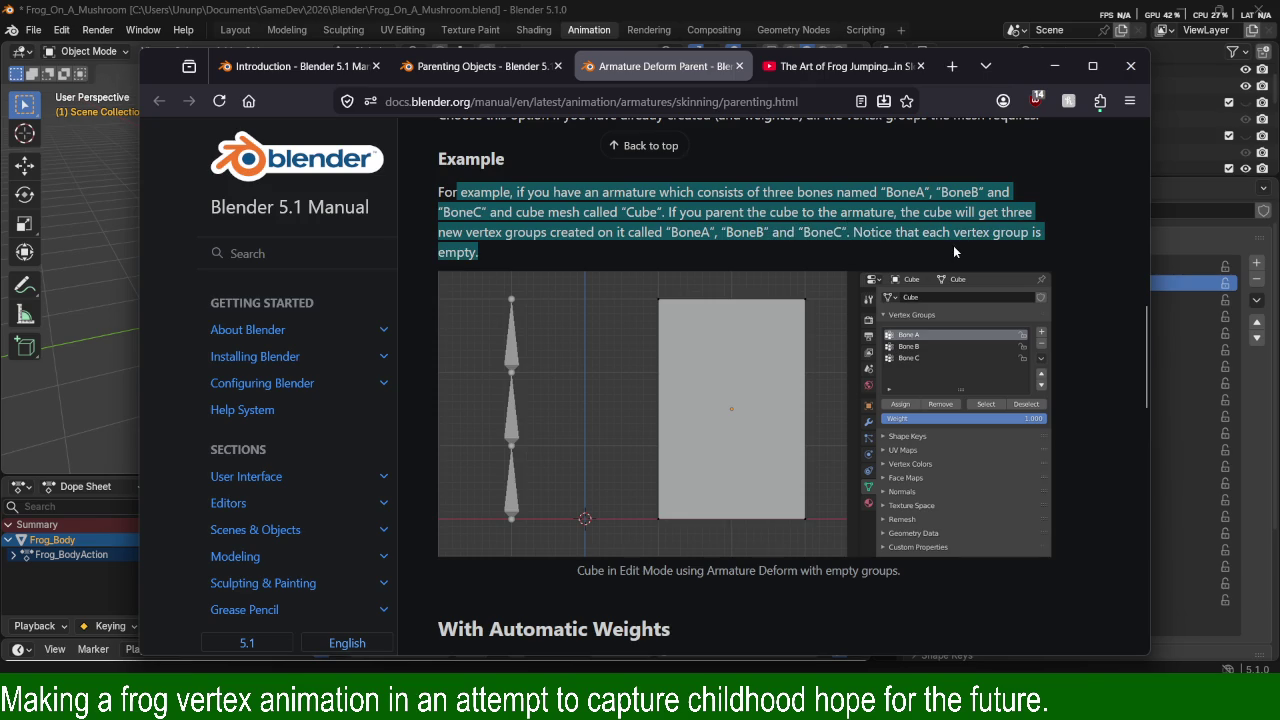
{"action": "scroll", "coordinate": [833, 311], "scroll_direction": "down", "scroll_amount": 5}
{"action": "scroll", "coordinate": [833, 316], "scroll_direction": "down", "scroll_amount": 2}
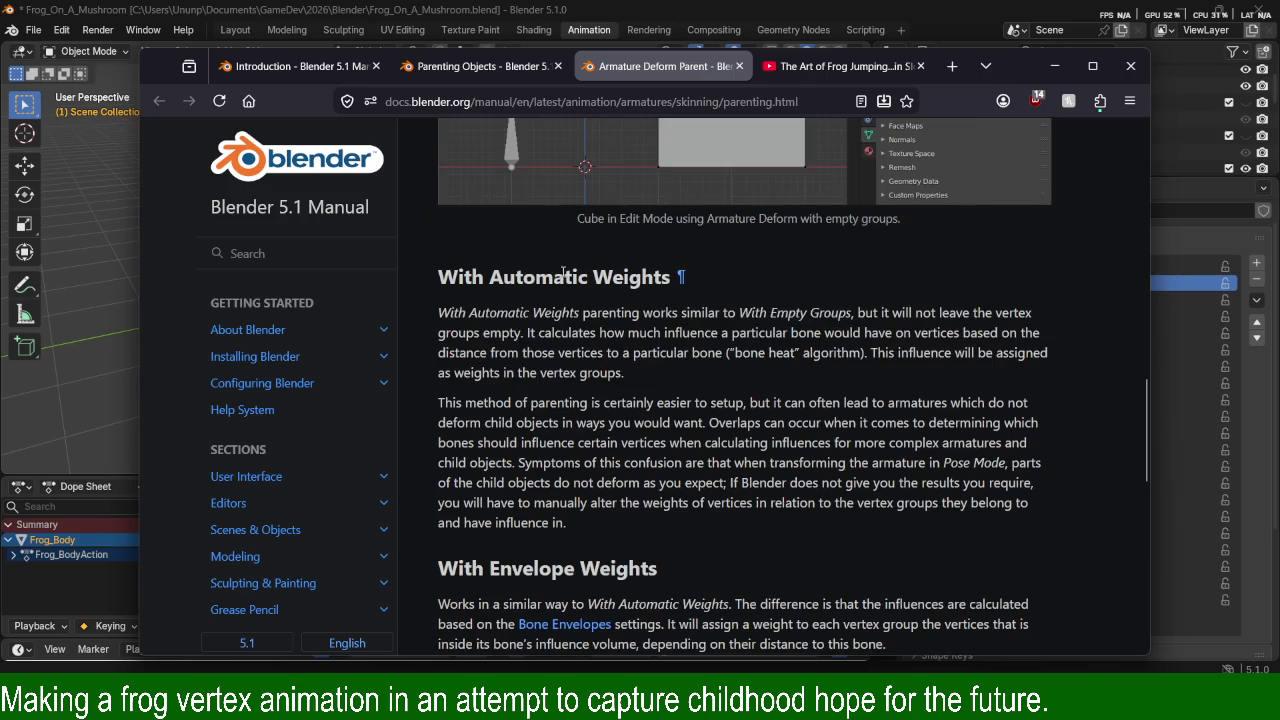
{"action": "left_click_drag", "start_coordinate": [486, 314], "coordinate": [631, 354]}
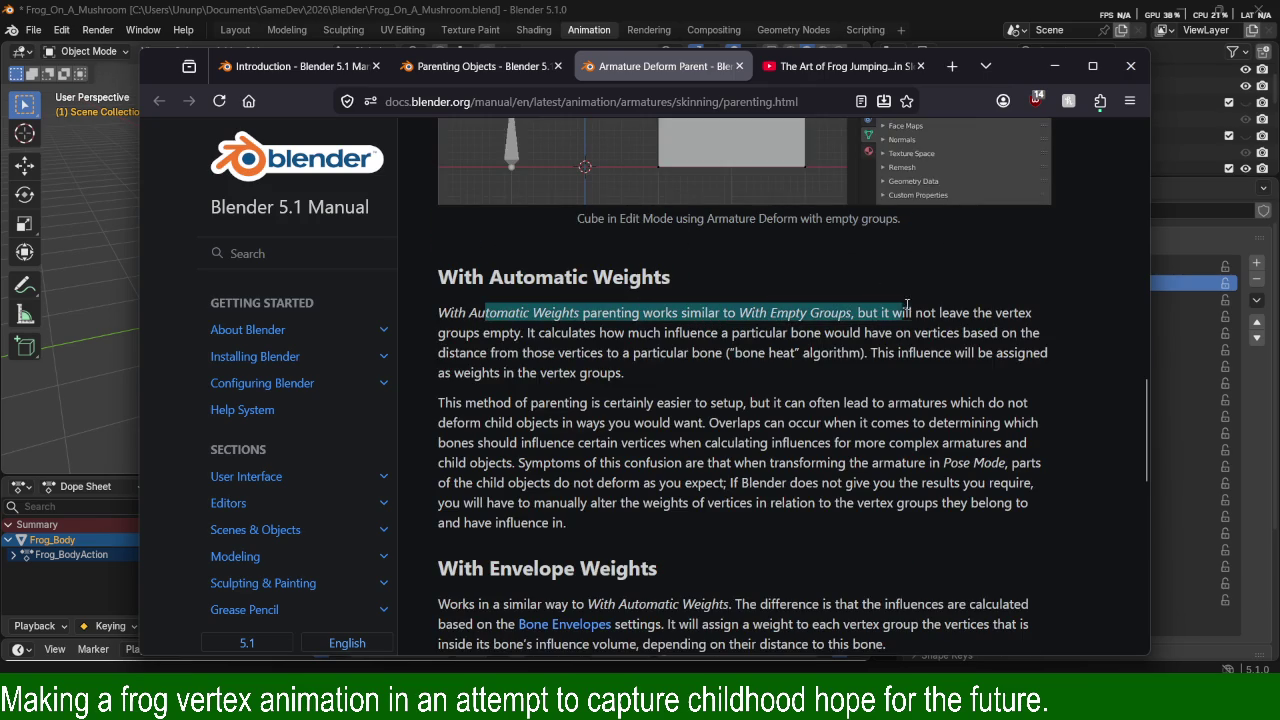
Highlight the notes on easier-setup drawbacks and deformation confusion symptoms.
{"action": "scroll", "coordinate": [690, 353], "scroll_direction": "up", "scroll_amount": 2}
{"action": "scroll", "coordinate": [747, 352], "scroll_direction": "up", "scroll_amount": 3}
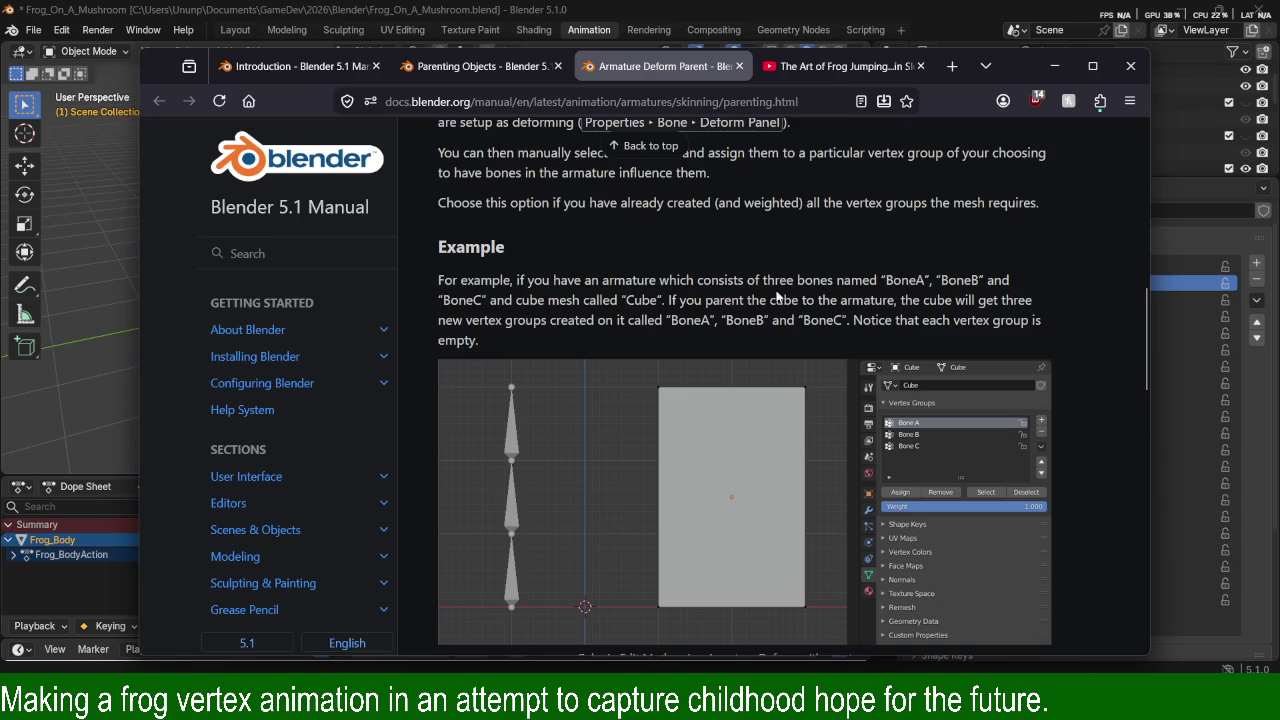
{"action": "scroll", "coordinate": [732, 355], "scroll_direction": "up", "scroll_amount": 2}
{"action": "scroll", "coordinate": [762, 379], "scroll_direction": "down", "scroll_amount": 2}
{"action": "scroll", "coordinate": [759, 379], "scroll_direction": "up", "scroll_amount": 2}
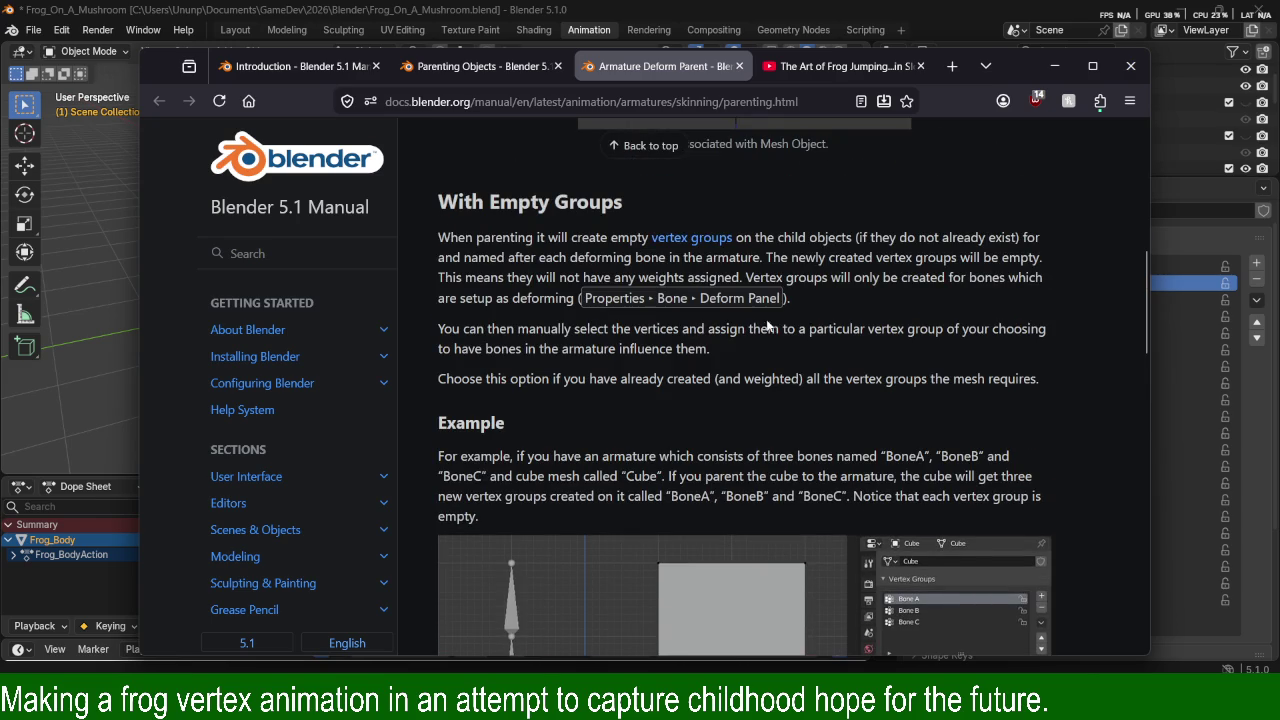
{"action": "scroll", "coordinate": [748, 345], "scroll_direction": "down", "scroll_amount": 5}
{"action": "scroll", "coordinate": [802, 368], "scroll_direction": "down", "scroll_amount": 5}
{"action": "scroll", "coordinate": [656, 331], "scroll_direction": "up", "scroll_amount": 2}
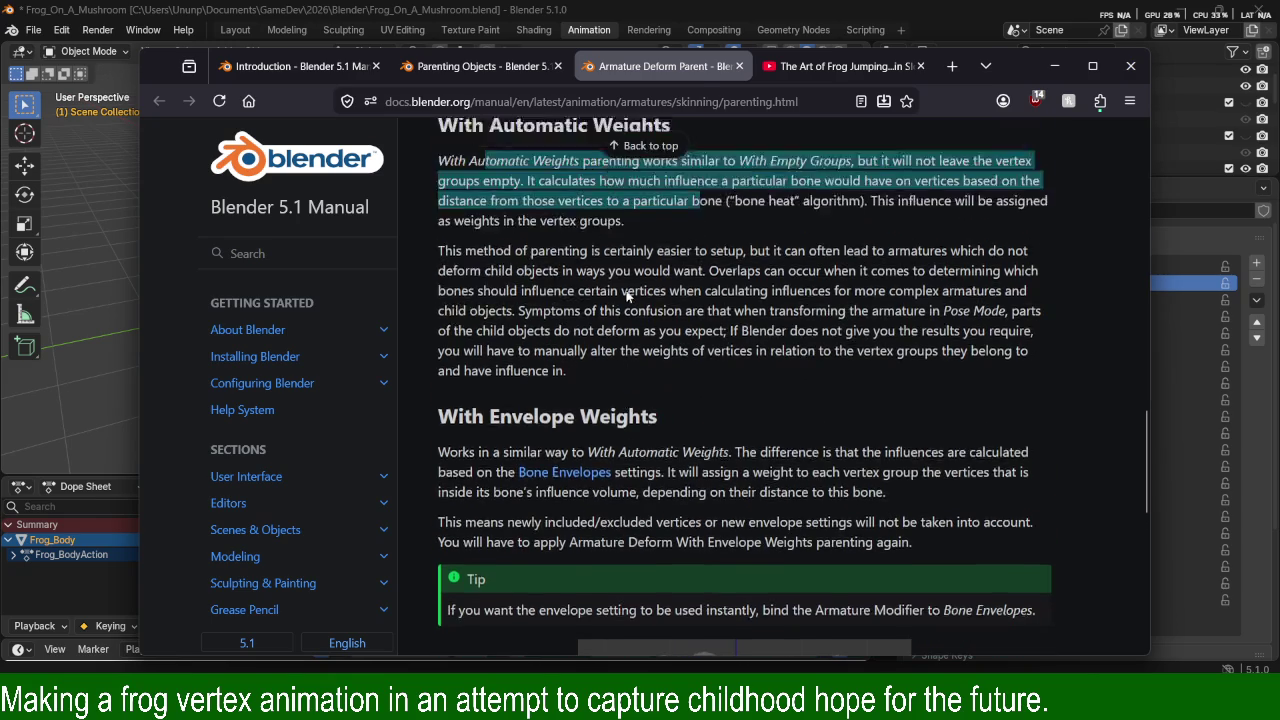
{"action": "mouse_move", "coordinate": [591, 315]}
{"action": "left_mouse_down"}
{"action": "mouse_move", "coordinate": [723, 315]}
{"action": "mouse_move", "coordinate": [670, 347]}
{"action": "mouse_move", "coordinate": [1015, 338]}
{"action": "left_mouse_up"}
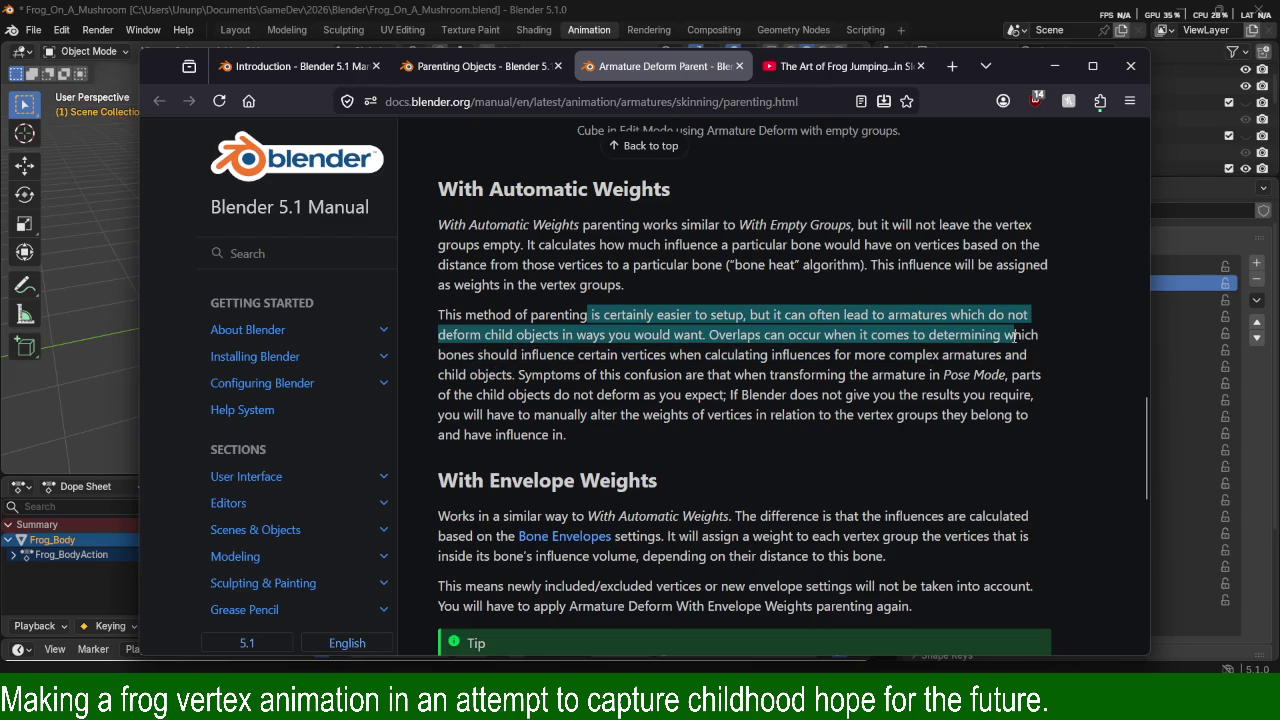
{"action": "left_click_drag", "start_coordinate": [575, 374], "coordinate": [862, 374]}
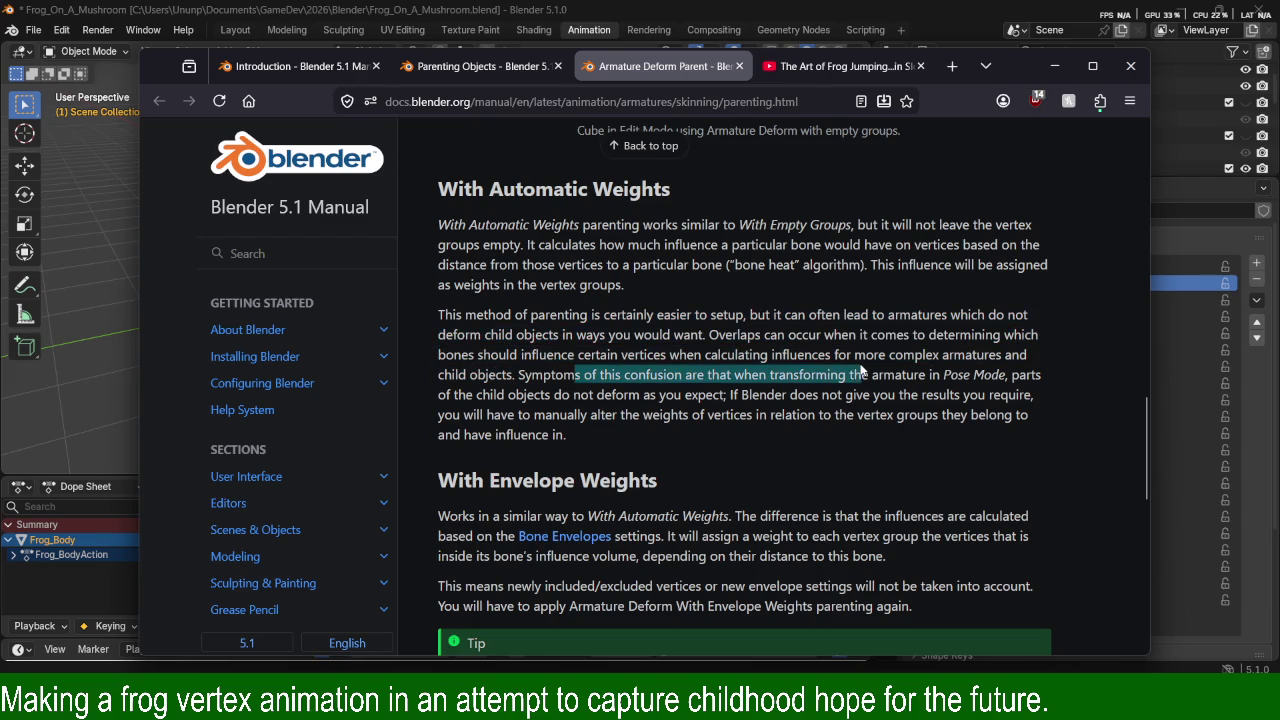
{"action": "mouse_move", "coordinate": [531, 377]}
{"action": "left_mouse_down"}
{"action": "mouse_move", "coordinate": [856, 380]}
{"action": "mouse_move", "coordinate": [876, 396]}
{"action": "mouse_move", "coordinate": [903, 380]}
{"action": "mouse_move", "coordinate": [1004, 380]}
{"action": "mouse_move", "coordinate": [774, 380]}
{"action": "mouse_move", "coordinate": [583, 414]}
{"action": "mouse_move", "coordinate": [654, 396]}
{"action": "mouse_move", "coordinate": [824, 396]}
{"action": "mouse_move", "coordinate": [900, 412]}
{"action": "mouse_move", "coordinate": [732, 414]}
{"action": "mouse_move", "coordinate": [604, 434]}
{"action": "mouse_move", "coordinate": [634, 418]}
{"action": "mouse_move", "coordinate": [720, 416]}
{"action": "mouse_move", "coordinate": [800, 416]}
{"action": "mouse_move", "coordinate": [820, 433]}
{"action": "left_mouse_up"}
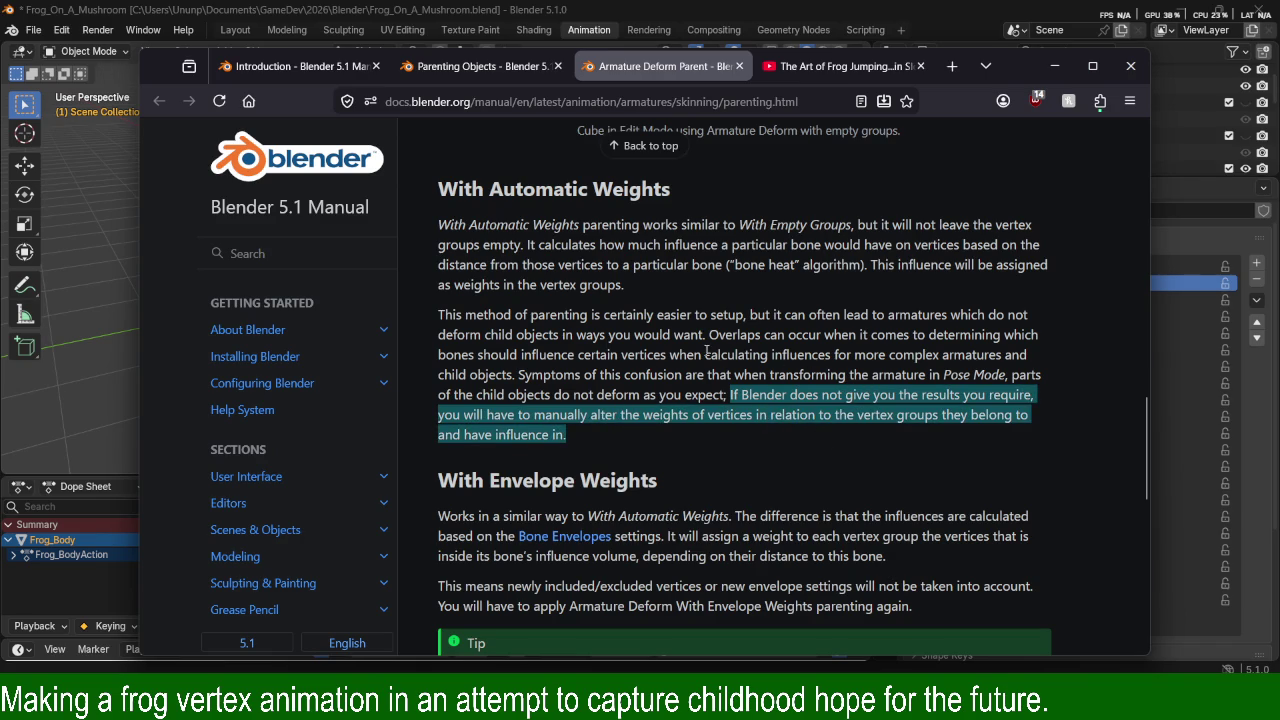
Open 'Vertex Groups for Bones' in a new tab and view the Using Vertex Groups page.
{"action": "scroll", "coordinate": [783, 350], "scroll_direction": "down", "scroll_amount": 3}
{"action": "scroll", "coordinate": [840, 360], "scroll_direction": "down", "scroll_amount": 3}
{"action": "scroll", "coordinate": [860, 511], "scroll_direction": "down", "scroll_amount": 1}
{"action": "scroll", "coordinate": [830, 450], "scroll_direction": "up", "scroll_amount": 5}
{"action": "scroll", "coordinate": [788, 396], "scroll_direction": "down", "scroll_amount": 5}
{"action": "scroll", "coordinate": [788, 396], "scroll_direction": "up", "scroll_amount": 1}
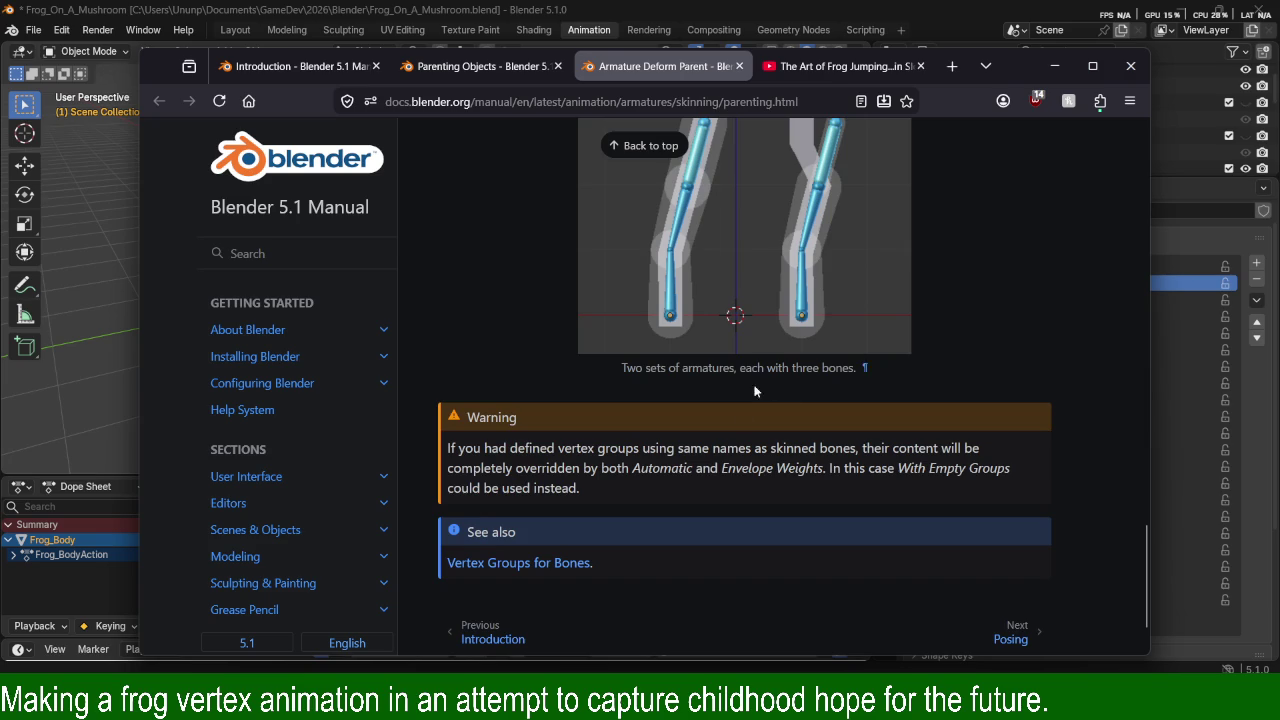
{"action": "middle_click", "coordinate": [535, 563]}
{"action": "left_click", "coordinate": [715, 66]}
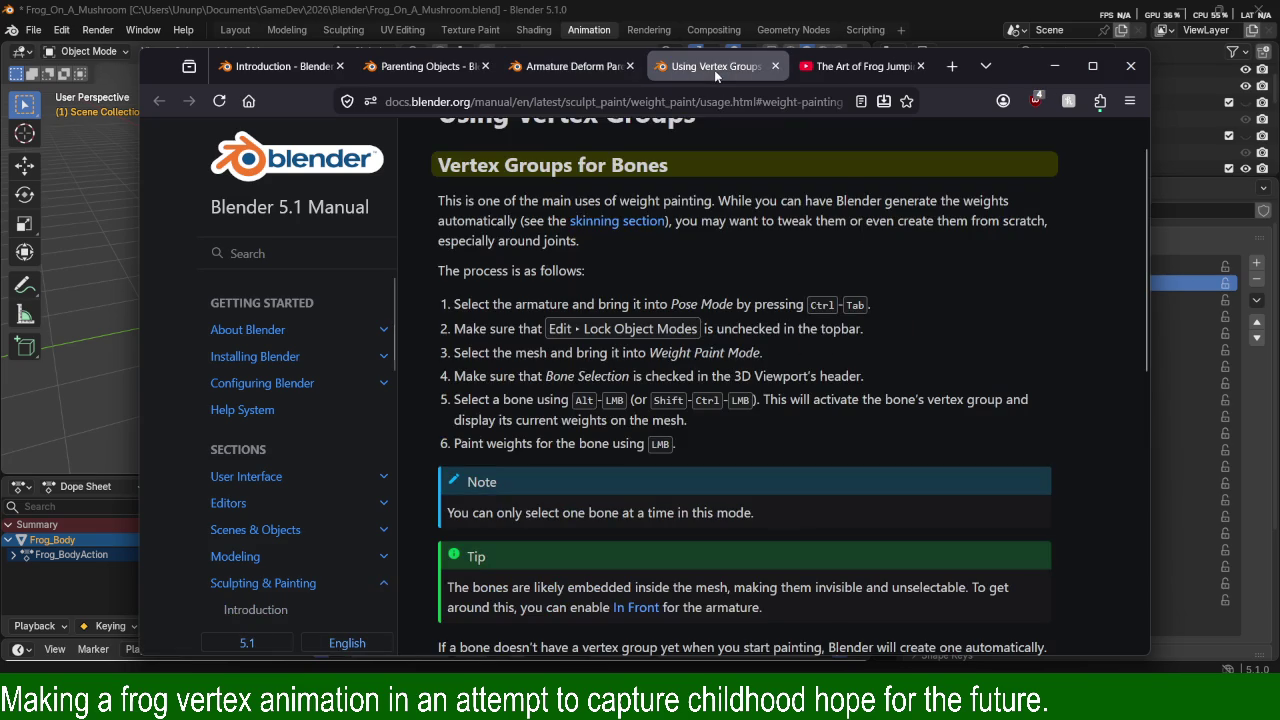
Highlight the intro on weight painting, generating weights, and tweaking them around joints.
{"action": "mouse_move", "coordinate": [465, 200]}
{"action": "left_mouse_down"}
{"action": "mouse_move", "coordinate": [590, 222]}
{"action": "mouse_move", "coordinate": [636, 199]}
{"action": "mouse_move", "coordinate": [664, 203]}
{"action": "left_mouse_up"}
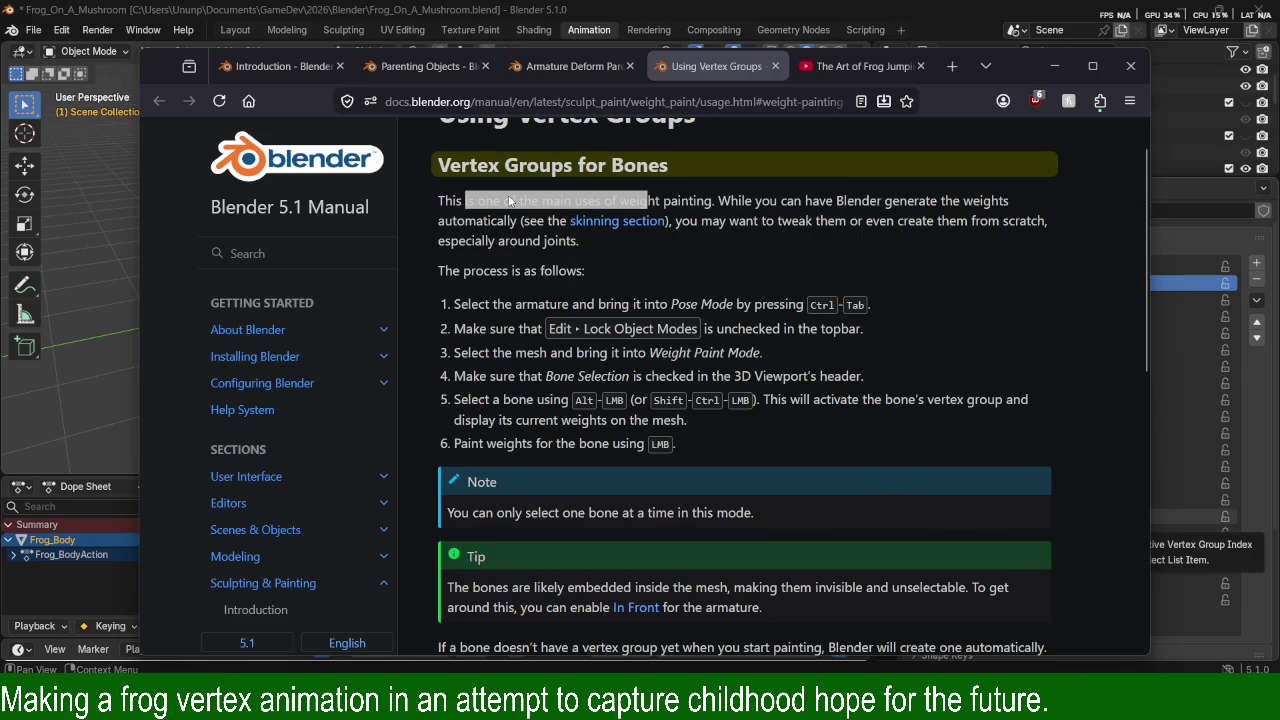
{"action": "mouse_move", "coordinate": [478, 200]}
{"action": "left_mouse_down"}
{"action": "mouse_move", "coordinate": [703, 238]}
{"action": "mouse_move", "coordinate": [866, 220]}
{"action": "left_mouse_up"}
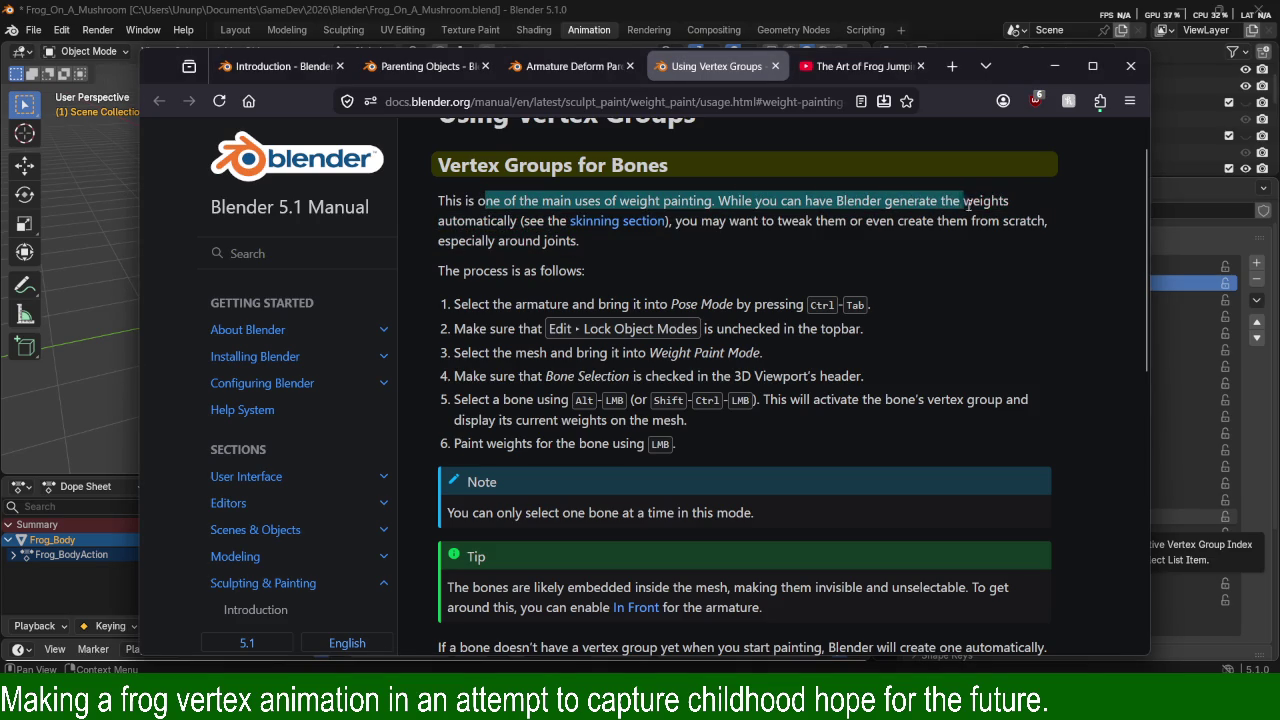
{"action": "left_click_drag", "start_coordinate": [870, 218], "coordinate": [983, 202]}
{"action": "left_click", "coordinate": [525, 221]}
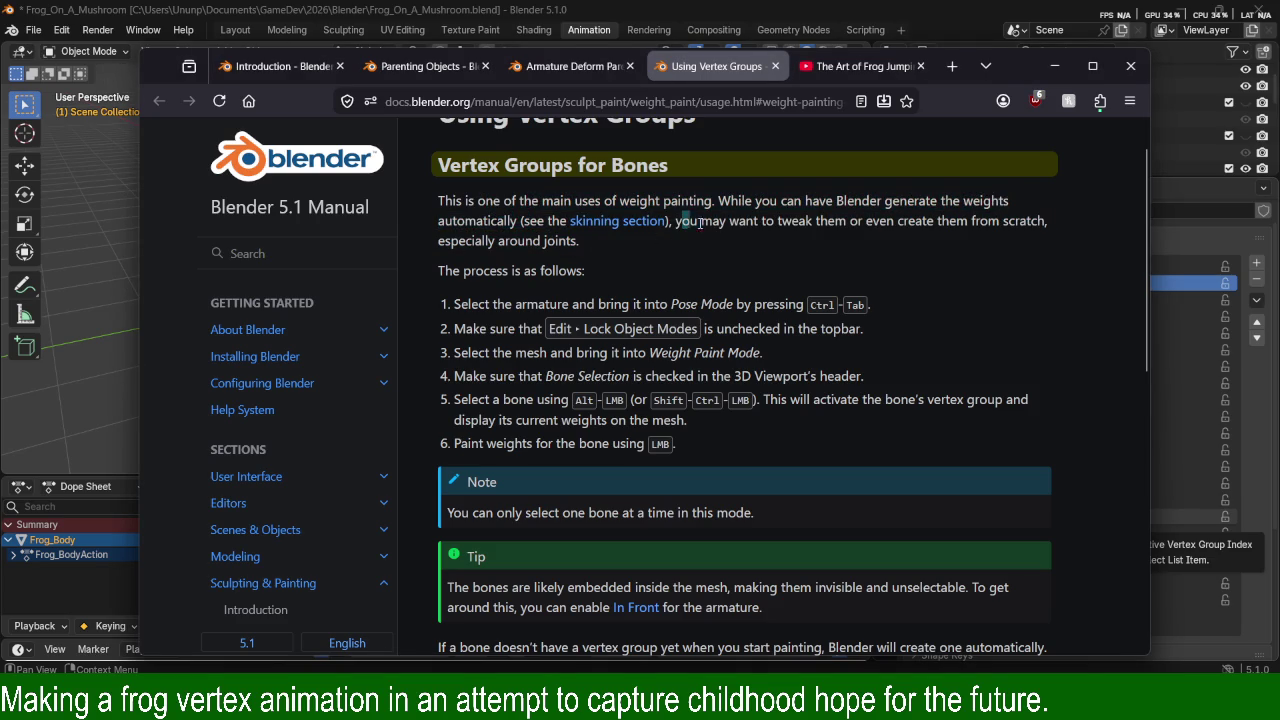
{"action": "left_click_drag", "start_coordinate": [682, 221], "coordinate": [931, 241]}
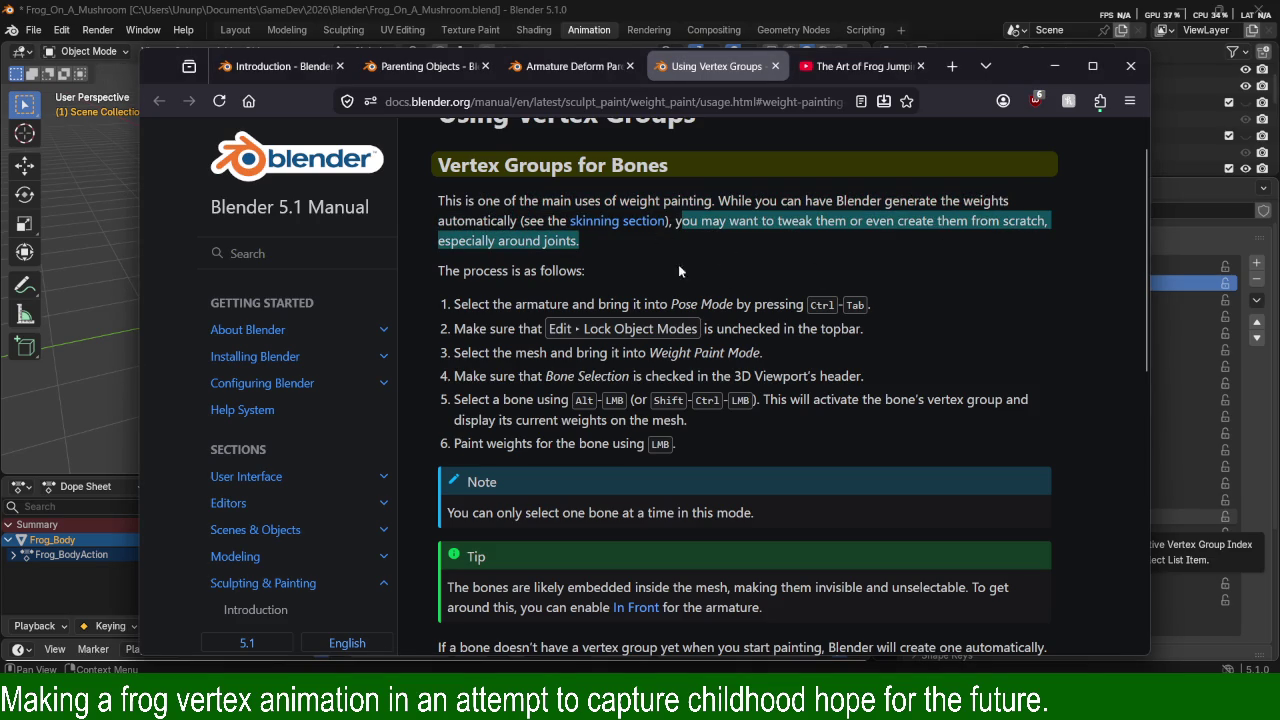
{"action": "left_click_drag", "start_coordinate": [430, 272], "coordinate": [586, 272]}
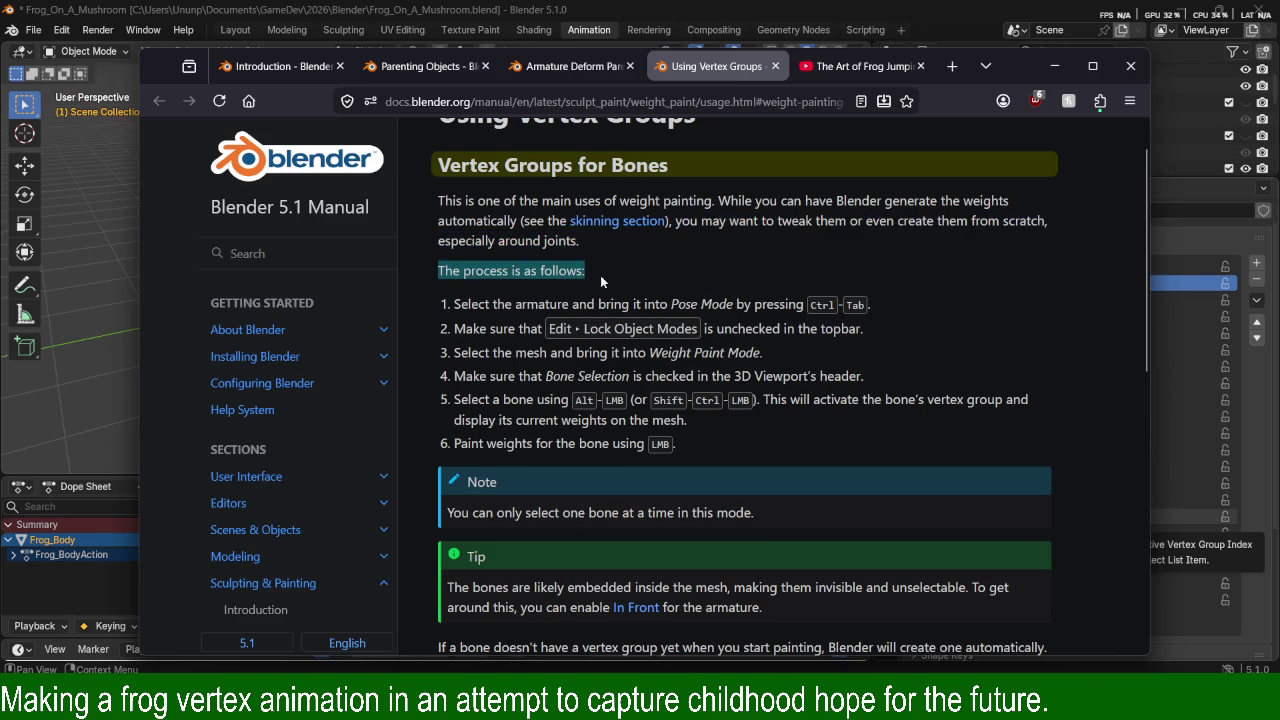
Highlight process steps 1-5: Pose Mode, Lock Object Modes, Weight Paint Mode, Bone Selection, selecting a bone.
{"action": "mouse_move", "coordinate": [451, 305]}
{"action": "left_mouse_down"}
{"action": "mouse_move", "coordinate": [630, 326]}
{"action": "mouse_move", "coordinate": [790, 304]}
{"action": "left_mouse_up"}
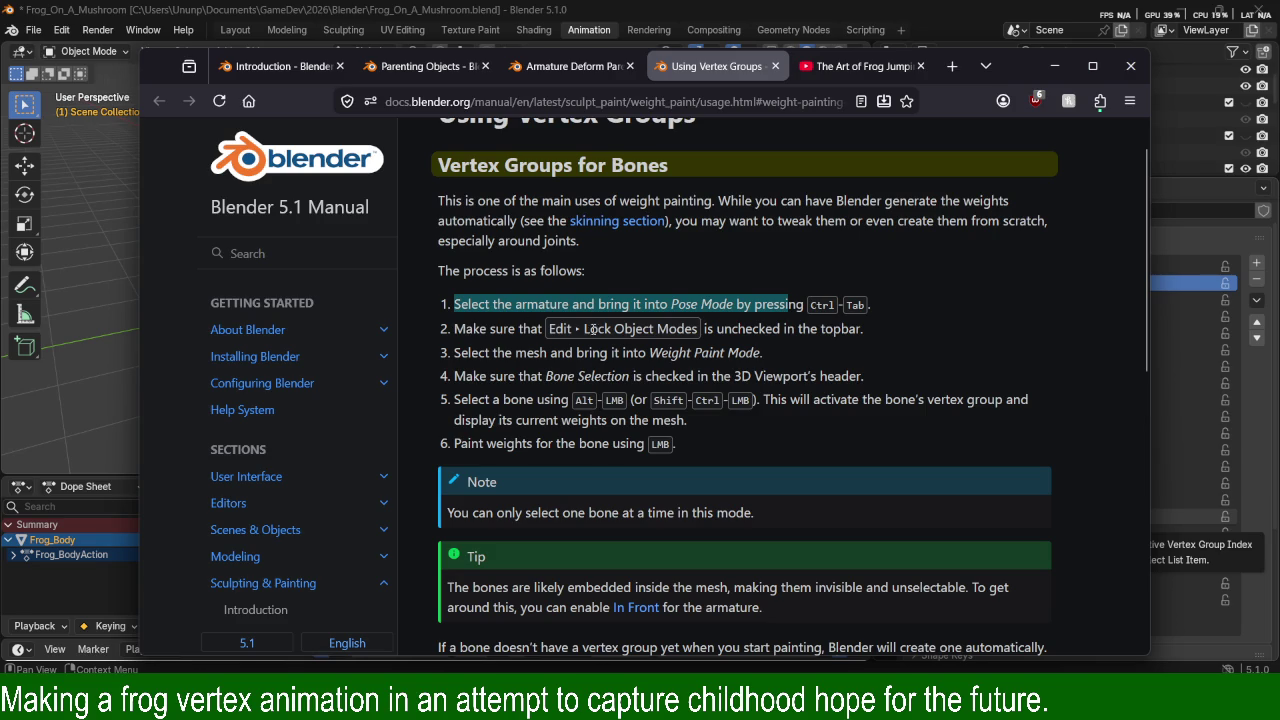
{"action": "left_click_drag", "start_coordinate": [604, 329], "coordinate": [840, 333]}
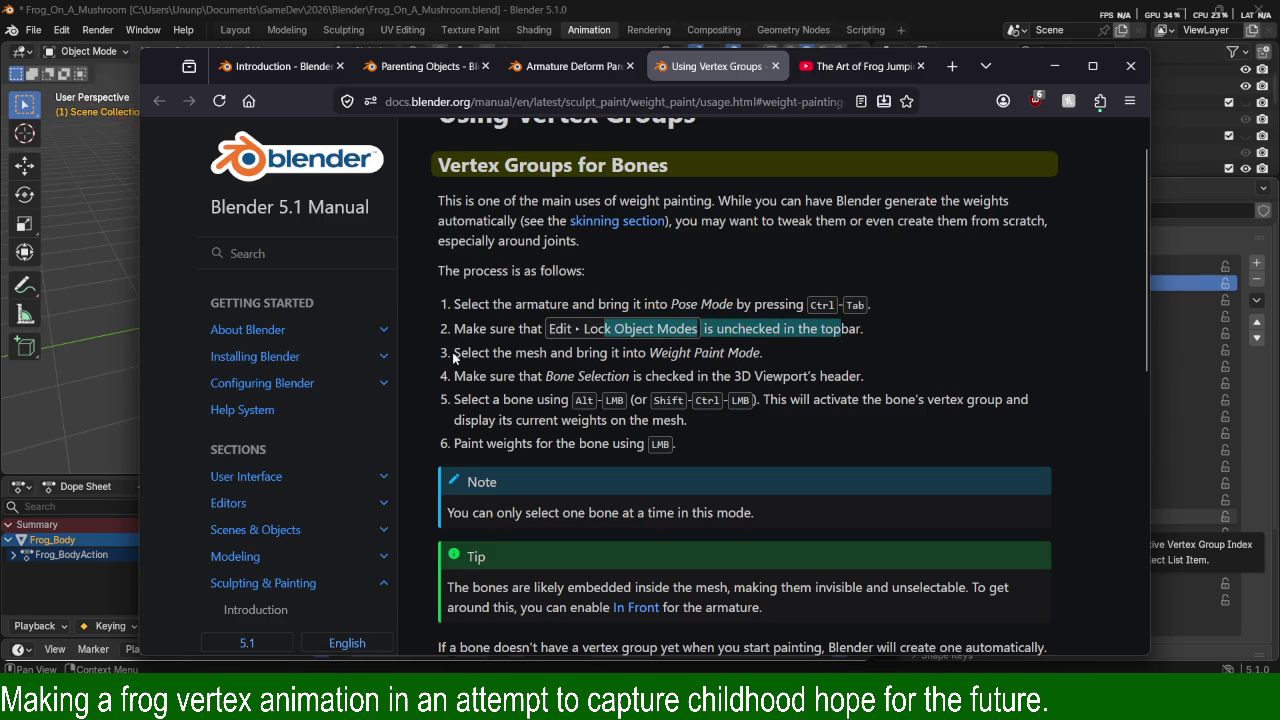
{"action": "left_click_drag", "start_coordinate": [577, 353], "coordinate": [752, 355]}
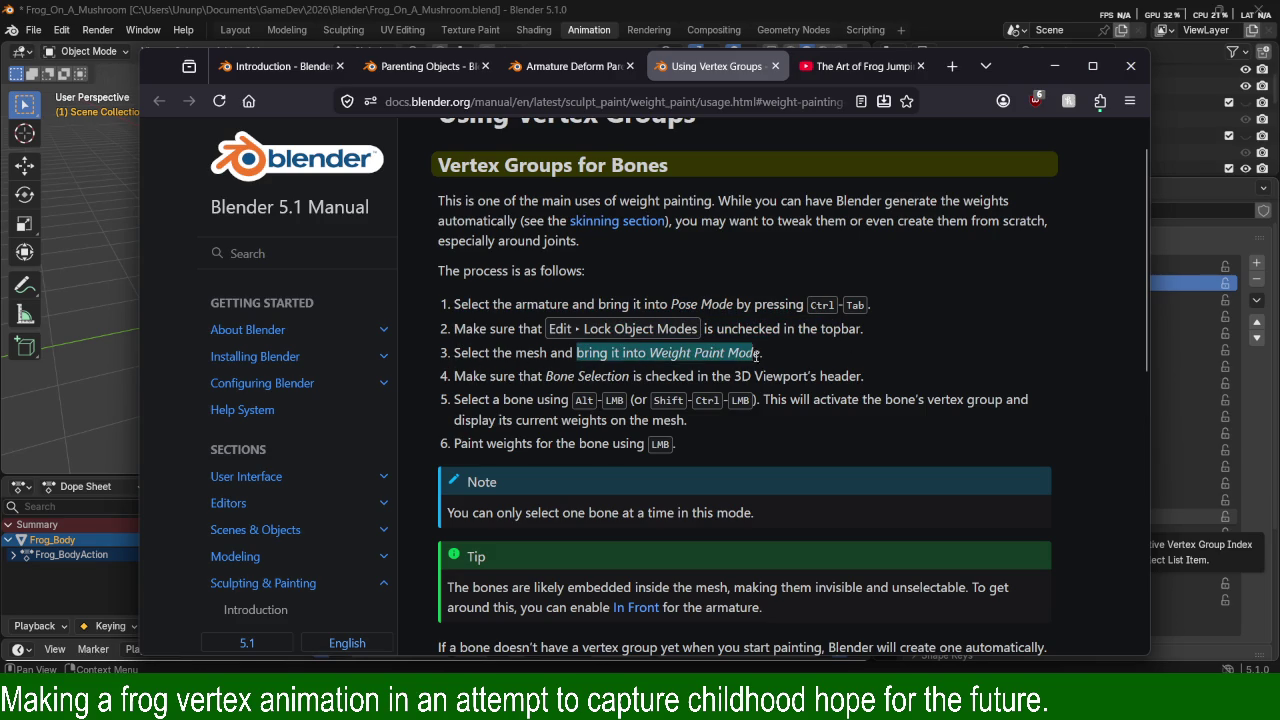
{"action": "left_click_drag", "start_coordinate": [455, 377], "coordinate": [865, 377]}
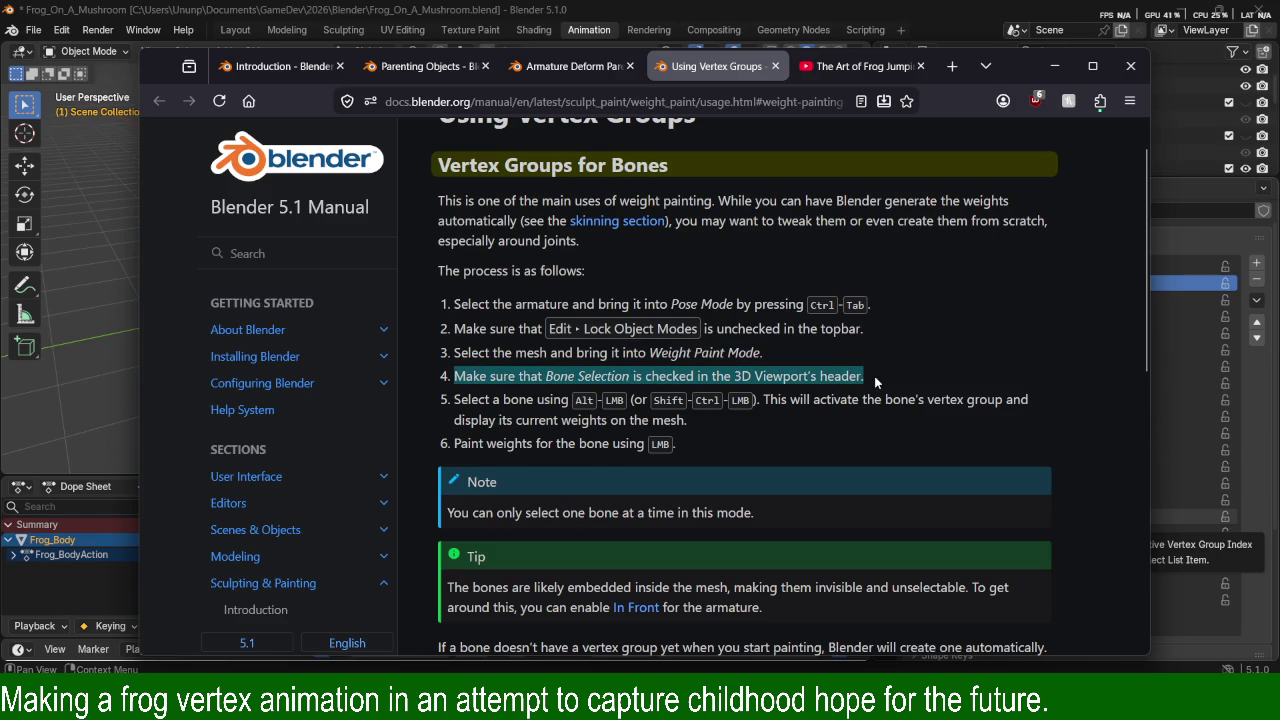
{"action": "left_click_drag", "start_coordinate": [460, 400], "coordinate": [627, 400]}
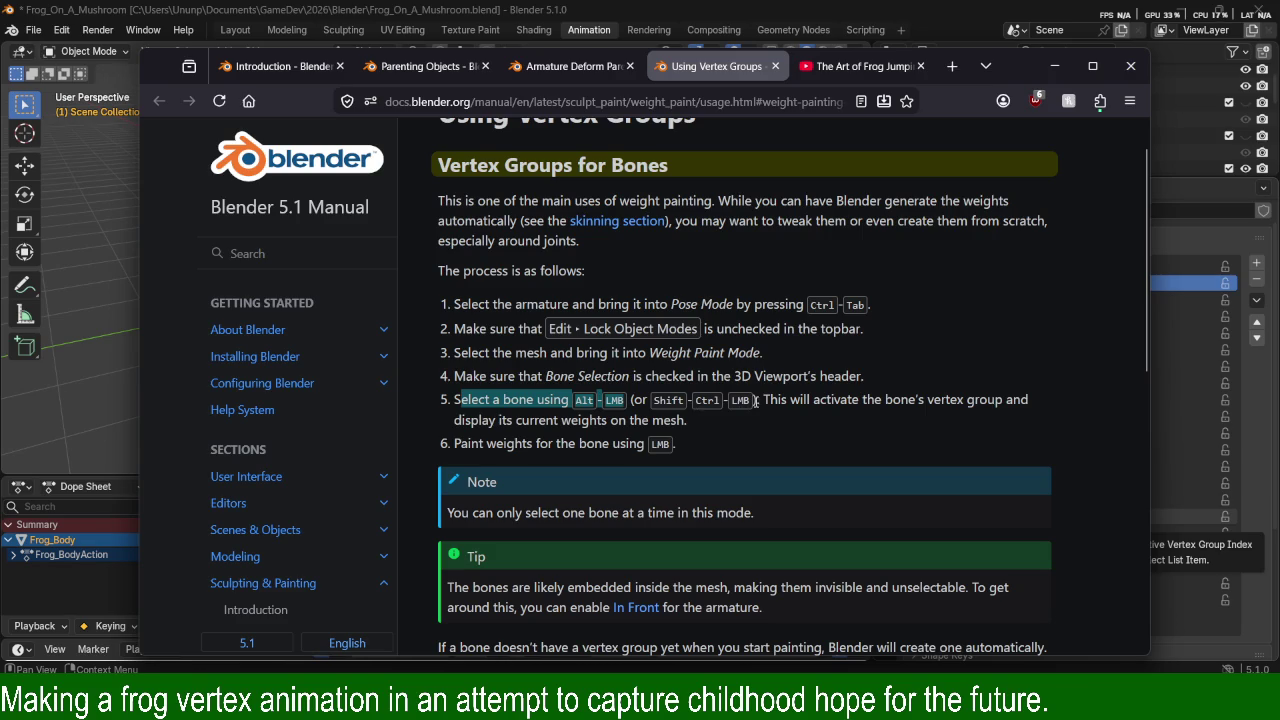
{"action": "left_click_drag", "start_coordinate": [763, 400], "coordinate": [933, 417]}
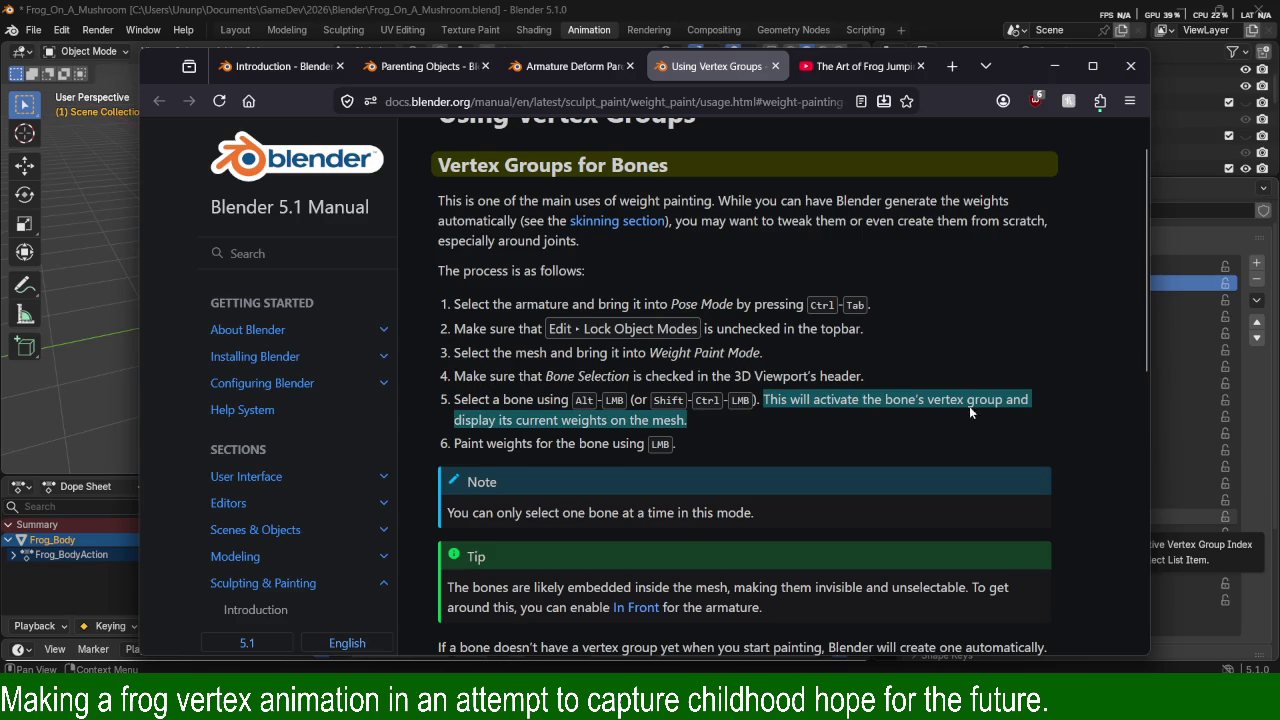
{"action": "left_click_drag", "start_coordinate": [470, 420], "coordinate": [688, 421]}
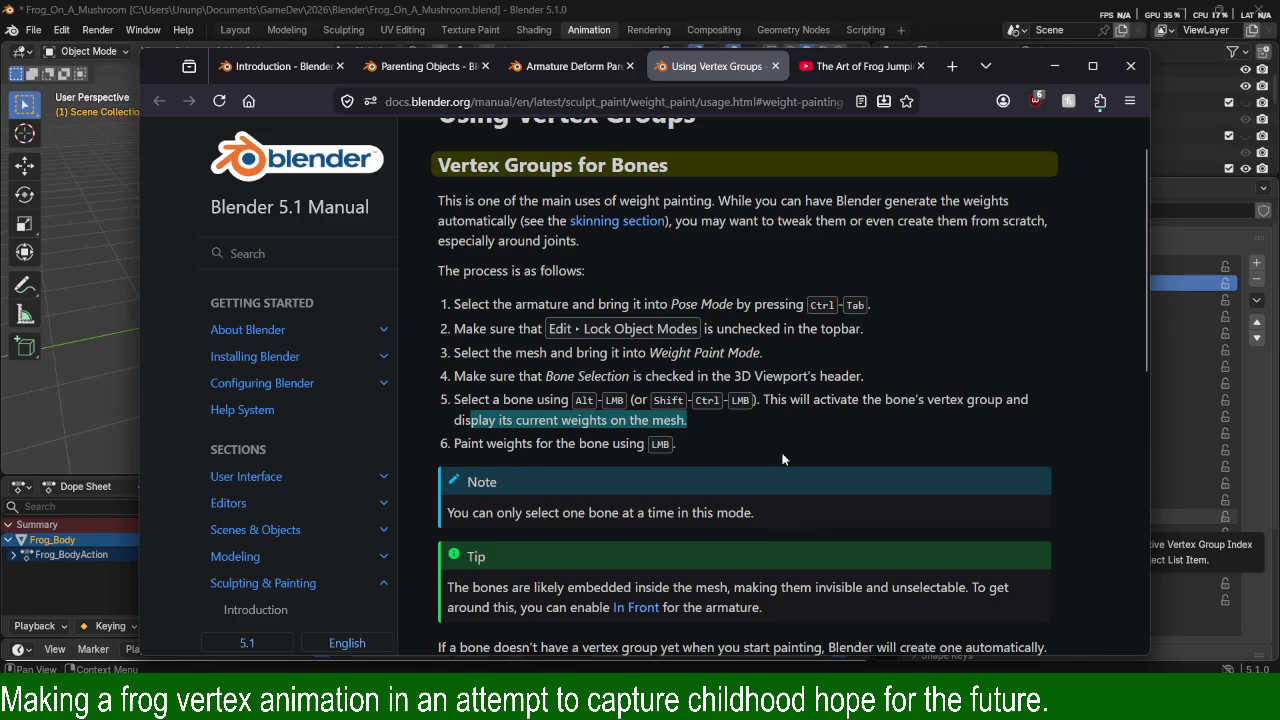
Scroll through the steps, then minimize Firefox to return to Blender.
{"action": "scroll", "coordinate": [850, 456], "scroll_direction": "down", "scroll_amount": 3}
{"action": "scroll", "coordinate": [870, 470], "scroll_direction": "down", "scroll_amount": 4}
{"action": "scroll", "coordinate": [890, 465], "scroll_direction": "up", "scroll_amount": 5}
{"action": "scroll", "coordinate": [886, 450], "scroll_direction": "up", "scroll_amount": 2}
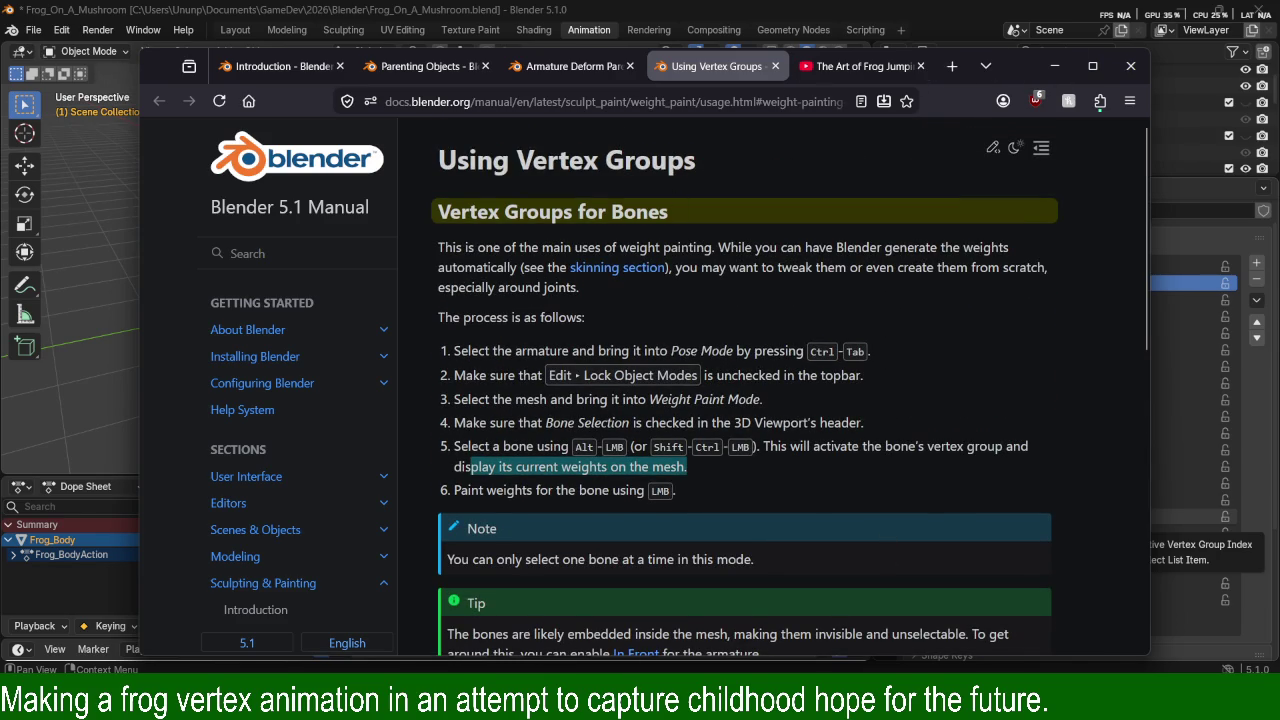
{"action": "left_click", "coordinate": [1054, 66]}
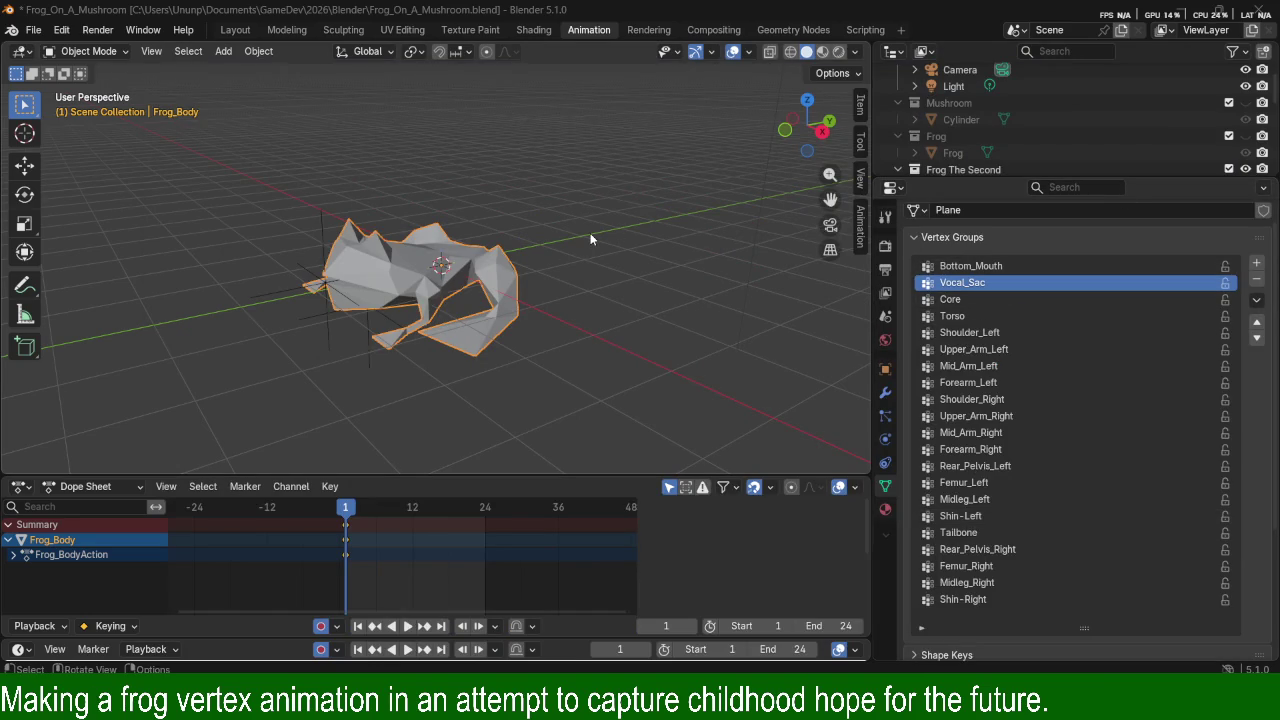
Toggle Frog_Body into Edit Mode, switch viewport shading to Wireframe, and select Frog_2_Armature.
{"action": "key", "text": "Tab"}
{"action": "key", "text": "Tab"}
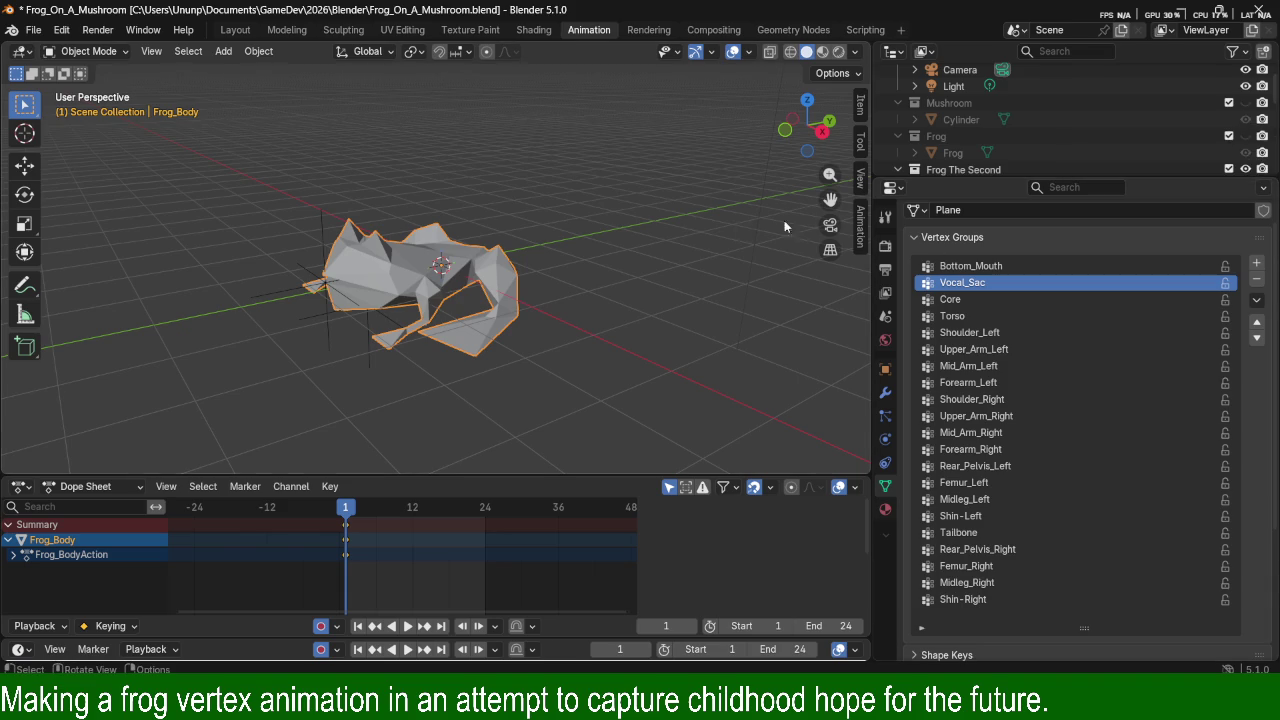
{"action": "key", "text": "z"}
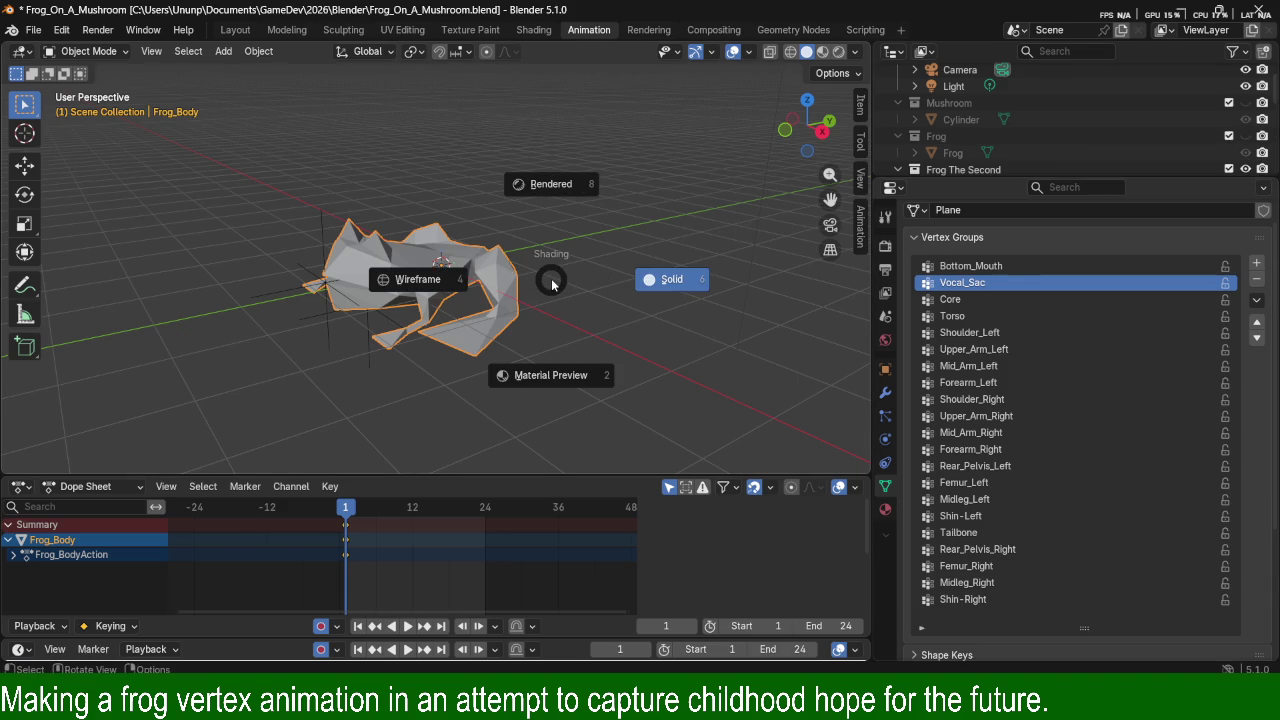
{"action": "left_click", "coordinate": [395, 280]}
{"action": "left_click", "coordinate": [406, 278]}
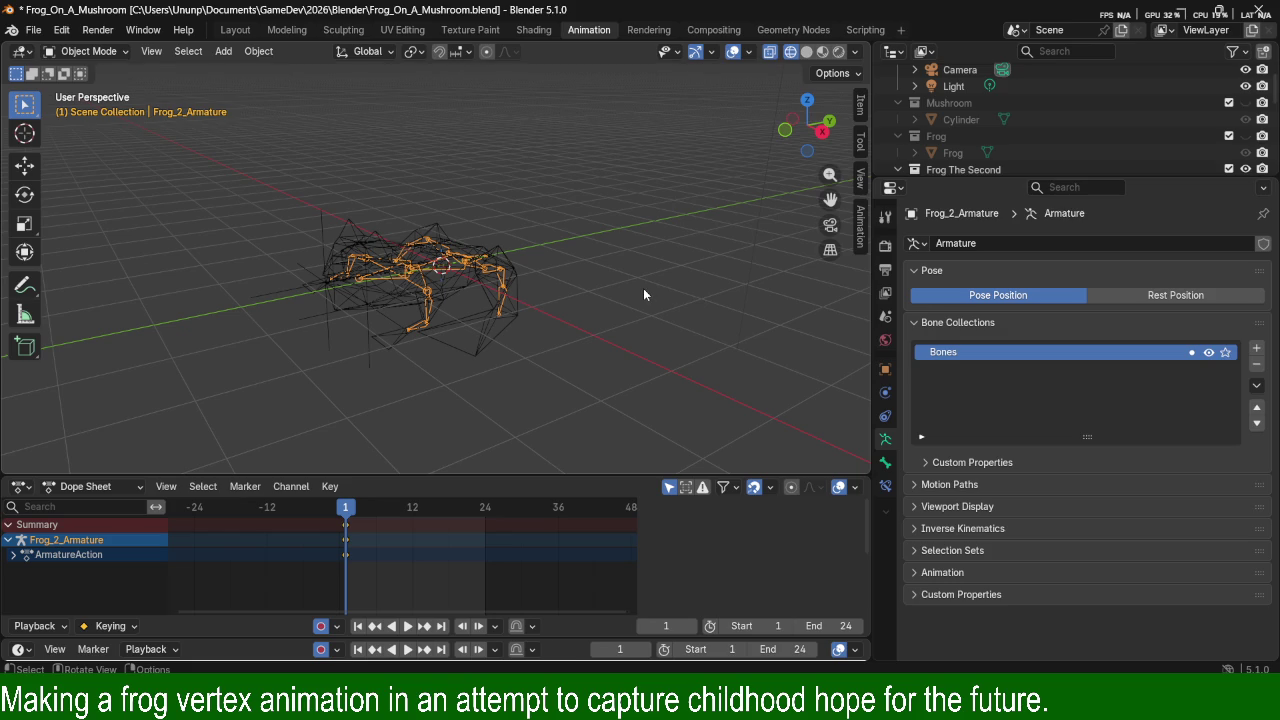
Put Frog_2_Armature into Pose Mode with Ctrl+Tab, then browse the Edit menu.
{"action": "key", "text": "ctrl+Tab"}
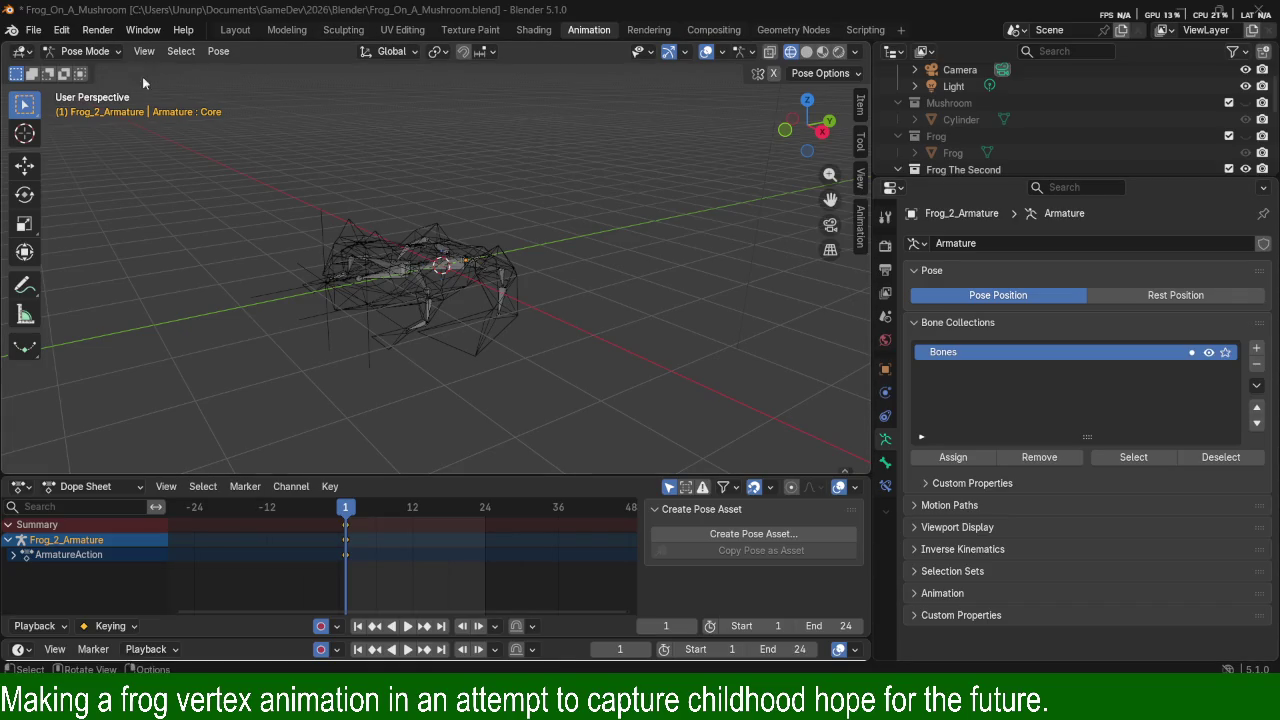
{"action": "left_click", "coordinate": [62, 28]}
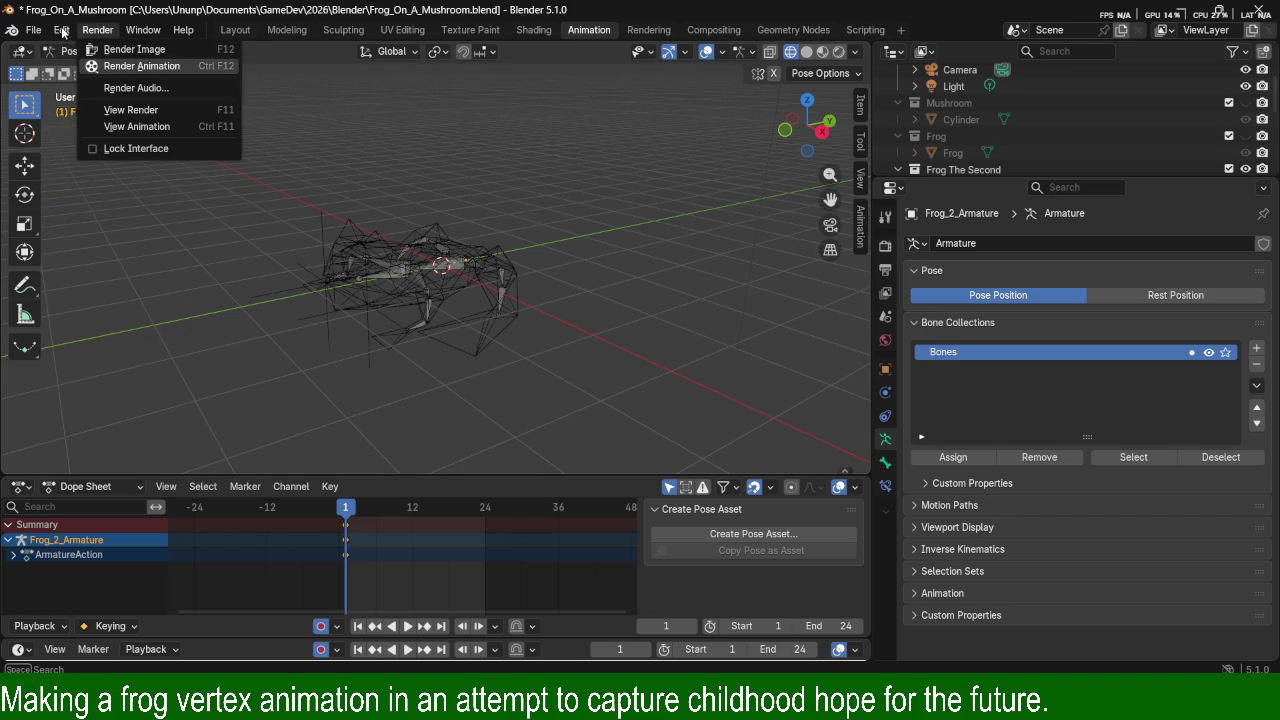
Turn off Lock Object Modes in the Edit menu.
{"action": "left_click", "coordinate": [62, 30]}
{"action": "left_click", "coordinate": [62, 30]}
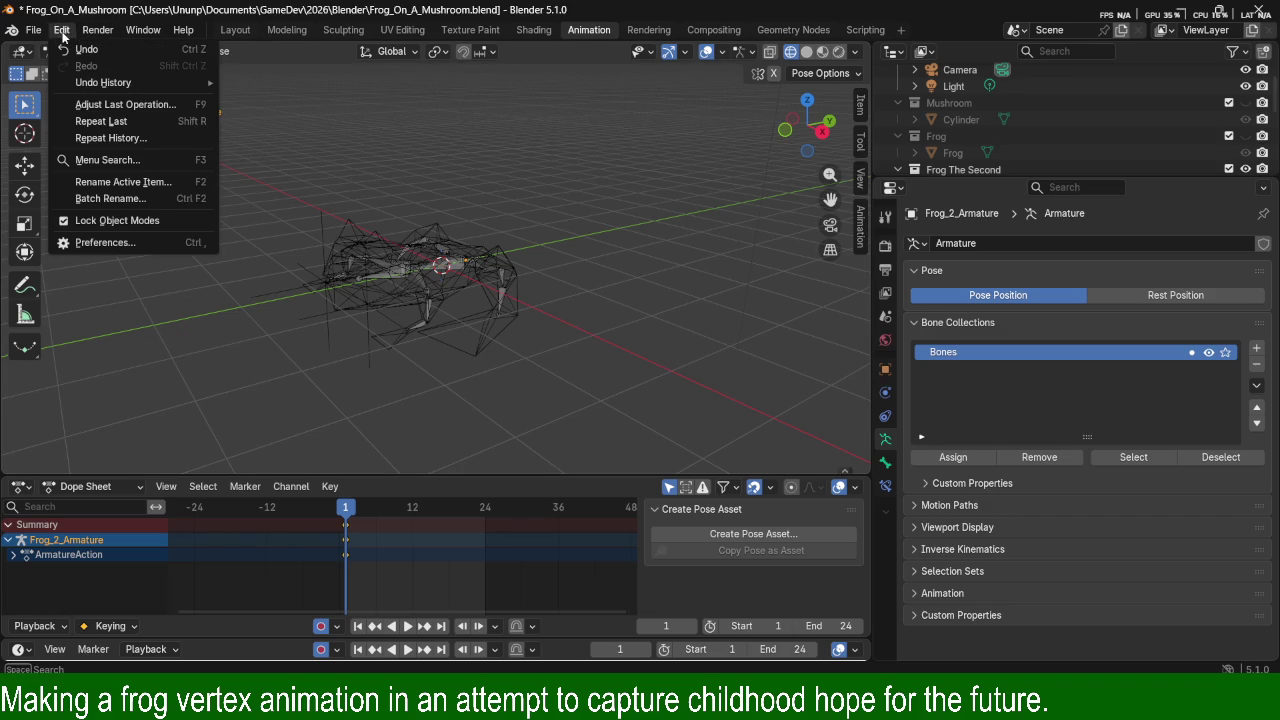
{"action": "left_click", "coordinate": [113, 222]}
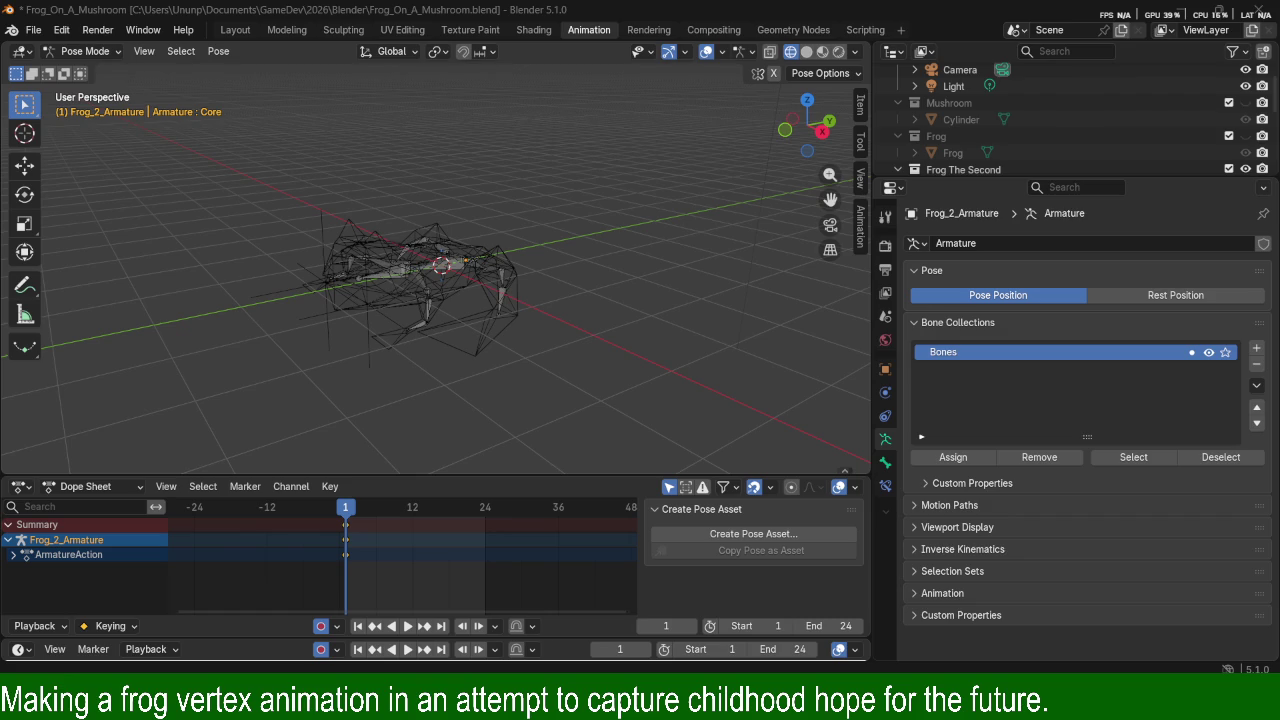
Select armature bones, briefly enter Edit Mode, and return the armature to Pose Mode.
{"action": "left_click", "coordinate": [490, 261]}
{"action": "key", "text": "Tab"}
{"action": "left_click", "coordinate": [497, 258]}
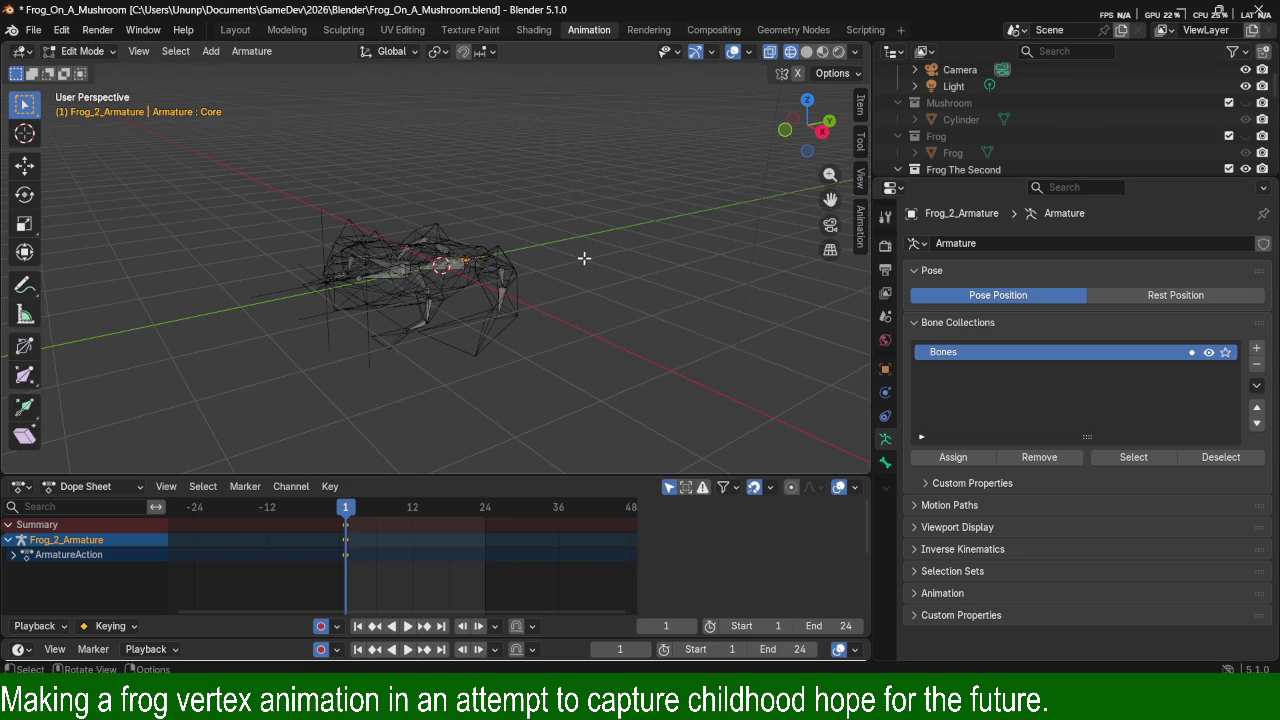
{"action": "key", "text": "ctrl+Tab"}
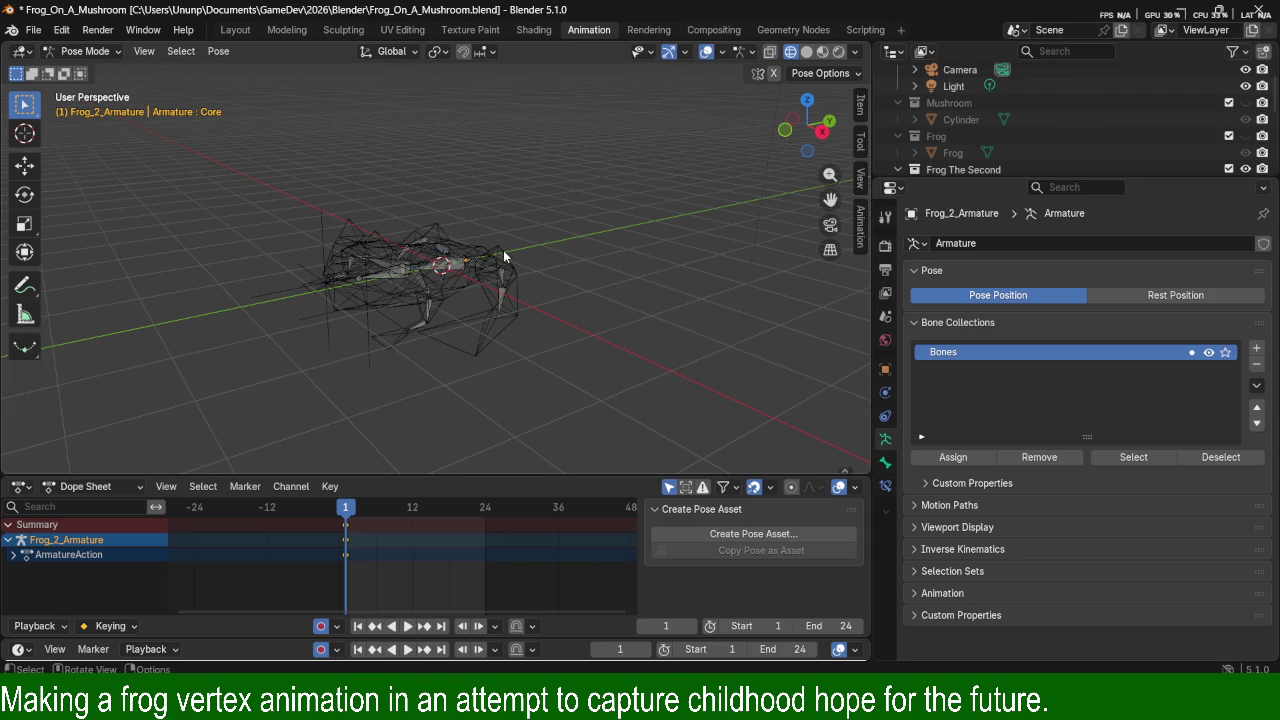
Put Frog_Body into Weight Paint mode, showing the Core group's weight heat map.
{"action": "left_click", "coordinate": [498, 262]}
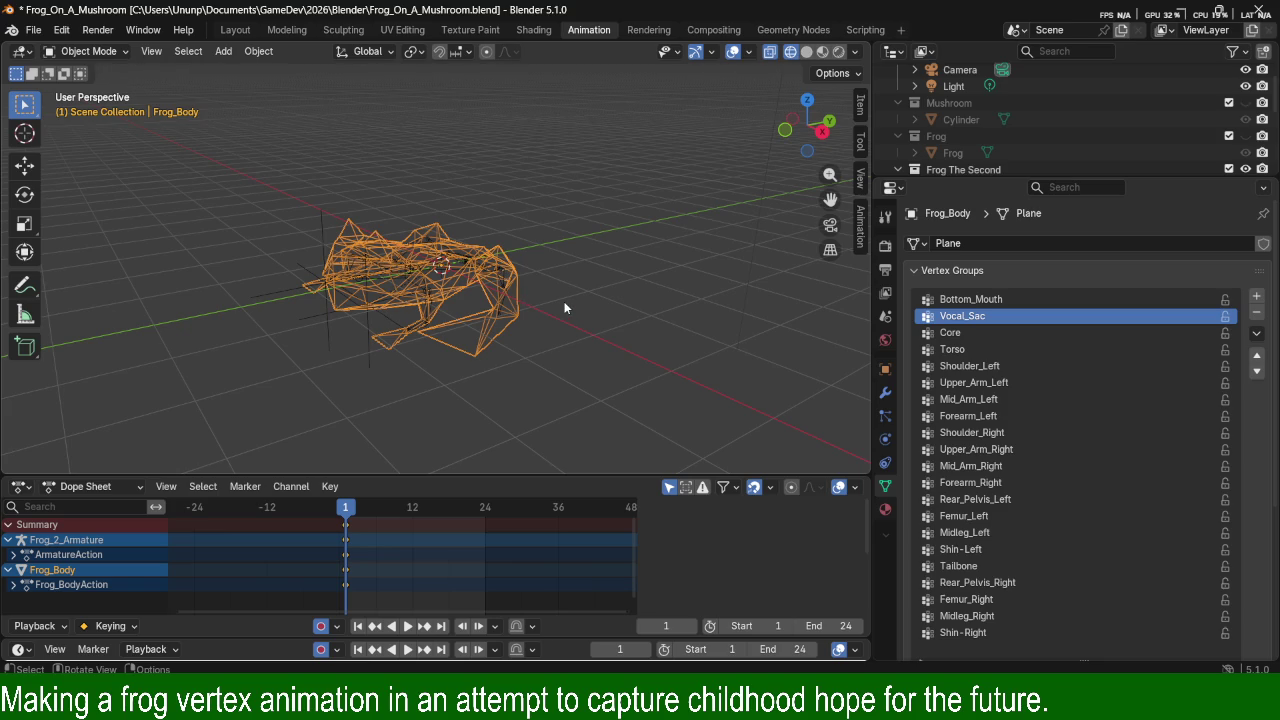
{"action": "left_click", "coordinate": [89, 51]}
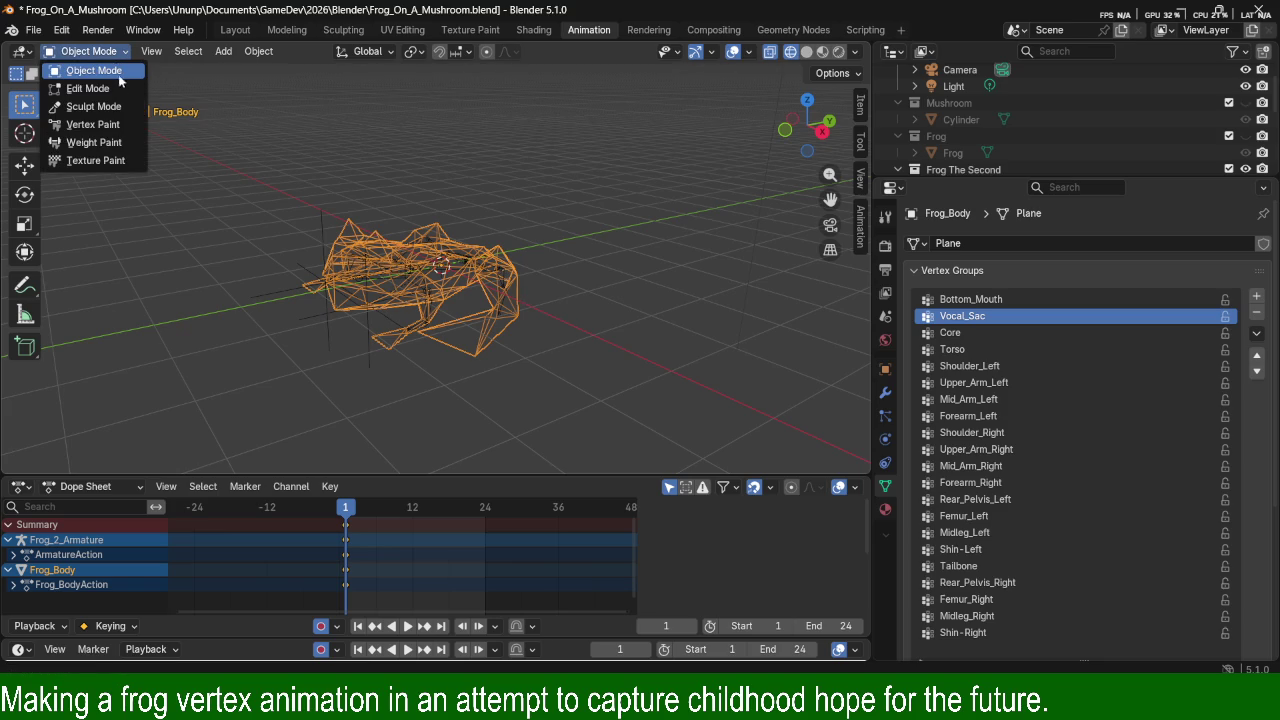
{"action": "left_click", "coordinate": [104, 142]}
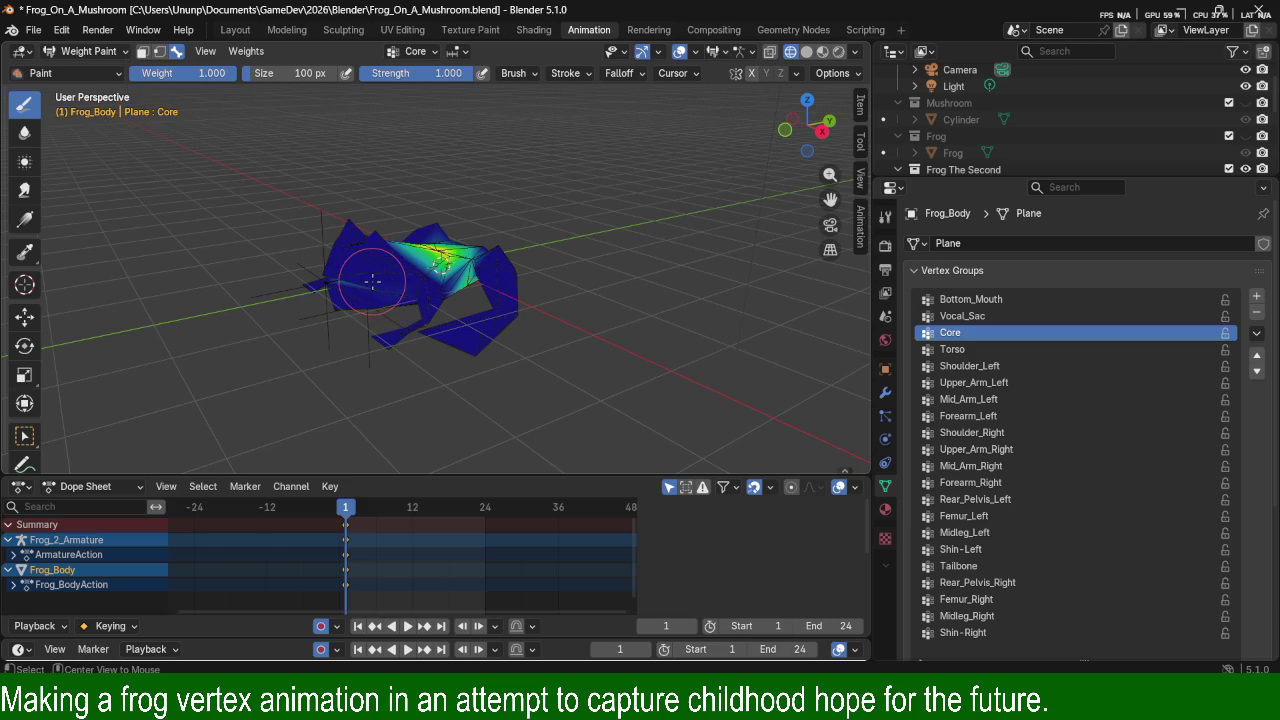
{"action": "middle_click_drag", "start_coordinate": [366, 209], "coordinate": [546, 242]}
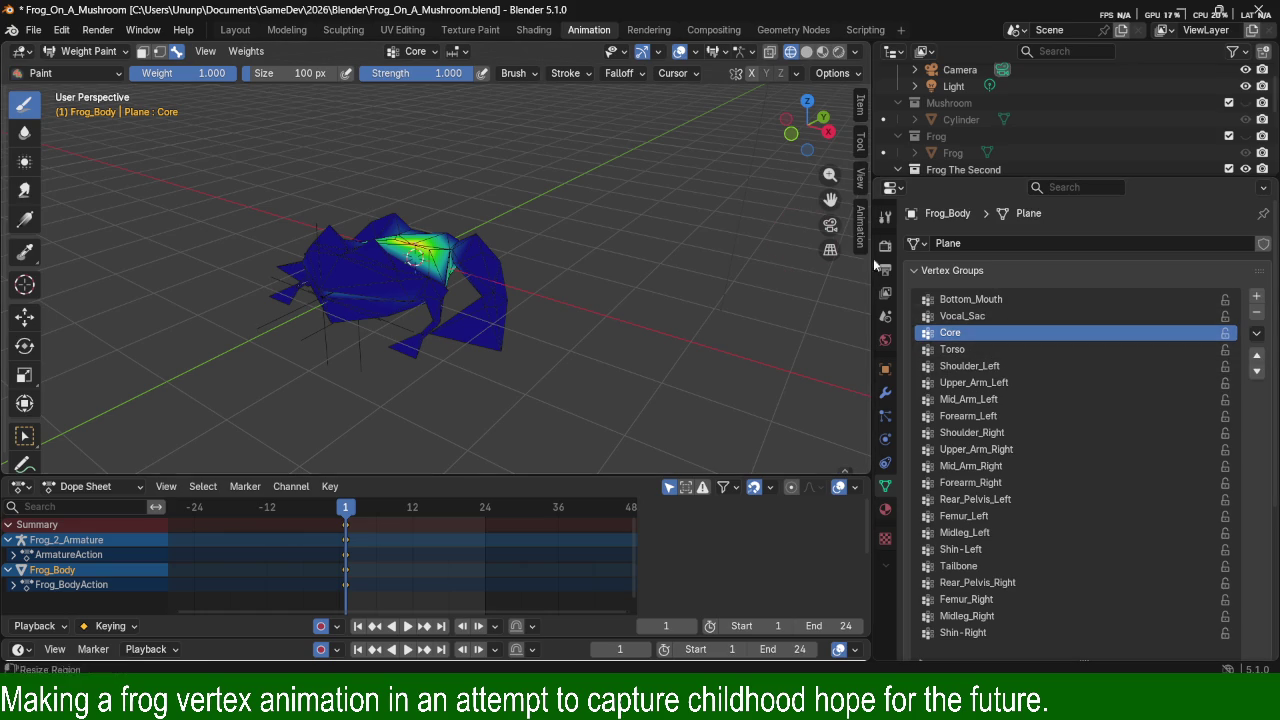
{"action": "middle_click_drag", "start_coordinate": [478, 246], "coordinate": [330, 300]}
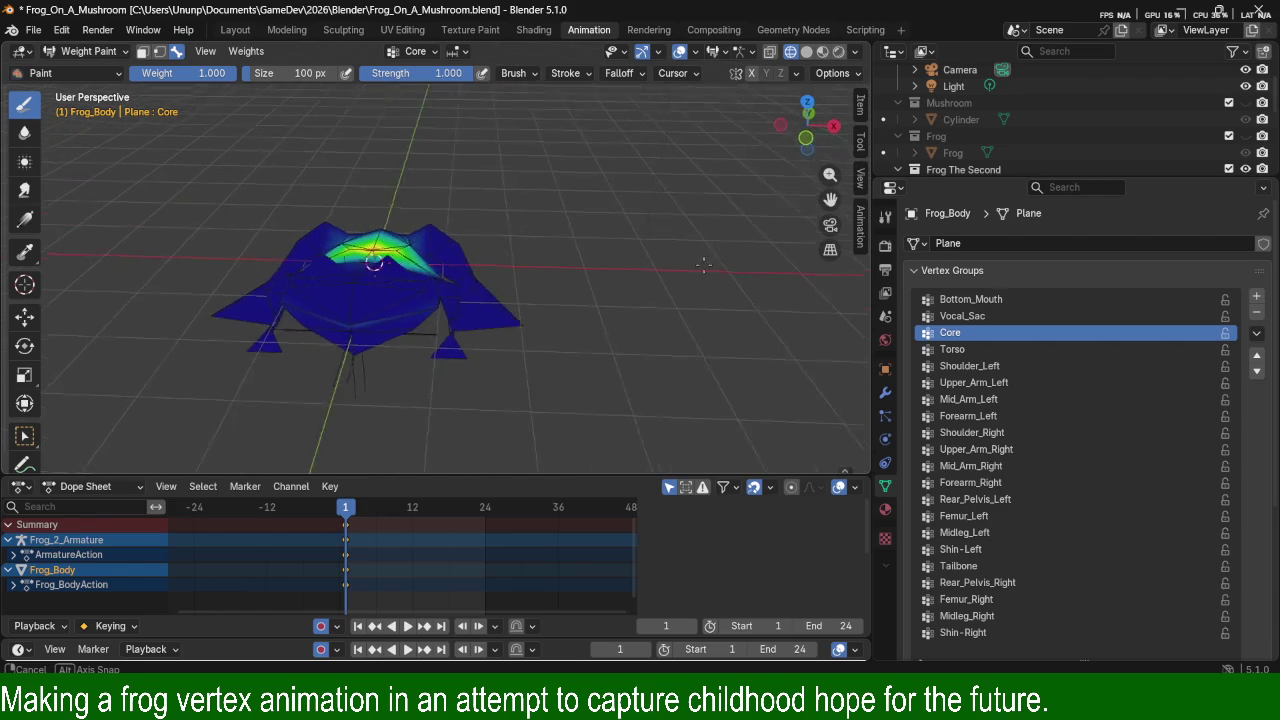
{"action": "left_click", "coordinate": [856, 51]}
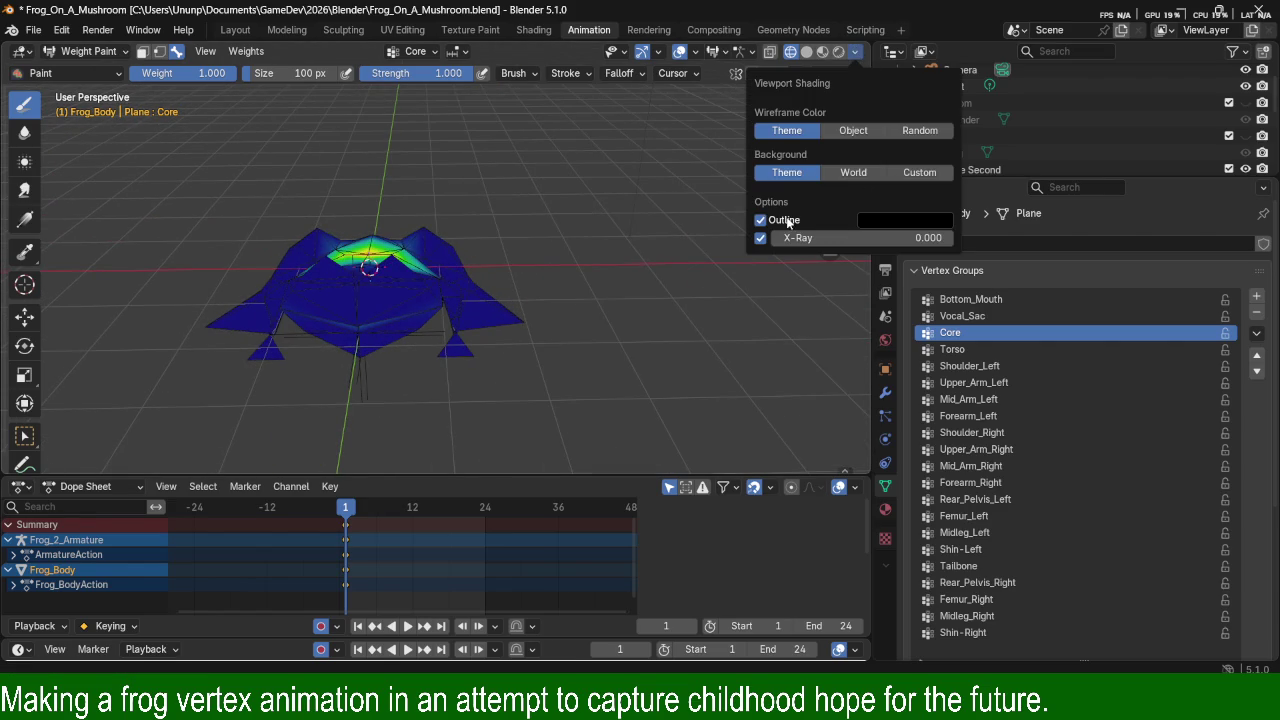
{"action": "left_click_drag", "start_coordinate": [786, 238], "coordinate": [950, 240]}
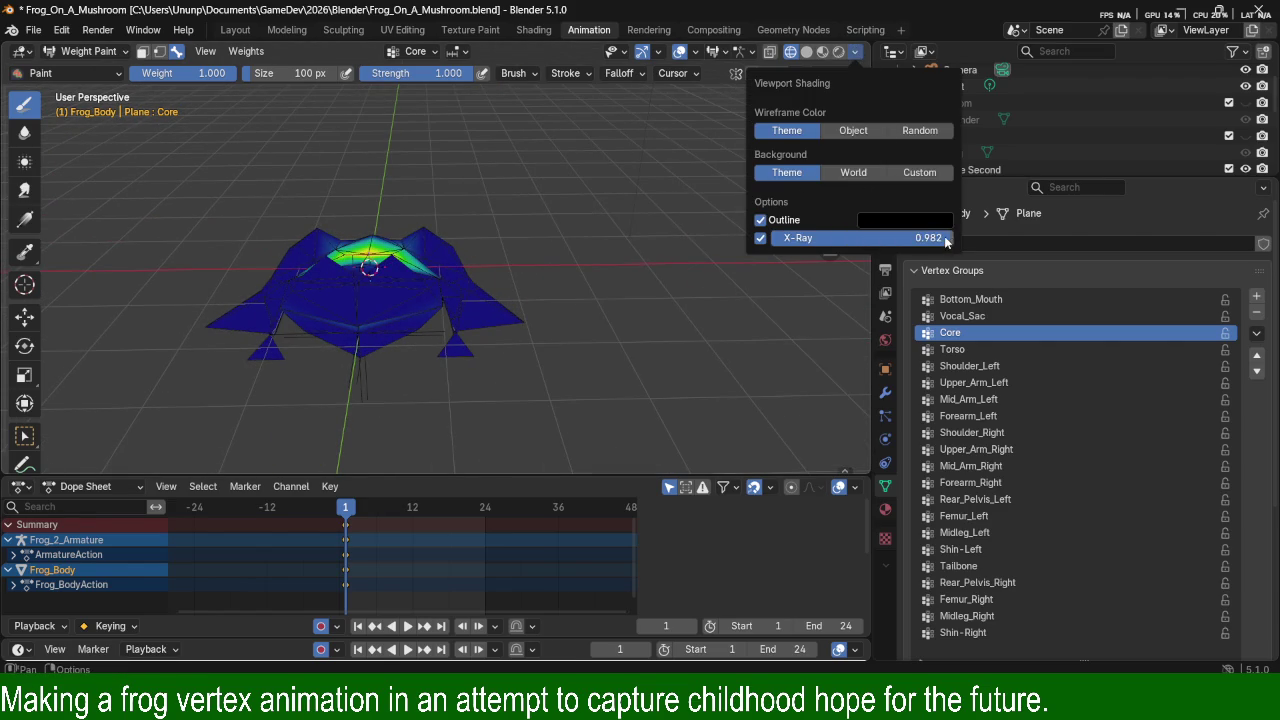
{"action": "key", "text": "Escape"}
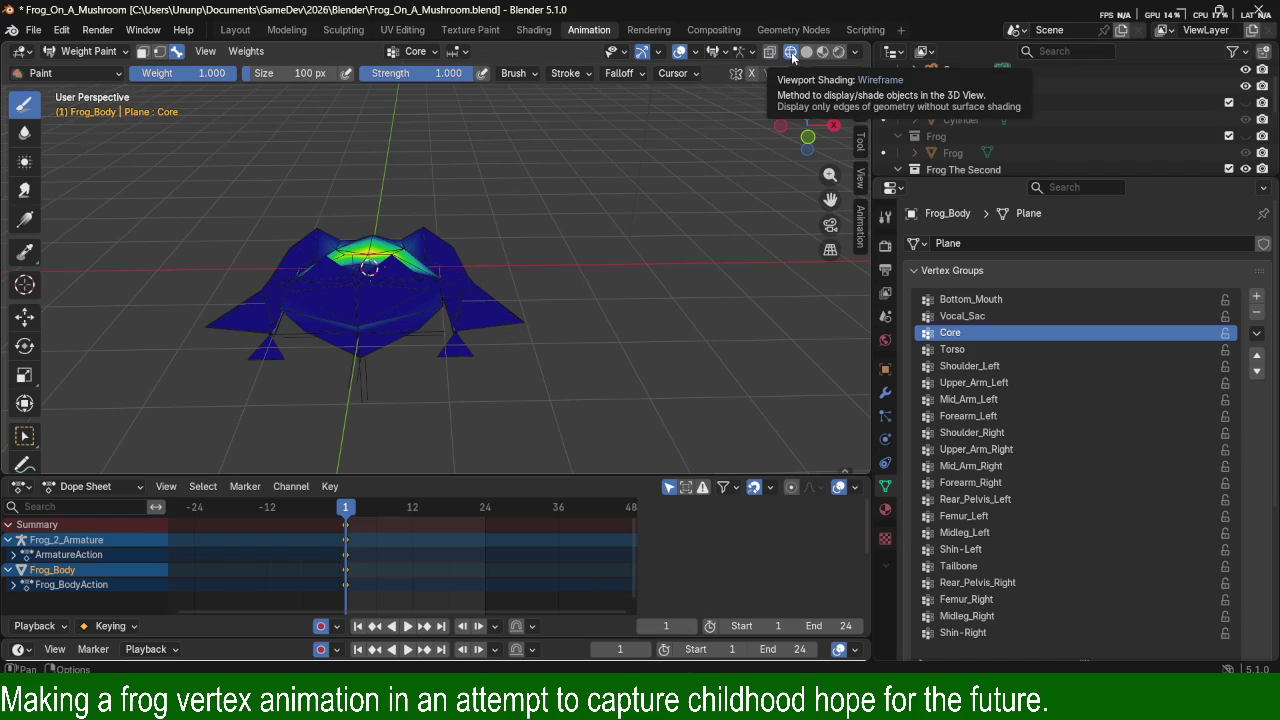
{"action": "left_click", "coordinate": [858, 78]}
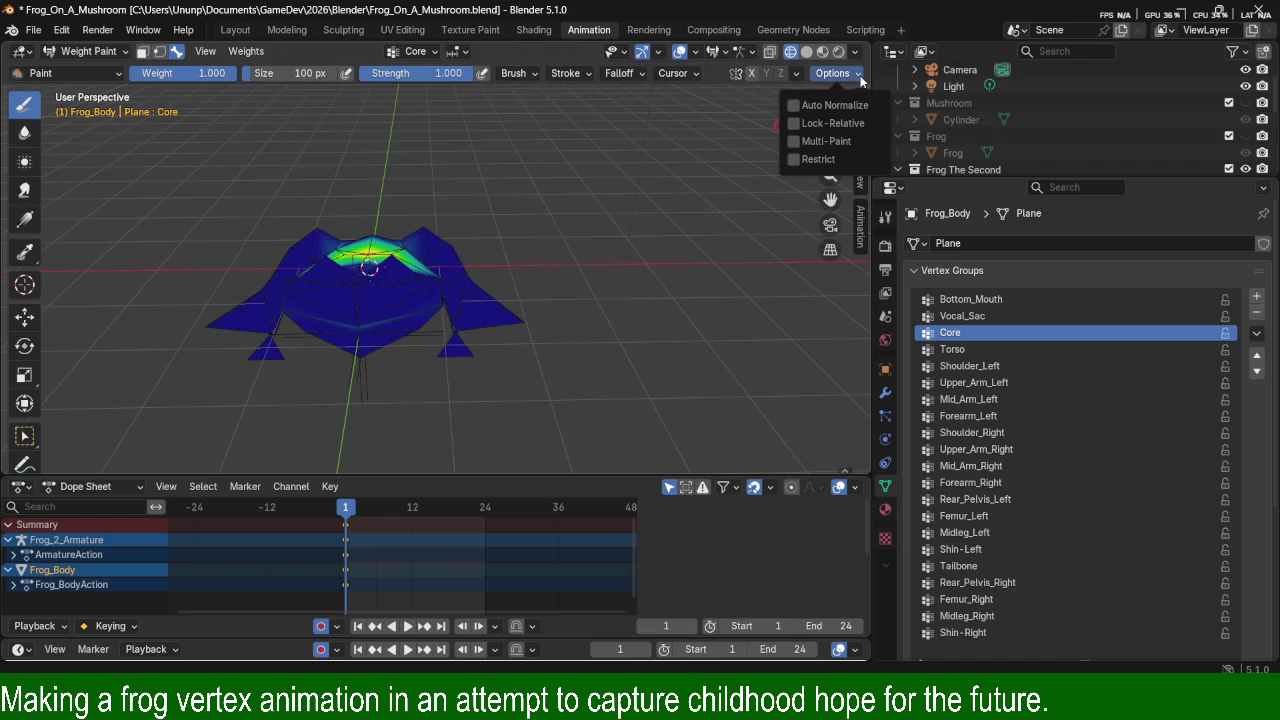
{"action": "left_click", "coordinate": [860, 80]}
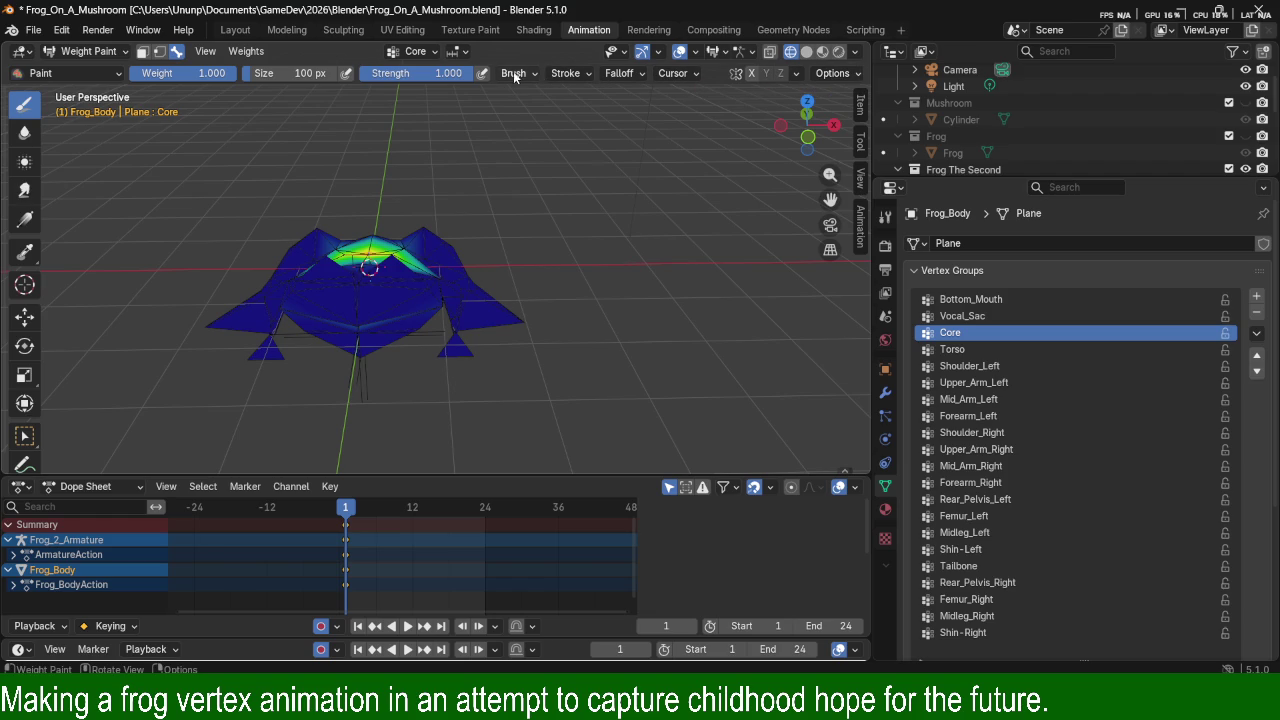
{"action": "left_click", "coordinate": [79, 71]}
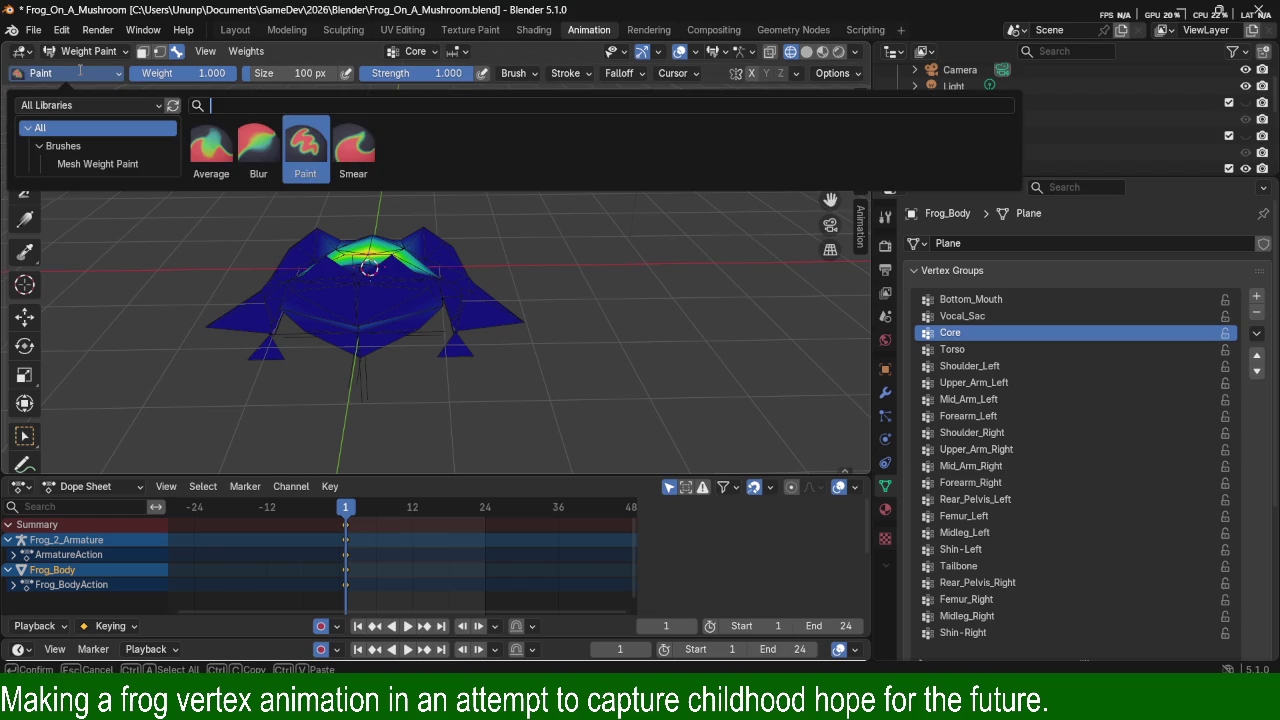
{"action": "left_click", "coordinate": [80, 73]}
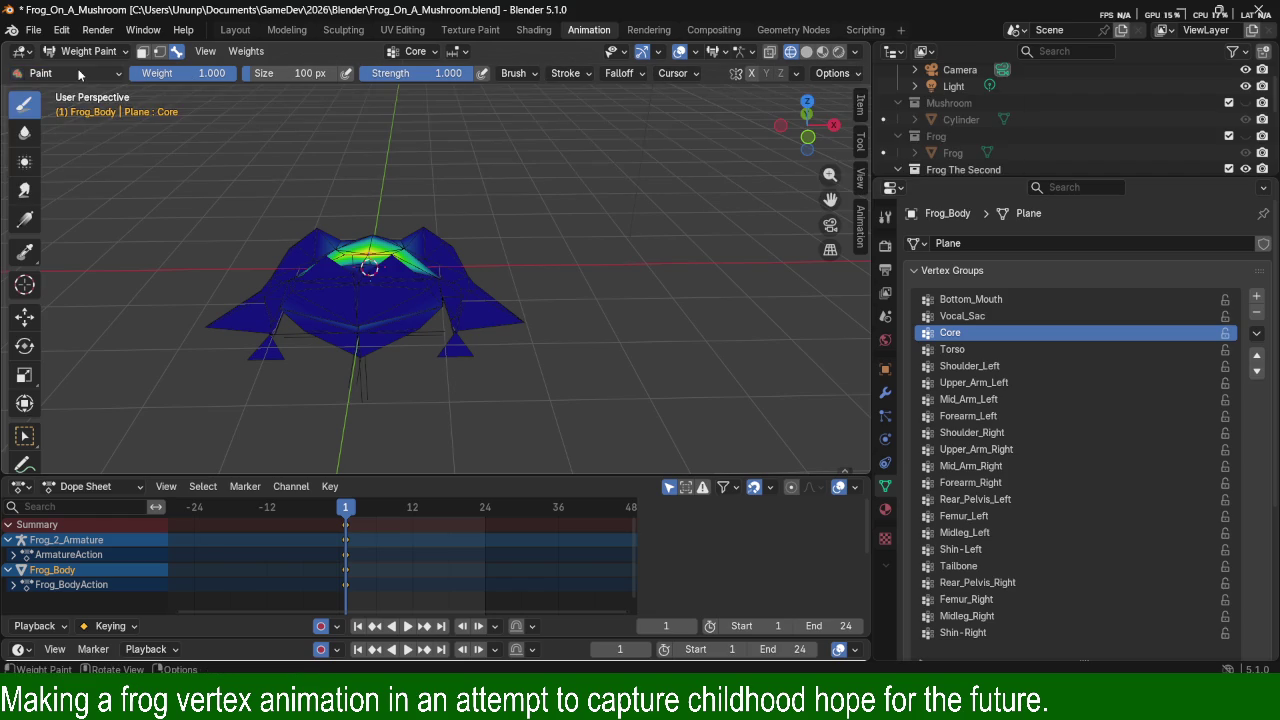
{"action": "left_click", "coordinate": [241, 51]}
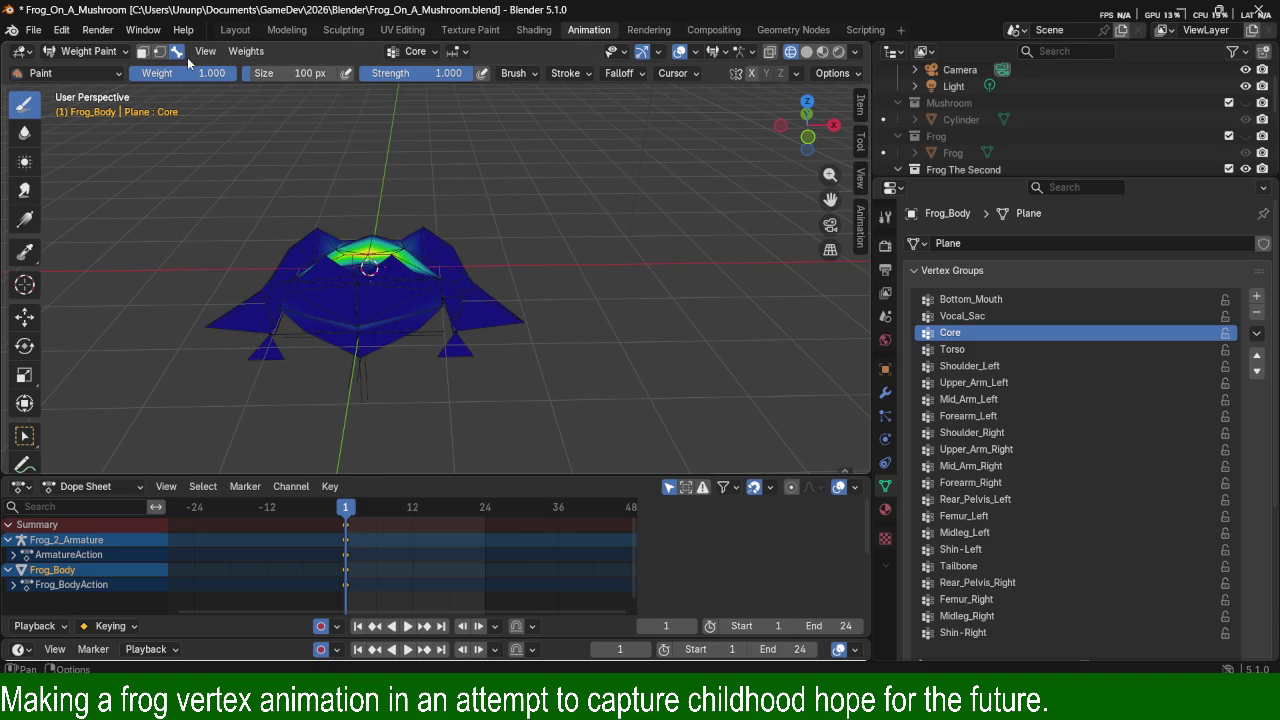
{"action": "mouse_move", "coordinate": [499, 302]}
{"action": "middle_mouse_down"}
{"action": "mouse_move", "coordinate": [541, 270]}
{"action": "mouse_move", "coordinate": [562, 276]}
{"action": "mouse_move", "coordinate": [434, 206]}
{"action": "mouse_move", "coordinate": [482, 195]}
{"action": "middle_mouse_up"}
{"action": "scroll", "coordinate": [562, 276], "scroll_direction": "up", "scroll_amount": 5}
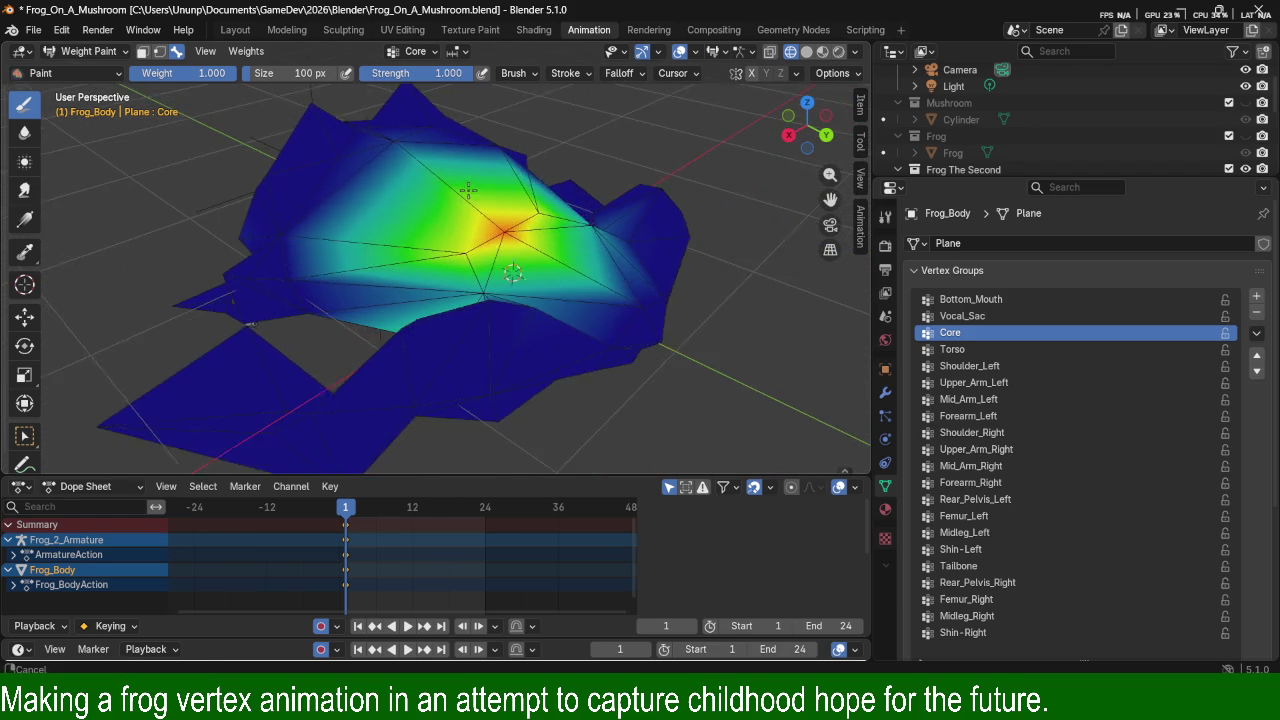
{"action": "left_click", "coordinate": [955, 349]}
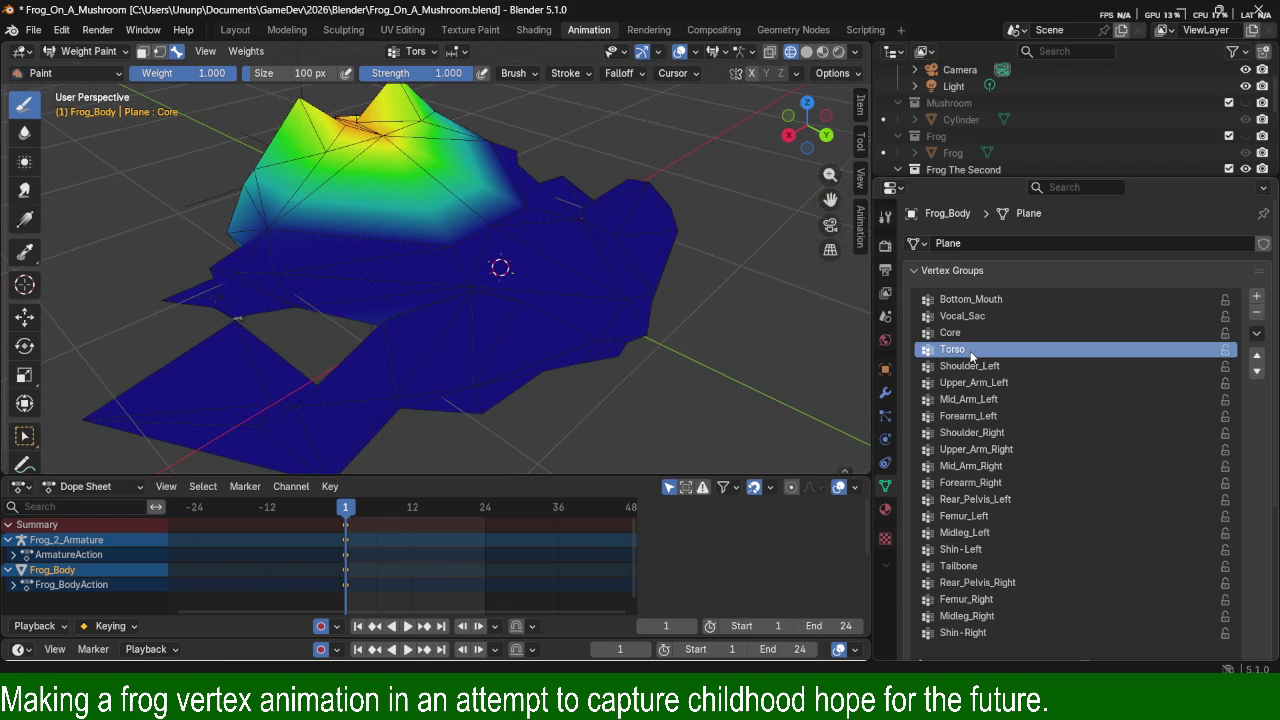
Make Shoulder_Left active and paint green-to-yellow weight across the frog's upper body.
{"action": "scroll", "coordinate": [450, 280], "scroll_direction": "up", "scroll_amount": 3}
{"action": "mouse_move", "coordinate": [460, 270]}
{"action": "middle_mouse_down"}
{"action": "mouse_move", "coordinate": [440, 290]}
{"action": "mouse_move", "coordinate": [562, 278]}
{"action": "mouse_move", "coordinate": [560, 160]}
{"action": "mouse_move", "coordinate": [620, 177]}
{"action": "mouse_move", "coordinate": [510, 200]}
{"action": "middle_mouse_up"}
{"action": "scroll", "coordinate": [438, 290], "scroll_direction": "down", "scroll_amount": 3}
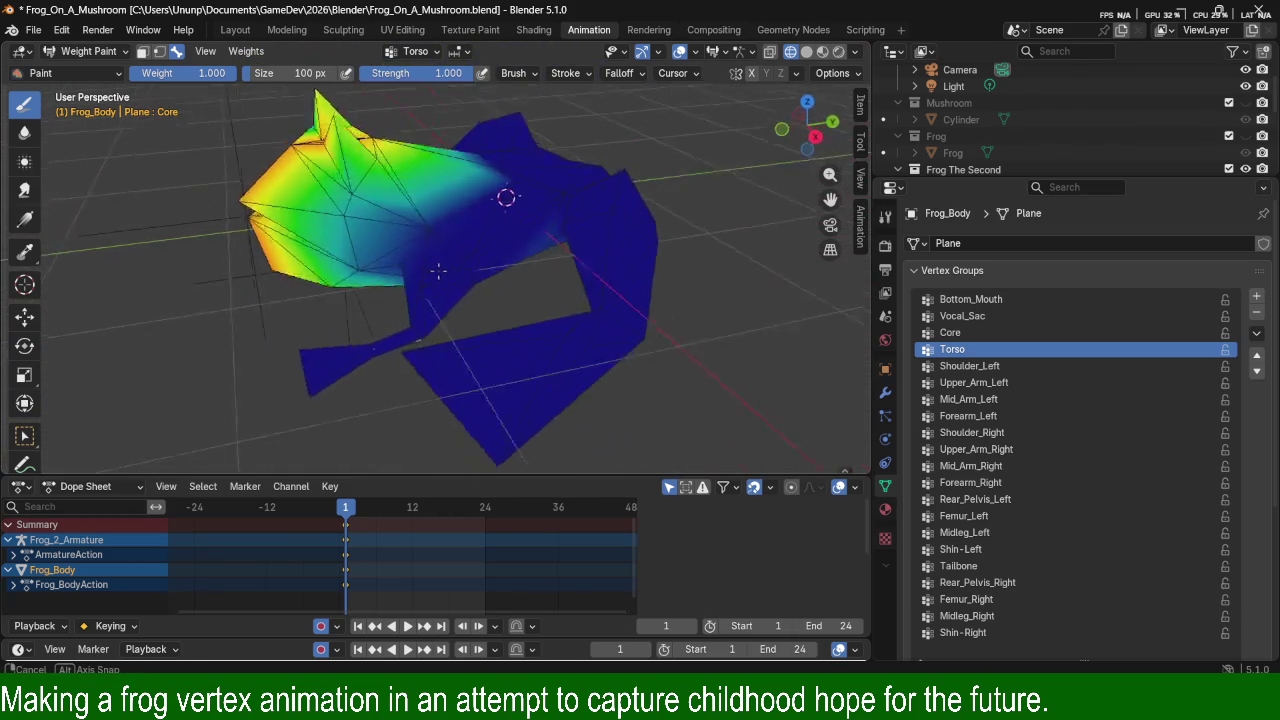
{"action": "left_click", "coordinate": [965, 366]}
{"action": "mouse_move", "coordinate": [615, 321]}
{"action": "middle_mouse_down"}
{"action": "mouse_move", "coordinate": [595, 257]}
{"action": "mouse_move", "coordinate": [594, 290]}
{"action": "middle_mouse_up"}
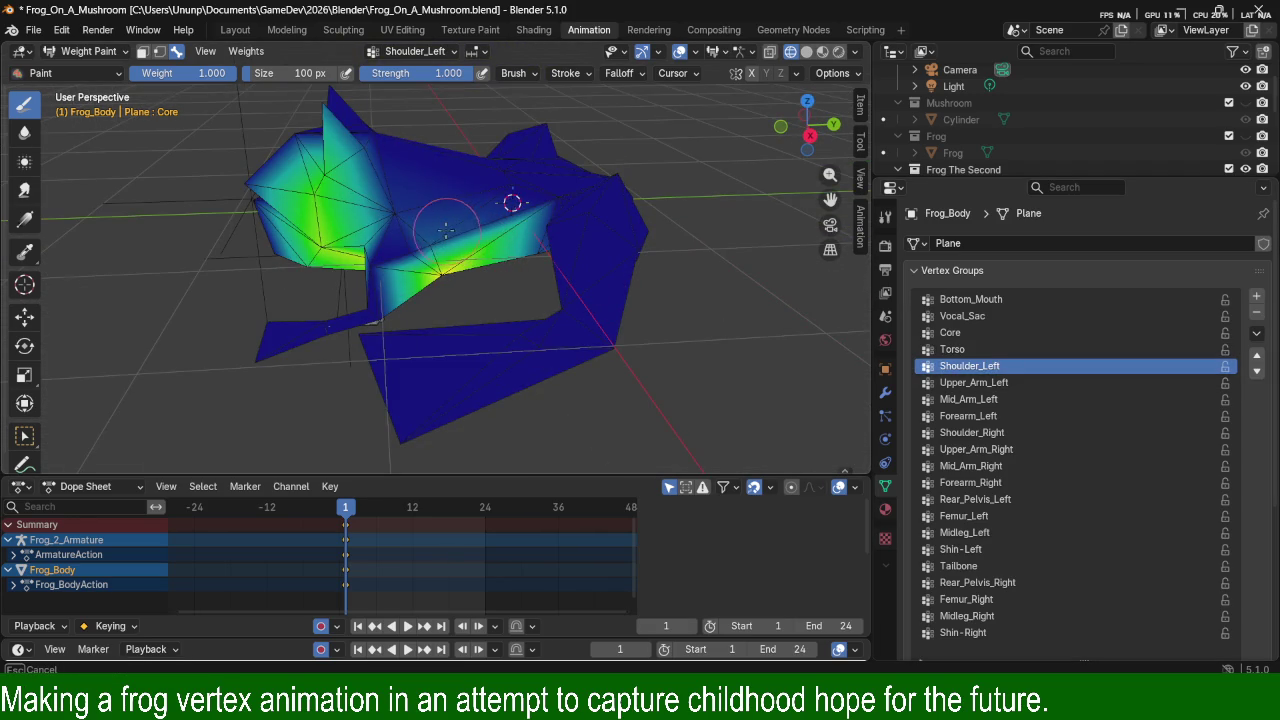
{"action": "left_click_drag", "start_coordinate": [448, 232], "coordinate": [383, 253]}
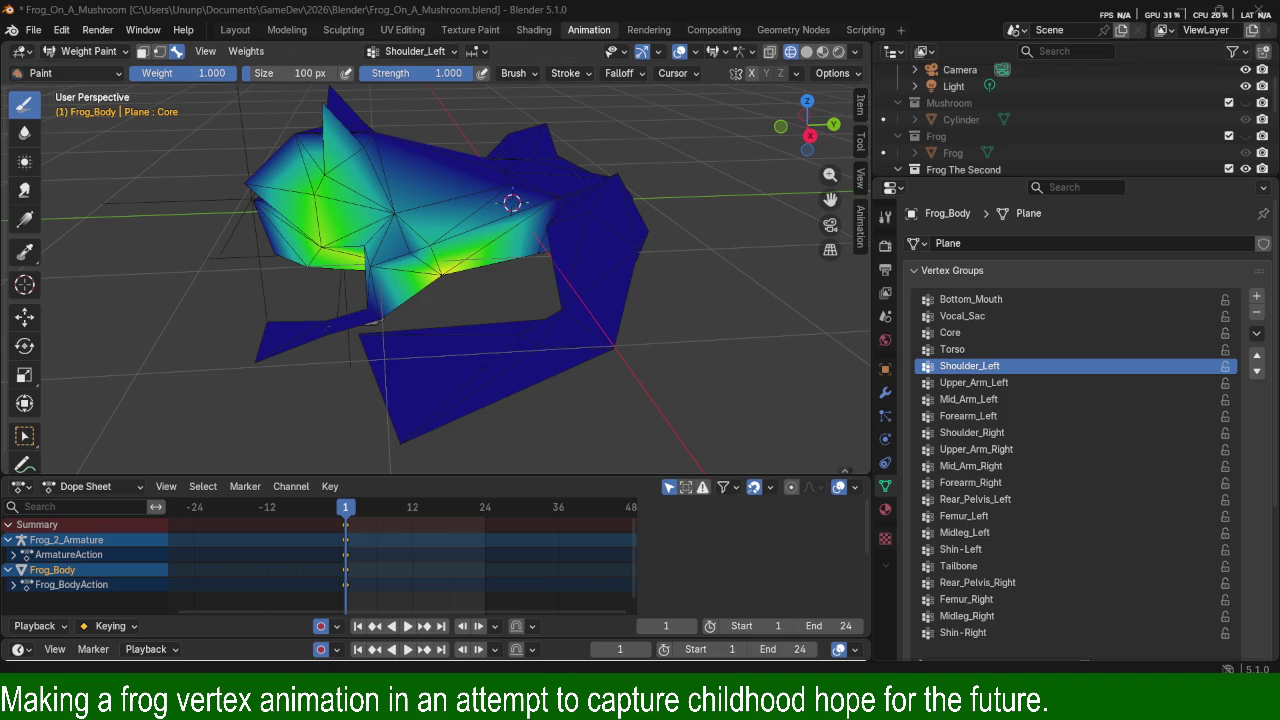
{"action": "left_click", "coordinate": [87, 73]}
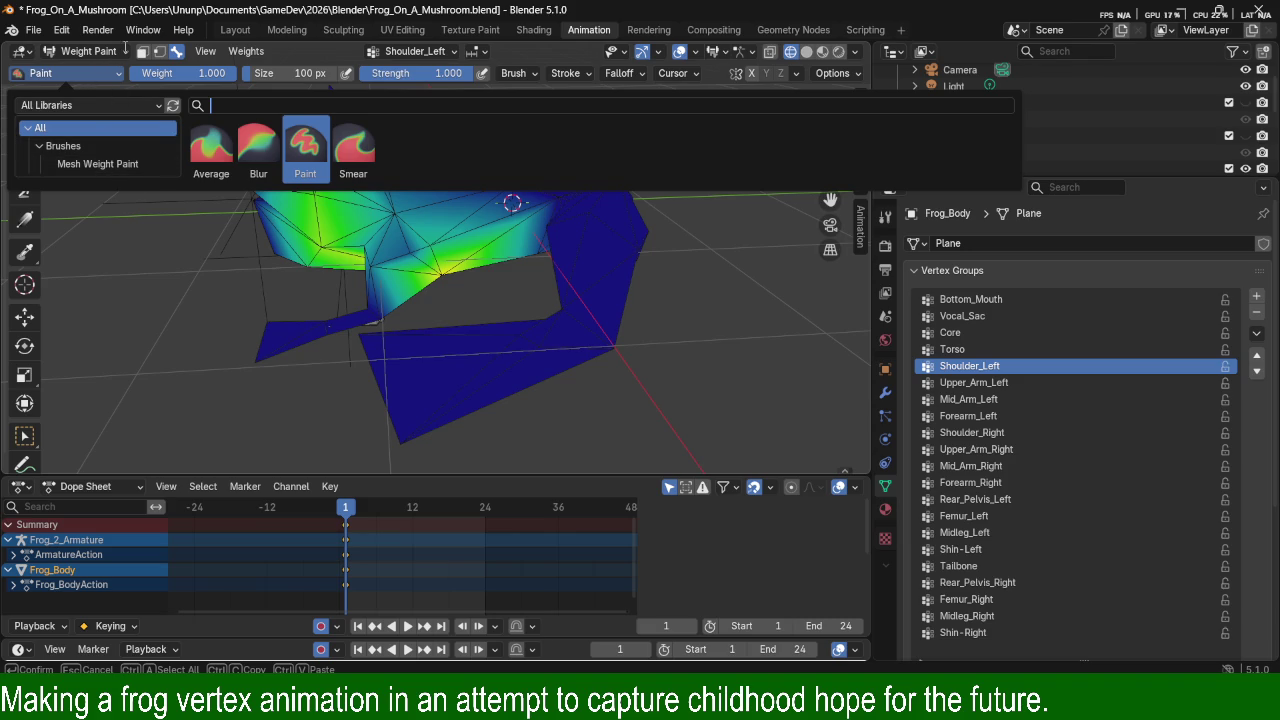
{"action": "key", "text": "Escape"}
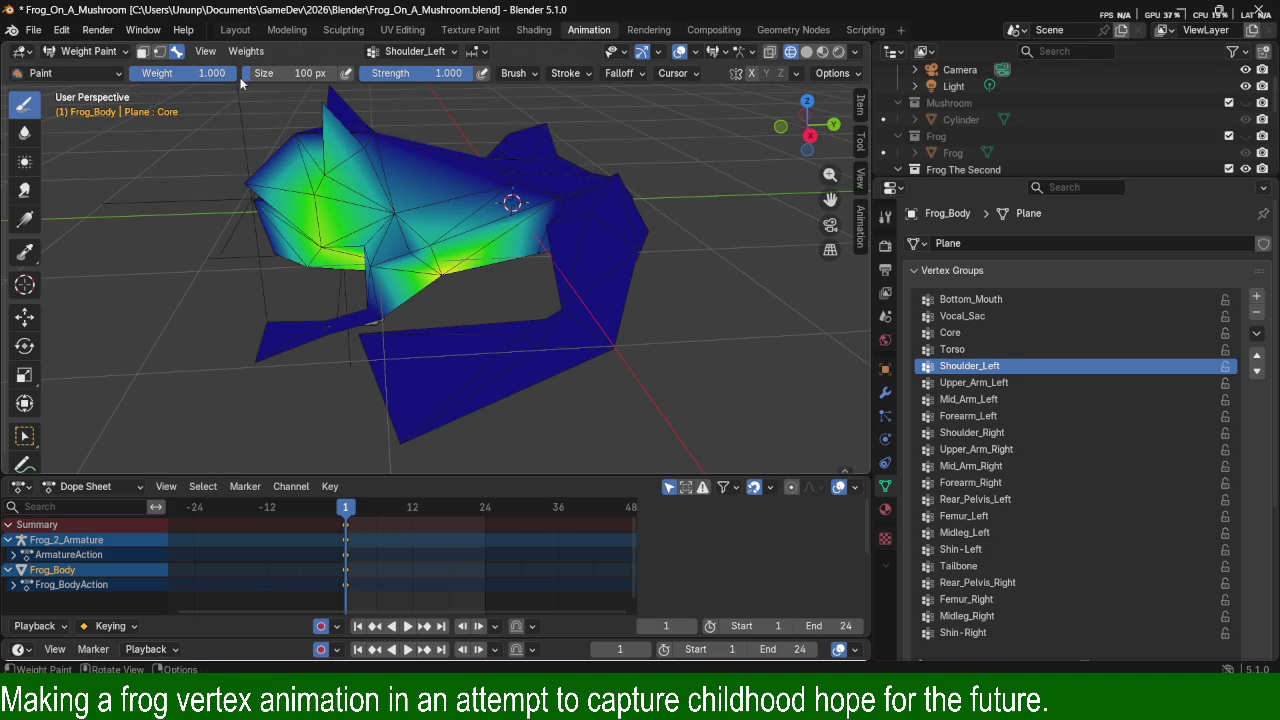
Set paint weight to 0 and erase stray Shoulder_Left weight on the body and lower-left area.
{"action": "left_click_drag", "start_coordinate": [226, 80], "coordinate": [132, 78]}
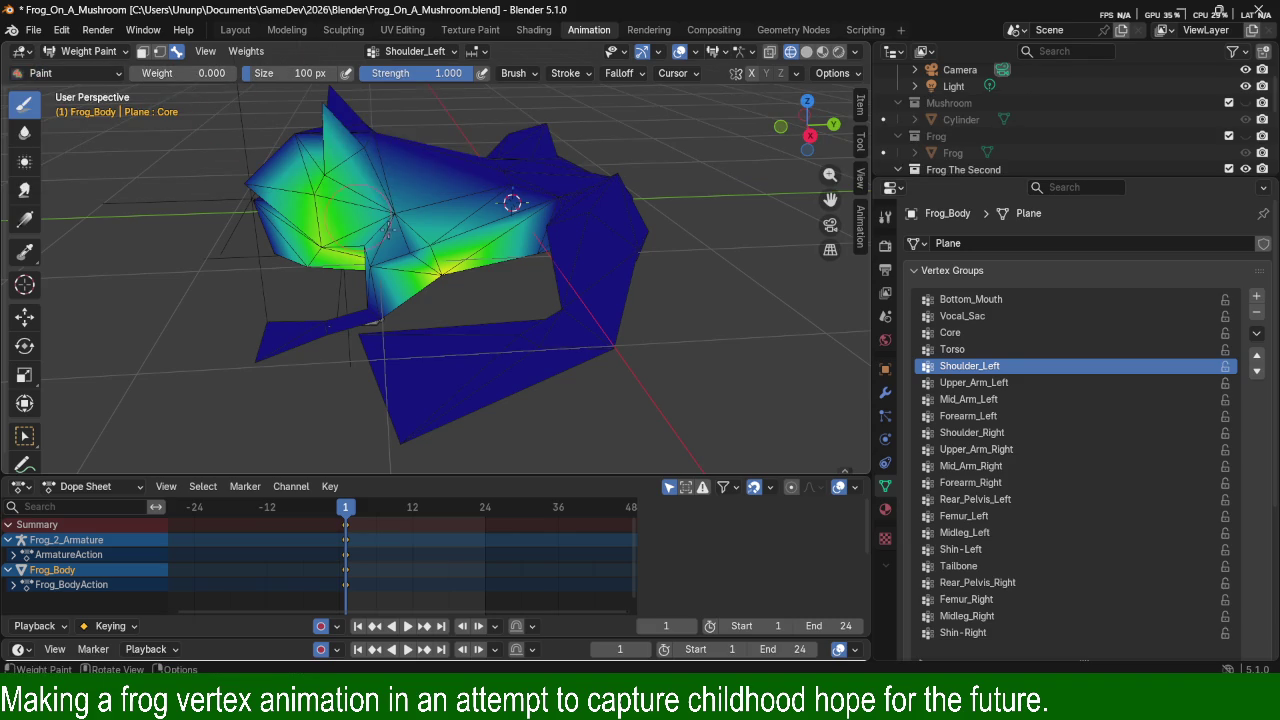
{"action": "mouse_move", "coordinate": [470, 244]}
{"action": "left_mouse_down"}
{"action": "mouse_move", "coordinate": [525, 242]}
{"action": "mouse_move", "coordinate": [551, 266]}
{"action": "left_mouse_up"}
{"action": "mouse_move", "coordinate": [551, 266]}
{"action": "middle_mouse_down"}
{"action": "mouse_move", "coordinate": [495, 210]}
{"action": "mouse_move", "coordinate": [635, 163]}
{"action": "mouse_move", "coordinate": [497, 240]}
{"action": "middle_mouse_up"}
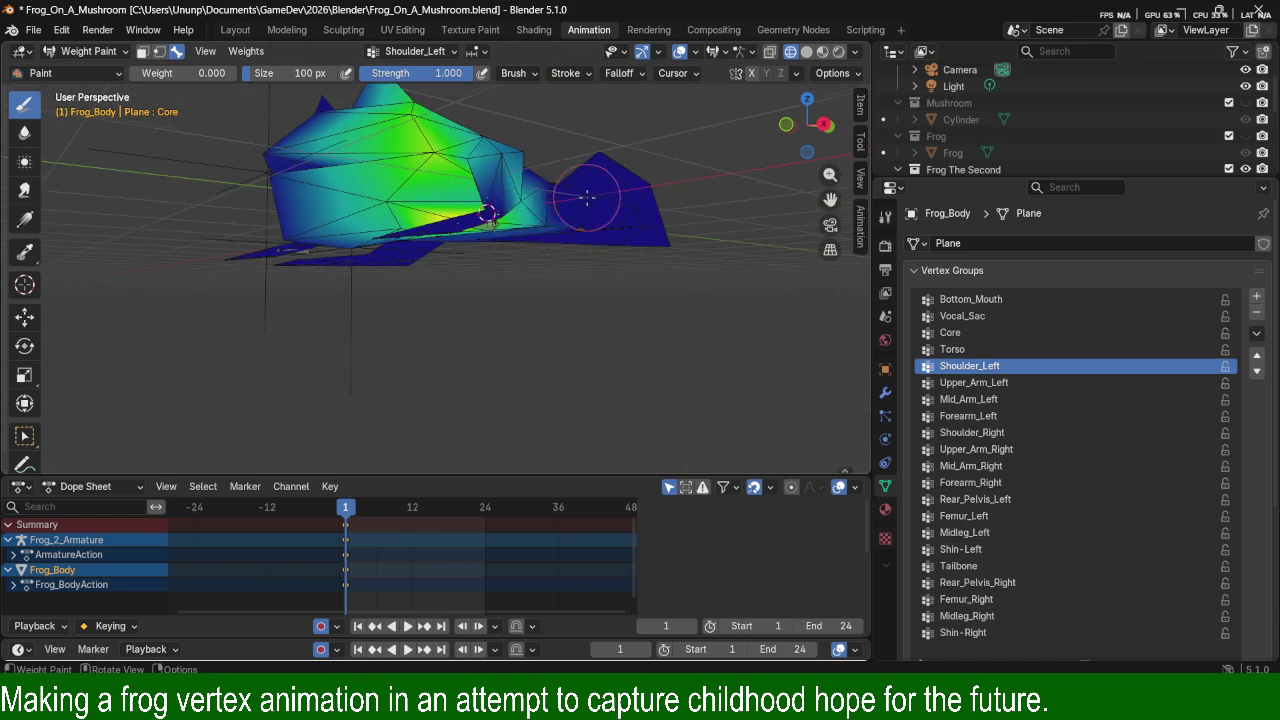
{"action": "middle_click_drag", "start_coordinate": [540, 200], "coordinate": [502, 266]}
{"action": "left_click_drag", "start_coordinate": [502, 266], "coordinate": [514, 206]}
{"action": "middle_click_drag", "start_coordinate": [514, 206], "coordinate": [443, 220]}
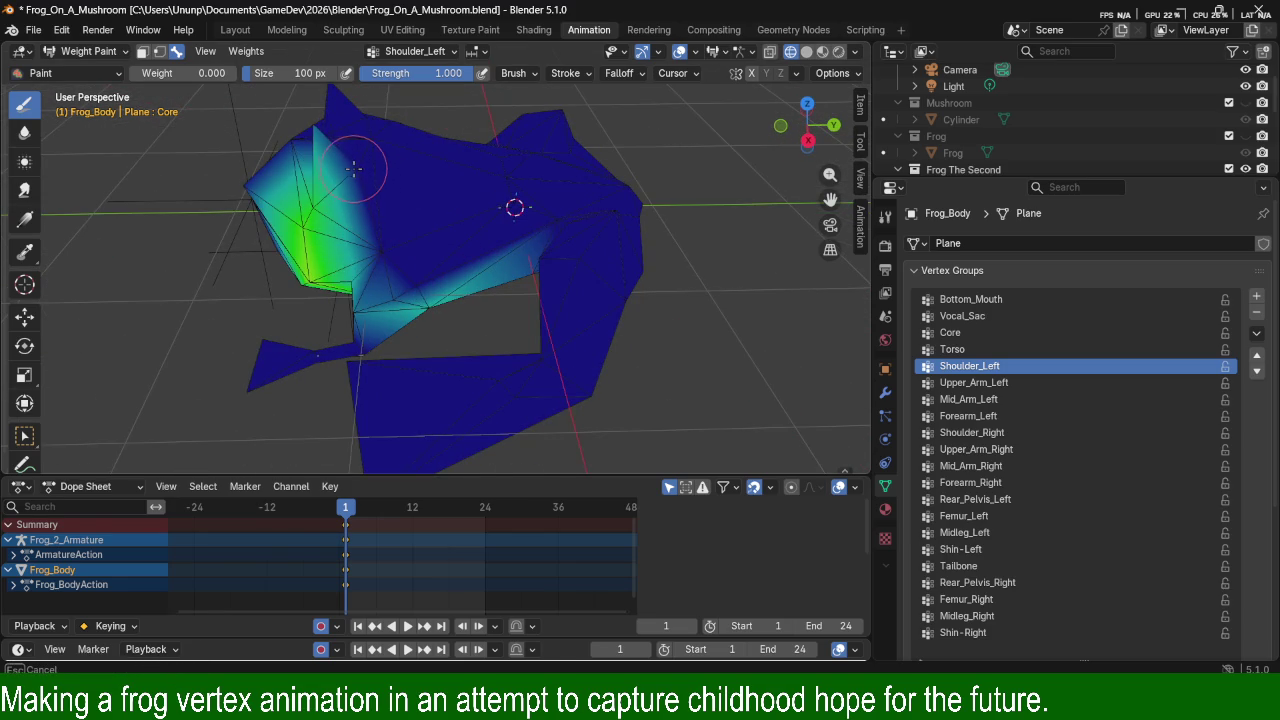
{"action": "middle_click_drag", "start_coordinate": [400, 243], "coordinate": [400, 187]}
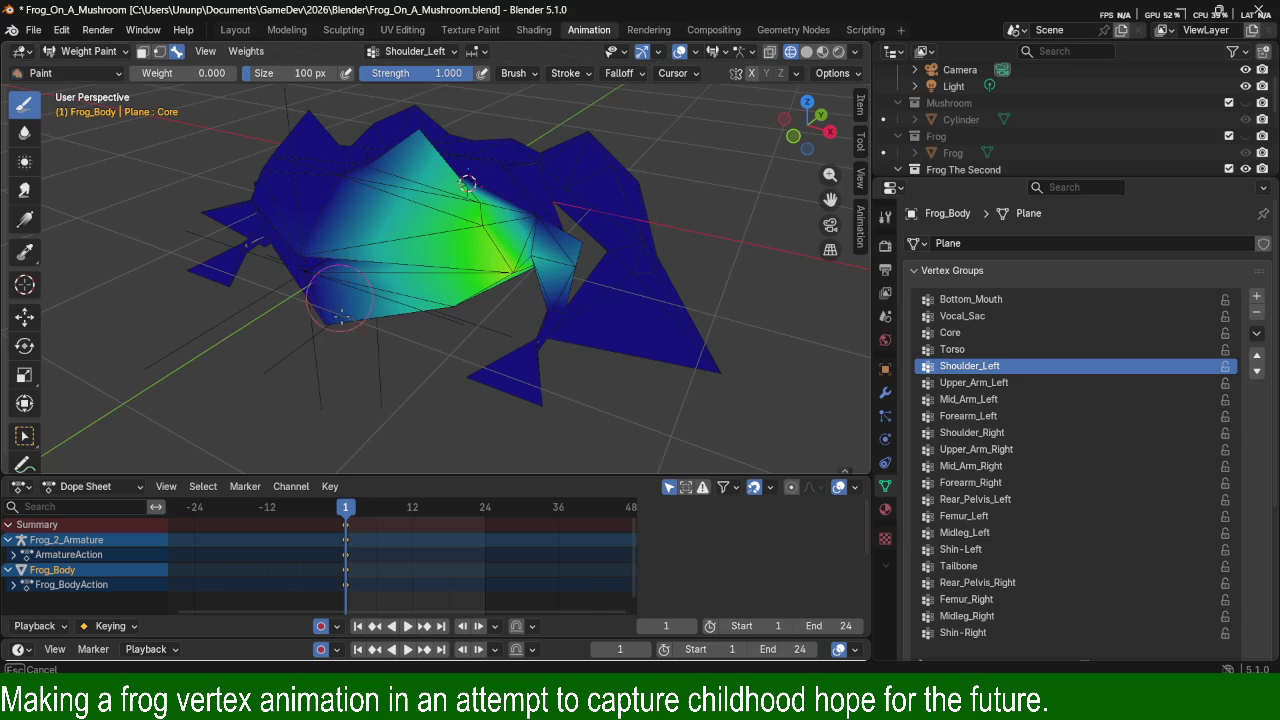
{"action": "mouse_move", "coordinate": [414, 254]}
{"action": "left_mouse_down"}
{"action": "mouse_move", "coordinate": [447, 292]}
{"action": "mouse_move", "coordinate": [470, 250]}
{"action": "mouse_move", "coordinate": [440, 215]}
{"action": "mouse_move", "coordinate": [455, 185]}
{"action": "mouse_move", "coordinate": [474, 211]}
{"action": "left_mouse_up"}
Clear the remaining stray Shoulder_Left weight, including the yellow-green body spot.
{"action": "middle_click_drag", "start_coordinate": [463, 180], "coordinate": [507, 223]}
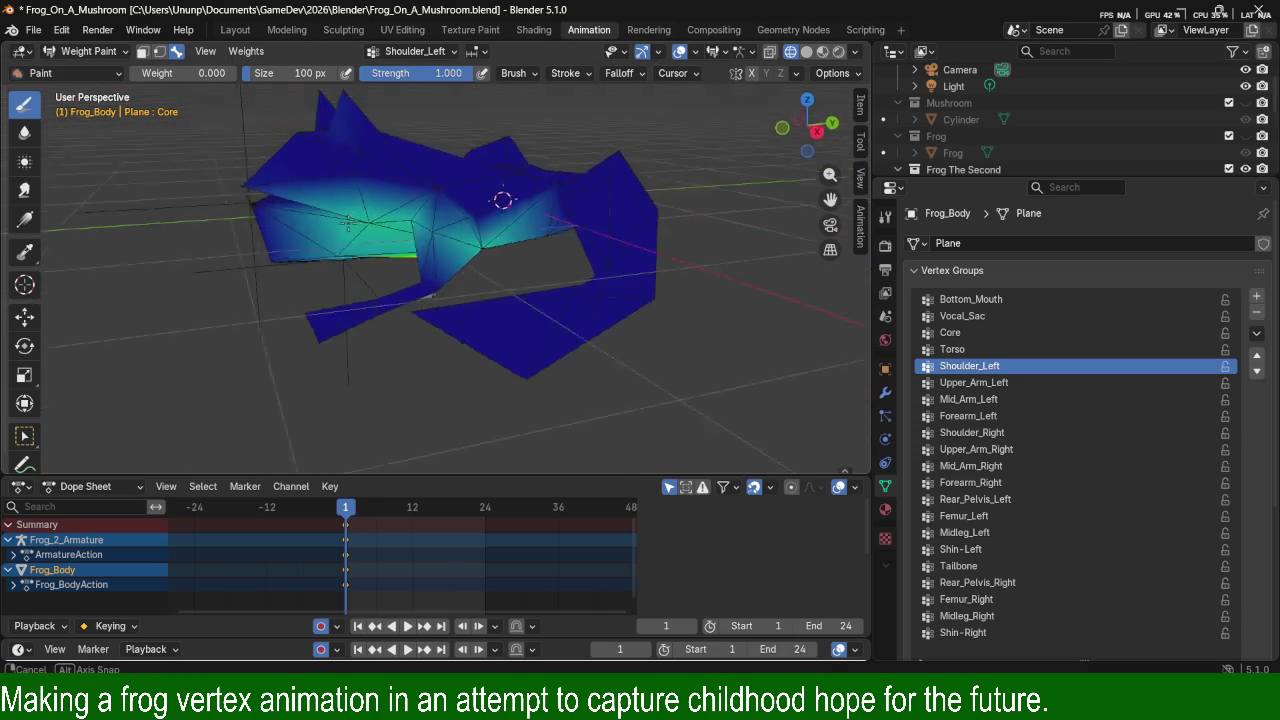
{"action": "middle_click_drag", "start_coordinate": [303, 115], "coordinate": [508, 180]}
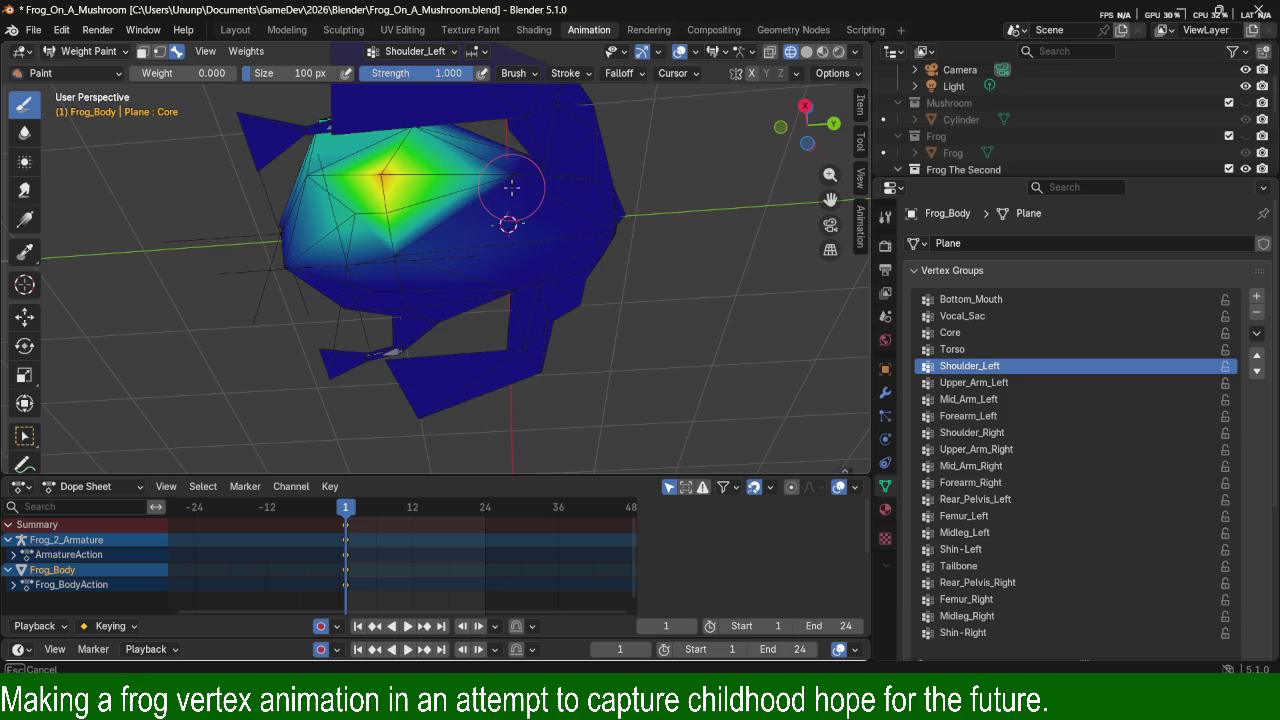
{"action": "middle_click_drag", "start_coordinate": [435, 213], "coordinate": [385, 190]}
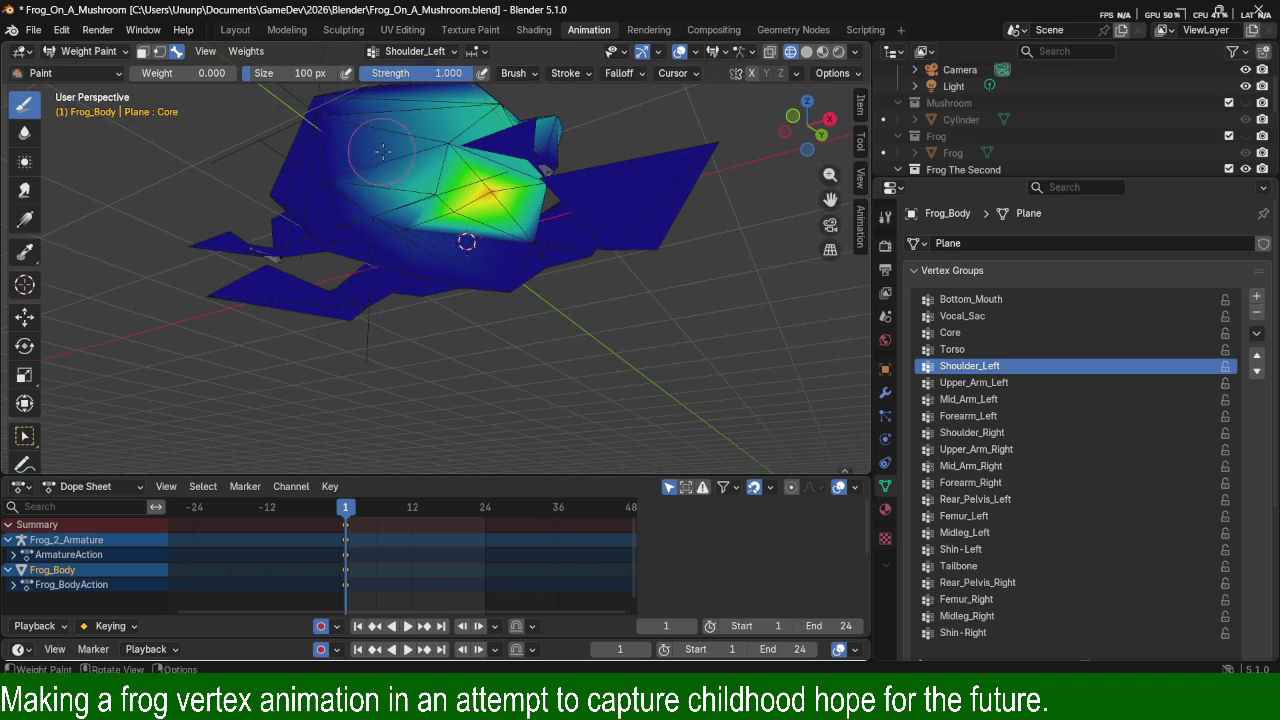
{"action": "middle_click_drag", "start_coordinate": [376, 155], "coordinate": [340, 231]}
{"action": "mouse_move", "coordinate": [327, 160]}
{"action": "left_mouse_down"}
{"action": "mouse_move", "coordinate": [380, 195]}
{"action": "mouse_move", "coordinate": [430, 200]}
{"action": "left_mouse_up"}
{"action": "middle_click_drag", "start_coordinate": [437, 183], "coordinate": [629, 137]}
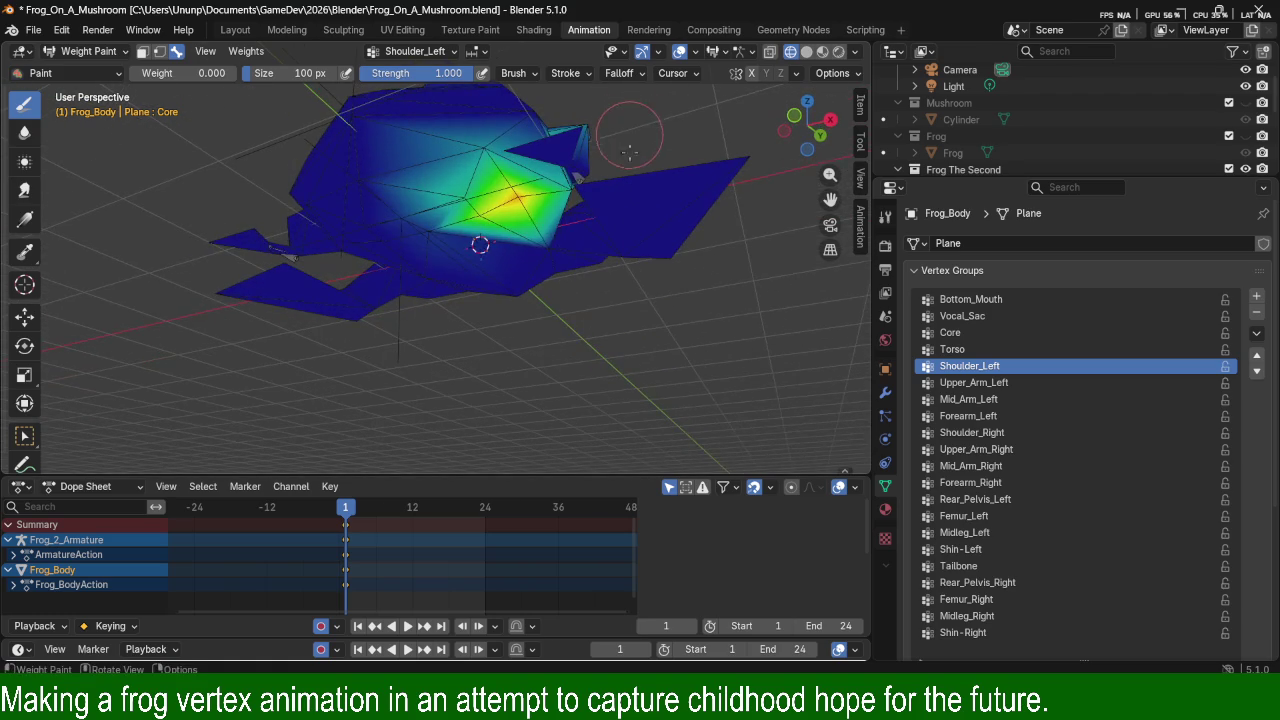
{"action": "mouse_move", "coordinate": [495, 203]}
{"action": "left_mouse_down"}
{"action": "mouse_move", "coordinate": [480, 234]}
{"action": "mouse_move", "coordinate": [471, 206]}
{"action": "mouse_move", "coordinate": [491, 246]}
{"action": "mouse_move", "coordinate": [420, 279]}
{"action": "left_mouse_up"}
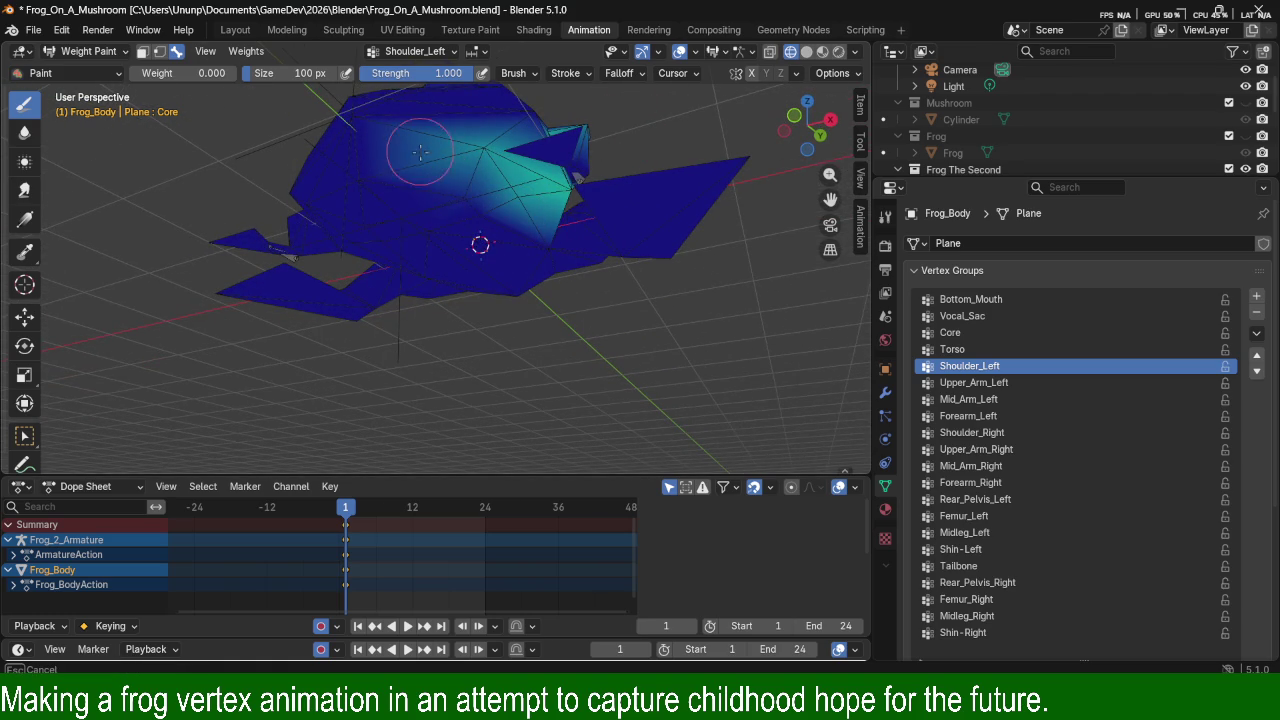
{"action": "mouse_move", "coordinate": [368, 130]}
{"action": "left_mouse_down"}
{"action": "mouse_move", "coordinate": [457, 171]}
{"action": "mouse_move", "coordinate": [486, 209]}
{"action": "left_mouse_up"}
{"action": "mouse_move", "coordinate": [486, 209]}
{"action": "middle_mouse_down"}
{"action": "mouse_move", "coordinate": [331, 215]}
{"action": "mouse_move", "coordinate": [500, 205]}
{"action": "middle_mouse_up"}
Zero out weight near the body's centre and the light-blue patch by the shoulder.
{"action": "mouse_move", "coordinate": [500, 205]}
{"action": "left_mouse_down"}
{"action": "mouse_move", "coordinate": [520, 215]}
{"action": "mouse_move", "coordinate": [507, 208]}
{"action": "mouse_move", "coordinate": [594, 200]}
{"action": "left_mouse_up"}
{"action": "middle_click_drag", "start_coordinate": [594, 200], "coordinate": [583, 129]}
{"action": "left_click_drag", "start_coordinate": [583, 129], "coordinate": [461, 165]}
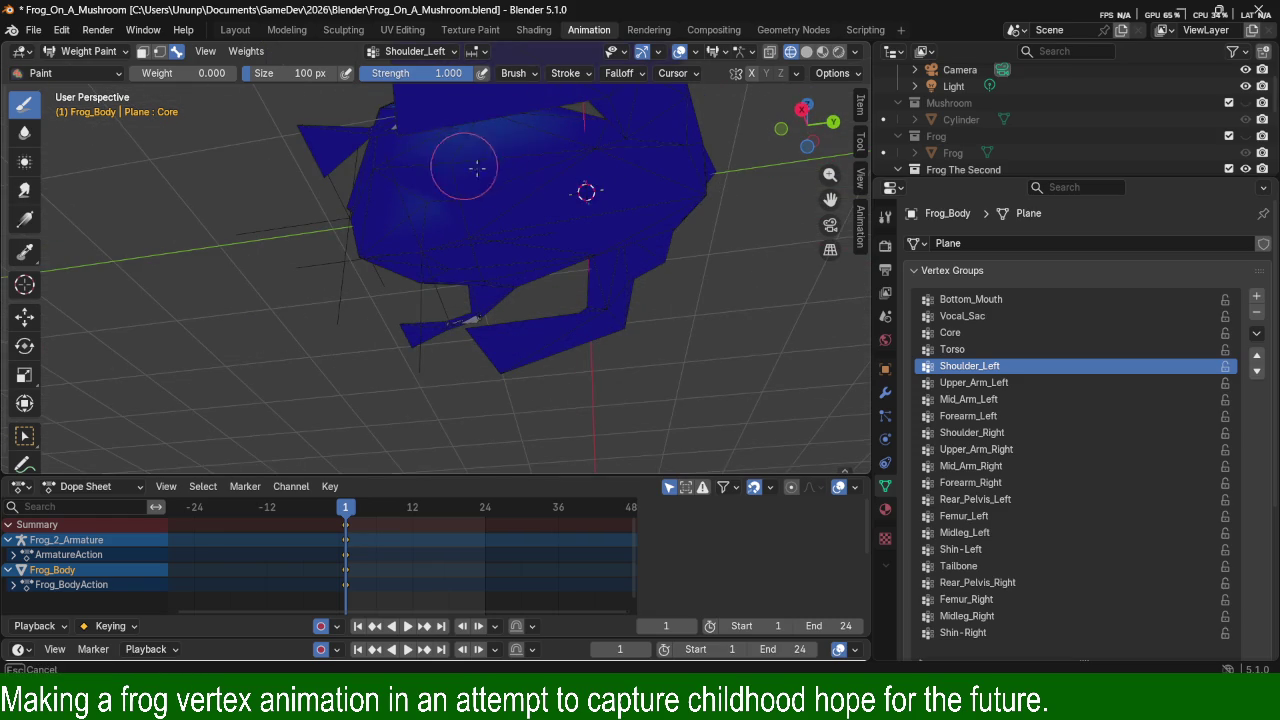
{"action": "mouse_move", "coordinate": [515, 203]}
{"action": "middle_mouse_down"}
{"action": "mouse_move", "coordinate": [543, 300]}
{"action": "mouse_move", "coordinate": [560, 260]}
{"action": "mouse_move", "coordinate": [534, 309]}
{"action": "middle_mouse_up"}
{"action": "left_click_drag", "start_coordinate": [531, 293], "coordinate": [502, 326]}
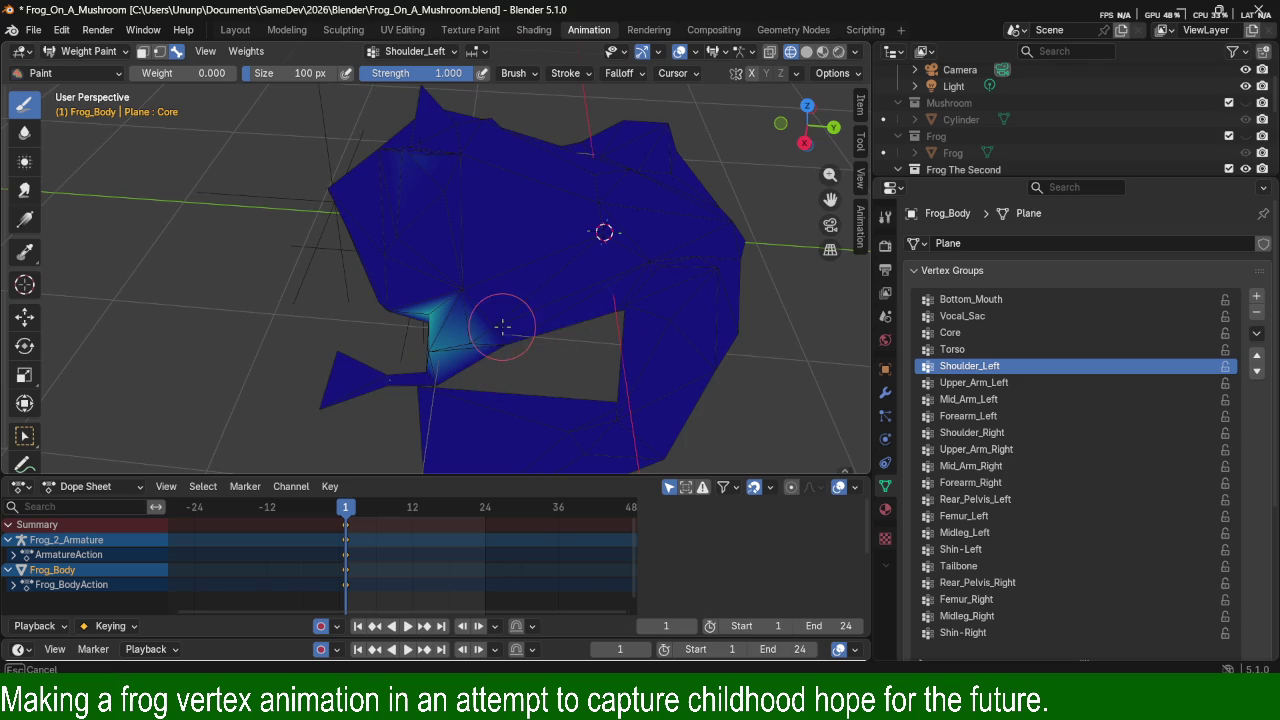
{"action": "middle_click_drag", "start_coordinate": [633, 308], "coordinate": [375, 180]}
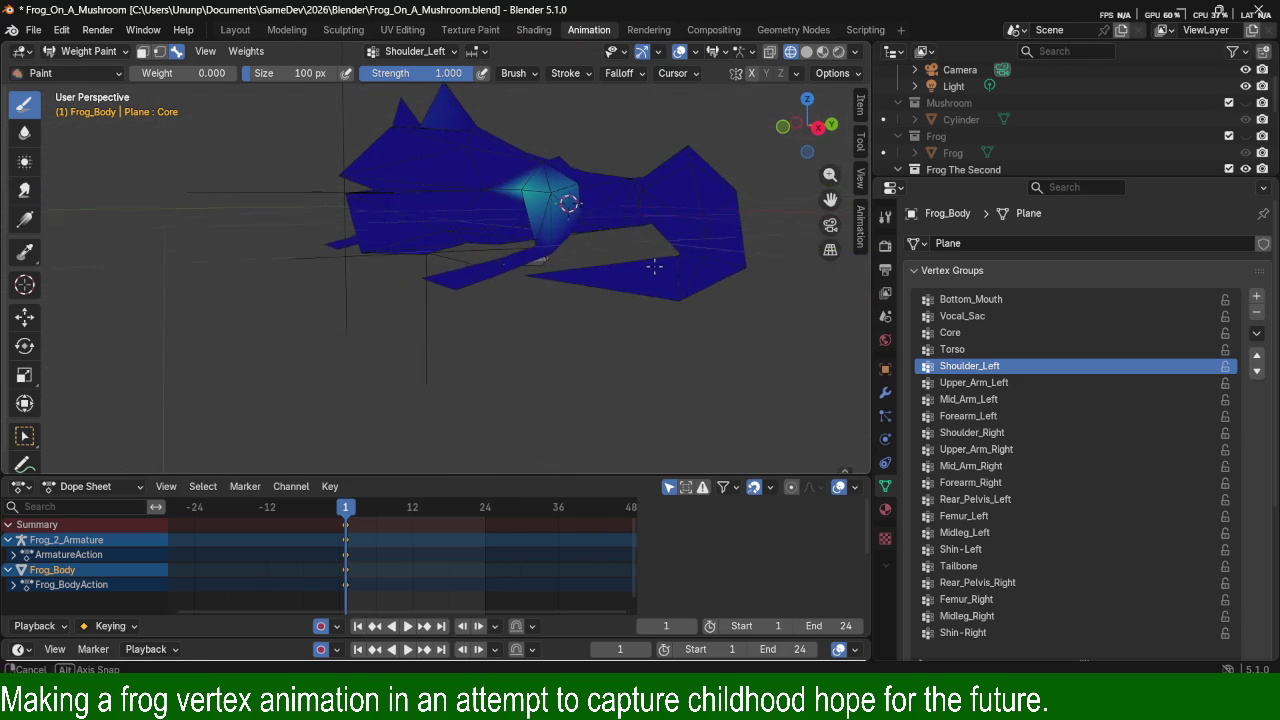
{"action": "middle_click_drag", "start_coordinate": [490, 200], "coordinate": [572, 229]}
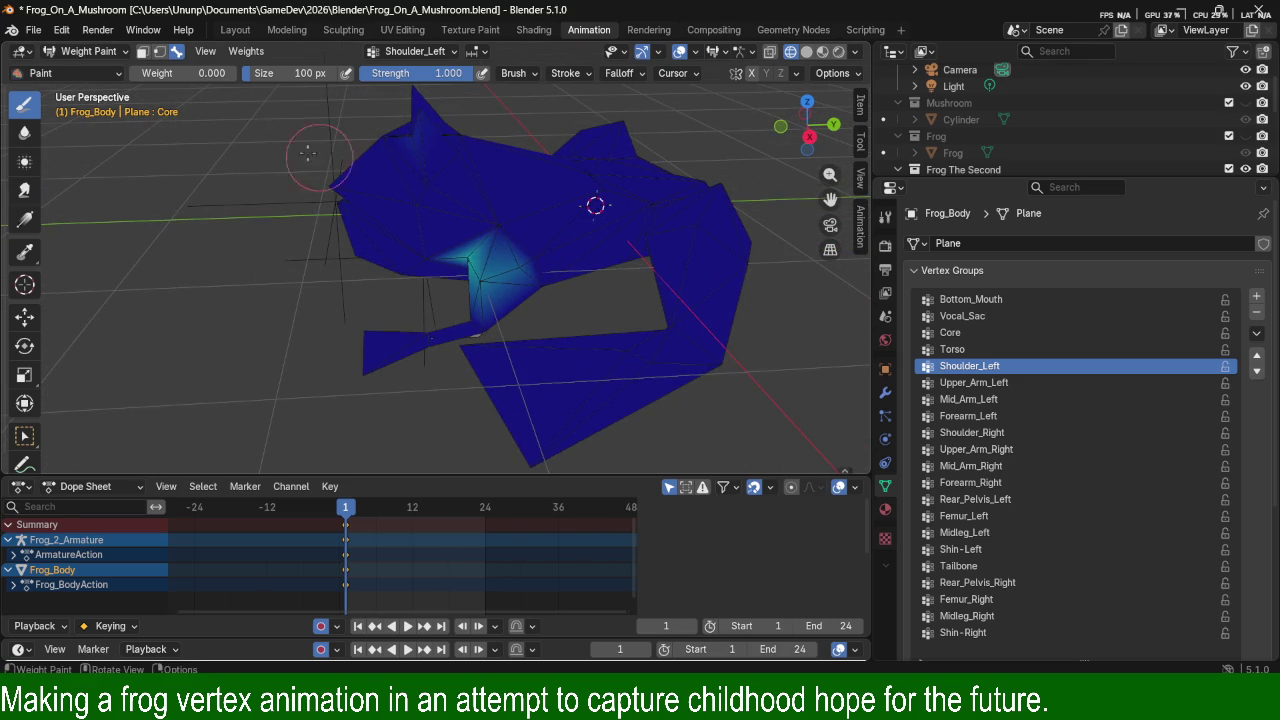
Set paint weight to about 0.47 and paint a green patch over the left shoulder.
{"action": "left_click_drag", "start_coordinate": [170, 73], "coordinate": [196, 73]}
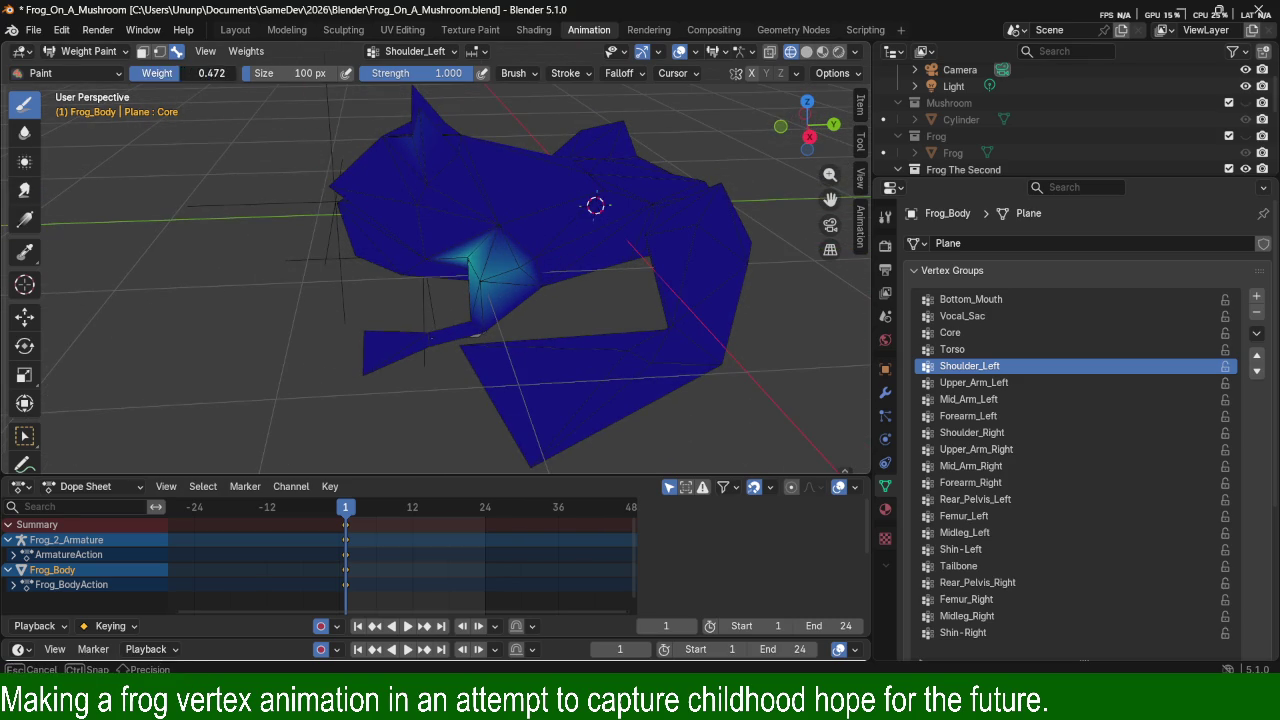
{"action": "left_click_drag", "start_coordinate": [443, 229], "coordinate": [492, 281]}
{"action": "mouse_move", "coordinate": [595, 289]}
{"action": "middle_mouse_down"}
{"action": "mouse_move", "coordinate": [597, 268]}
{"action": "mouse_move", "coordinate": [527, 259]}
{"action": "middle_mouse_up"}
{"action": "left_click_drag", "start_coordinate": [386, 240], "coordinate": [376, 222]}
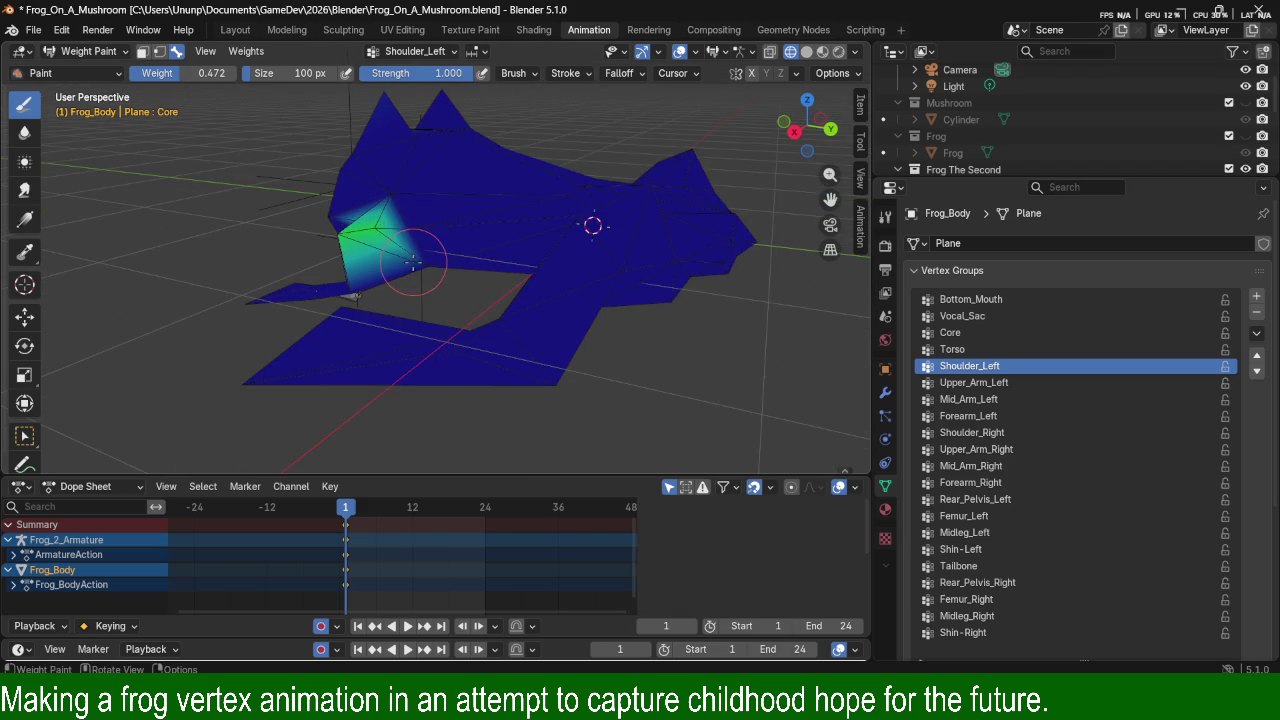
{"action": "middle_click_drag", "start_coordinate": [386, 240], "coordinate": [593, 137]}
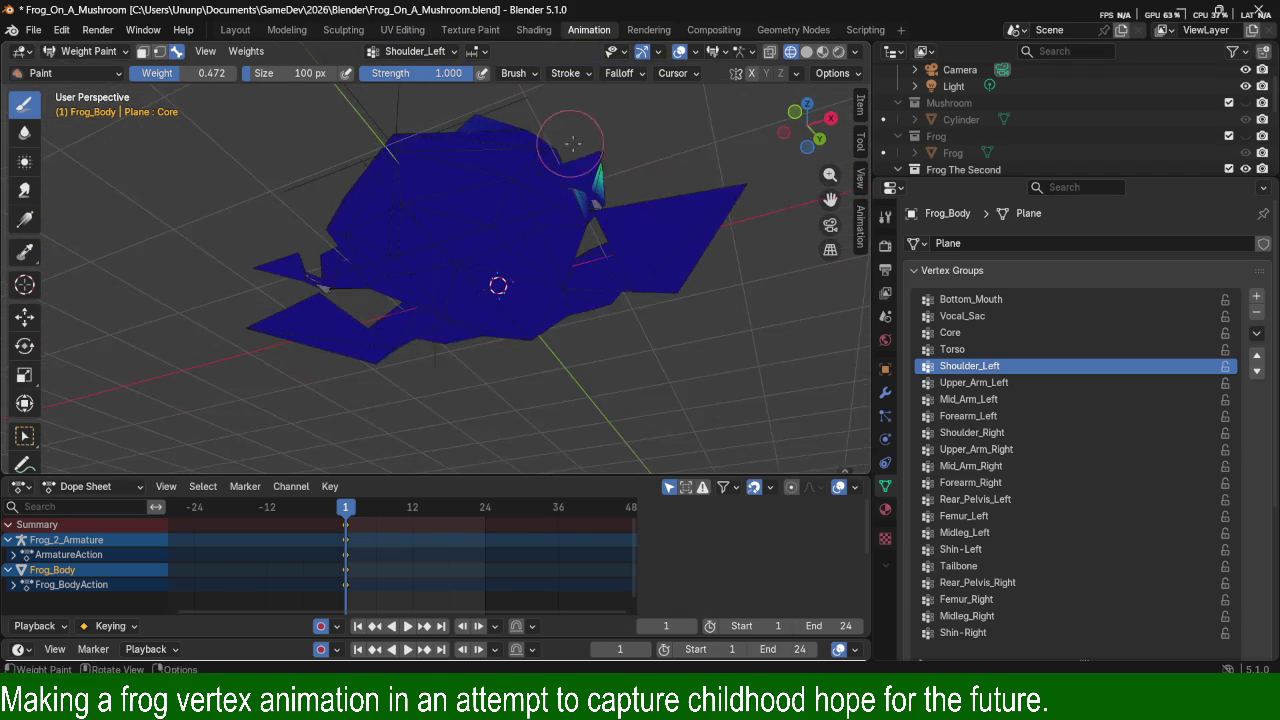
{"action": "mouse_move", "coordinate": [583, 232]}
{"action": "middle_mouse_down"}
{"action": "mouse_move", "coordinate": [515, 313]}
{"action": "mouse_move", "coordinate": [622, 289]}
{"action": "middle_mouse_up"}
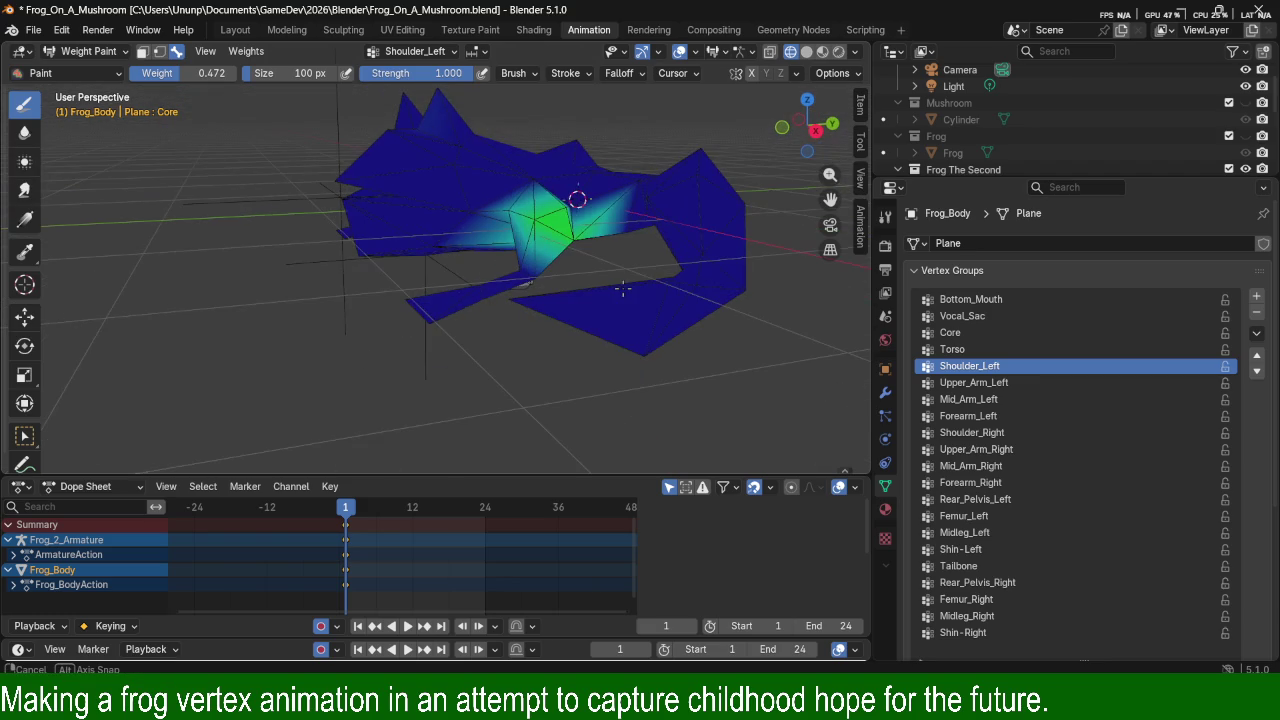
{"action": "left_click", "coordinate": [165, 75]}
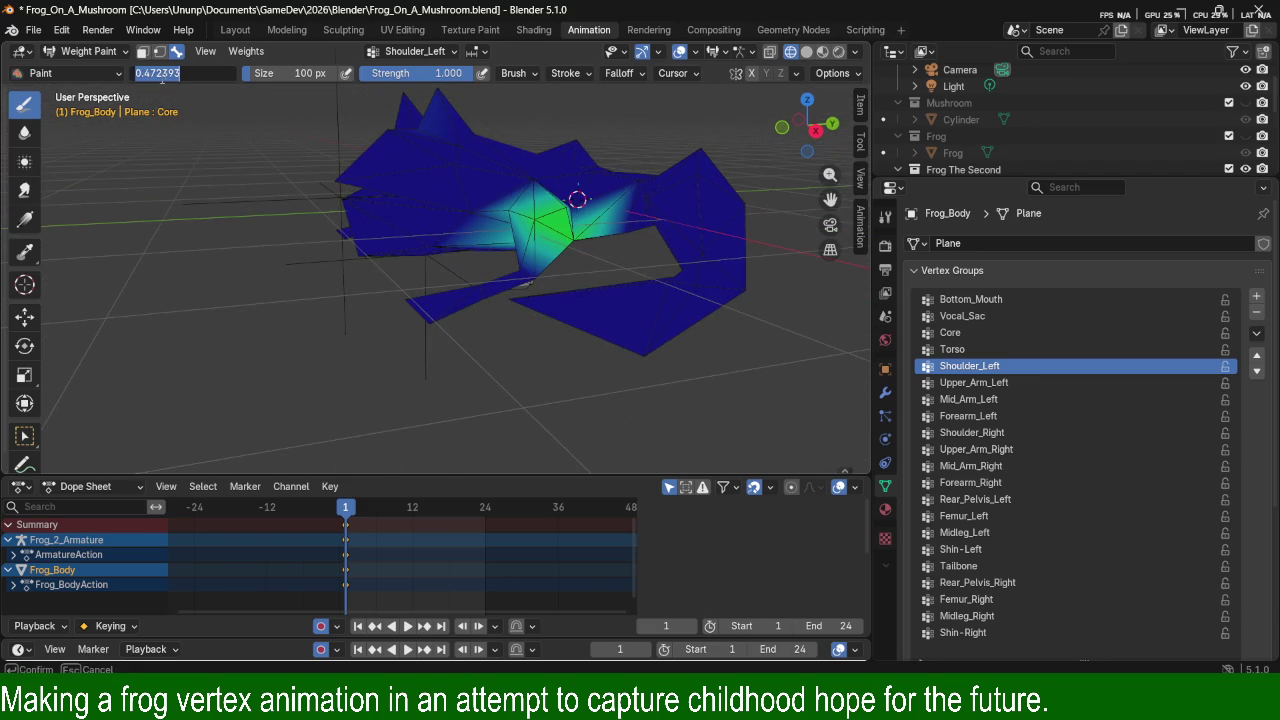
Set the weight-paint brush weight to exactly 0.215.
{"action": "type", "text": "0.215"}
{"action": "key", "text": "Return"}
{"action": "mouse_move", "coordinate": [594, 295]}
{"action": "middle_mouse_down"}
{"action": "mouse_move", "coordinate": [603, 173]}
{"action": "mouse_move", "coordinate": [466, 366]}
{"action": "middle_mouse_up"}
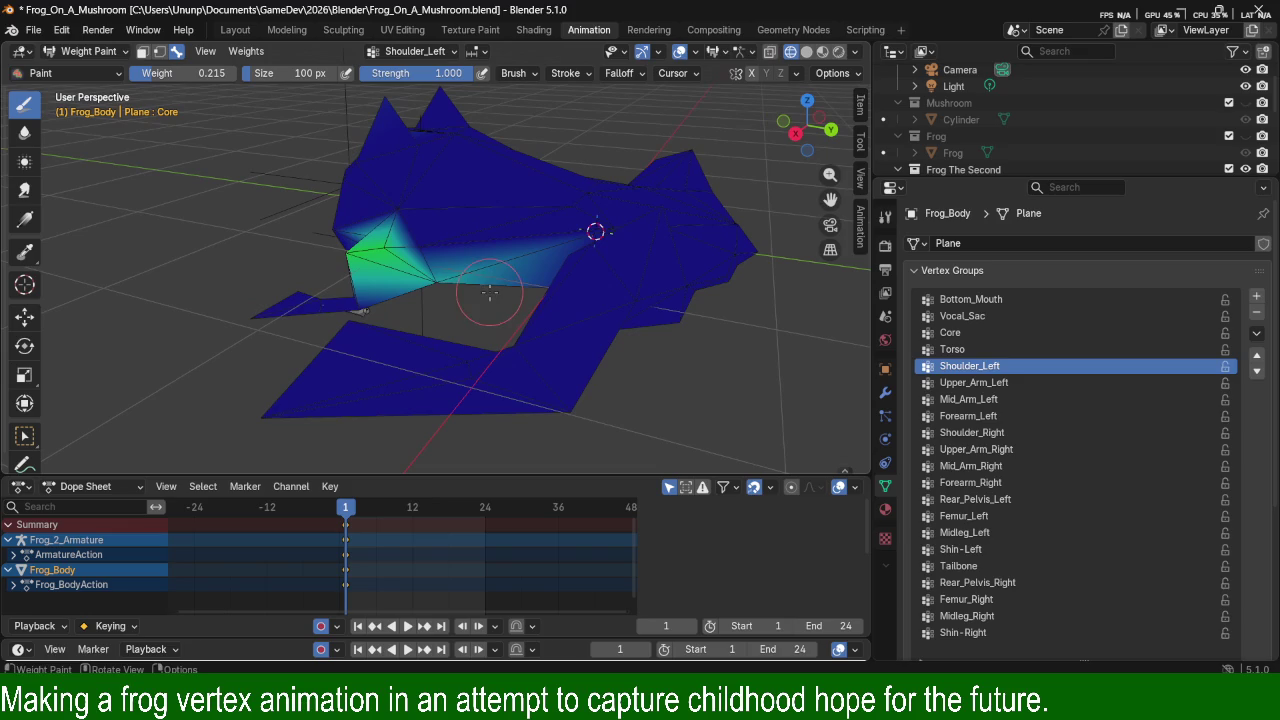
{"action": "mouse_move", "coordinate": [375, 289]}
{"action": "middle_mouse_down"}
{"action": "mouse_move", "coordinate": [488, 295]}
{"action": "mouse_move", "coordinate": [638, 218]}
{"action": "mouse_move", "coordinate": [614, 345]}
{"action": "middle_mouse_up"}
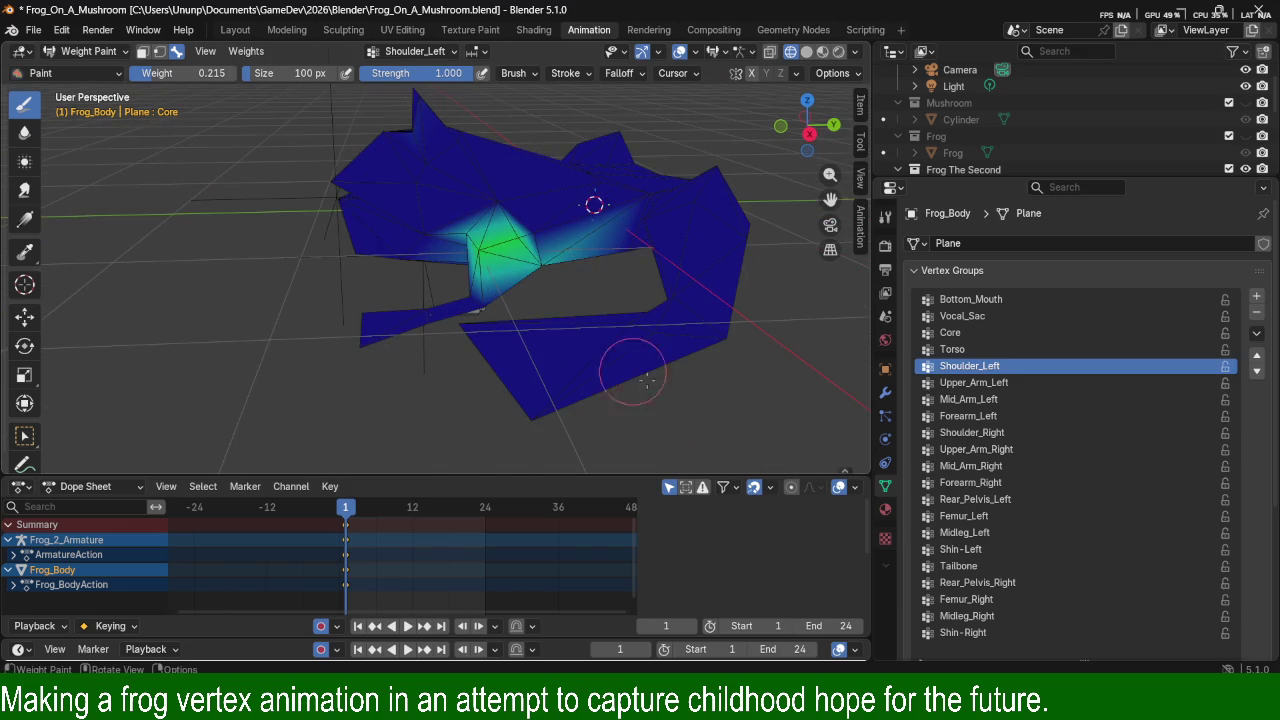
{"action": "left_click", "coordinate": [1021, 383]}
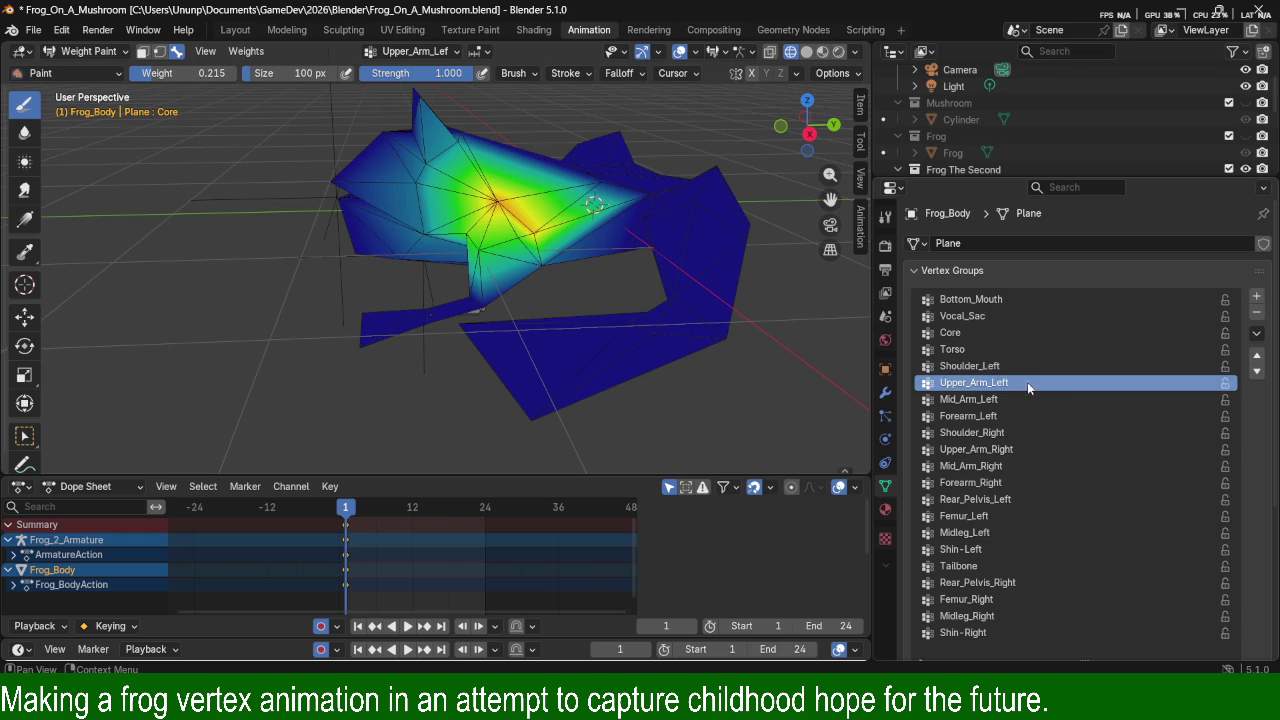
Reduce Upper_Arm_Left weight on the upper-left area of the frog.
{"action": "middle_click_drag", "start_coordinate": [686, 271], "coordinate": [604, 258]}
{"action": "middle_click_drag", "start_coordinate": [650, 332], "coordinate": [660, 309]}
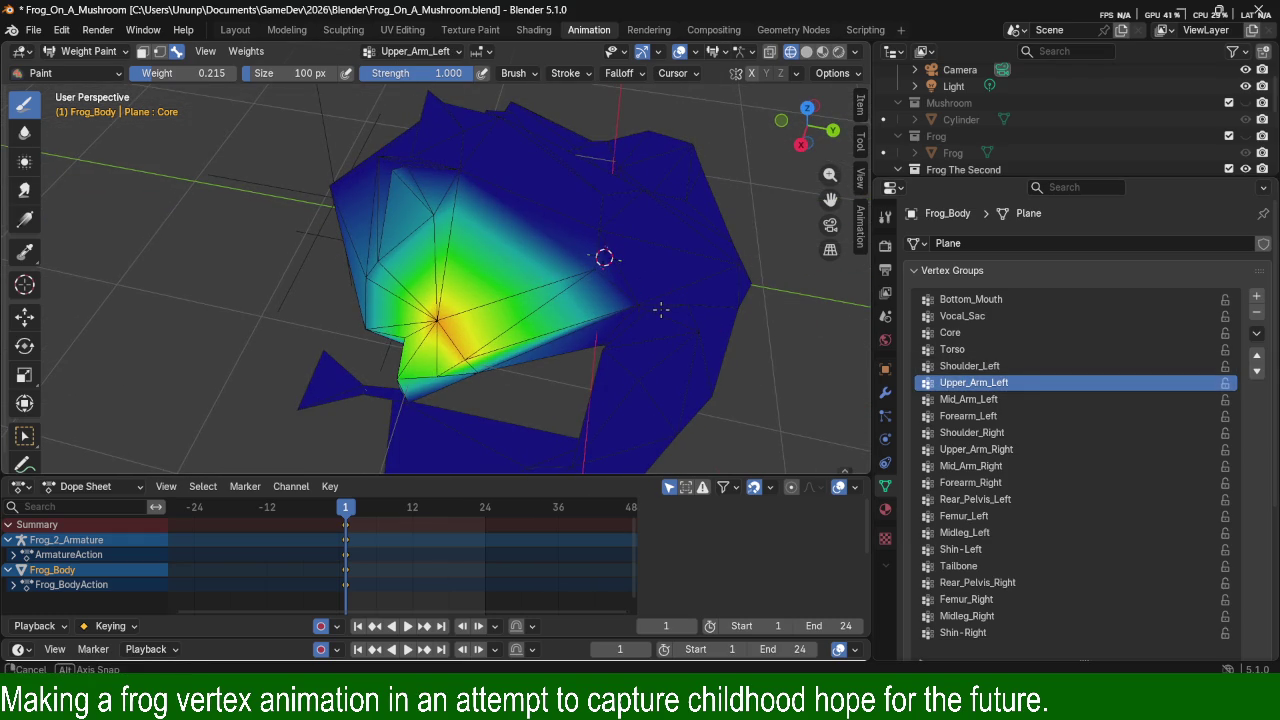
{"action": "middle_click_drag", "start_coordinate": [430, 312], "coordinate": [536, 278]}
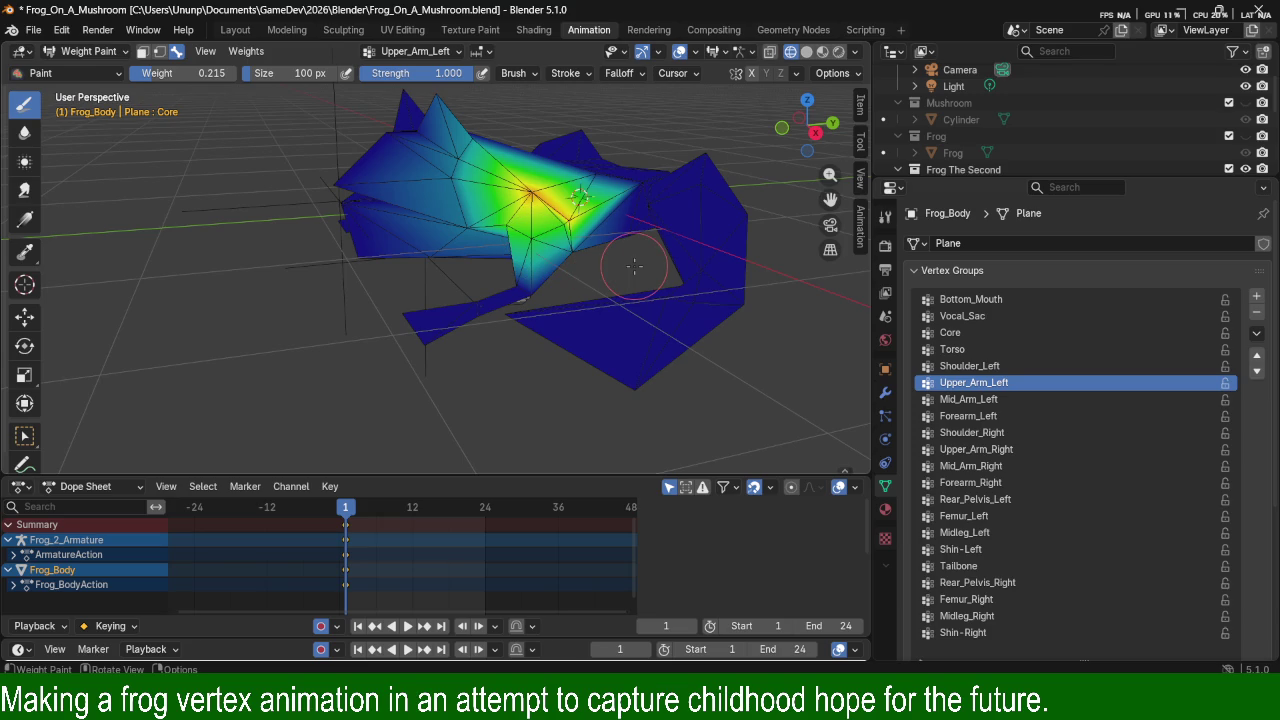
{"action": "key", "text": "z"}
{"action": "middle_click_drag", "start_coordinate": [640, 213], "coordinate": [460, 280]}
{"action": "left_click_drag", "start_coordinate": [460, 280], "coordinate": [398, 237]}
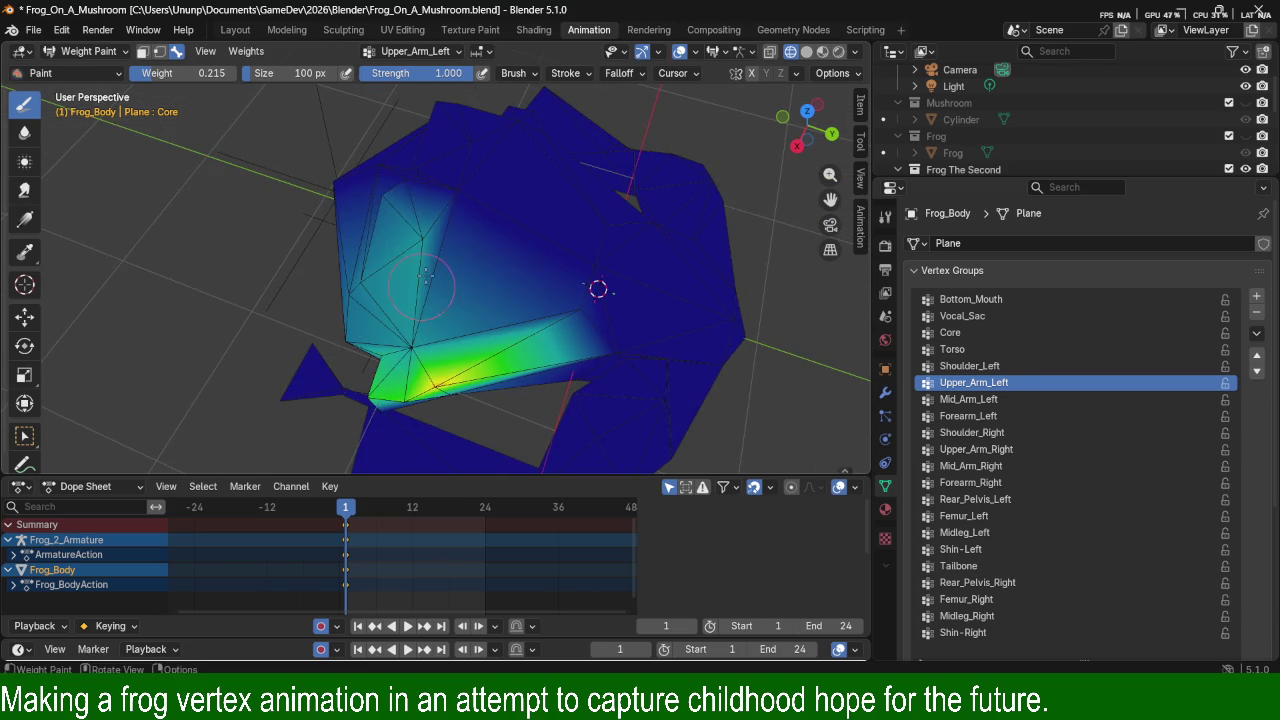
Set brush weight to 0 and erase leftover Upper_Arm_Left weight around the arm's edge.
{"action": "double_click", "coordinate": [185, 73]}
{"action": "type", "text": "0"}
{"action": "key", "text": "Return"}
{"action": "left_click_drag", "start_coordinate": [420, 230], "coordinate": [427, 243]}
{"action": "mouse_move", "coordinate": [427, 243]}
{"action": "middle_mouse_down"}
{"action": "mouse_move", "coordinate": [437, 200]}
{"action": "mouse_move", "coordinate": [457, 243]}
{"action": "middle_mouse_up"}
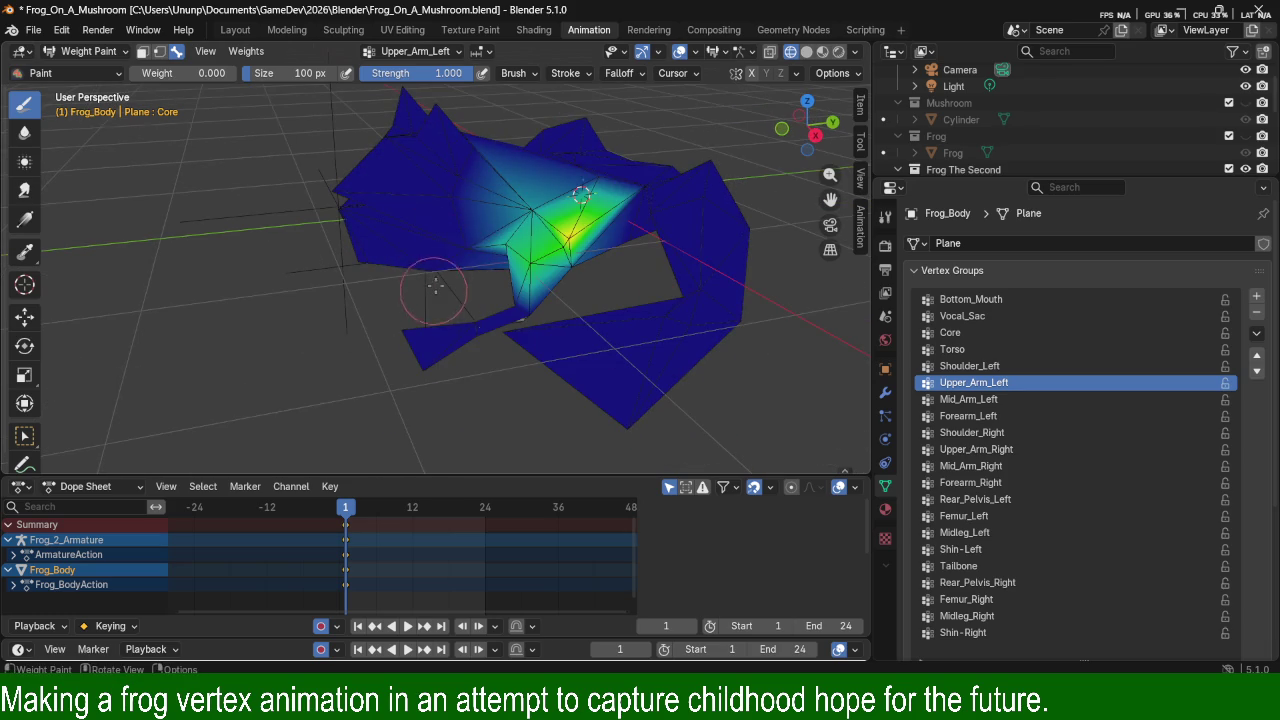
{"action": "mouse_move", "coordinate": [619, 202]}
{"action": "middle_mouse_down"}
{"action": "mouse_move", "coordinate": [551, 289]}
{"action": "mouse_move", "coordinate": [540, 420]}
{"action": "middle_mouse_up"}
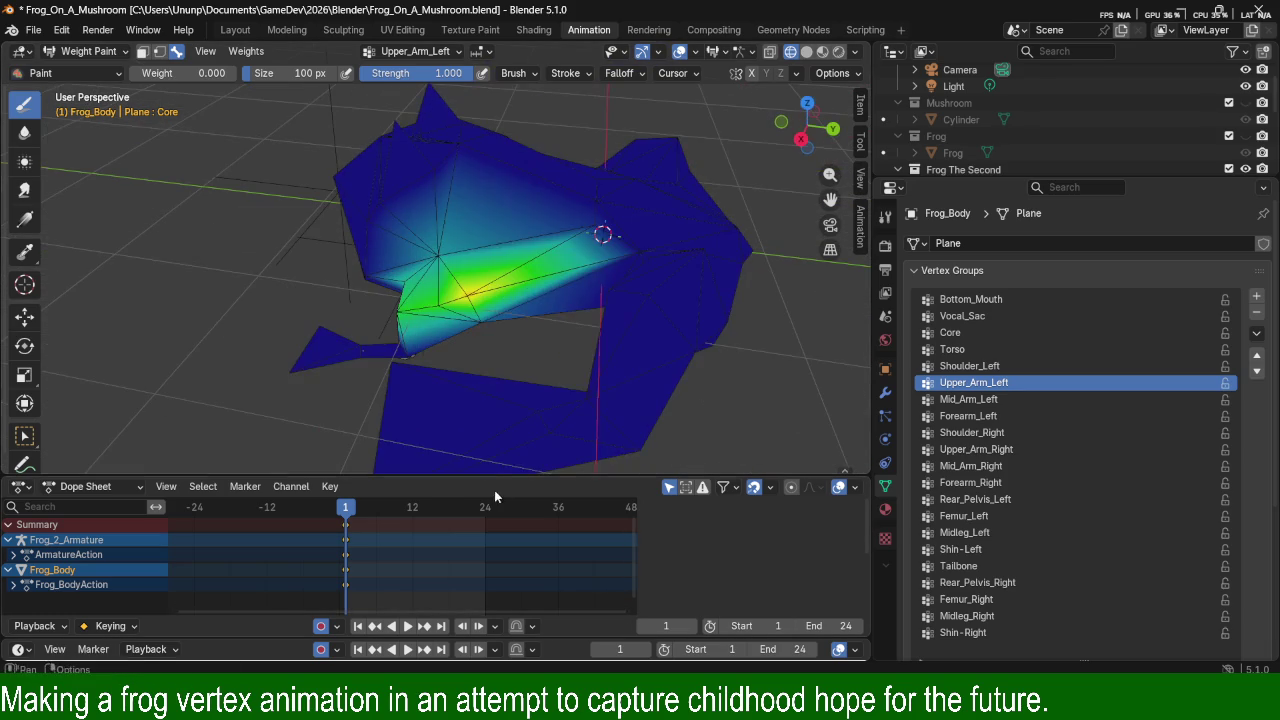
{"action": "left_click_drag", "start_coordinate": [584, 283], "coordinate": [605, 213]}
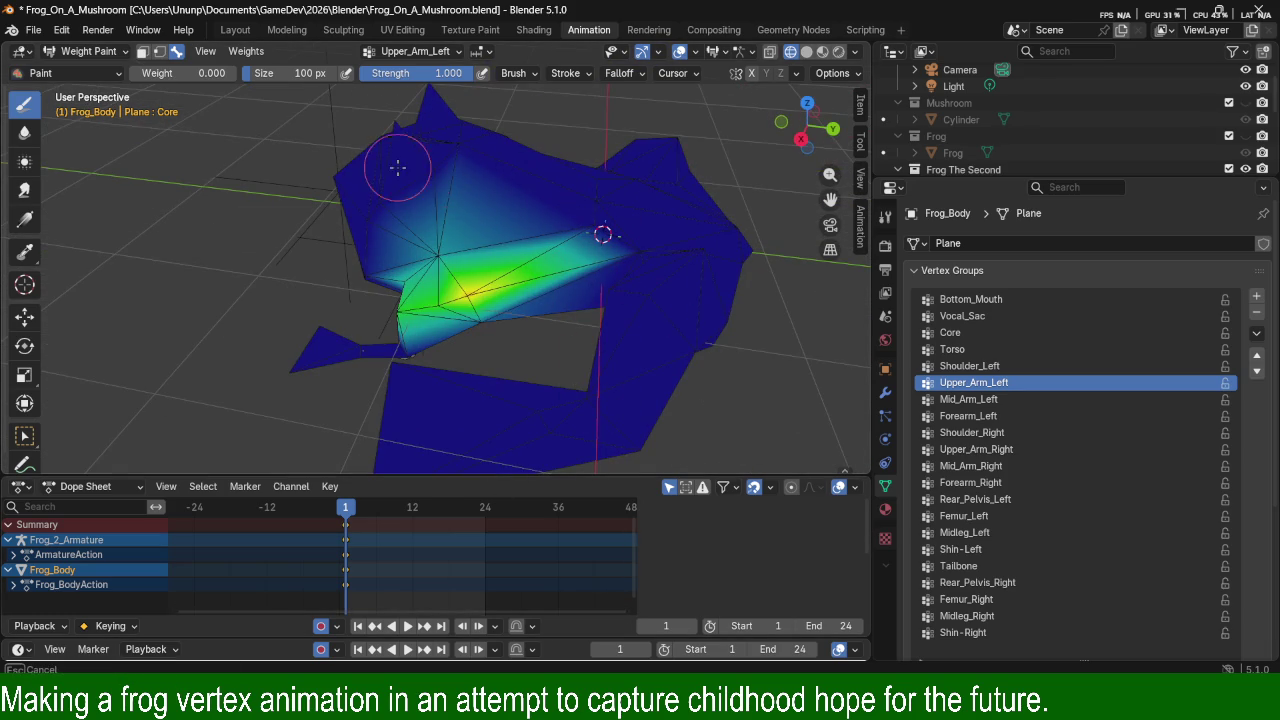
{"action": "left_click_drag", "start_coordinate": [503, 290], "coordinate": [501, 285]}
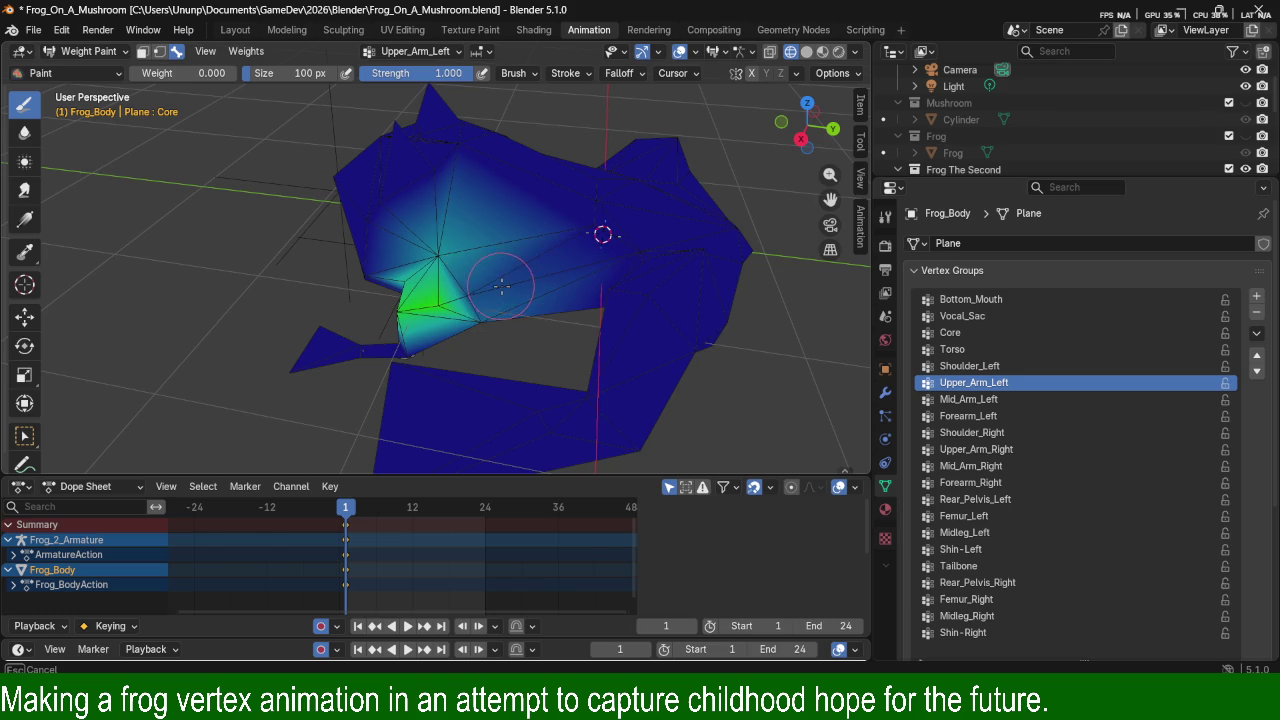
{"action": "left_click_drag", "start_coordinate": [436, 190], "coordinate": [626, 357]}
{"action": "mouse_move", "coordinate": [626, 357]}
{"action": "middle_mouse_down"}
{"action": "mouse_move", "coordinate": [654, 333]}
{"action": "mouse_move", "coordinate": [591, 345]}
{"action": "mouse_move", "coordinate": [680, 388]}
{"action": "mouse_move", "coordinate": [671, 286]}
{"action": "mouse_move", "coordinate": [720, 306]}
{"action": "mouse_move", "coordinate": [614, 320]}
{"action": "mouse_move", "coordinate": [774, 325]}
{"action": "mouse_move", "coordinate": [543, 206]}
{"action": "mouse_move", "coordinate": [571, 243]}
{"action": "mouse_move", "coordinate": [602, 176]}
{"action": "mouse_move", "coordinate": [733, 253]}
{"action": "middle_mouse_up"}
{"action": "left_click", "coordinate": [960, 399]}
Clear stray Mid_Arm_Left weight near the upper body and on the lower triangle.
{"action": "left_click_drag", "start_coordinate": [669, 180], "coordinate": [672, 151]}
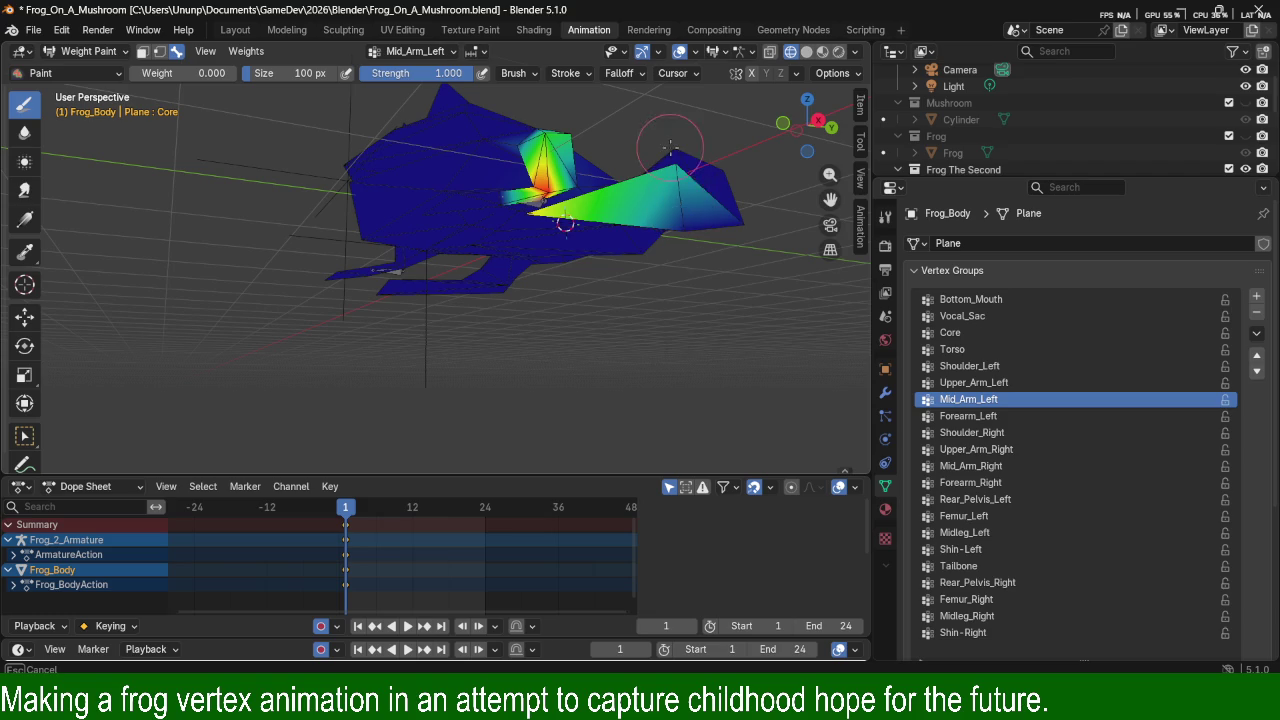
{"action": "mouse_move", "coordinate": [687, 299]}
{"action": "middle_mouse_down"}
{"action": "mouse_move", "coordinate": [543, 237]}
{"action": "mouse_move", "coordinate": [466, 257]}
{"action": "mouse_move", "coordinate": [754, 266]}
{"action": "mouse_move", "coordinate": [370, 394]}
{"action": "middle_mouse_up"}
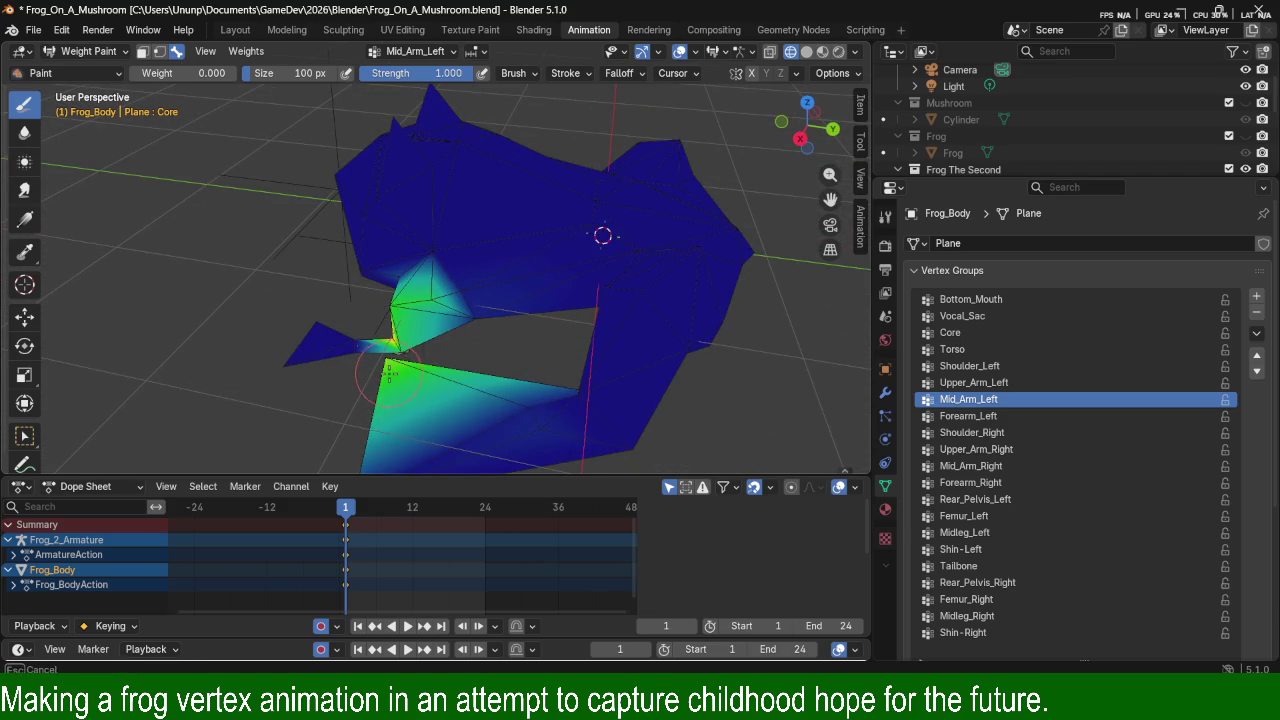
{"action": "left_click_drag", "start_coordinate": [390, 372], "coordinate": [389, 367]}
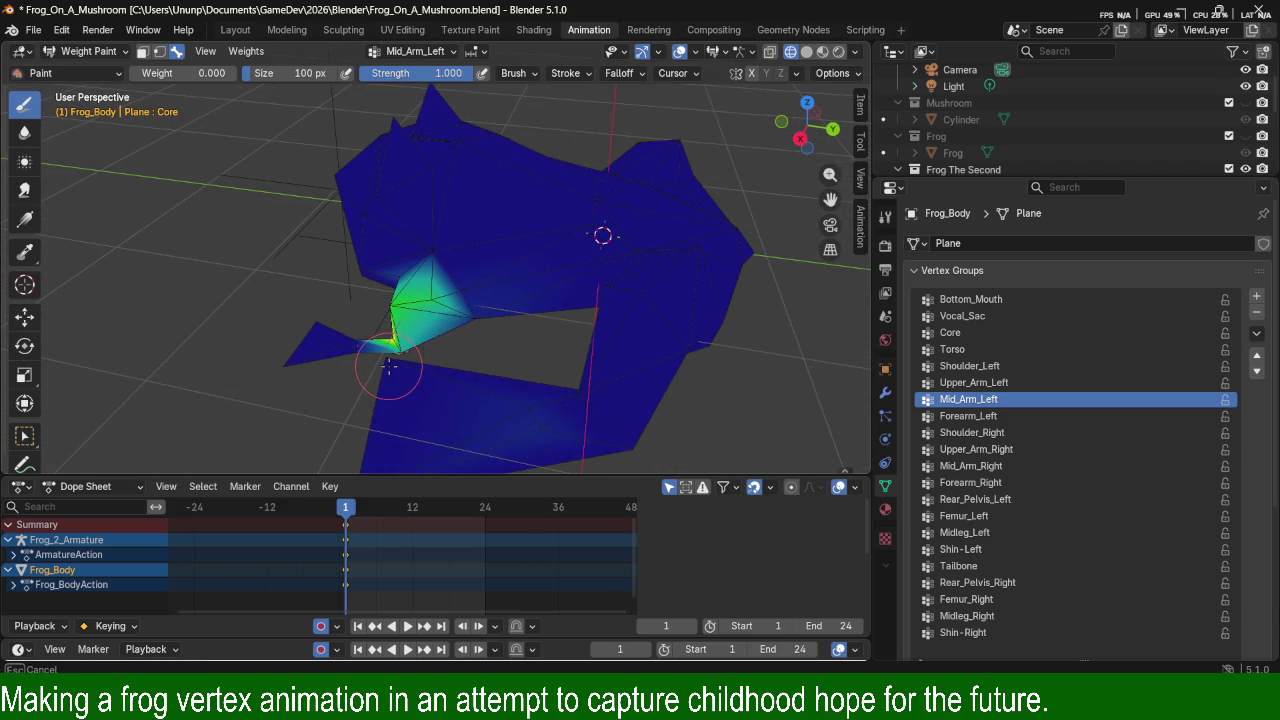
{"action": "middle_click_drag", "start_coordinate": [550, 408], "coordinate": [600, 404]}
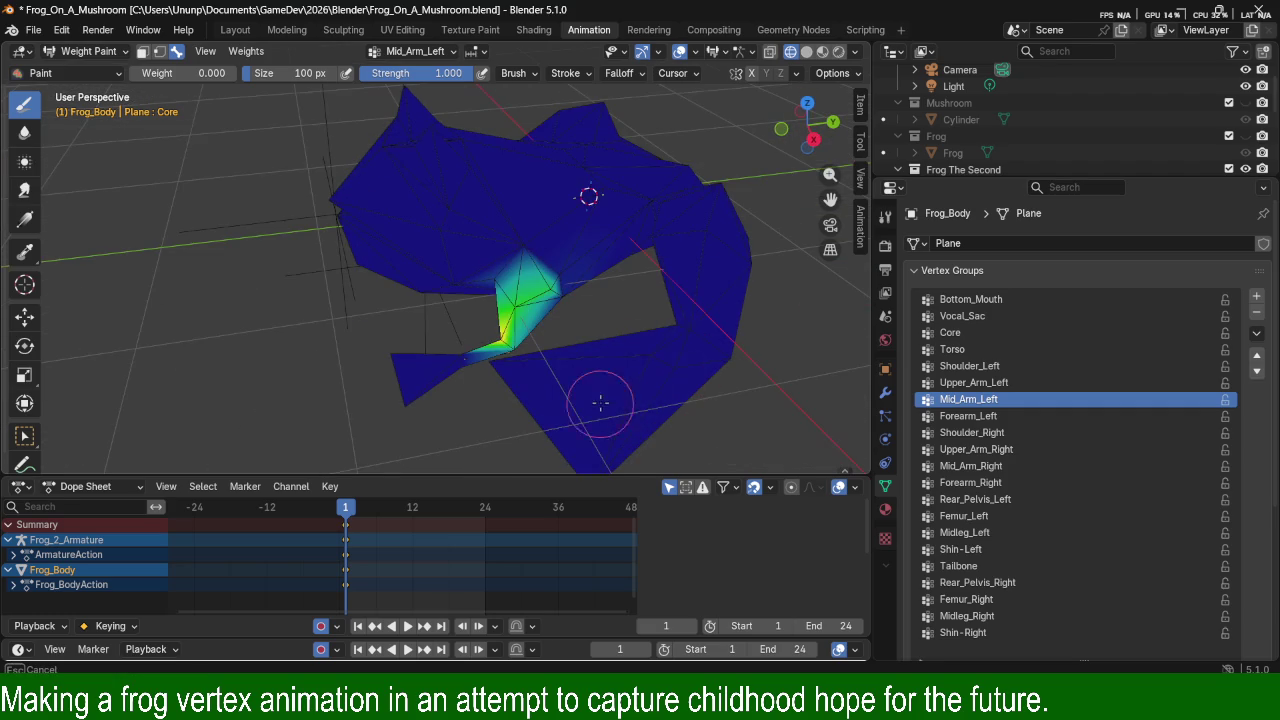
{"action": "middle_click_drag", "start_coordinate": [685, 330], "coordinate": [685, 230]}
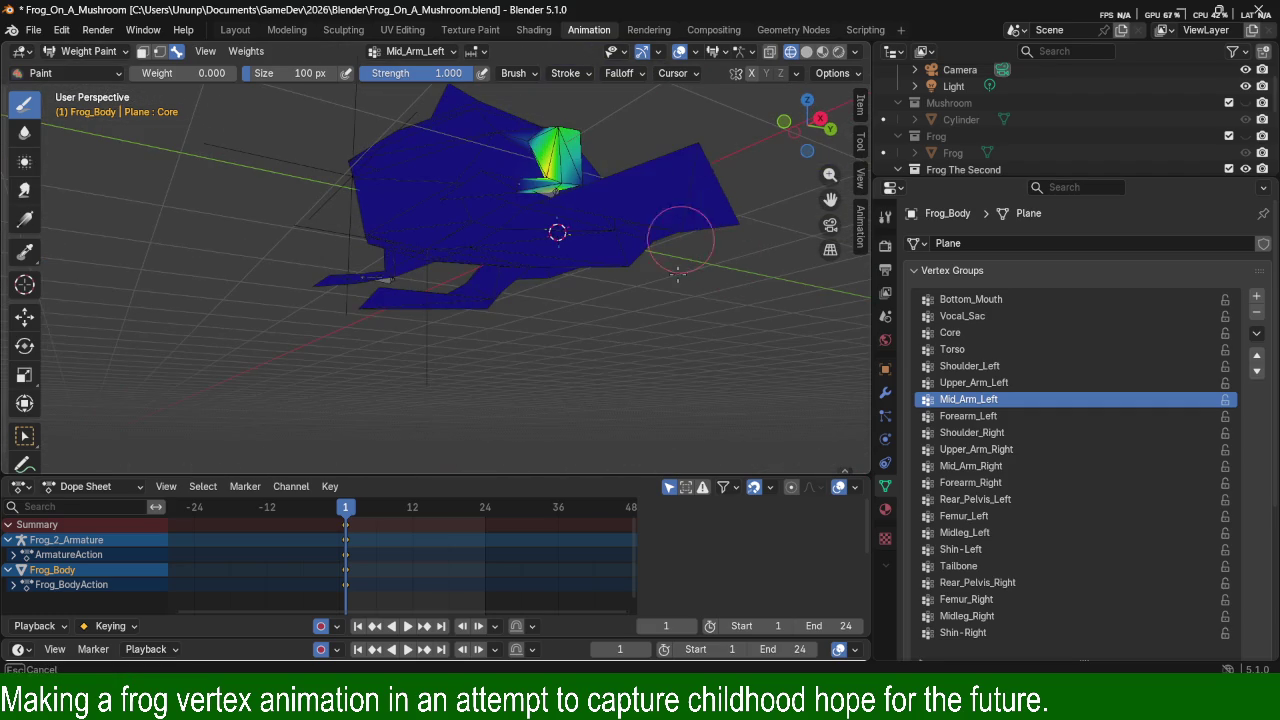
{"action": "middle_click_drag", "start_coordinate": [665, 163], "coordinate": [774, 256]}
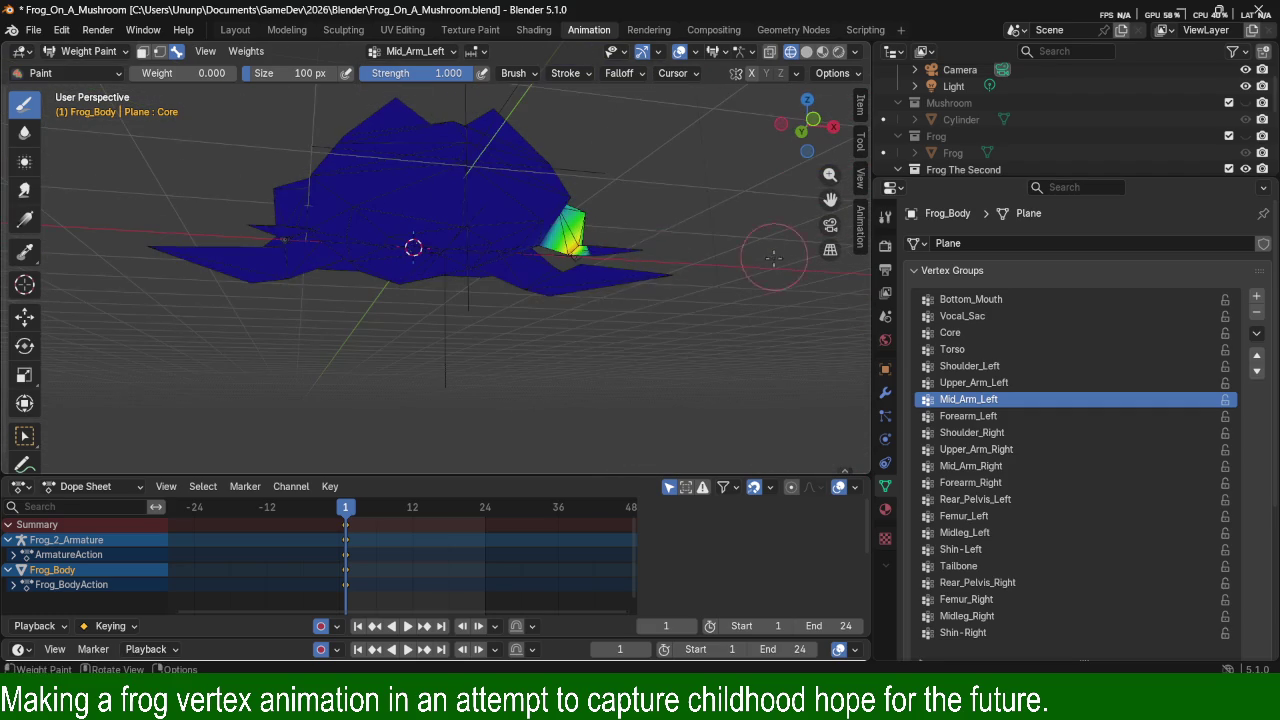
{"action": "middle_click_drag", "start_coordinate": [571, 277], "coordinate": [368, 304]}
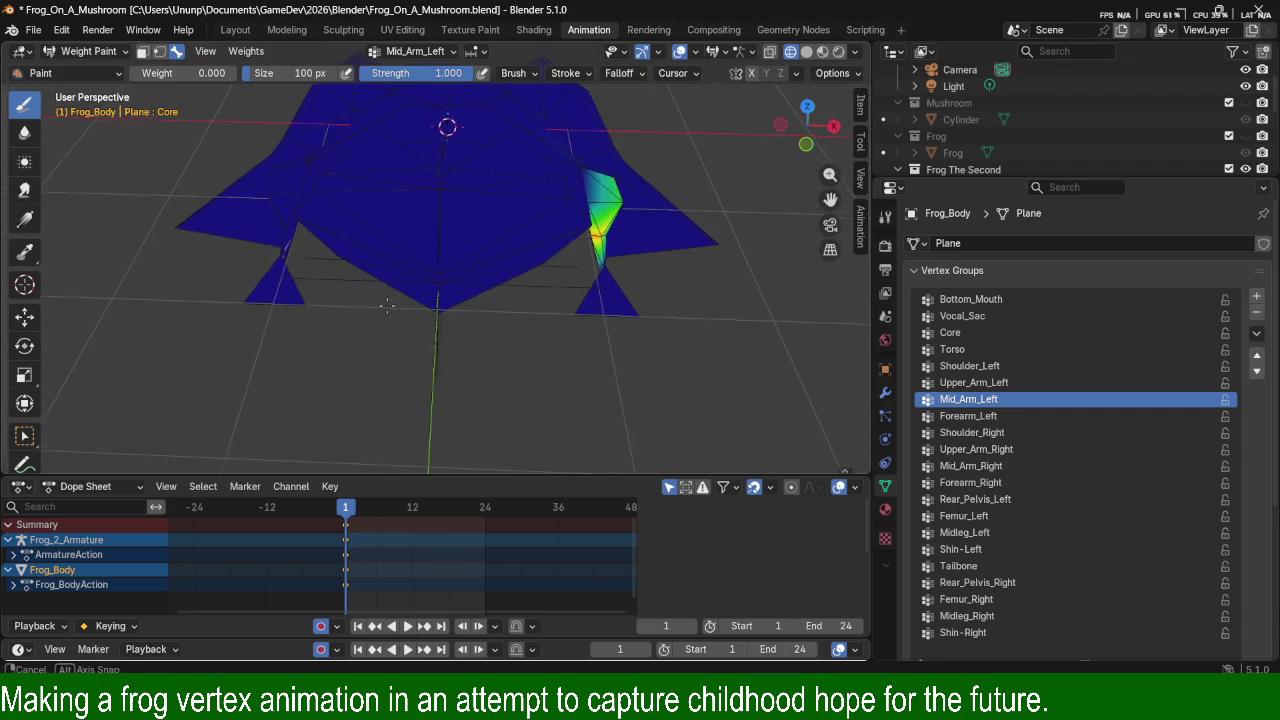
Review the Forearm_Left weights, then switch to the Shoulder_Right group.
{"action": "left_click", "coordinate": [985, 415]}
{"action": "mouse_move", "coordinate": [728, 294]}
{"action": "middle_mouse_down"}
{"action": "mouse_move", "coordinate": [665, 440]}
{"action": "mouse_move", "coordinate": [543, 403]}
{"action": "mouse_move", "coordinate": [600, 420]}
{"action": "middle_mouse_up"}
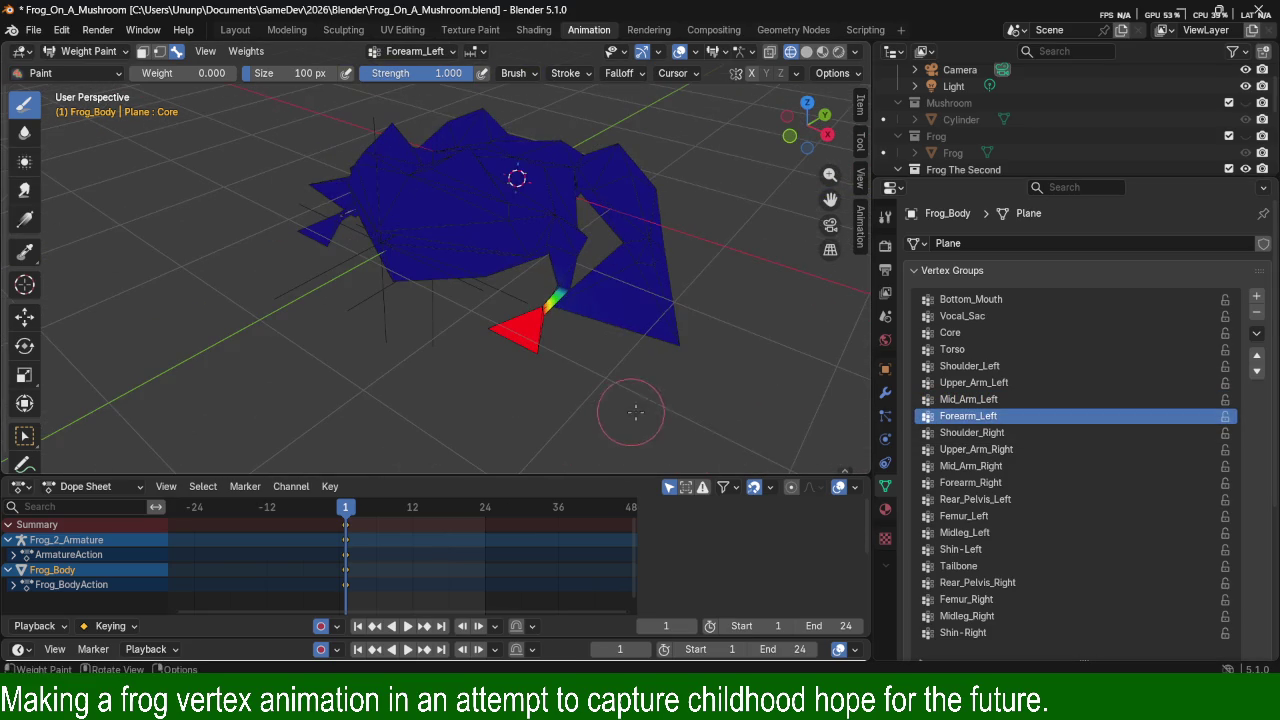
{"action": "left_click", "coordinate": [1003, 432]}
{"action": "mouse_move", "coordinate": [514, 343]}
{"action": "middle_mouse_down"}
{"action": "mouse_move", "coordinate": [471, 300]}
{"action": "mouse_move", "coordinate": [518, 268]}
{"action": "middle_mouse_up"}
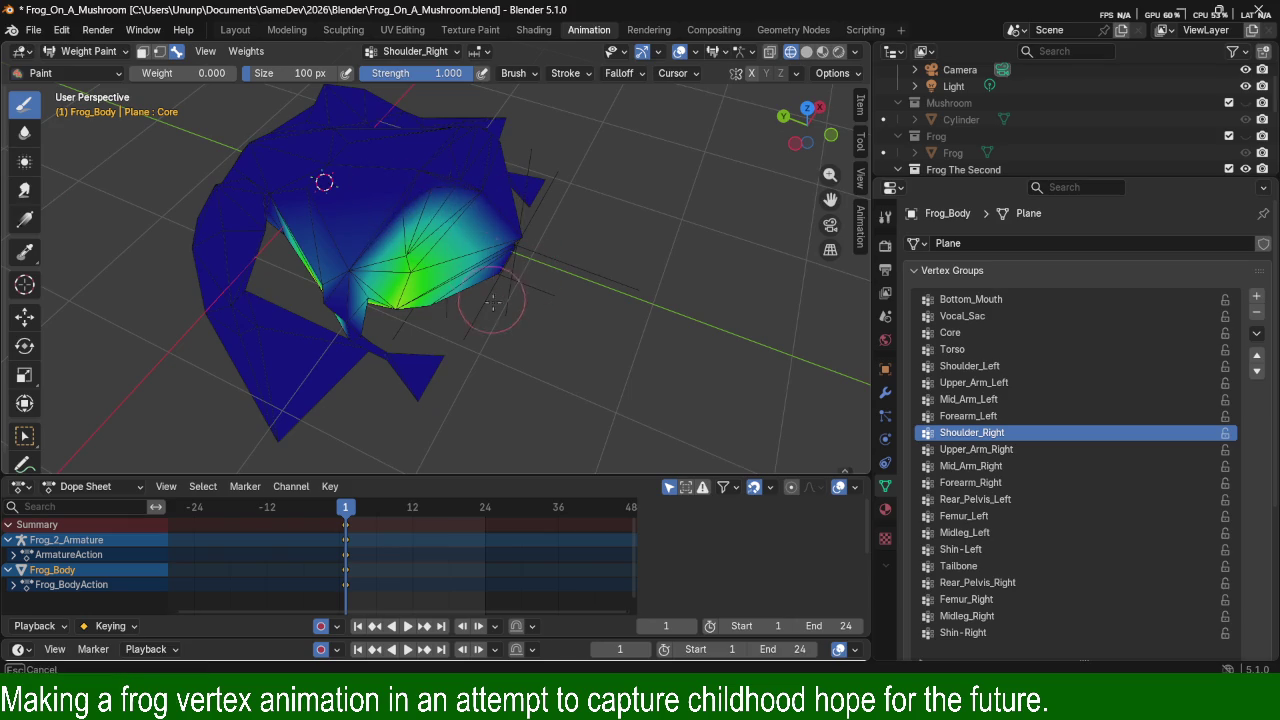
Paint zero weight over the right shoulder to start erasing Shoulder_Right weight.
{"action": "middle_click_drag", "start_coordinate": [461, 305], "coordinate": [621, 279]}
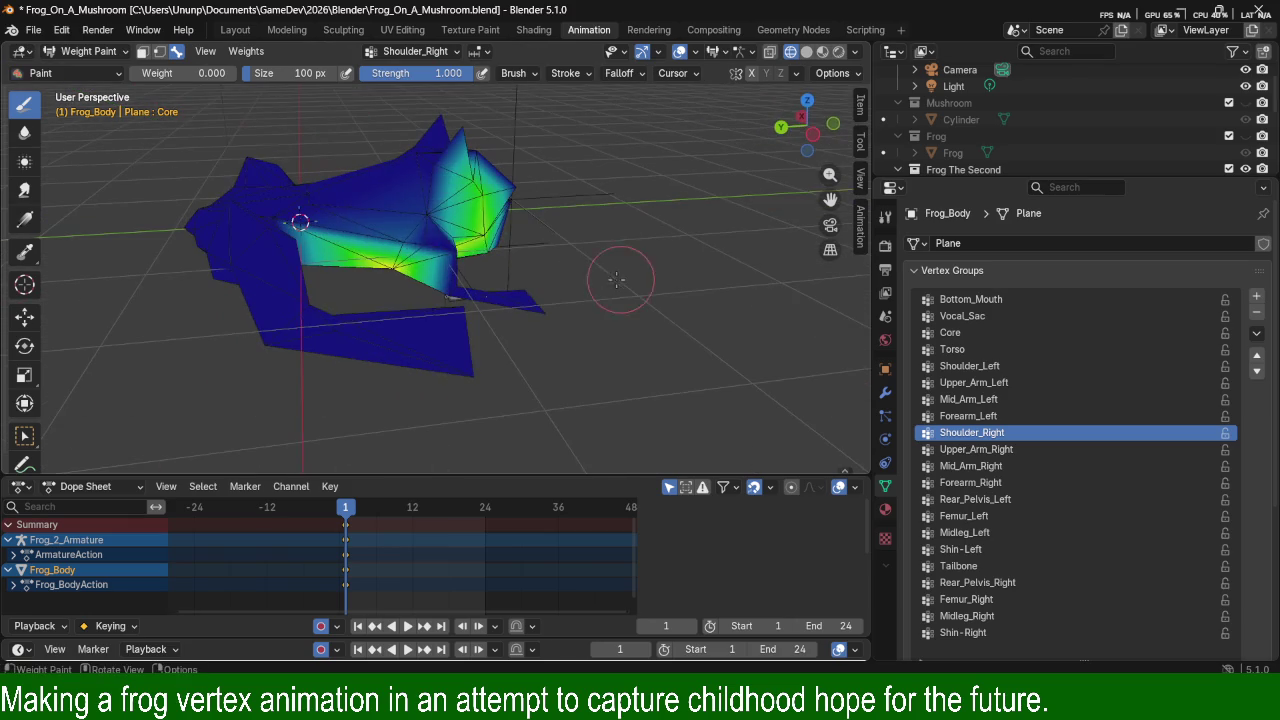
{"action": "mouse_move", "coordinate": [275, 200]}
{"action": "middle_mouse_down"}
{"action": "mouse_move", "coordinate": [262, 207]}
{"action": "mouse_move", "coordinate": [421, 243]}
{"action": "middle_mouse_up"}
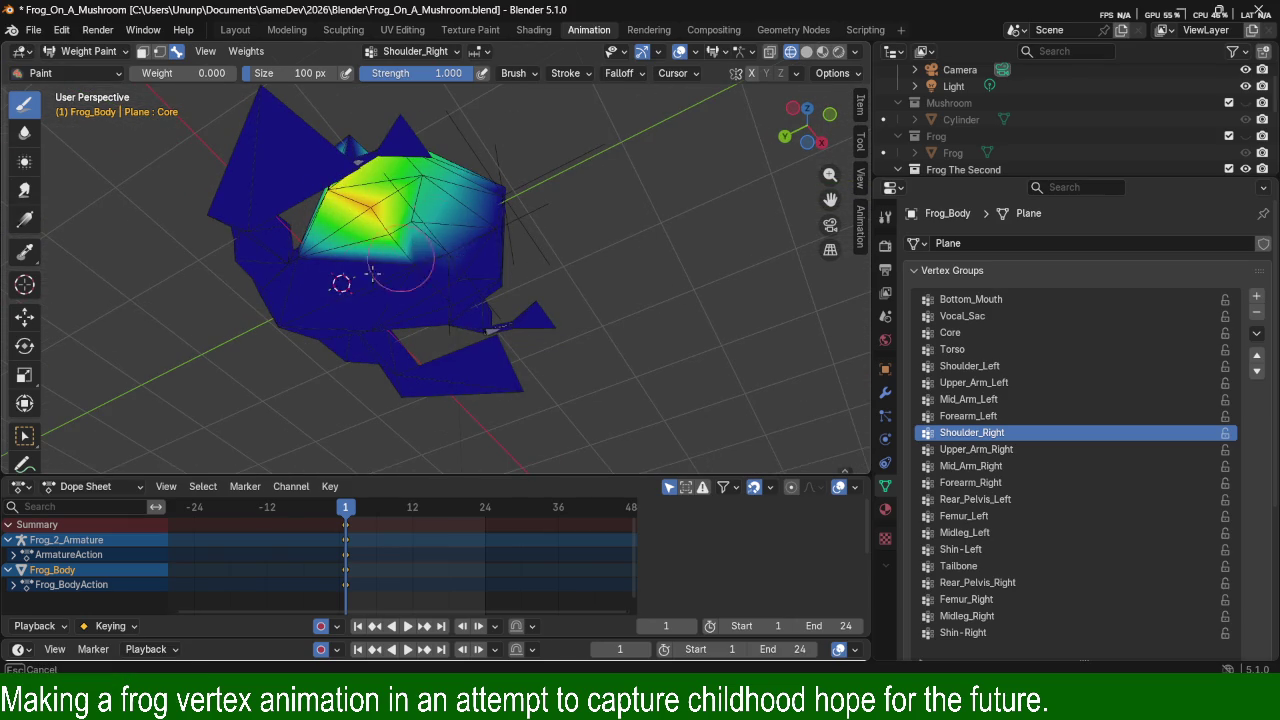
{"action": "middle_click_drag", "start_coordinate": [485, 218], "coordinate": [495, 232]}
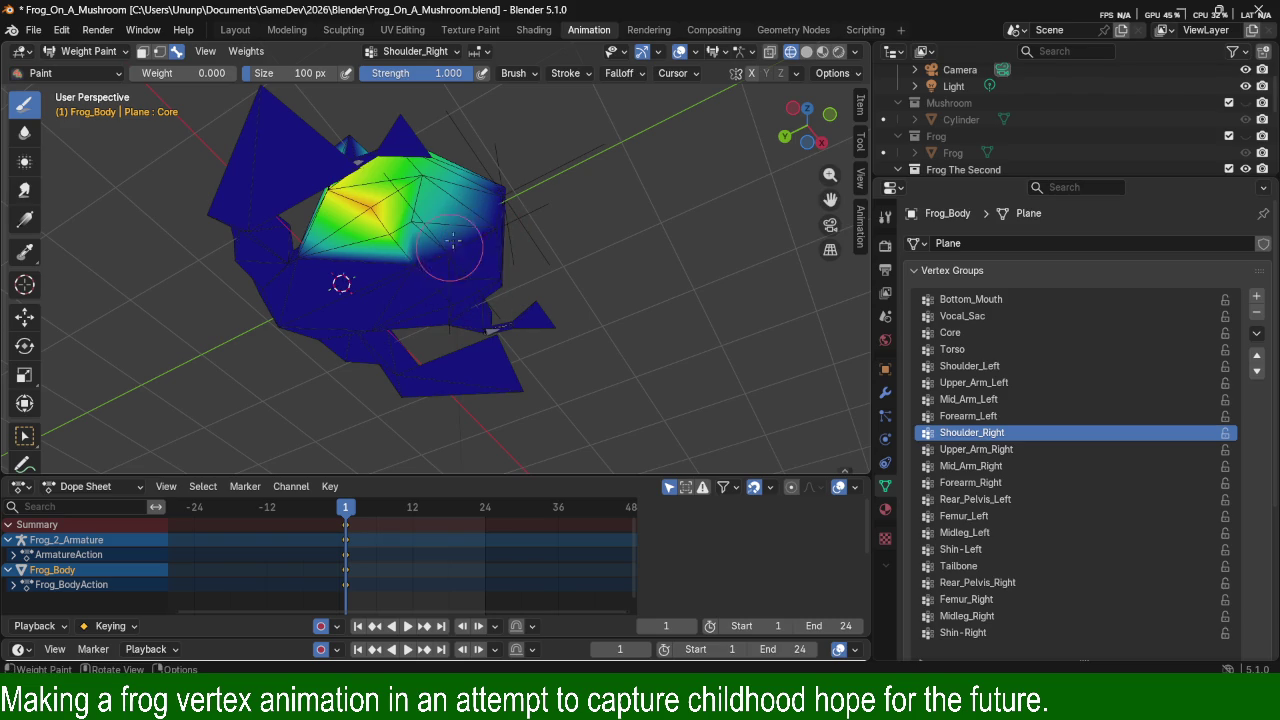
{"action": "left_click_drag", "start_coordinate": [452, 244], "coordinate": [503, 210]}
{"action": "mouse_move", "coordinate": [435, 237]}
{"action": "middle_mouse_down"}
{"action": "mouse_move", "coordinate": [432, 193]}
{"action": "mouse_move", "coordinate": [414, 185]}
{"action": "middle_mouse_up"}
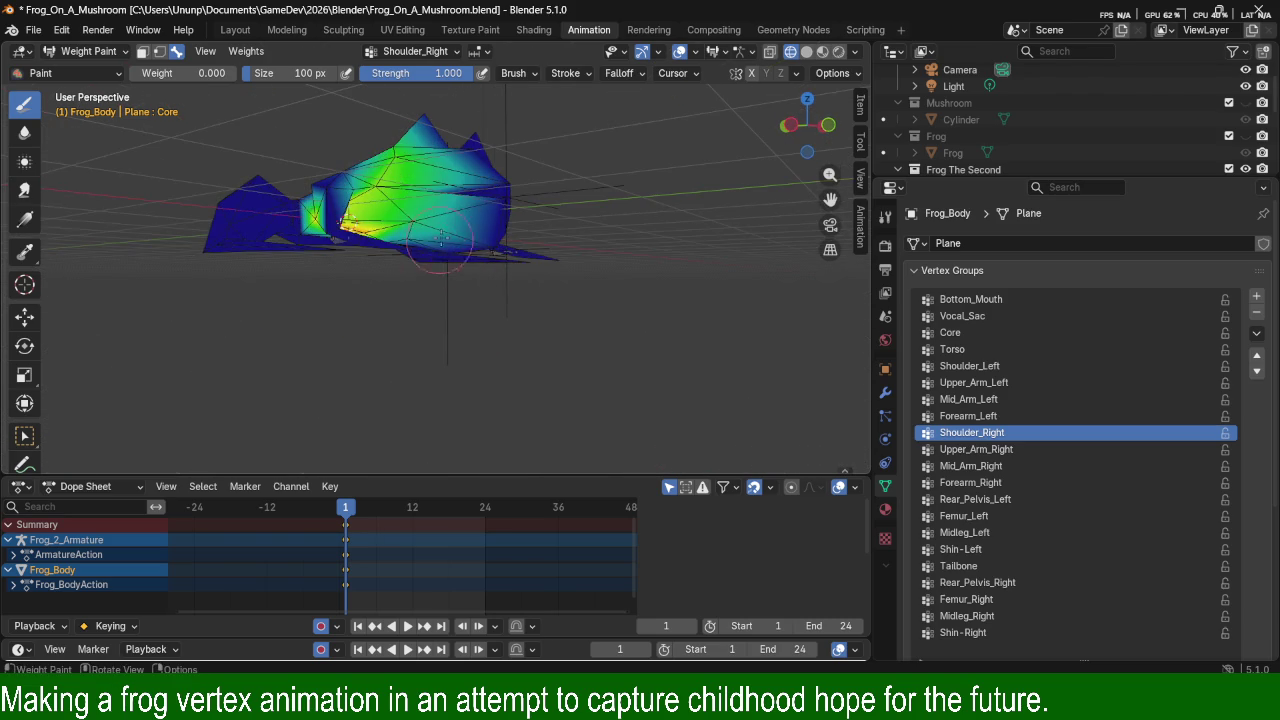
{"action": "mouse_move", "coordinate": [451, 183]}
{"action": "middle_mouse_down"}
{"action": "mouse_move", "coordinate": [380, 195]}
{"action": "mouse_move", "coordinate": [366, 220]}
{"action": "mouse_move", "coordinate": [424, 213]}
{"action": "middle_mouse_up"}
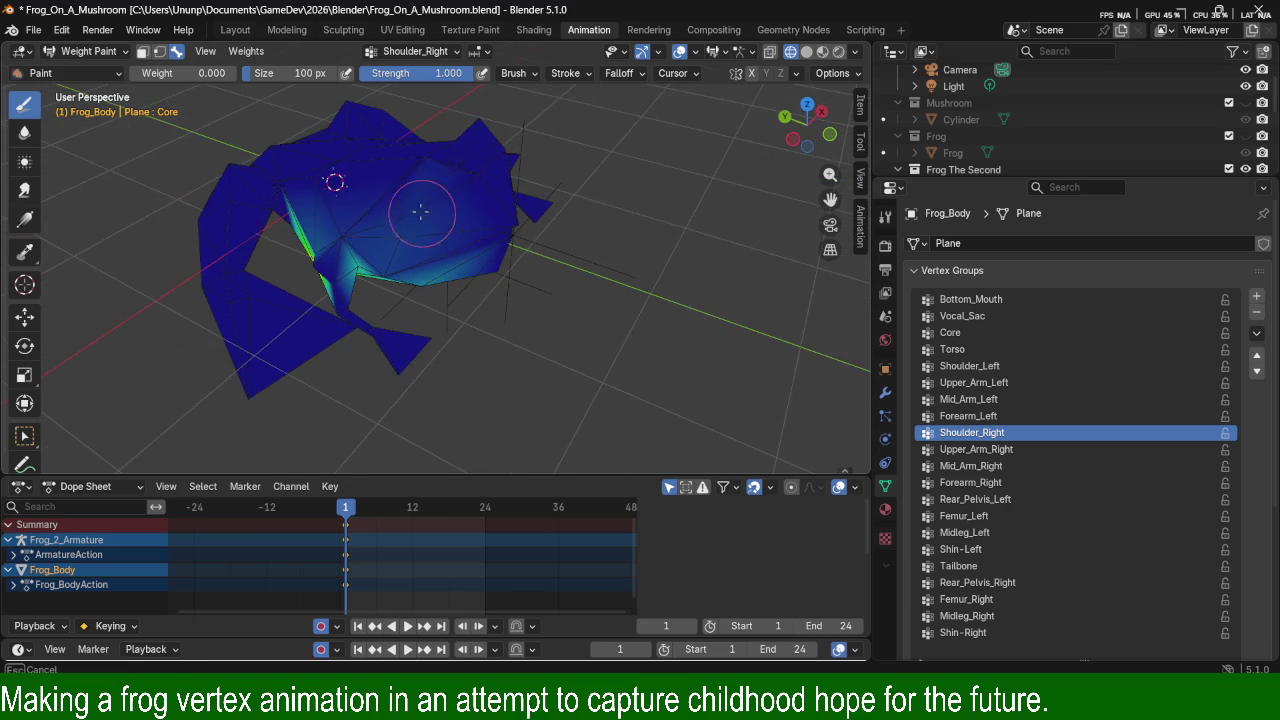
{"action": "middle_click_drag", "start_coordinate": [477, 268], "coordinate": [444, 229]}
{"action": "left_click_drag", "start_coordinate": [444, 229], "coordinate": [483, 224]}
Erase more Shoulder_Right weight, fading the yellow-green area down to a thin strip.
{"action": "mouse_move", "coordinate": [495, 175]}
{"action": "middle_mouse_down"}
{"action": "mouse_move", "coordinate": [428, 214]}
{"action": "mouse_move", "coordinate": [517, 277]}
{"action": "mouse_move", "coordinate": [418, 202]}
{"action": "middle_mouse_up"}
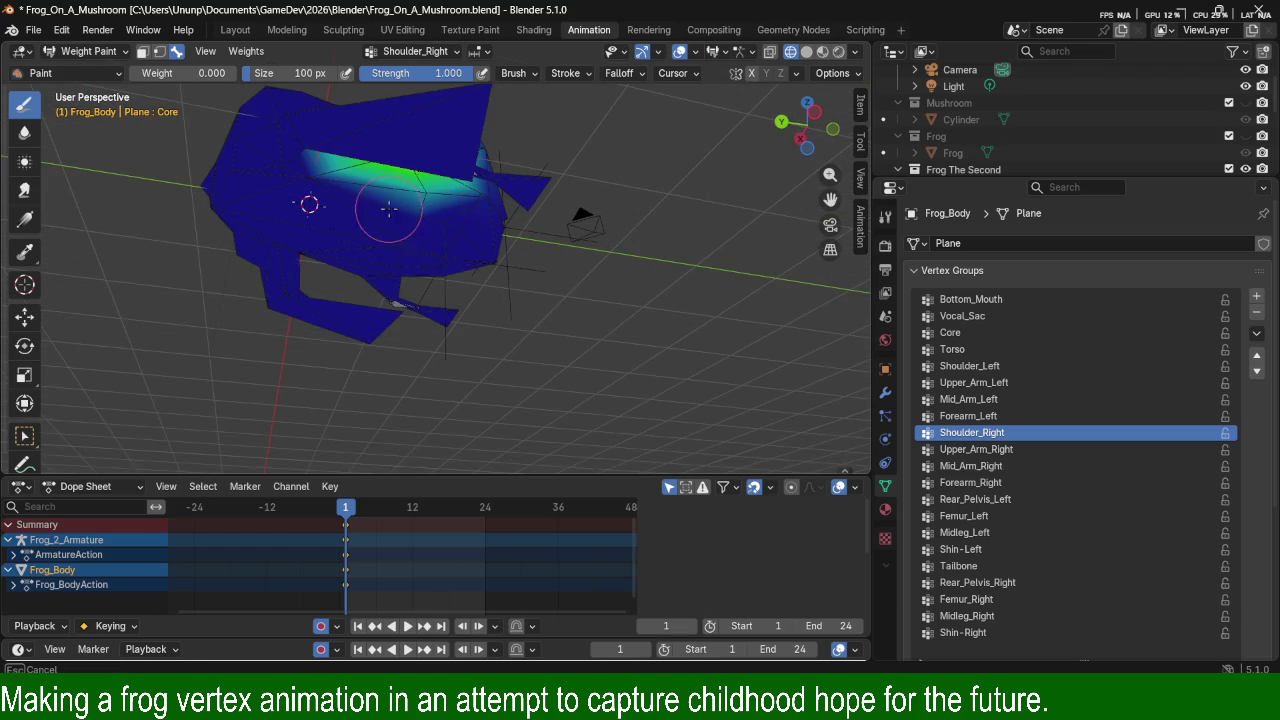
{"action": "left_click_drag", "start_coordinate": [318, 161], "coordinate": [333, 147]}
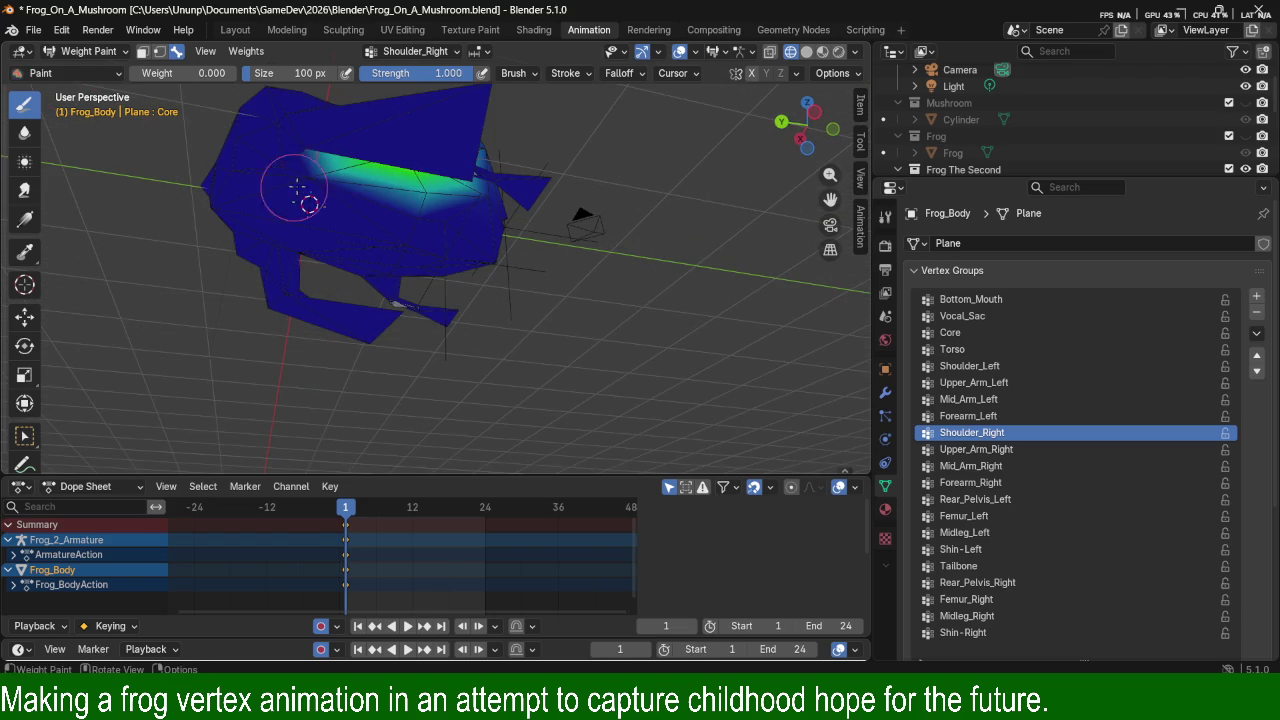
{"action": "middle_click_drag", "start_coordinate": [293, 188], "coordinate": [328, 272]}
{"action": "mouse_move", "coordinate": [290, 193]}
{"action": "left_mouse_down"}
{"action": "mouse_move", "coordinate": [285, 182]}
{"action": "mouse_move", "coordinate": [309, 212]}
{"action": "left_mouse_up"}
{"action": "middle_click_drag", "start_coordinate": [309, 210], "coordinate": [362, 195]}
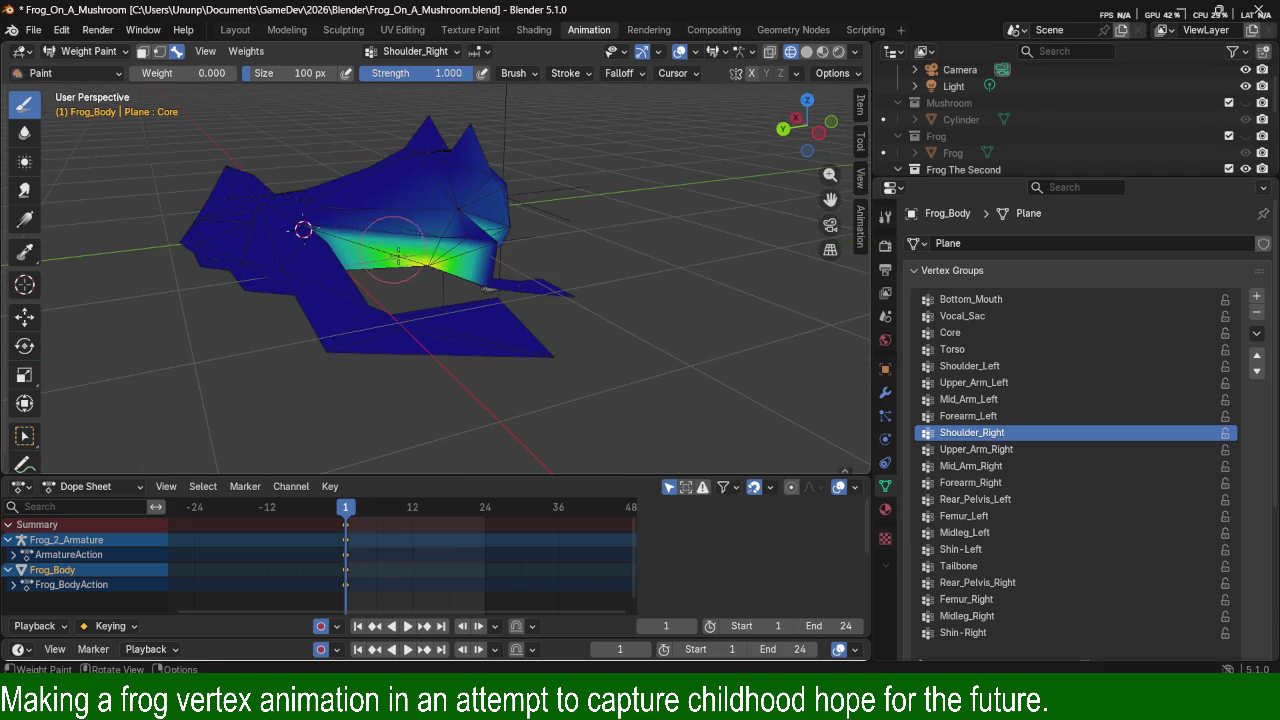
{"action": "left_click_drag", "start_coordinate": [396, 252], "coordinate": [410, 271]}
{"action": "mouse_move", "coordinate": [571, 228]}
{"action": "middle_mouse_down"}
{"action": "mouse_move", "coordinate": [373, 188]}
{"action": "mouse_move", "coordinate": [431, 320]}
{"action": "middle_mouse_up"}
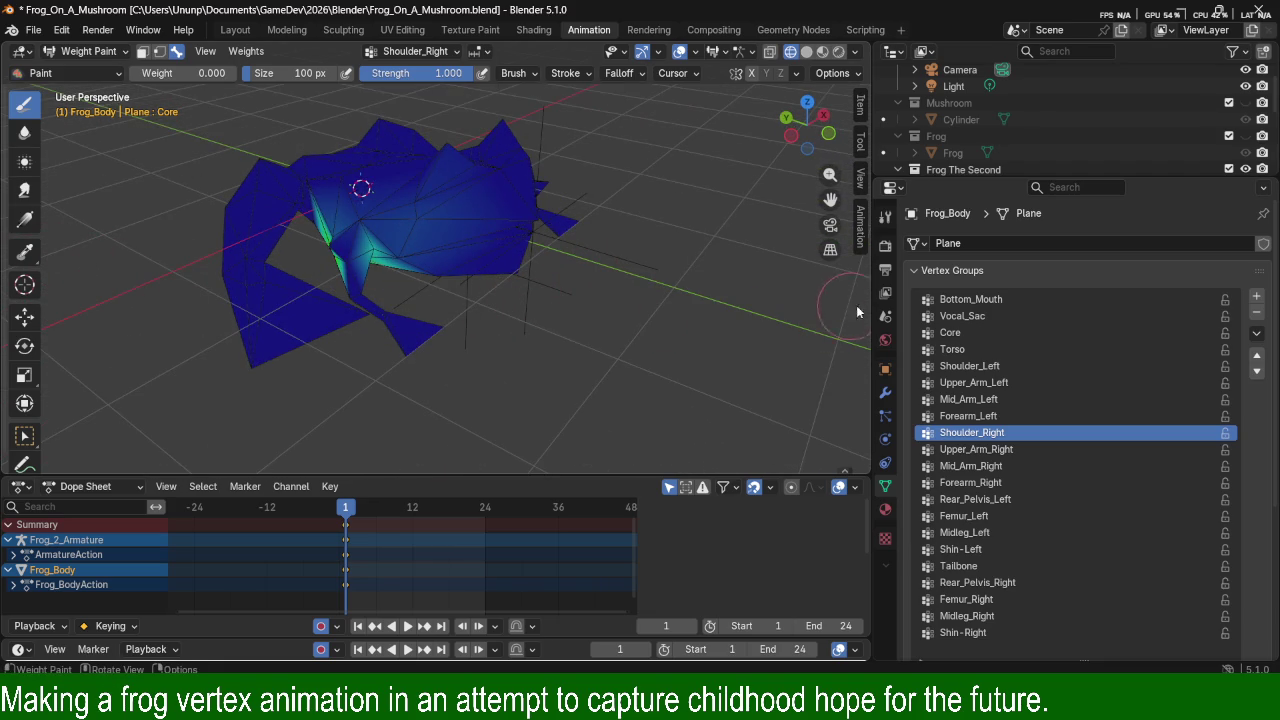
{"action": "middle_click_drag", "start_coordinate": [686, 286], "coordinate": [409, 296]}
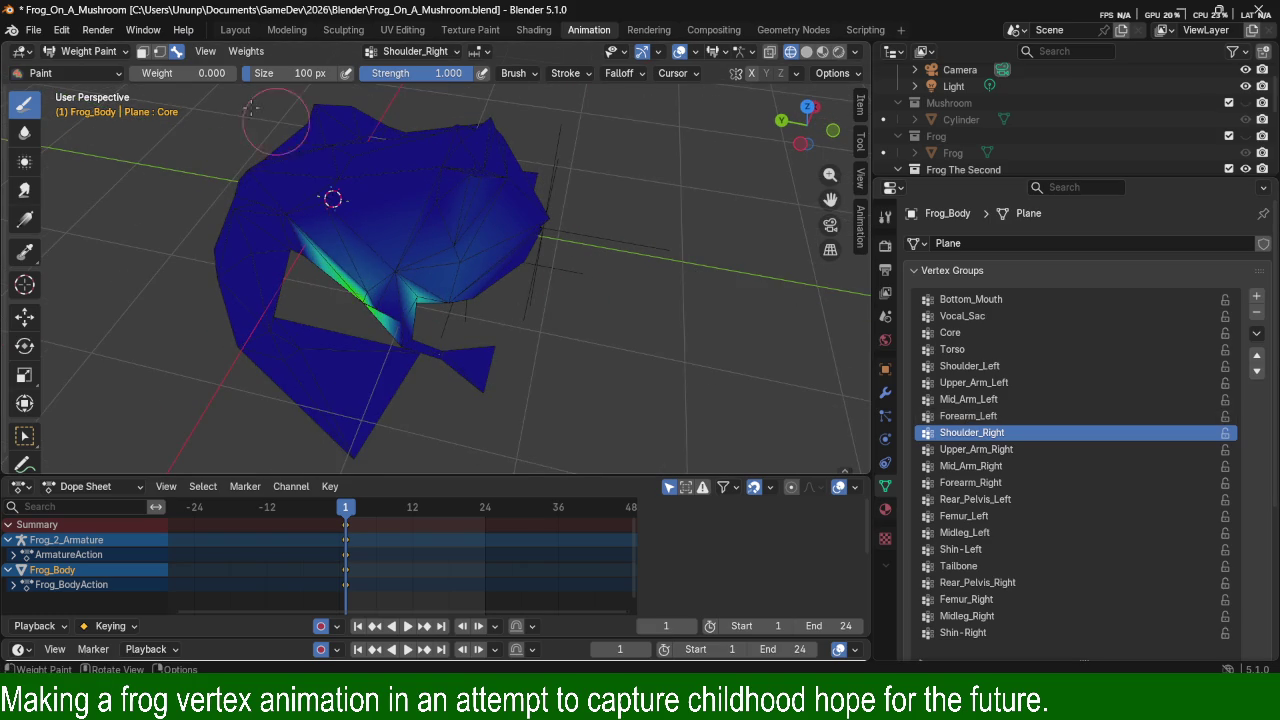
{"action": "left_click", "coordinate": [170, 71]}
Set brush weight to 0.534 and paint both the right and left shoulder groups.
{"action": "key", "text": "Return"}
{"action": "left_click_drag", "start_coordinate": [170, 73], "coordinate": [200, 73]}
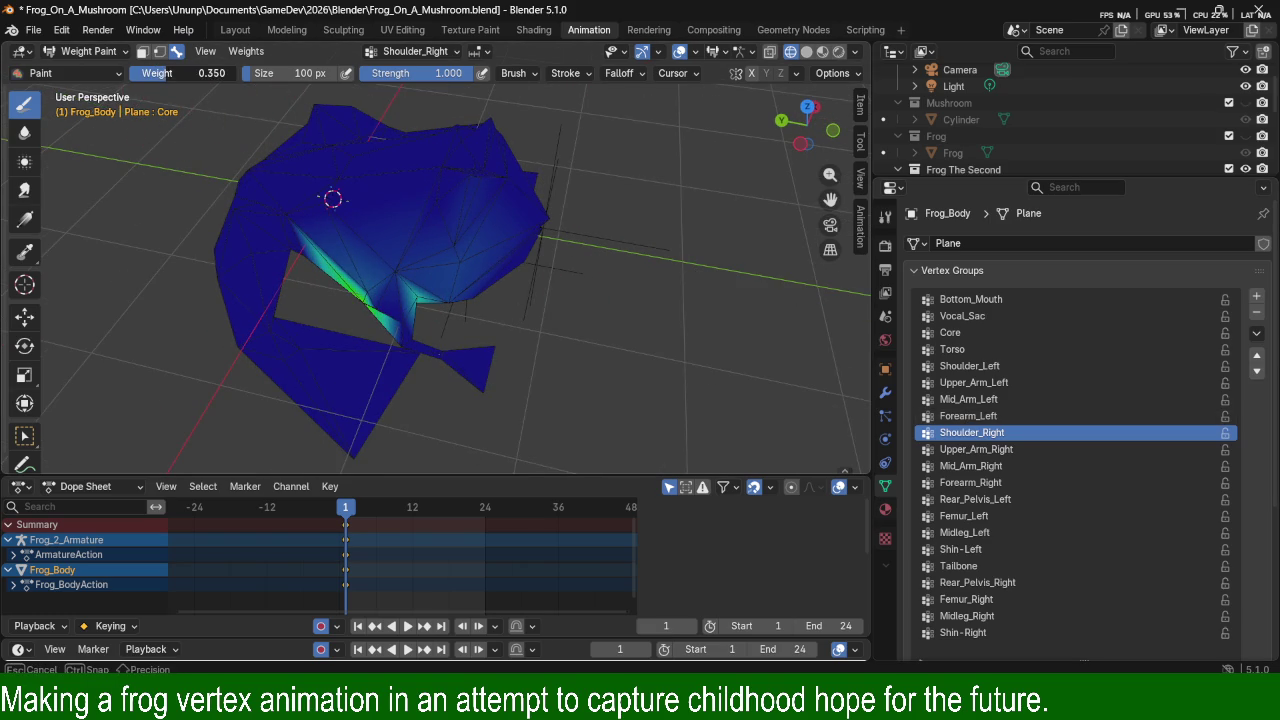
{"action": "left_click_drag", "start_coordinate": [380, 281], "coordinate": [383, 288]}
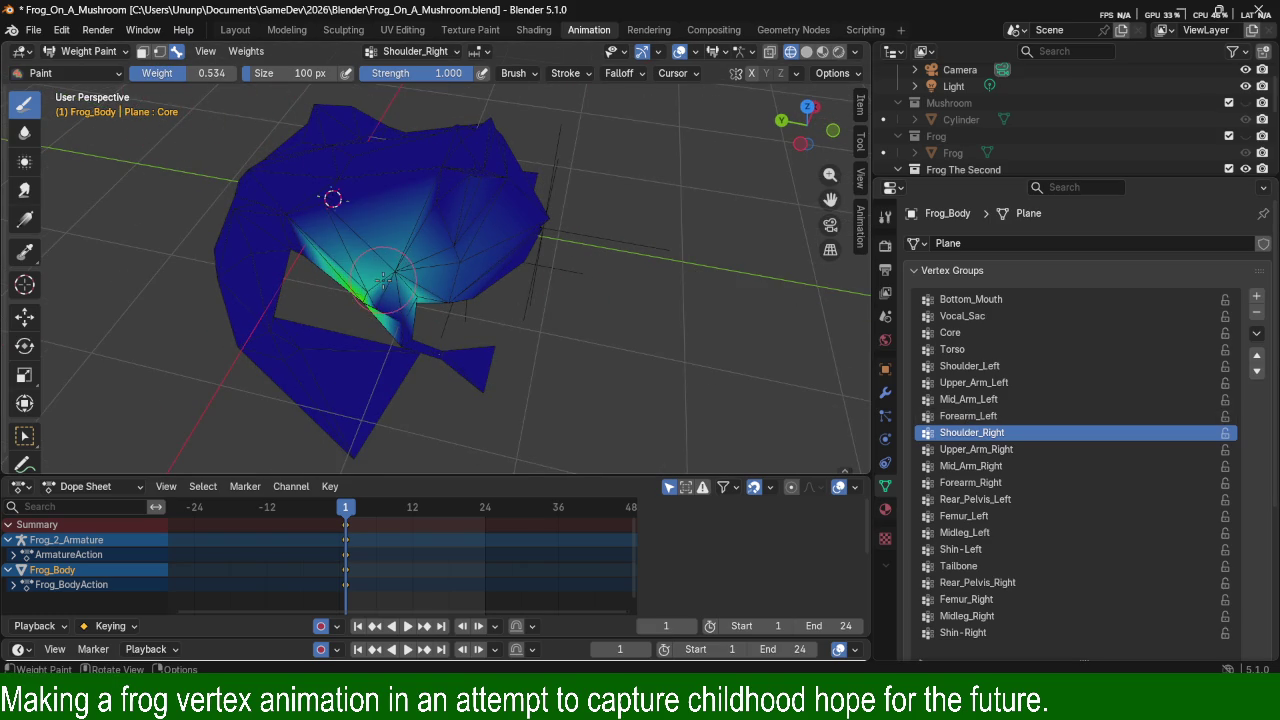
{"action": "left_click", "coordinate": [997, 366]}
{"action": "mouse_move", "coordinate": [680, 260]}
{"action": "middle_mouse_down"}
{"action": "mouse_move", "coordinate": [523, 244]}
{"action": "mouse_move", "coordinate": [488, 362]}
{"action": "middle_mouse_up"}
{"action": "mouse_move", "coordinate": [488, 362]}
{"action": "left_mouse_down"}
{"action": "mouse_move", "coordinate": [471, 334]}
{"action": "mouse_move", "coordinate": [495, 275]}
{"action": "left_mouse_up"}
{"action": "mouse_move", "coordinate": [495, 275]}
{"action": "middle_mouse_down"}
{"action": "mouse_move", "coordinate": [707, 327]}
{"action": "mouse_move", "coordinate": [457, 140]}
{"action": "middle_mouse_up"}
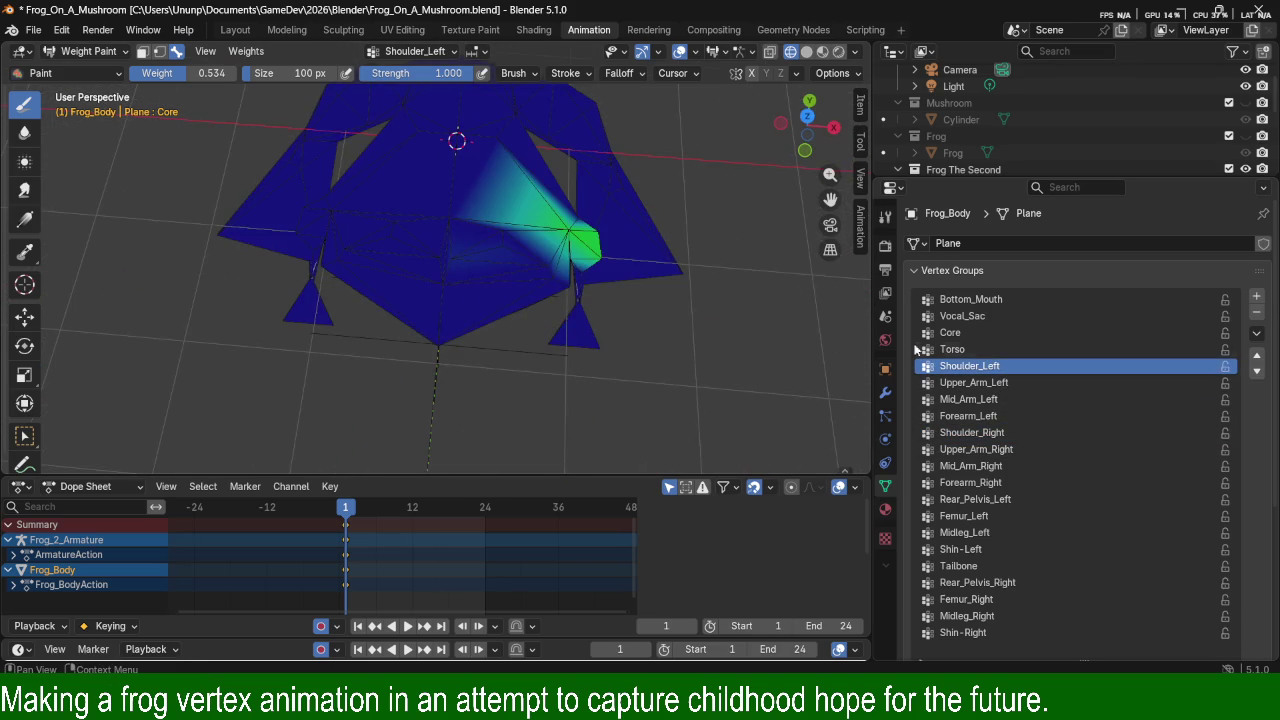
Return to Shoulder_Right and brighten the right shoulder to a green-teal gradient.
{"action": "left_click", "coordinate": [998, 431]}
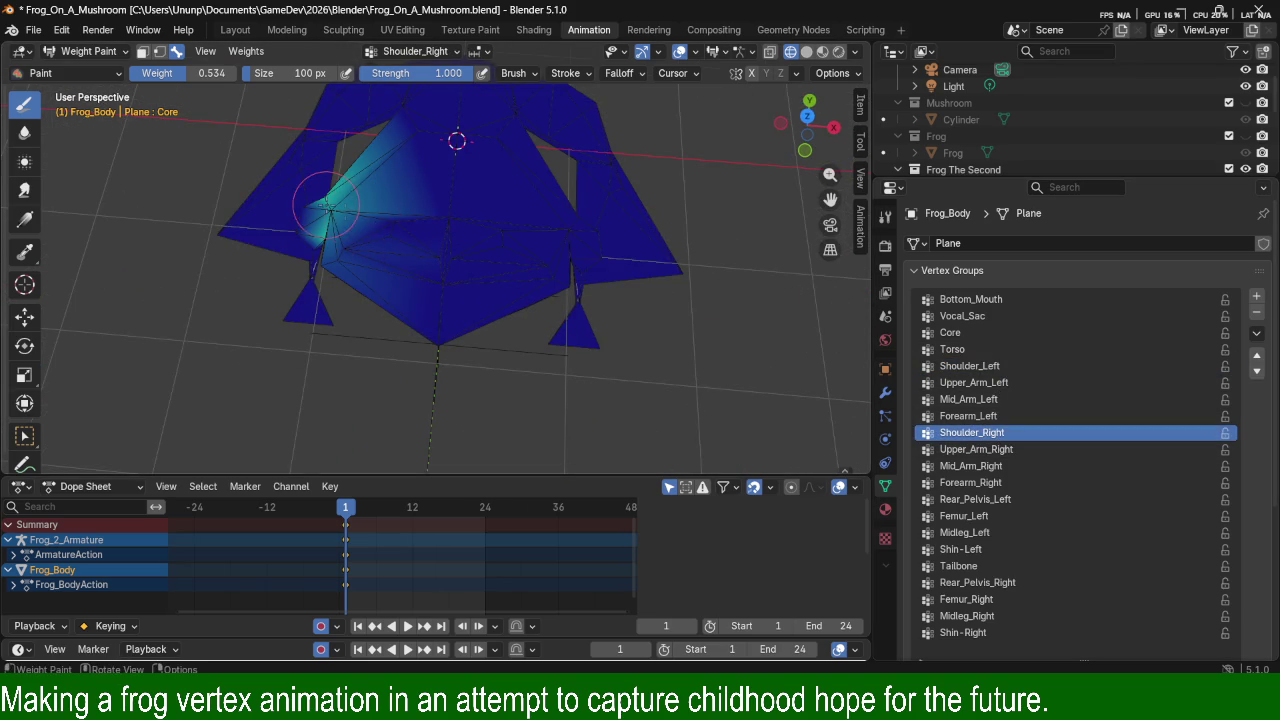
{"action": "left_click_drag", "start_coordinate": [330, 215], "coordinate": [312, 211]}
{"action": "middle_click_drag", "start_coordinate": [390, 315], "coordinate": [440, 300]}
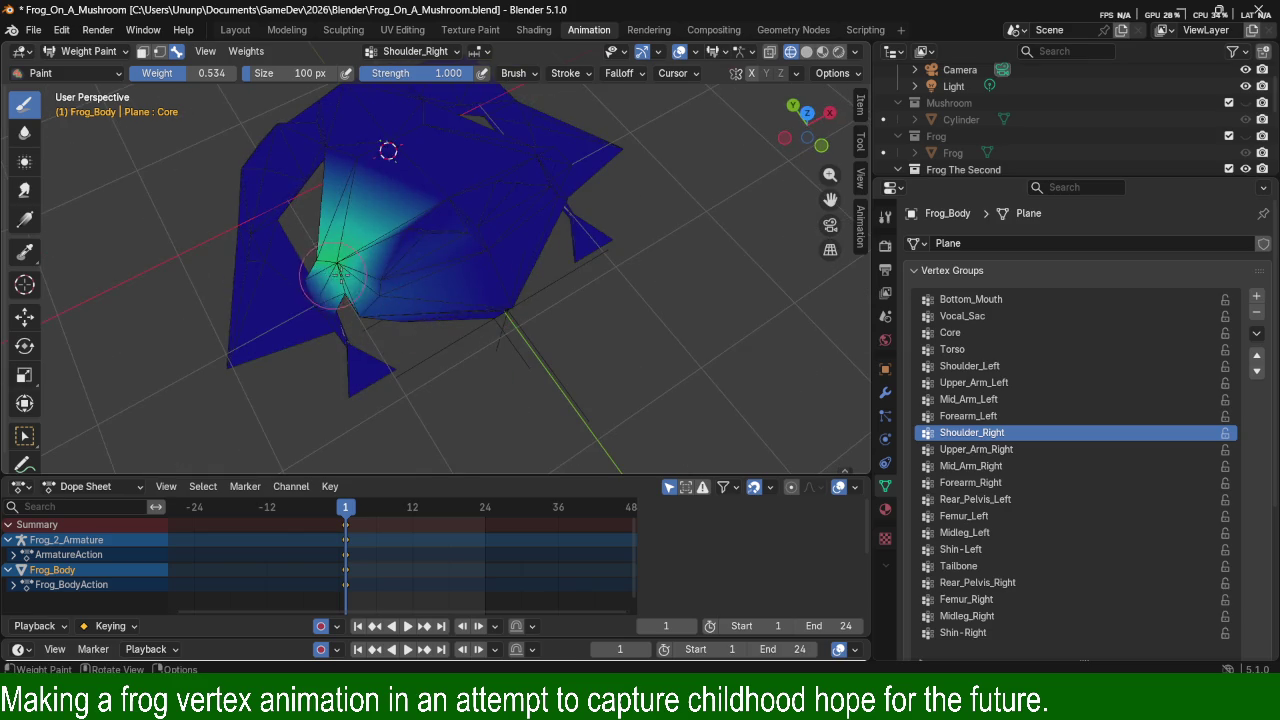
{"action": "middle_click_drag", "start_coordinate": [333, 268], "coordinate": [447, 199]}
{"action": "left_click_drag", "start_coordinate": [412, 258], "coordinate": [385, 285]}
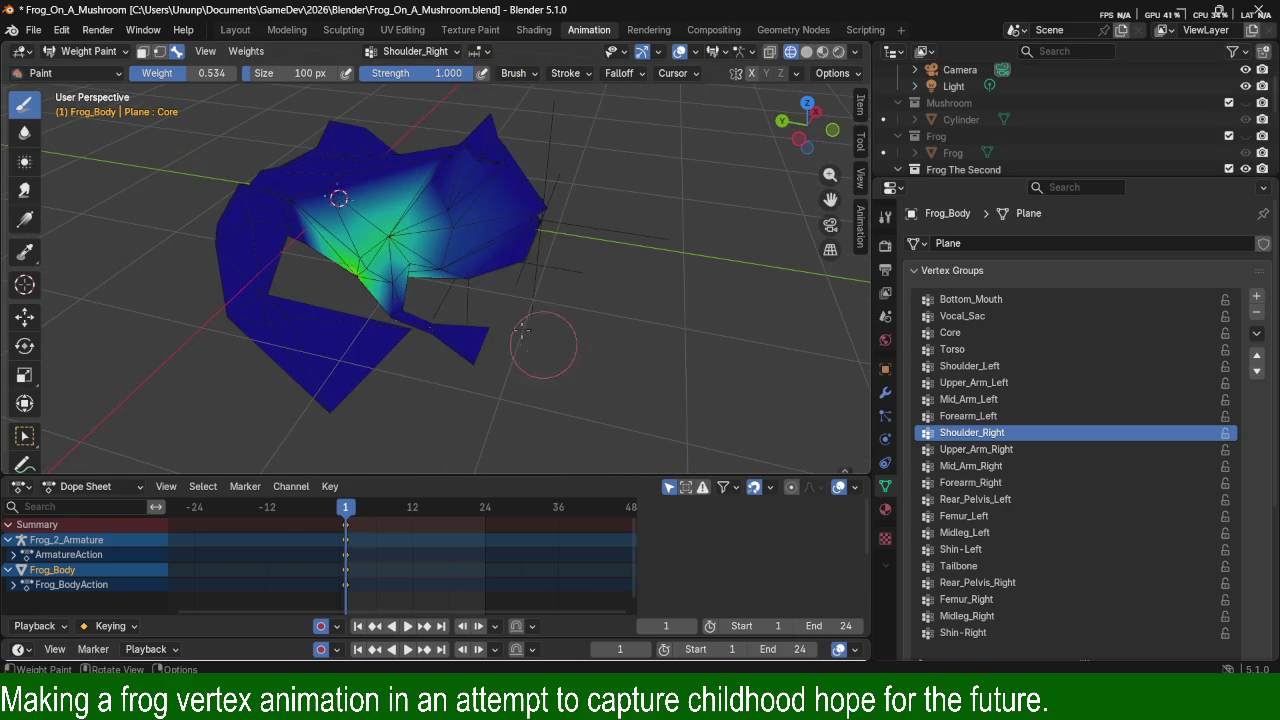
{"action": "middle_click_drag", "start_coordinate": [707, 259], "coordinate": [703, 398]}
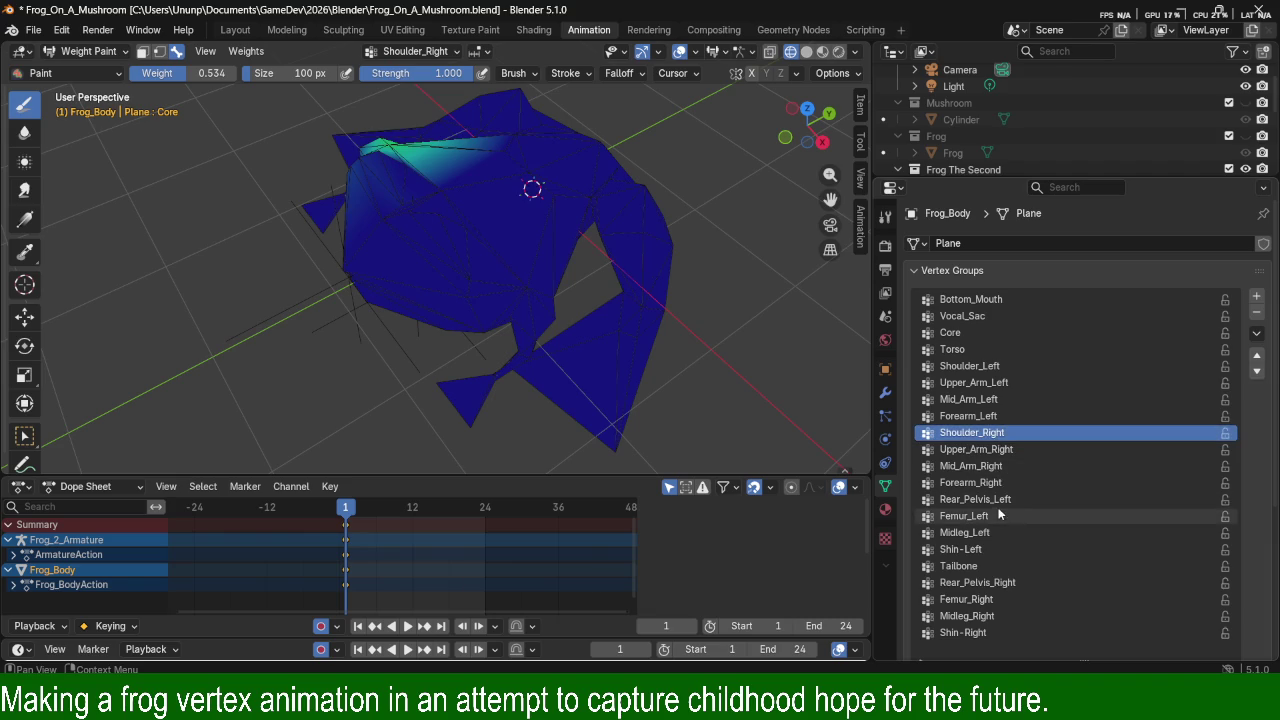
{"action": "scroll", "coordinate": [1012, 522], "scroll_direction": "down", "scroll_amount": 1}
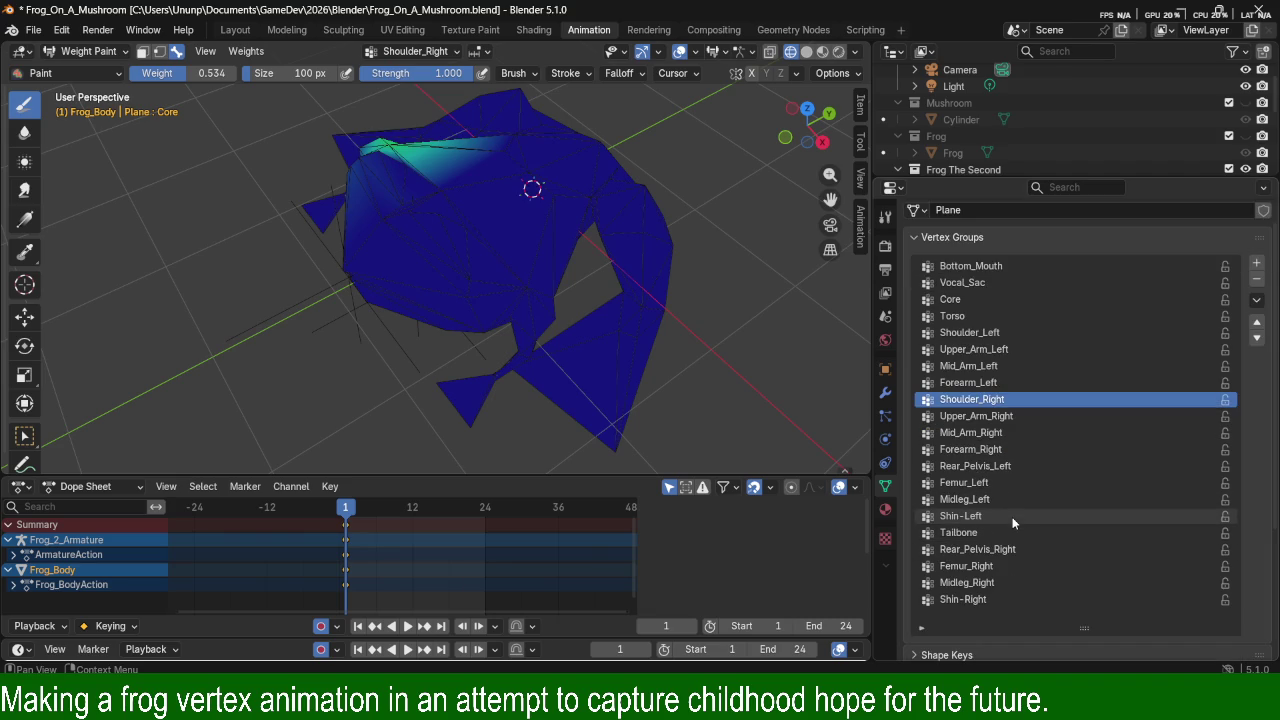
Compare Shoulder_Right and Shoulder_Left weights repeatedly, ending with Shoulder_Left displayed.
{"action": "scroll", "coordinate": [1016, 499], "scroll_direction": "down", "scroll_amount": 1}
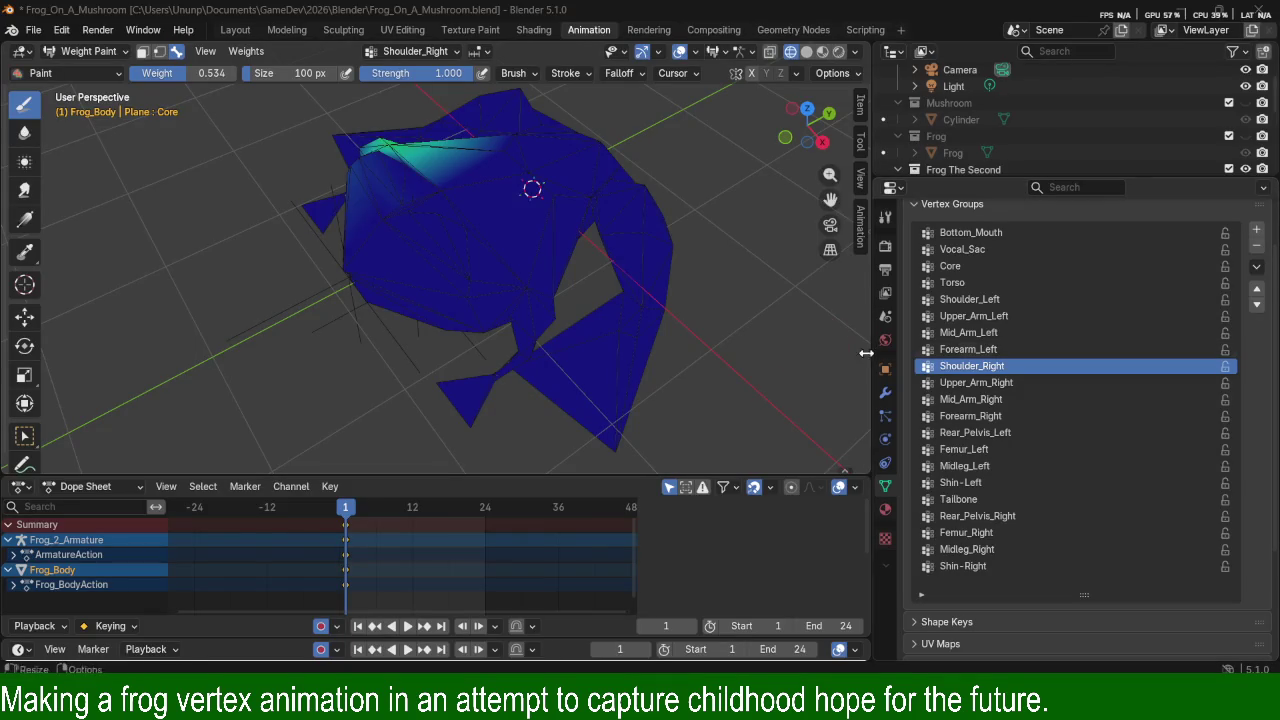
{"action": "middle_click_drag", "start_coordinate": [610, 310], "coordinate": [540, 300]}
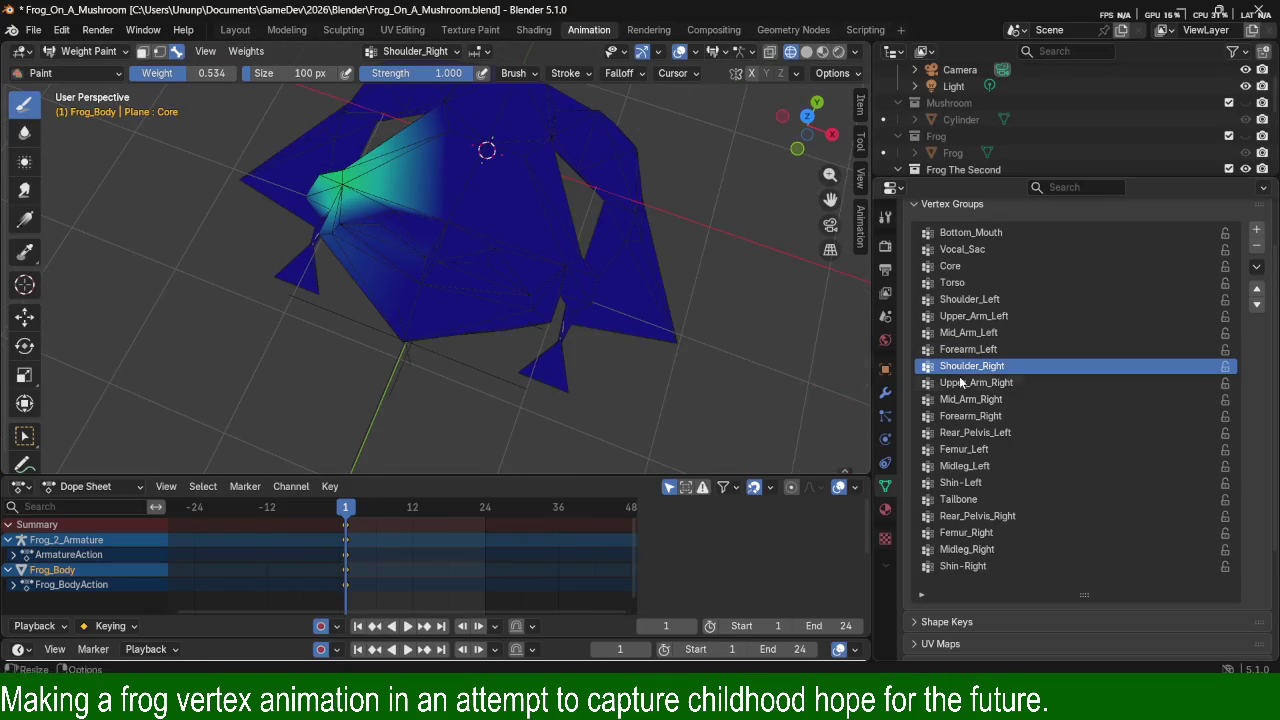
{"action": "left_click", "coordinate": [970, 299]}
{"action": "middle_click_drag", "start_coordinate": [746, 290], "coordinate": [840, 375]}
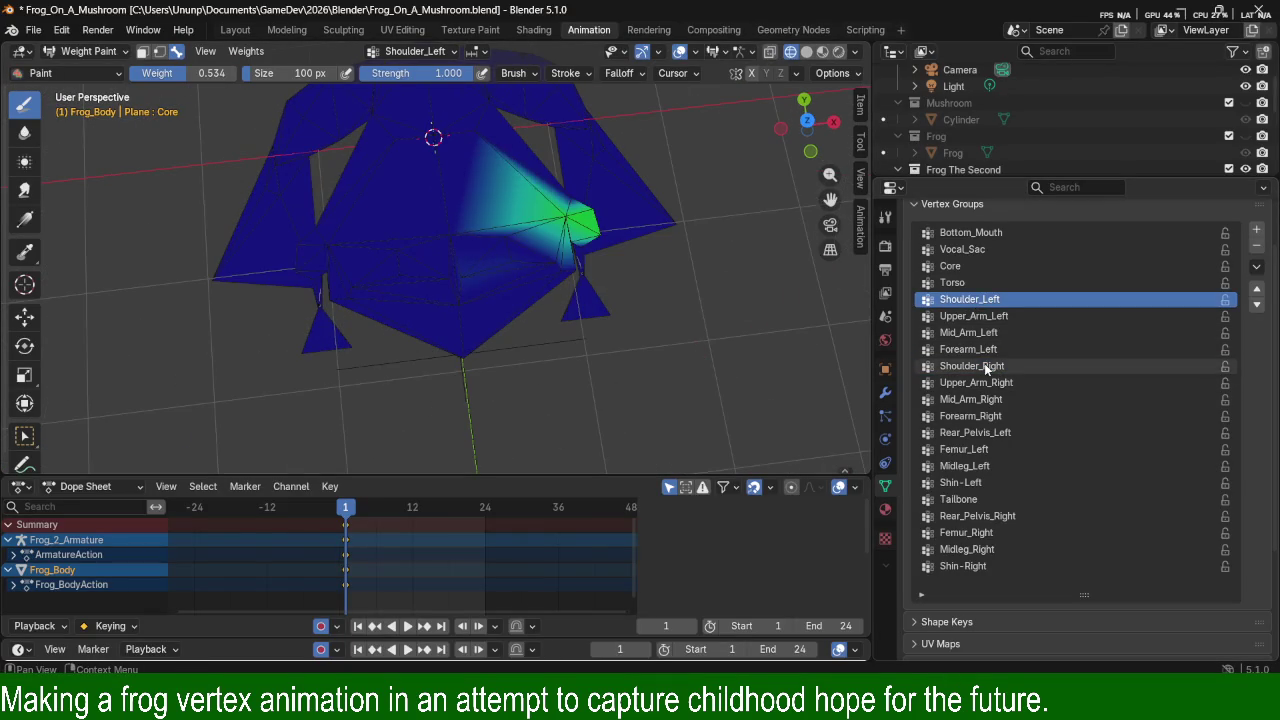
{"action": "left_click", "coordinate": [985, 366]}
{"action": "left_click", "coordinate": [979, 305]}
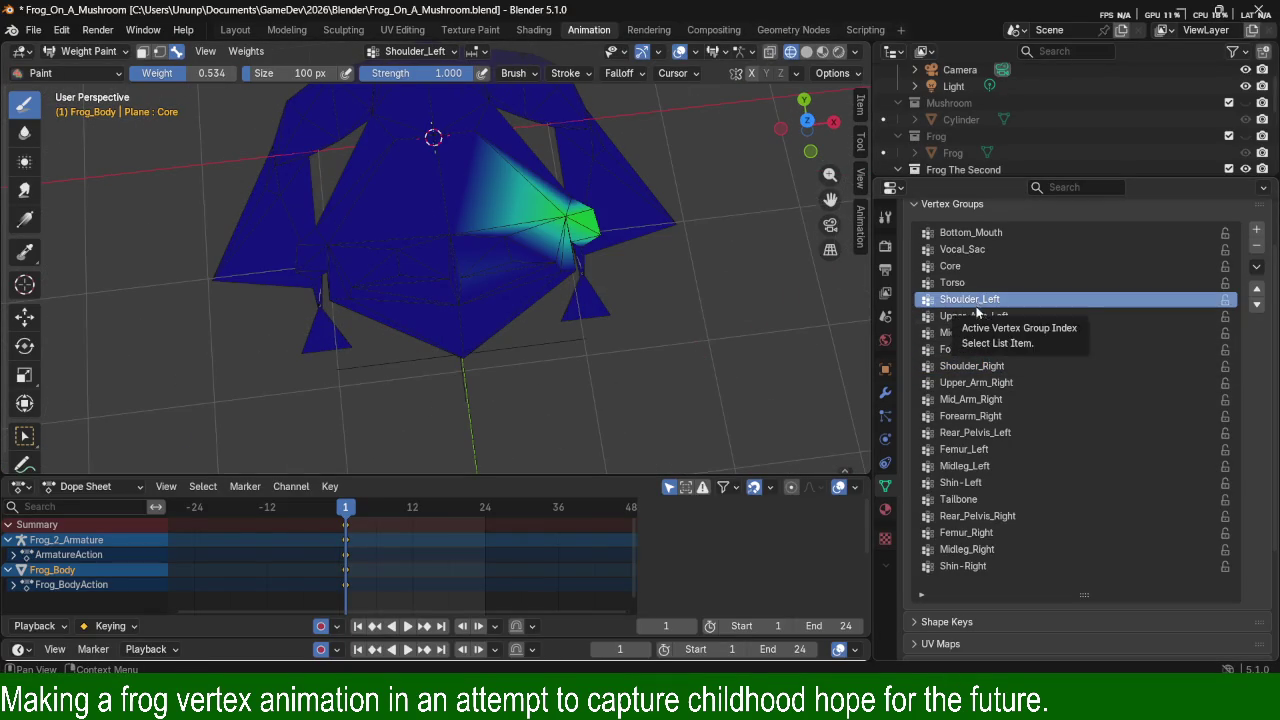
{"action": "left_click", "coordinate": [982, 366]}
{"action": "middle_click_drag", "start_coordinate": [581, 372], "coordinate": [590, 310]}
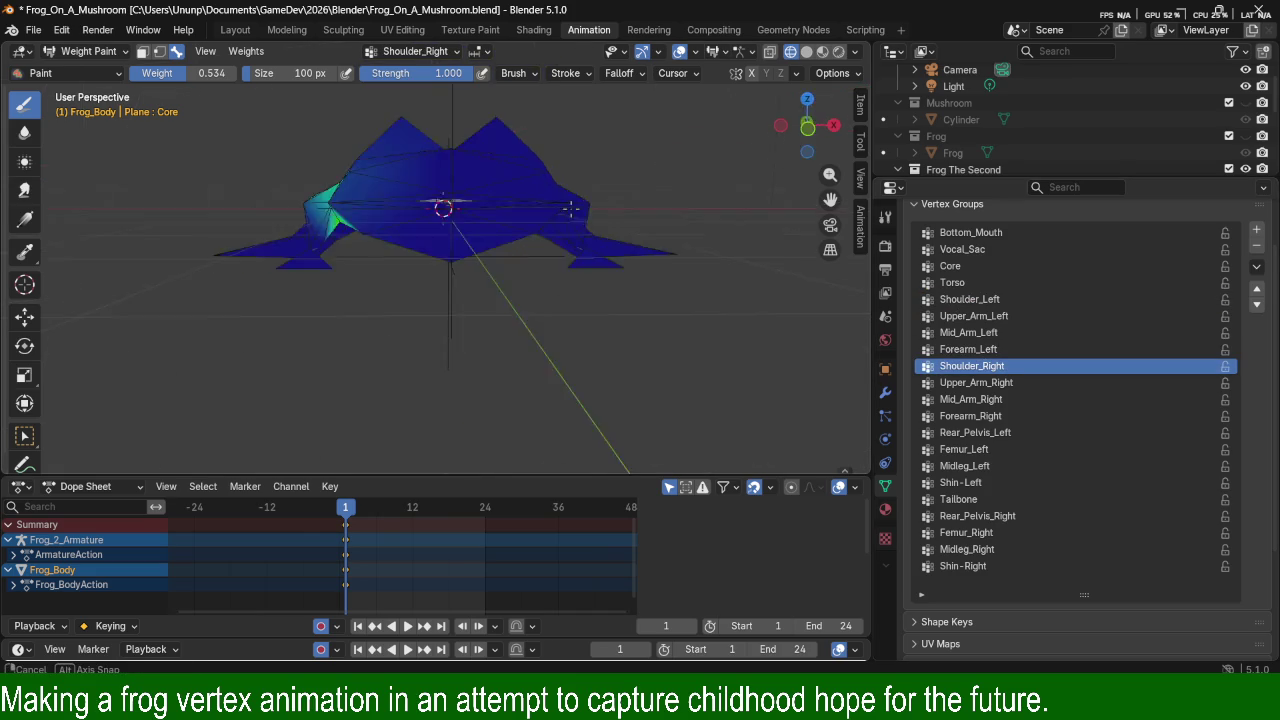
{"action": "left_click", "coordinate": [986, 300]}
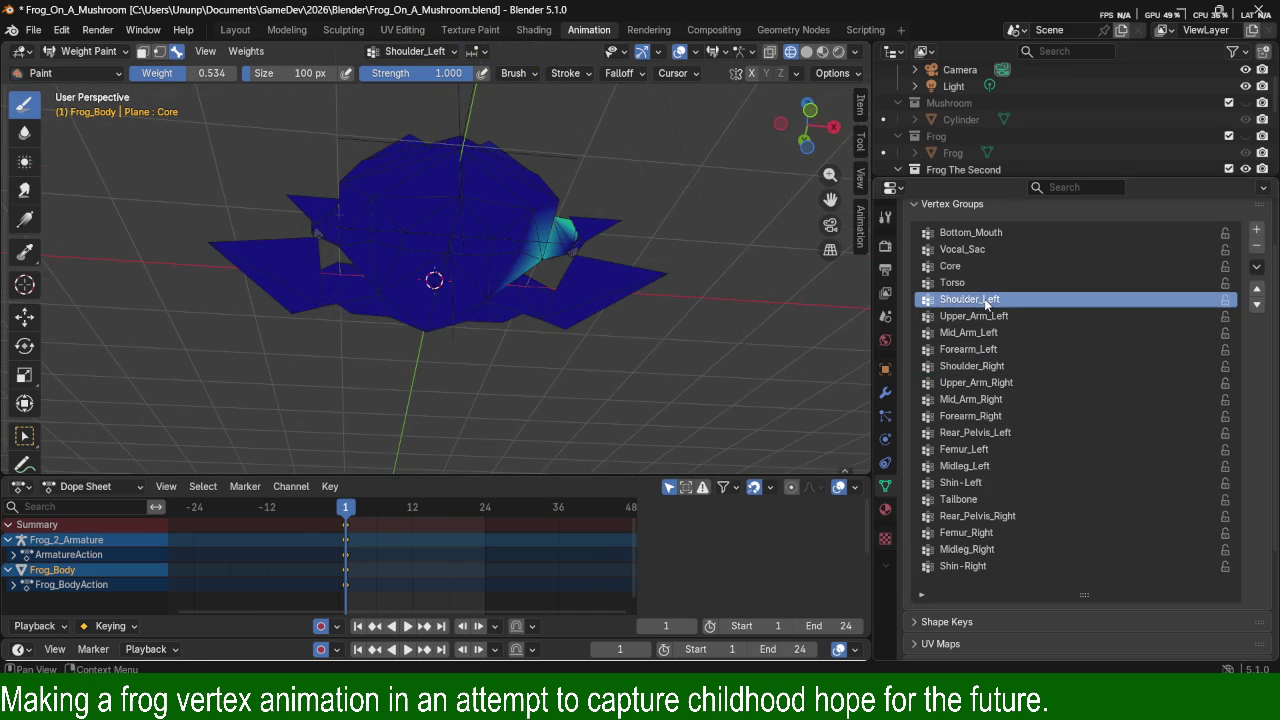
{"action": "left_click", "coordinate": [986, 366]}
{"action": "mouse_move", "coordinate": [829, 229]}
{"action": "middle_mouse_down"}
{"action": "mouse_move", "coordinate": [667, 212]}
{"action": "mouse_move", "coordinate": [978, 305]}
{"action": "middle_mouse_up"}
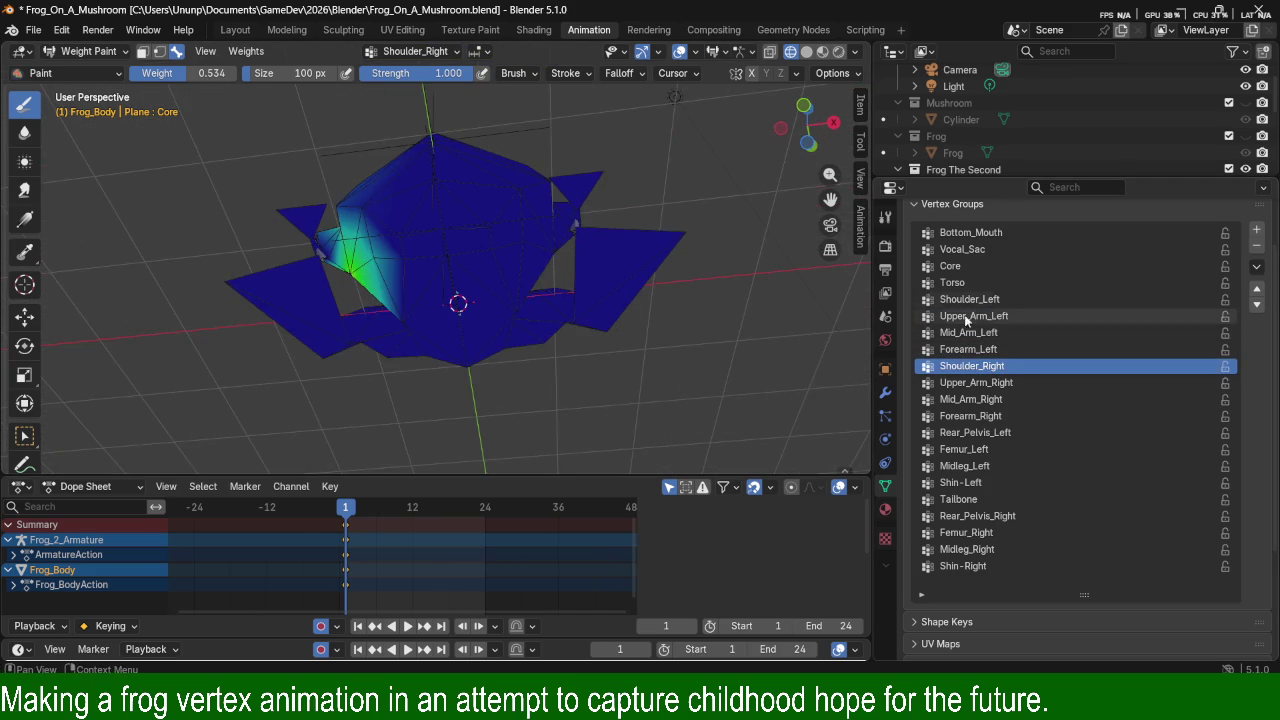
{"action": "left_click", "coordinate": [978, 302]}
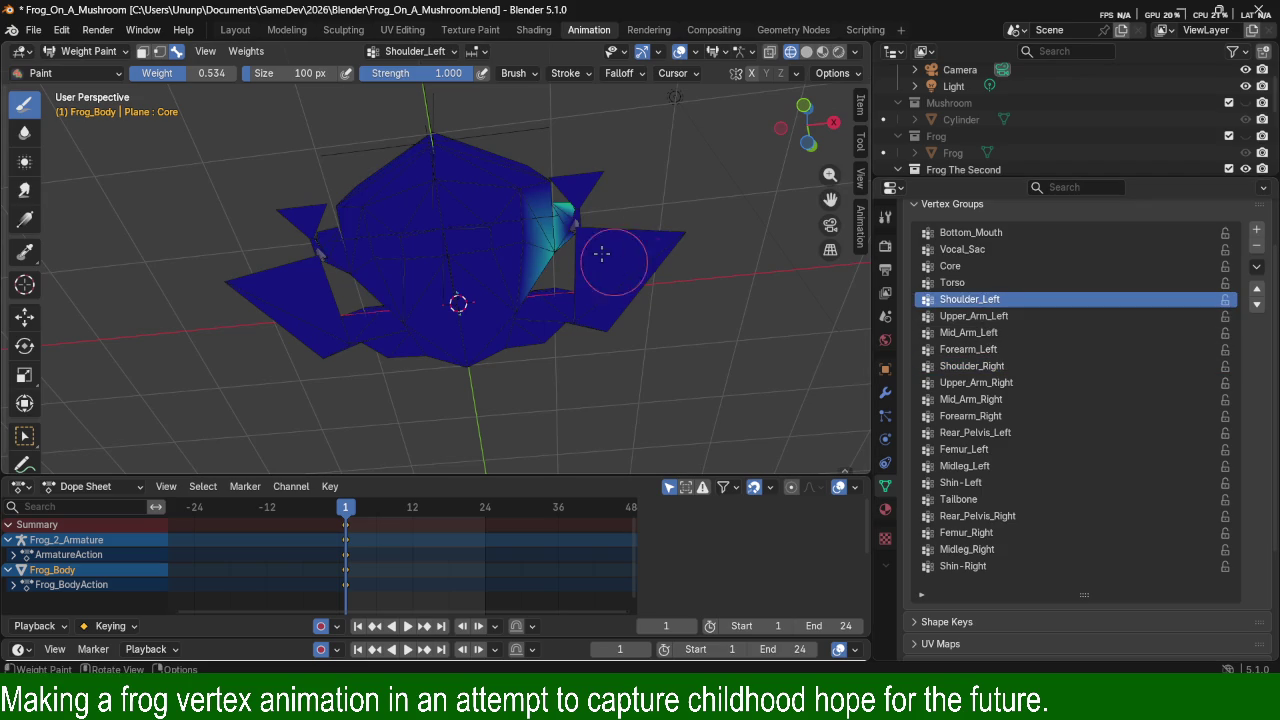
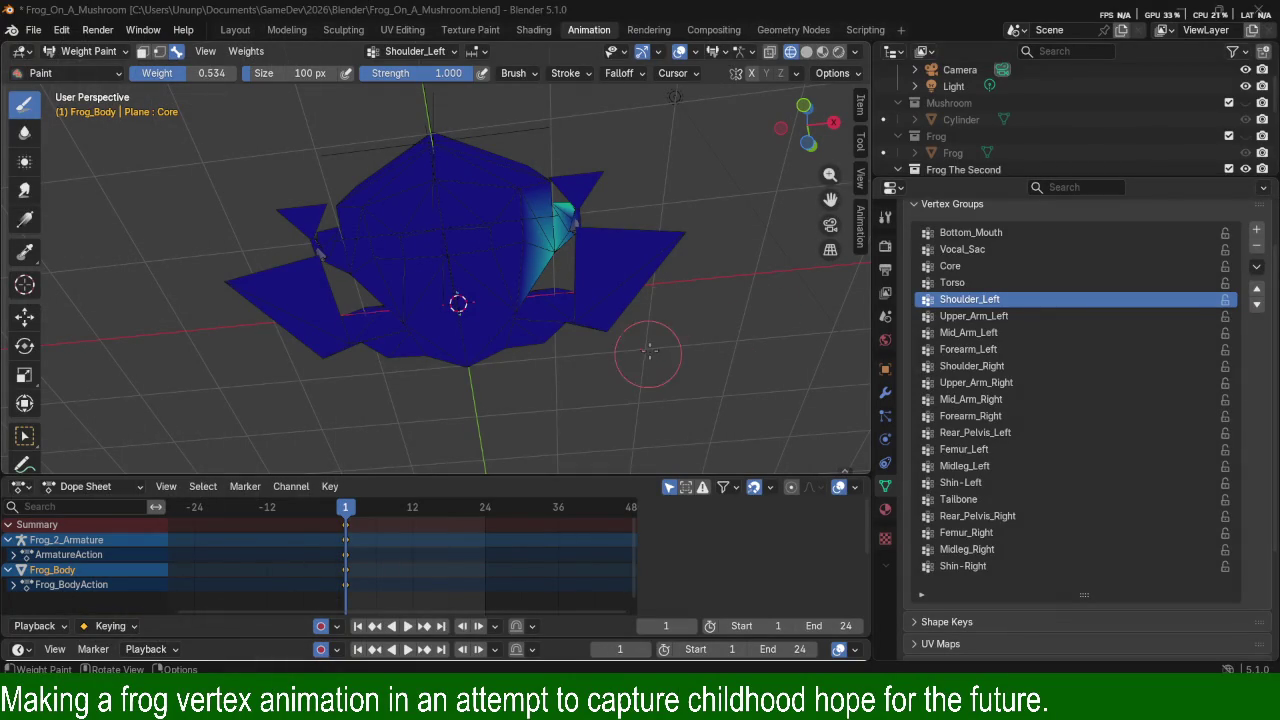
Step through the arm vertex groups from Upper_Arm_Left to Mid_Arm_Right.
{"action": "mouse_move", "coordinate": [492, 221]}
{"action": "middle_mouse_down"}
{"action": "mouse_move", "coordinate": [558, 311]}
{"action": "mouse_move", "coordinate": [640, 280]}
{"action": "middle_mouse_up"}
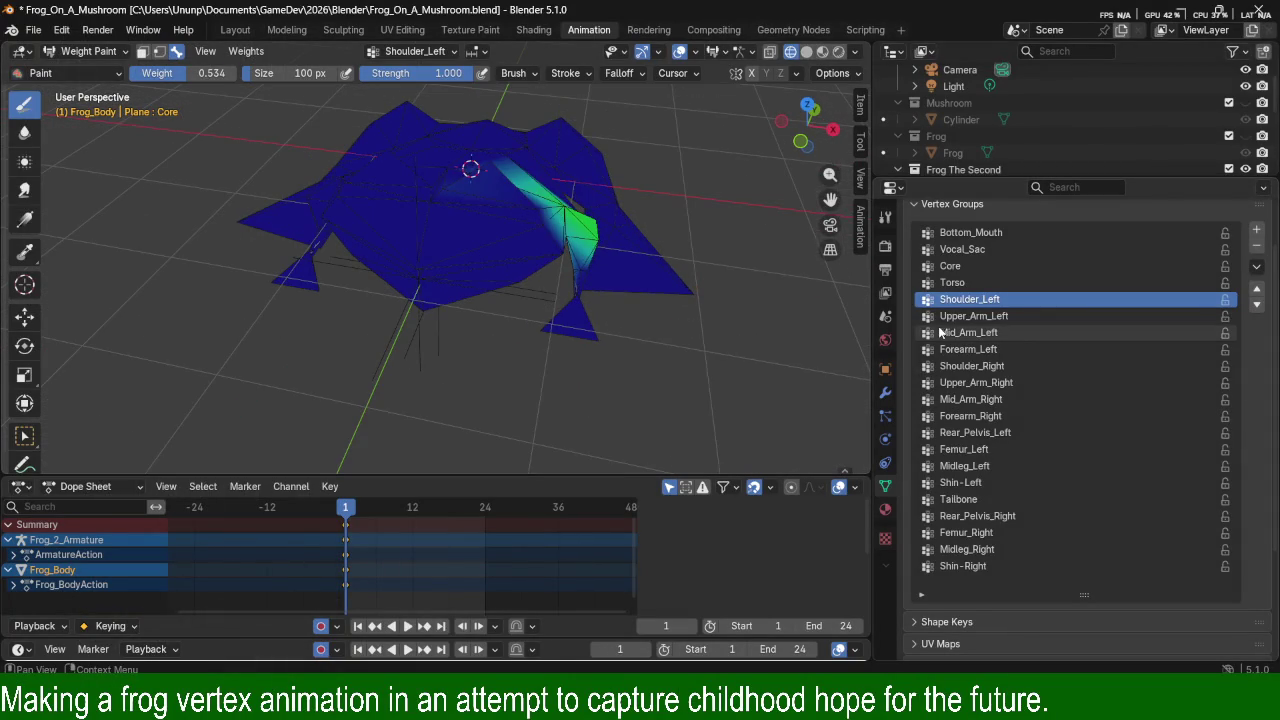
{"action": "left_click", "coordinate": [1019, 318]}
{"action": "left_click", "coordinate": [1017, 334]}
{"action": "left_click", "coordinate": [1016, 349]}
{"action": "left_click", "coordinate": [1014, 366]}
{"action": "left_click", "coordinate": [1012, 383]}
{"action": "left_click", "coordinate": [1009, 400]}
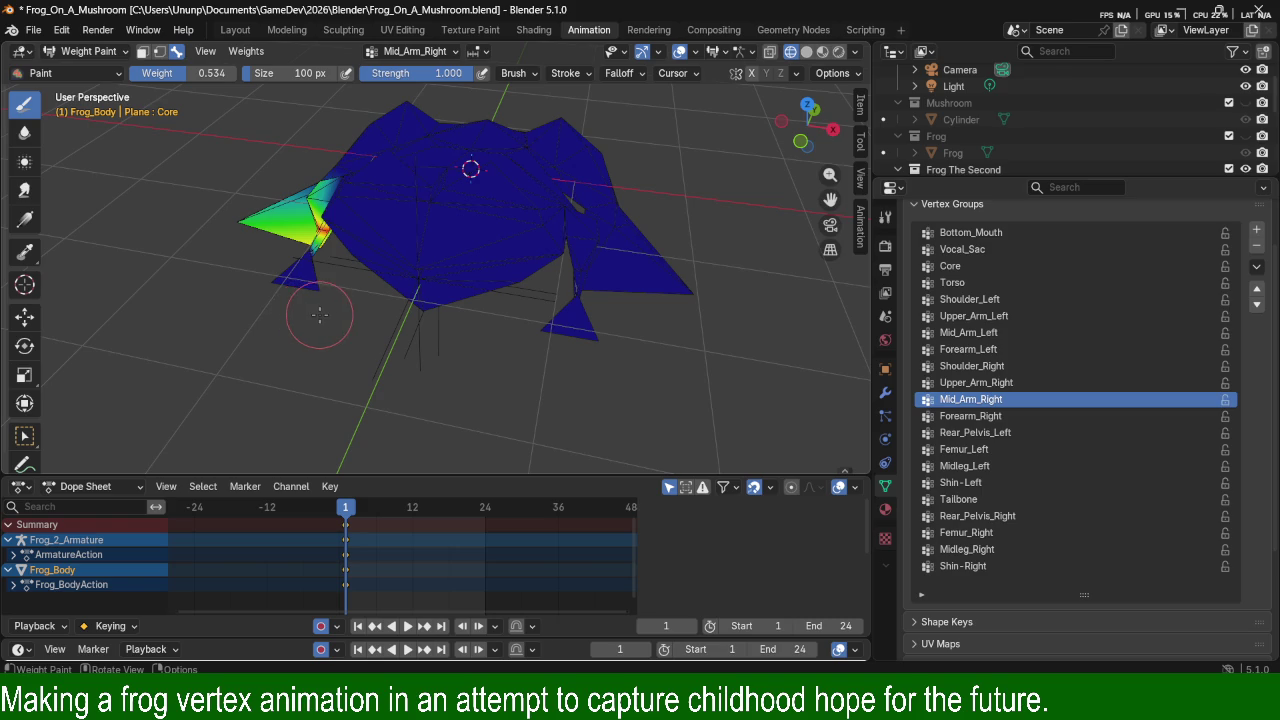
Set the brush weight to 0 and paint out Mid_Arm_Right at the wing triangle tip.
{"action": "mouse_move", "coordinate": [345, 306]}
{"action": "middle_mouse_down"}
{"action": "mouse_move", "coordinate": [550, 300]}
{"action": "mouse_move", "coordinate": [586, 271]}
{"action": "mouse_move", "coordinate": [571, 304]}
{"action": "mouse_move", "coordinate": [526, 332]}
{"action": "middle_mouse_up"}
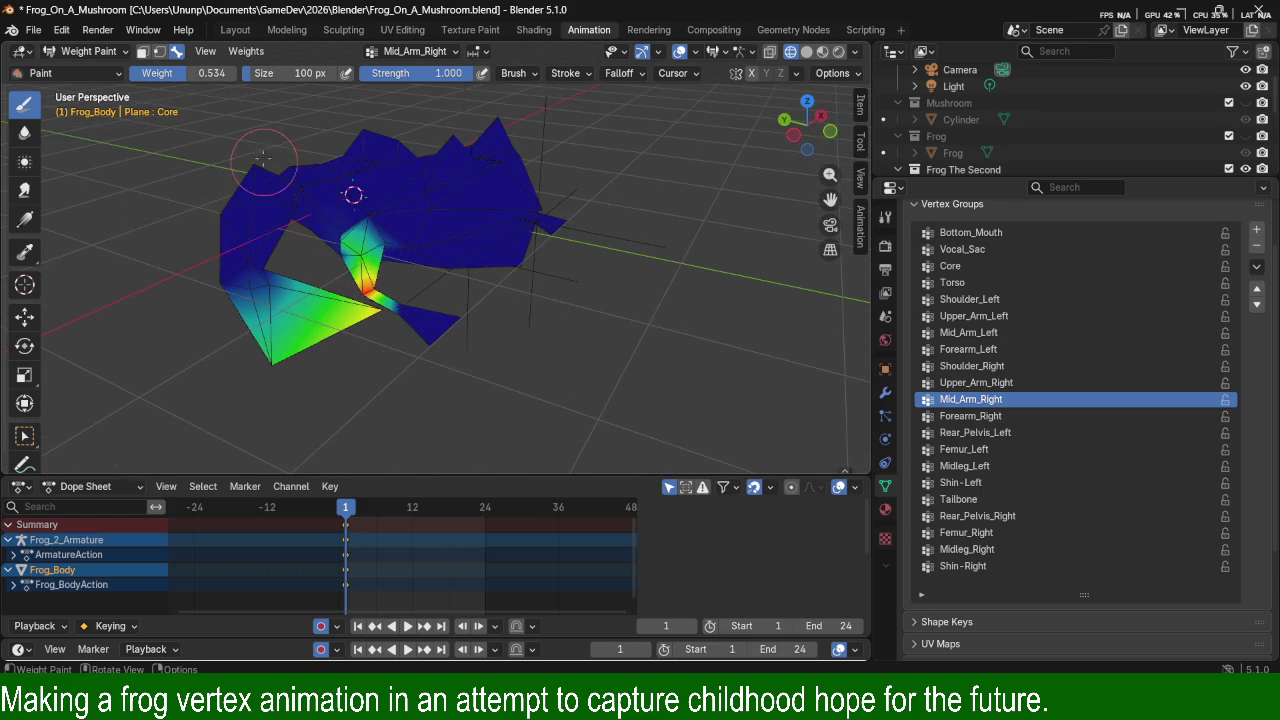
{"action": "left_click_drag", "start_coordinate": [200, 73], "coordinate": [150, 73]}
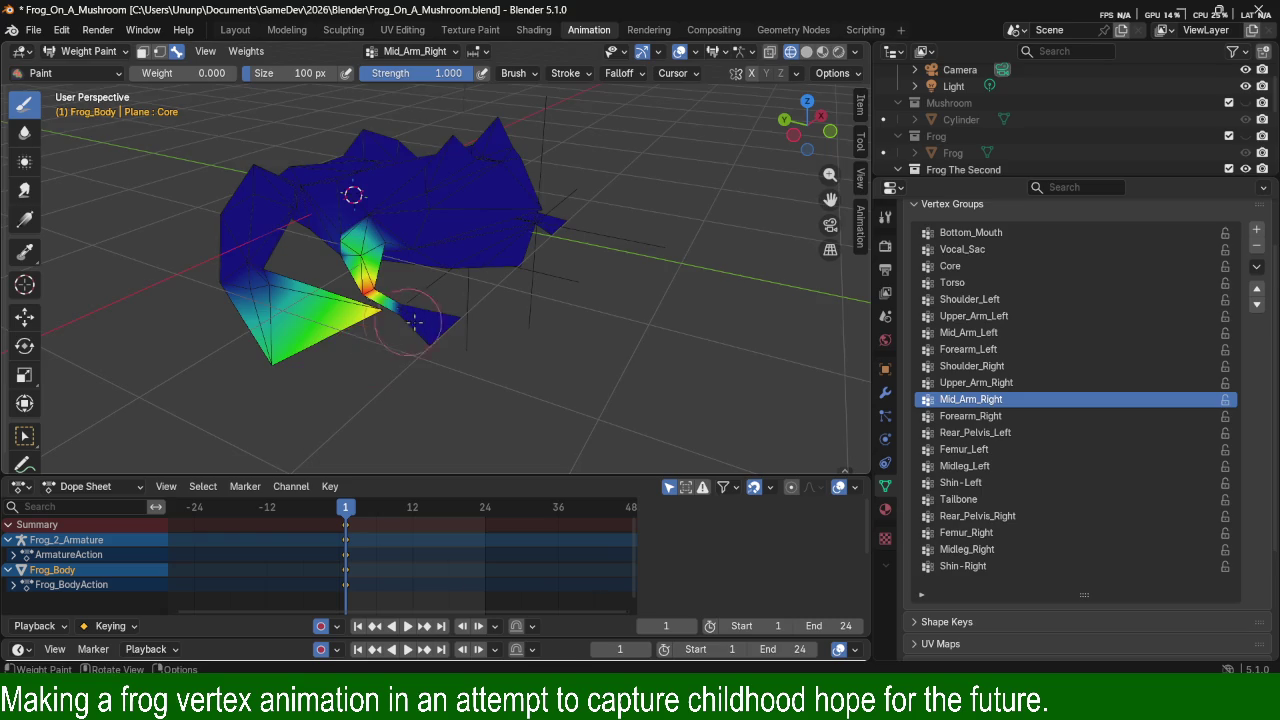
{"action": "scroll", "coordinate": [471, 143], "scroll_direction": "up", "scroll_amount": 2}
{"action": "scroll", "coordinate": [558, 283], "scroll_direction": "up", "scroll_amount": 3}
{"action": "scroll", "coordinate": [600, 278], "scroll_direction": "up", "scroll_amount": 2}
{"action": "scroll", "coordinate": [590, 245], "scroll_direction": "up", "scroll_amount": 2}
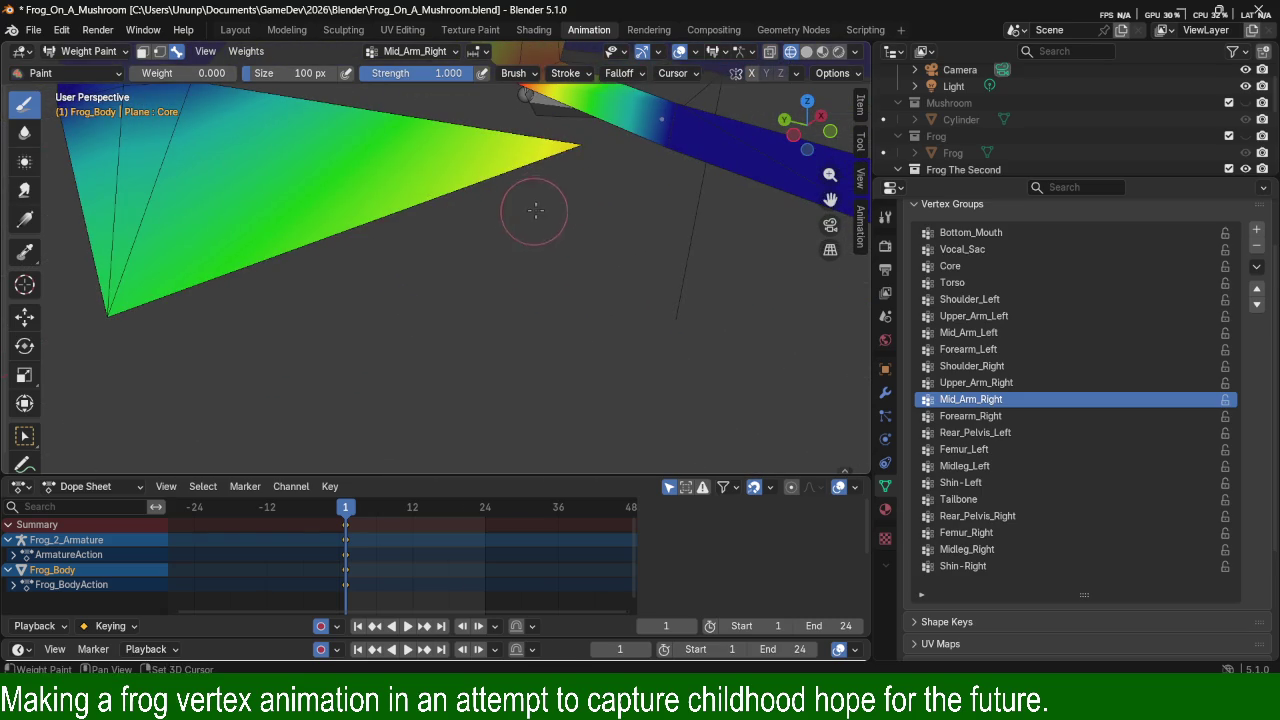
{"action": "left_click_drag", "start_coordinate": [576, 155], "coordinate": [112, 308]}
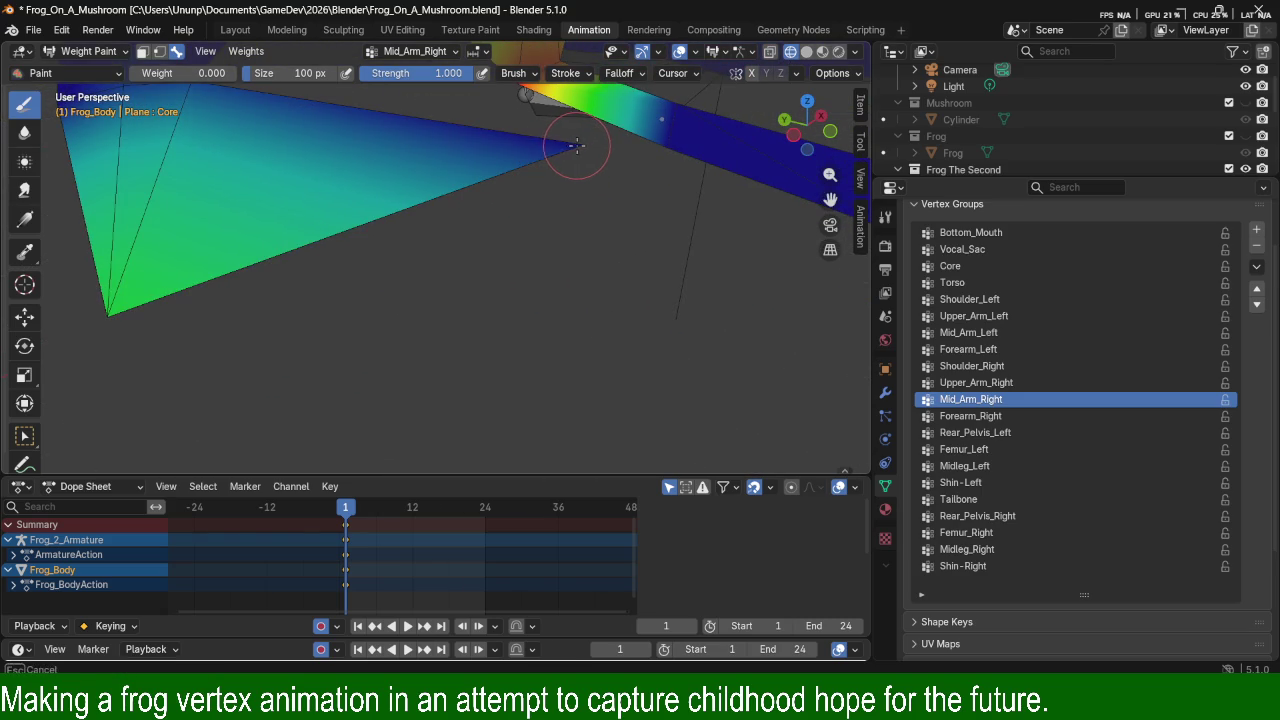
{"action": "scroll", "coordinate": [350, 290], "scroll_direction": "down", "scroll_amount": 4}
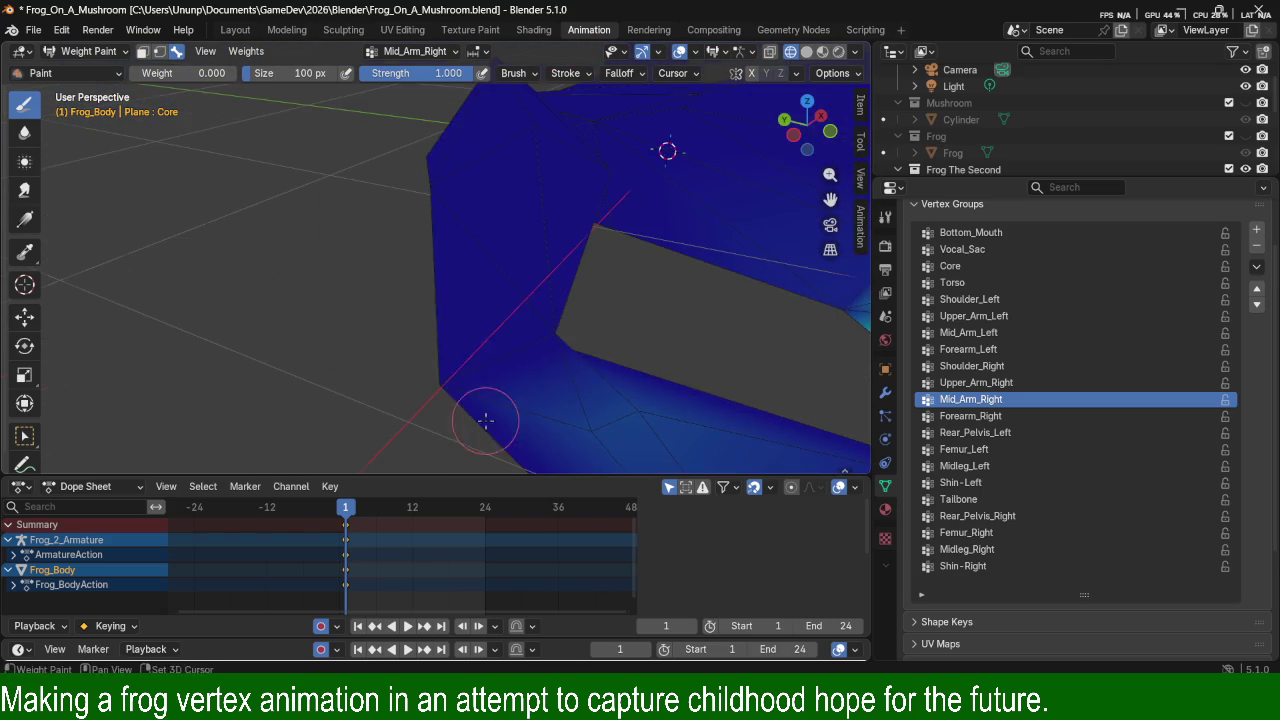
{"action": "mouse_move", "coordinate": [651, 303]}
{"action": "middle_mouse_down"}
{"action": "mouse_move", "coordinate": [490, 287]}
{"action": "mouse_move", "coordinate": [577, 294]}
{"action": "mouse_move", "coordinate": [586, 271]}
{"action": "mouse_move", "coordinate": [651, 357]}
{"action": "mouse_move", "coordinate": [569, 264]}
{"action": "mouse_move", "coordinate": [580, 268]}
{"action": "middle_mouse_up"}
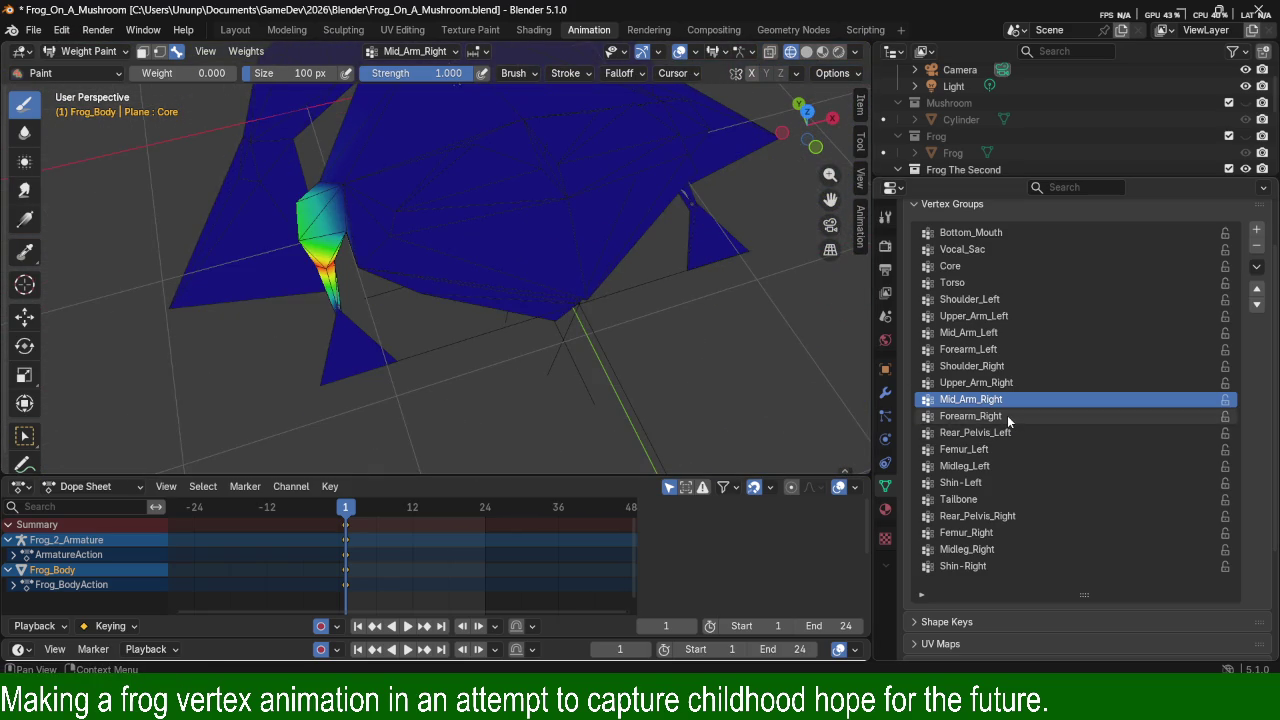
Inspect the Forearm_Right, Rear_Pelvis_Left, Femur_Left, Midleg_Left and Shin_Left weights.
{"action": "left_click", "coordinate": [1007, 415]}
{"action": "middle_click_drag", "start_coordinate": [294, 342], "coordinate": [410, 296]}
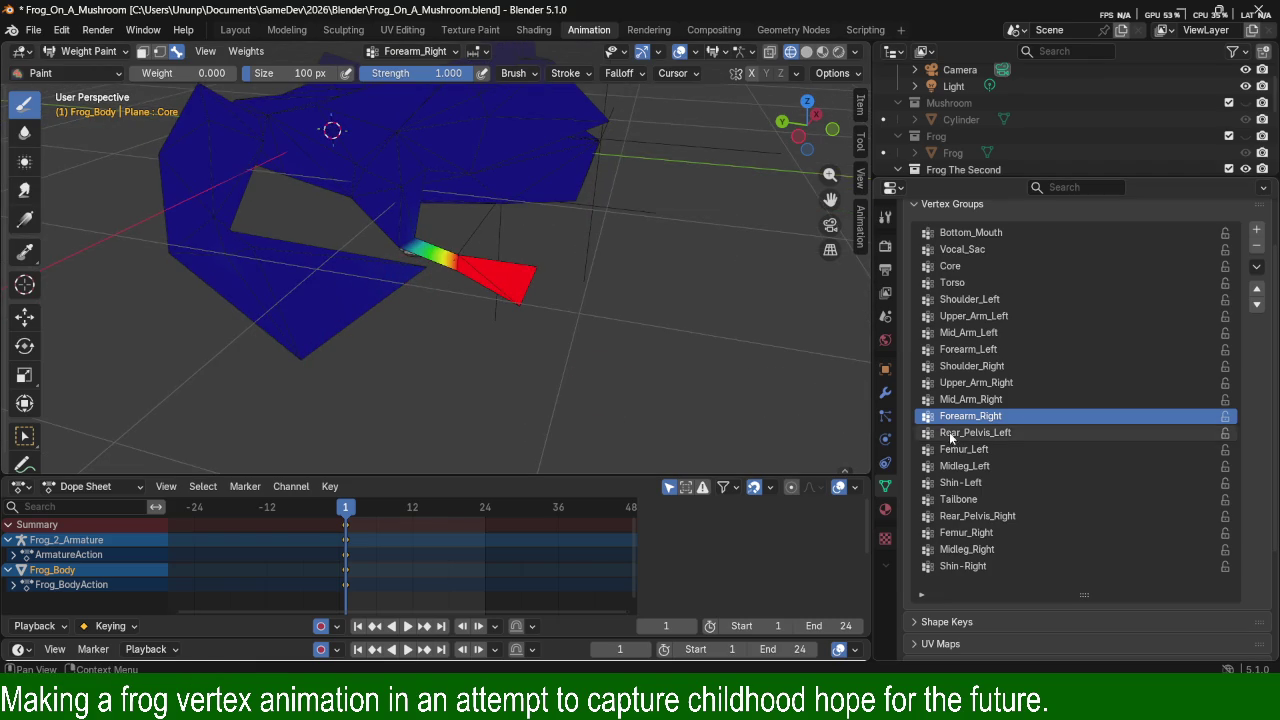
{"action": "left_click", "coordinate": [955, 434]}
{"action": "left_click", "coordinate": [1034, 449]}
{"action": "mouse_move", "coordinate": [700, 330]}
{"action": "middle_mouse_down"}
{"action": "mouse_move", "coordinate": [414, 286]}
{"action": "mouse_move", "coordinate": [408, 325]}
{"action": "mouse_move", "coordinate": [490, 300]}
{"action": "middle_mouse_up"}
{"action": "left_click", "coordinate": [985, 466]}
{"action": "left_click", "coordinate": [999, 483]}
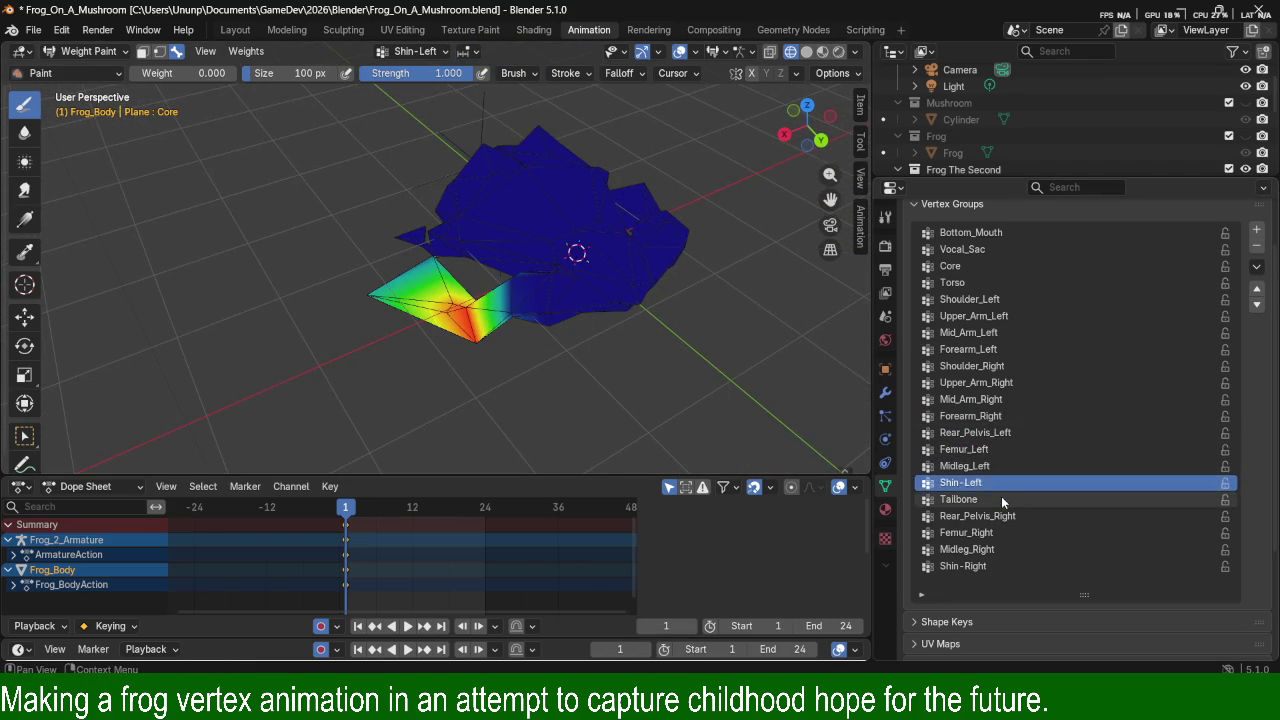
Inspect the Tailbone, Rear_Pelvis_Right, Femur_Right, Midleg_Right and Shin-Right weights.
{"action": "left_click", "coordinate": [1003, 499]}
{"action": "left_click", "coordinate": [1006, 516]}
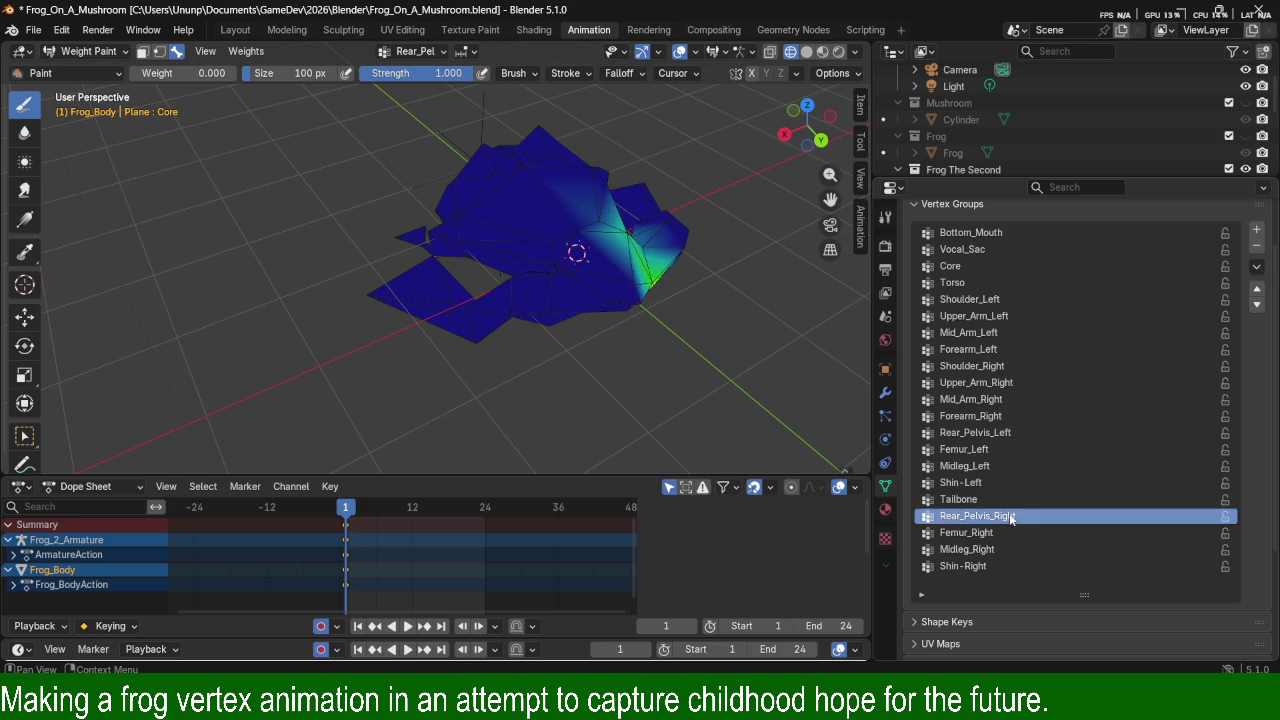
{"action": "left_click", "coordinate": [1008, 532]}
{"action": "middle_click_drag", "start_coordinate": [600, 300], "coordinate": [480, 300]}
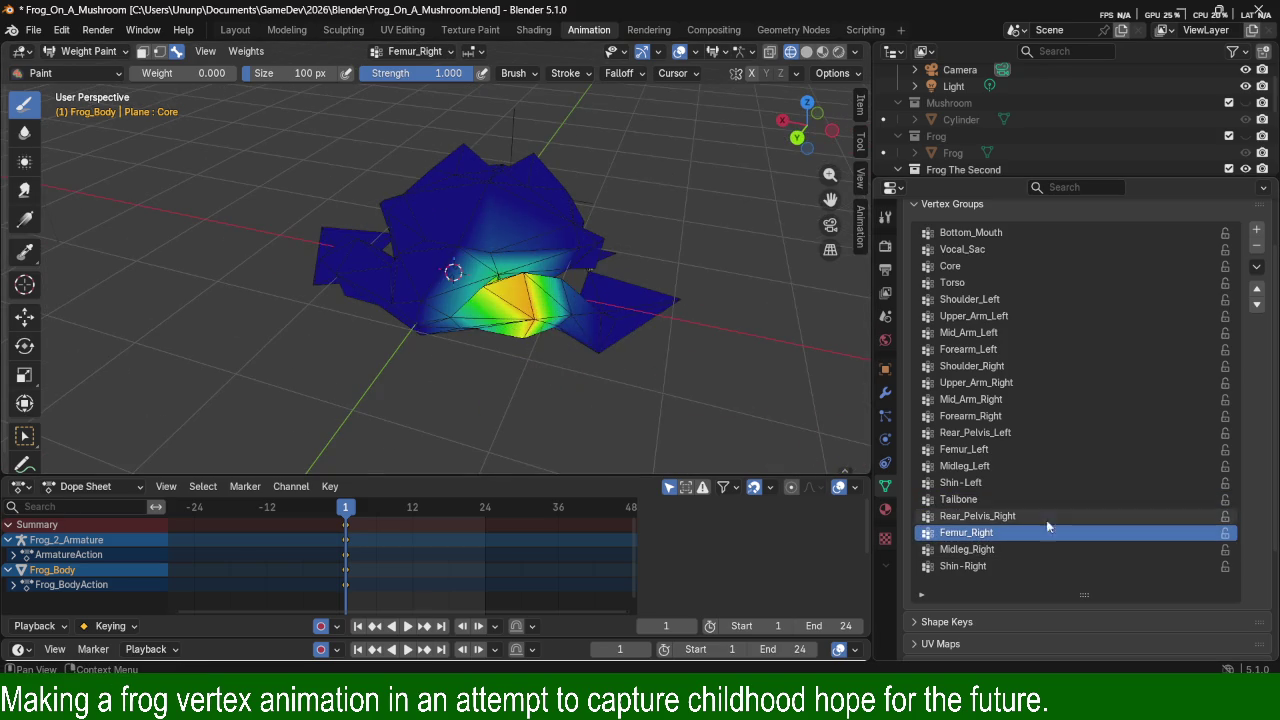
{"action": "left_click", "coordinate": [1008, 549]}
{"action": "left_click", "coordinate": [1007, 566]}
{"action": "mouse_move", "coordinate": [700, 380]}
{"action": "middle_mouse_down"}
{"action": "mouse_move", "coordinate": [548, 262]}
{"action": "mouse_move", "coordinate": [680, 300]}
{"action": "mouse_move", "coordinate": [528, 251]}
{"action": "mouse_move", "coordinate": [491, 271]}
{"action": "mouse_move", "coordinate": [632, 293]}
{"action": "middle_mouse_up"}
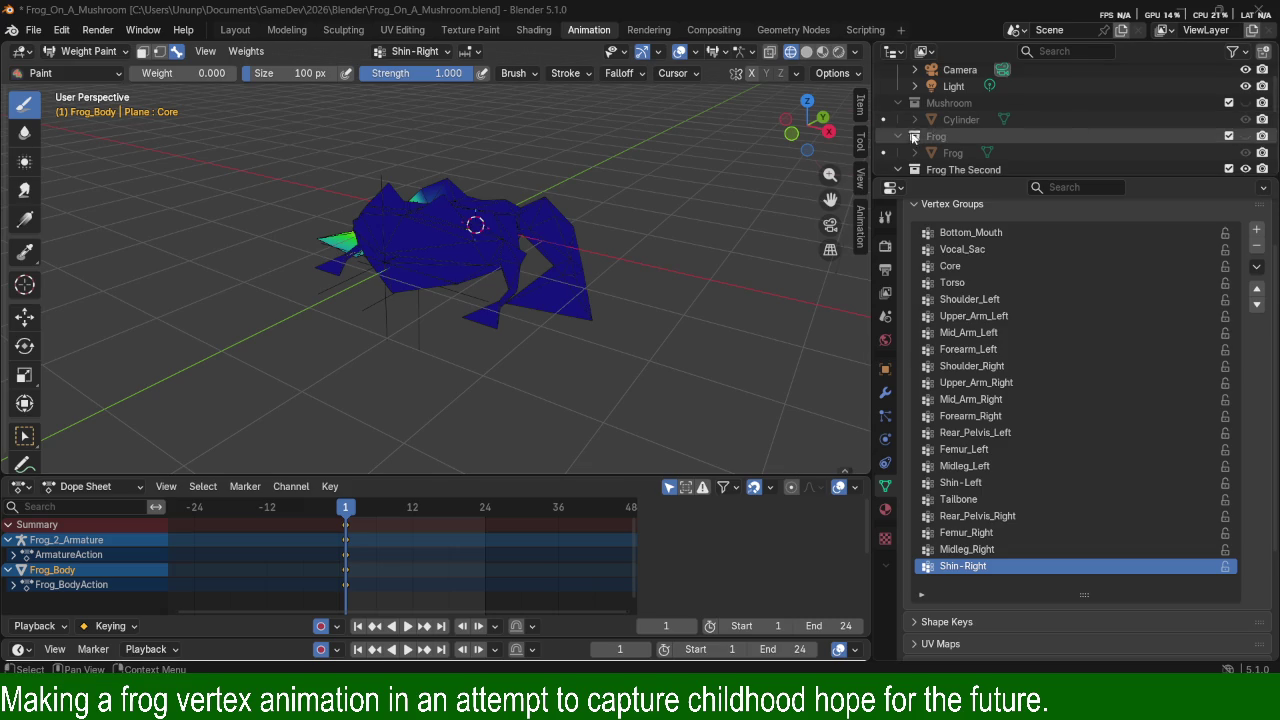
Orbit around the frog checking the Shin-Right weights, then open the interaction mode menu.
{"action": "middle_click_drag", "start_coordinate": [546, 168], "coordinate": [659, 314]}
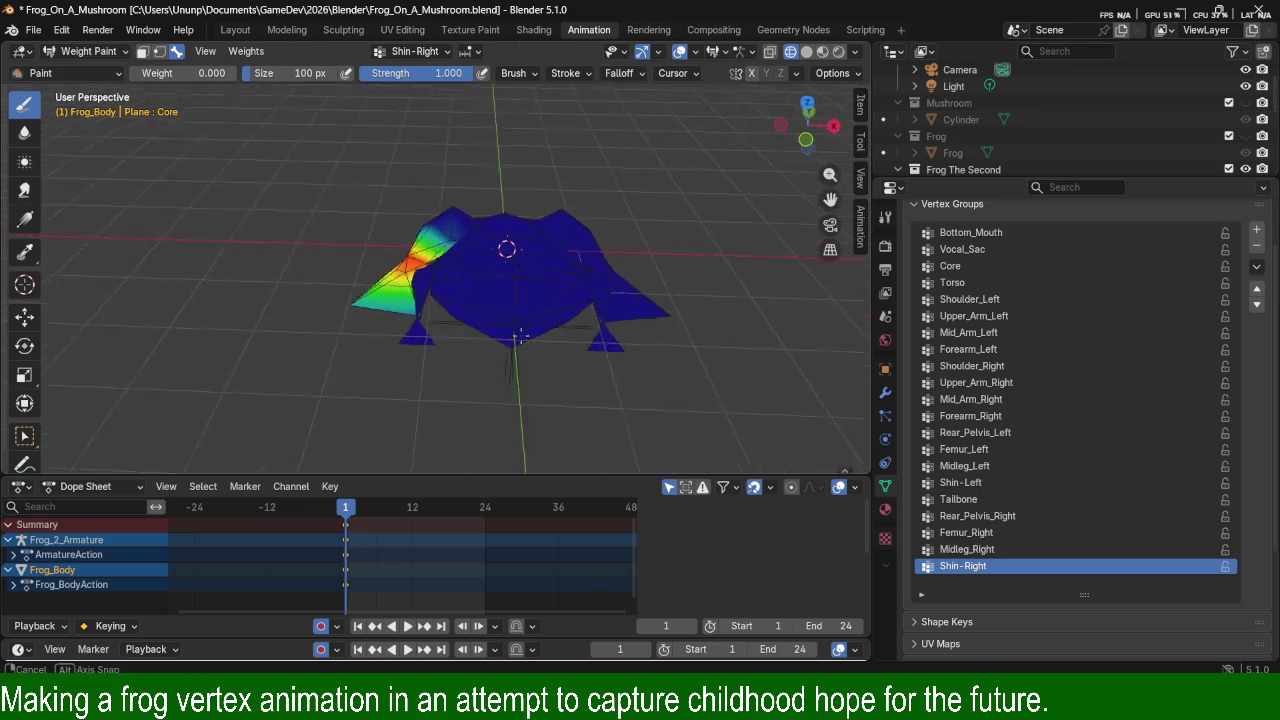
{"action": "mouse_move", "coordinate": [659, 314]}
{"action": "middle_mouse_down"}
{"action": "mouse_move", "coordinate": [520, 312]}
{"action": "mouse_move", "coordinate": [511, 256]}
{"action": "mouse_move", "coordinate": [615, 242]}
{"action": "mouse_move", "coordinate": [591, 206]}
{"action": "mouse_move", "coordinate": [529, 191]}
{"action": "mouse_move", "coordinate": [529, 214]}
{"action": "mouse_move", "coordinate": [543, 180]}
{"action": "mouse_move", "coordinate": [514, 263]}
{"action": "mouse_move", "coordinate": [622, 255]}
{"action": "mouse_move", "coordinate": [567, 347]}
{"action": "mouse_move", "coordinate": [607, 290]}
{"action": "middle_mouse_up"}
{"action": "scroll", "coordinate": [586, 197], "scroll_direction": "up", "scroll_amount": 3}
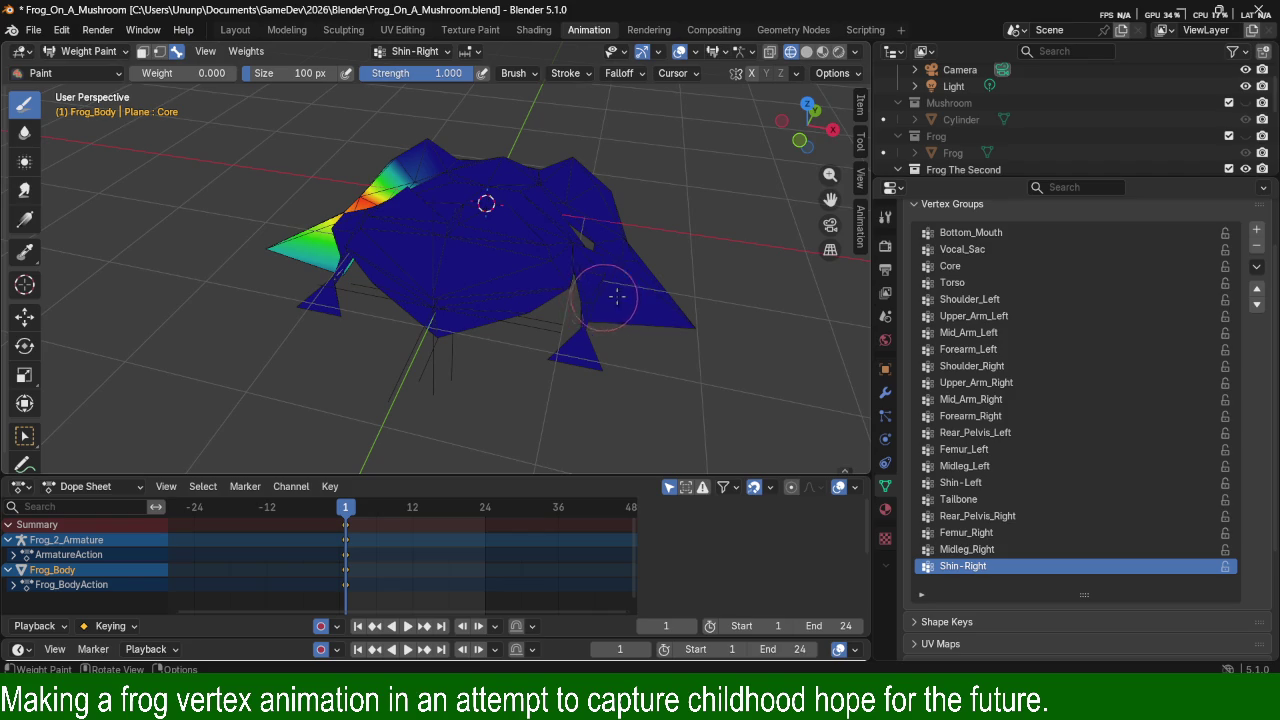
{"action": "middle_click_drag", "start_coordinate": [442, 319], "coordinate": [460, 310]}
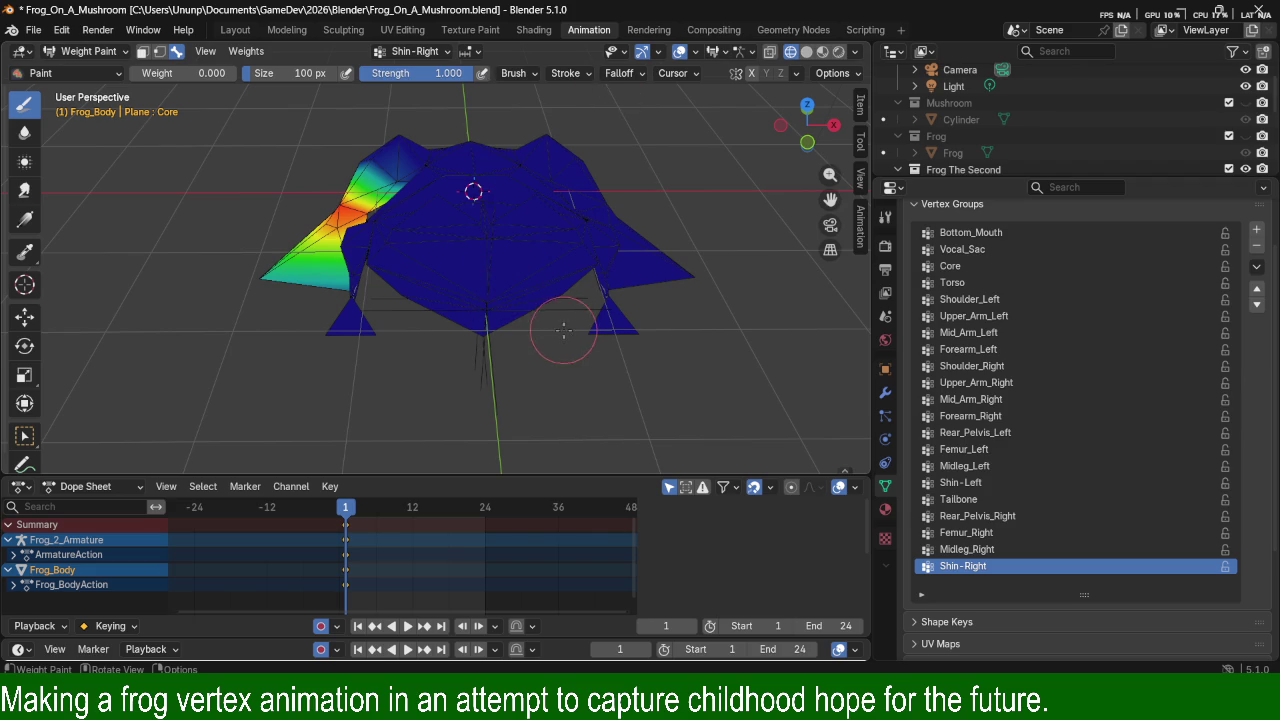
{"action": "middle_click_drag", "start_coordinate": [580, 311], "coordinate": [432, 352]}
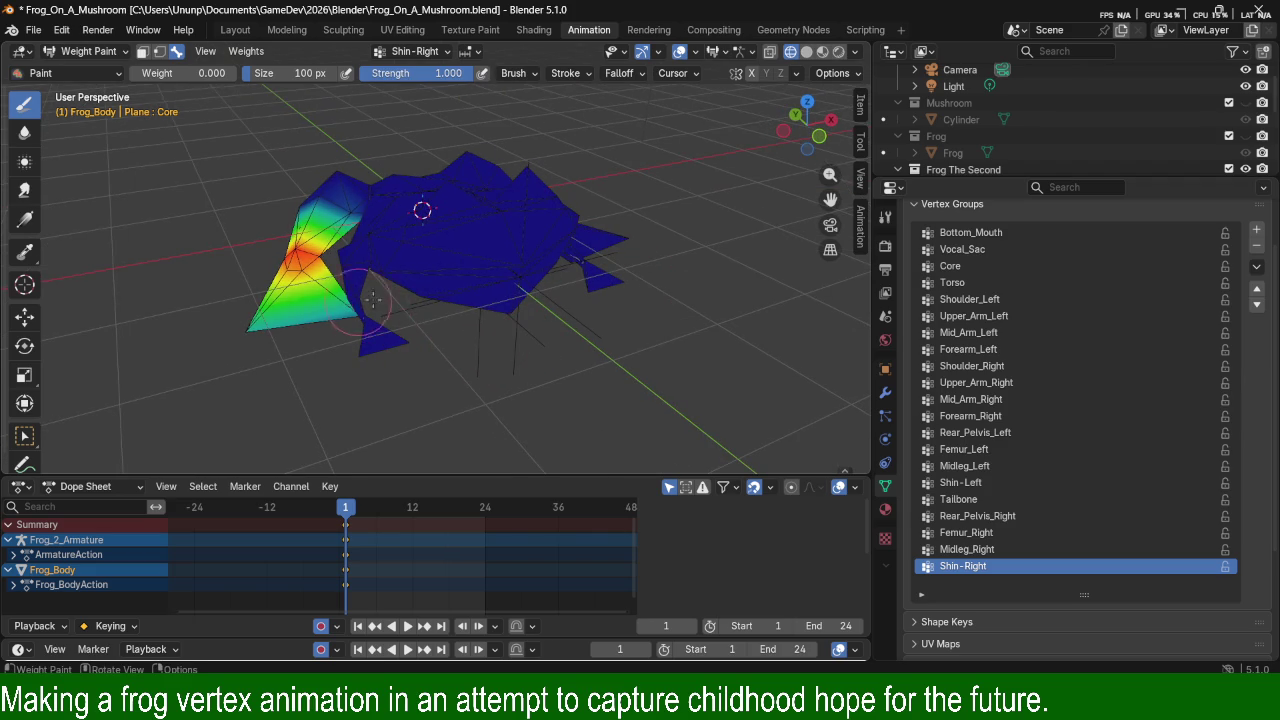
{"action": "mouse_move", "coordinate": [436, 283]}
{"action": "middle_mouse_down"}
{"action": "mouse_move", "coordinate": [520, 289]}
{"action": "mouse_move", "coordinate": [566, 327]}
{"action": "middle_mouse_up"}
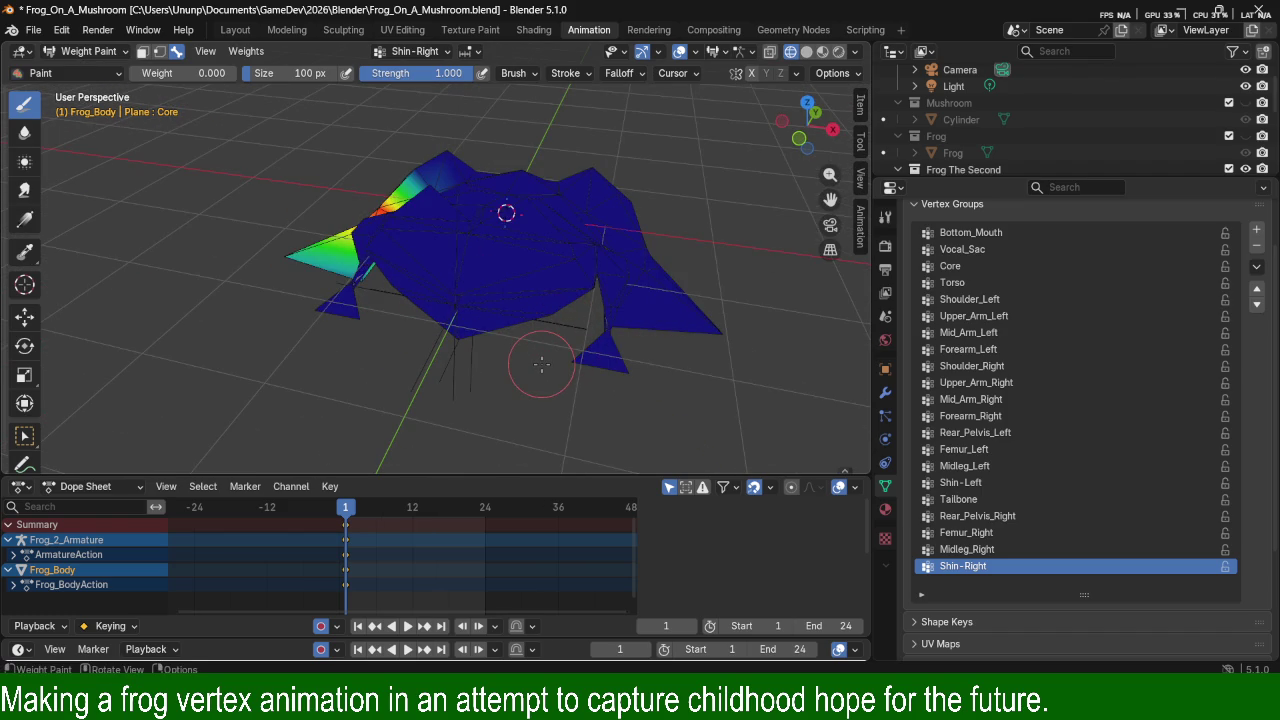
{"action": "mouse_move", "coordinate": [440, 342]}
{"action": "middle_mouse_down"}
{"action": "mouse_move", "coordinate": [554, 372]}
{"action": "mouse_move", "coordinate": [494, 311]}
{"action": "mouse_move", "coordinate": [600, 350]}
{"action": "mouse_move", "coordinate": [615, 338]}
{"action": "mouse_move", "coordinate": [573, 338]}
{"action": "middle_mouse_up"}
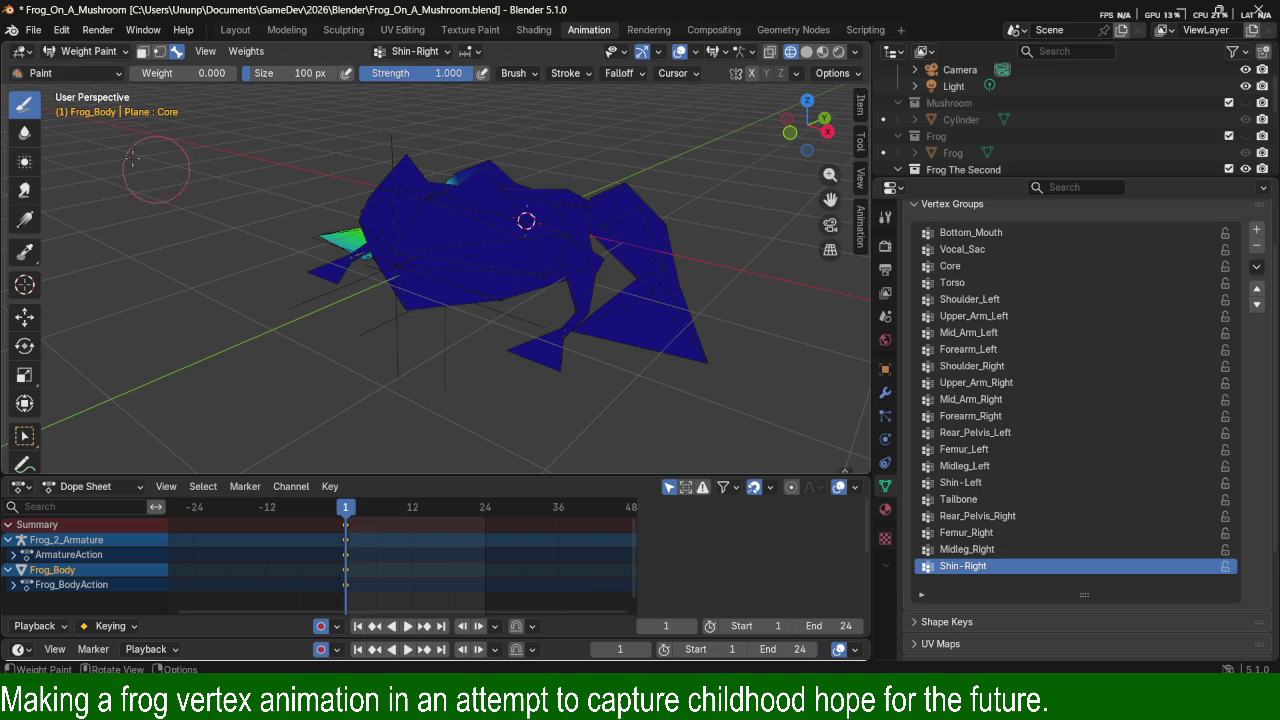
{"action": "left_click", "coordinate": [124, 55]}
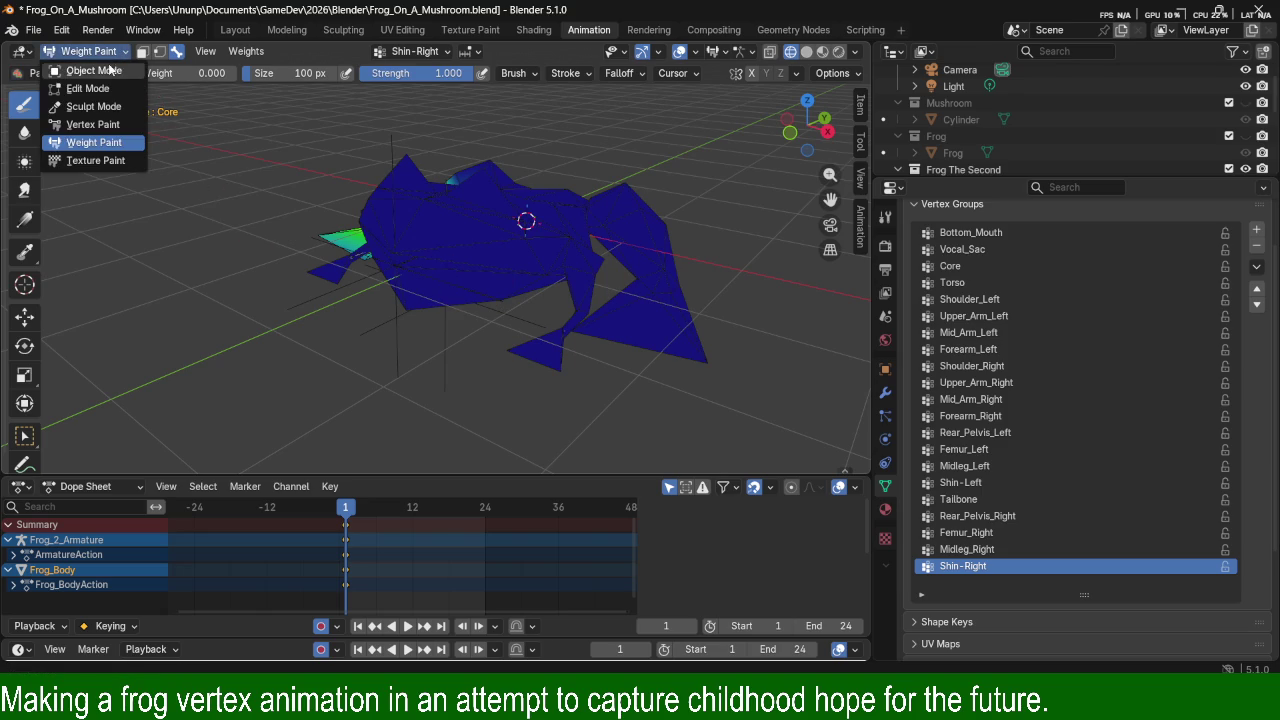
Return to Object Mode, select the frog armature and put it into Pose Mode.
{"action": "left_click", "coordinate": [104, 67]}
{"action": "mouse_move", "coordinate": [544, 302]}
{"action": "middle_mouse_down"}
{"action": "mouse_move", "coordinate": [528, 302]}
{"action": "mouse_move", "coordinate": [597, 304]}
{"action": "mouse_move", "coordinate": [547, 272]}
{"action": "middle_mouse_up"}
{"action": "left_click", "coordinate": [544, 297]}
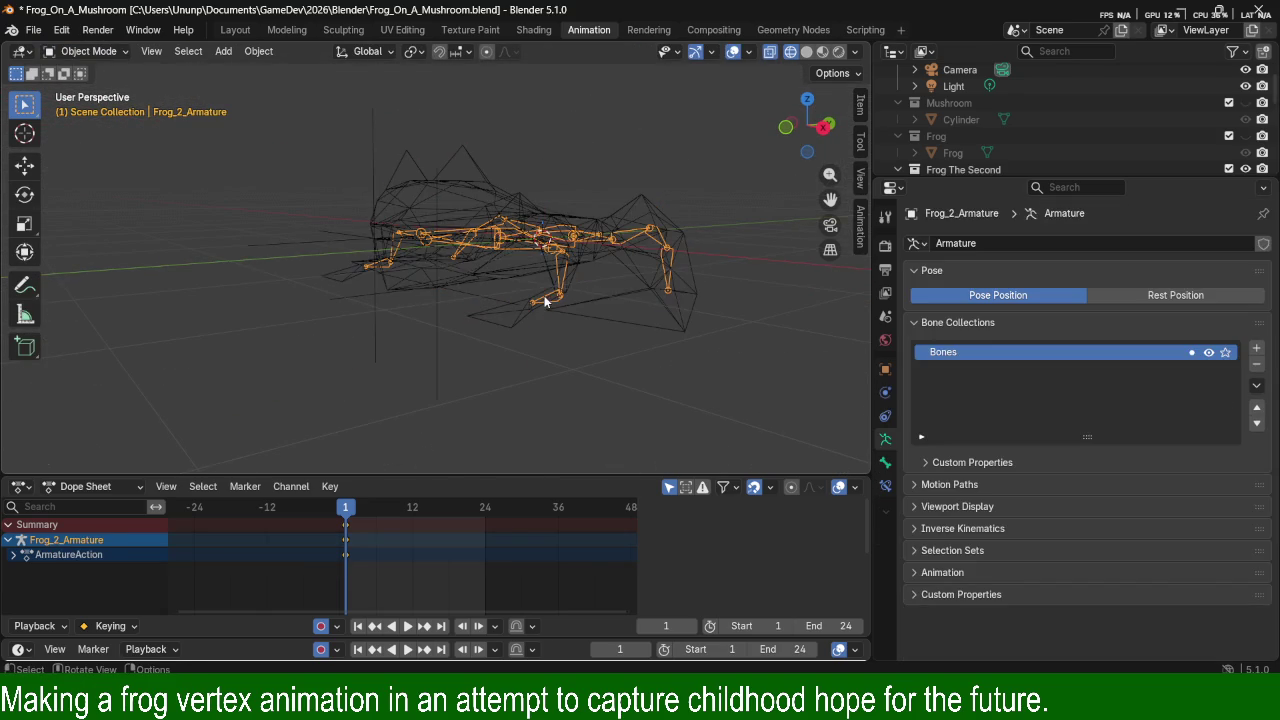
{"action": "key", "text": "Tab"}
{"action": "key", "text": "Tab"}
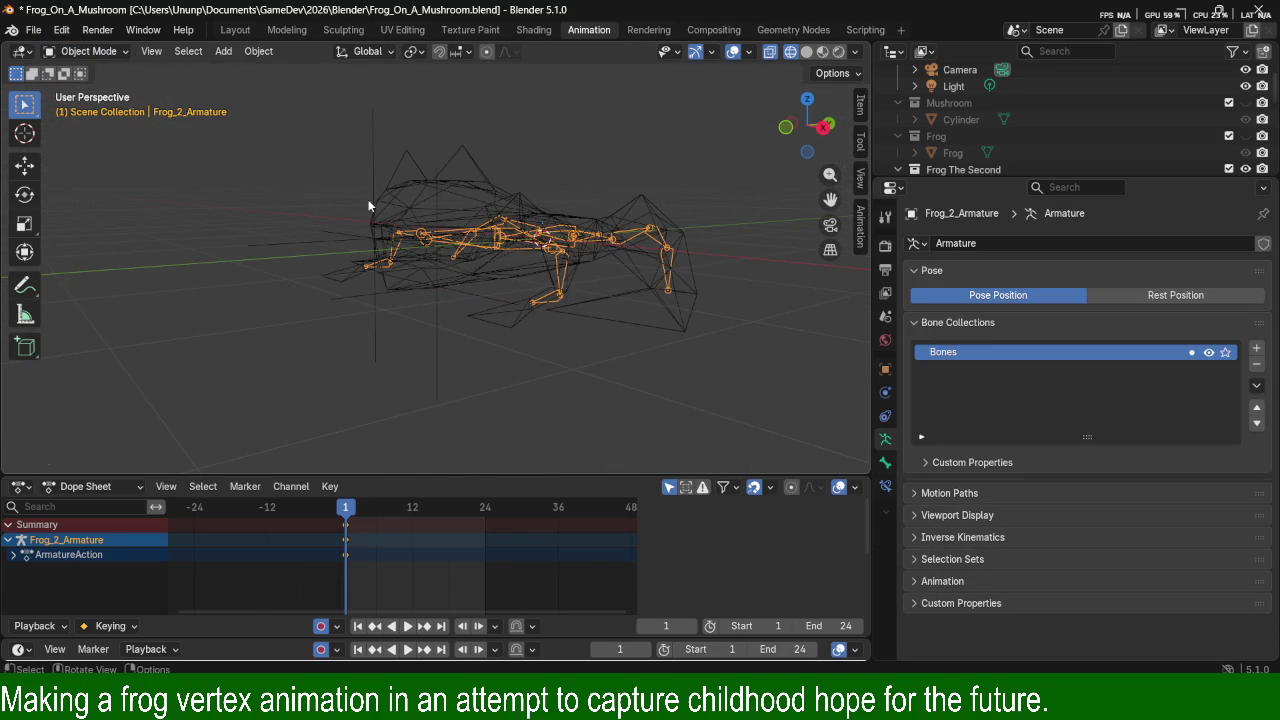
{"action": "key", "text": "ctrl"}
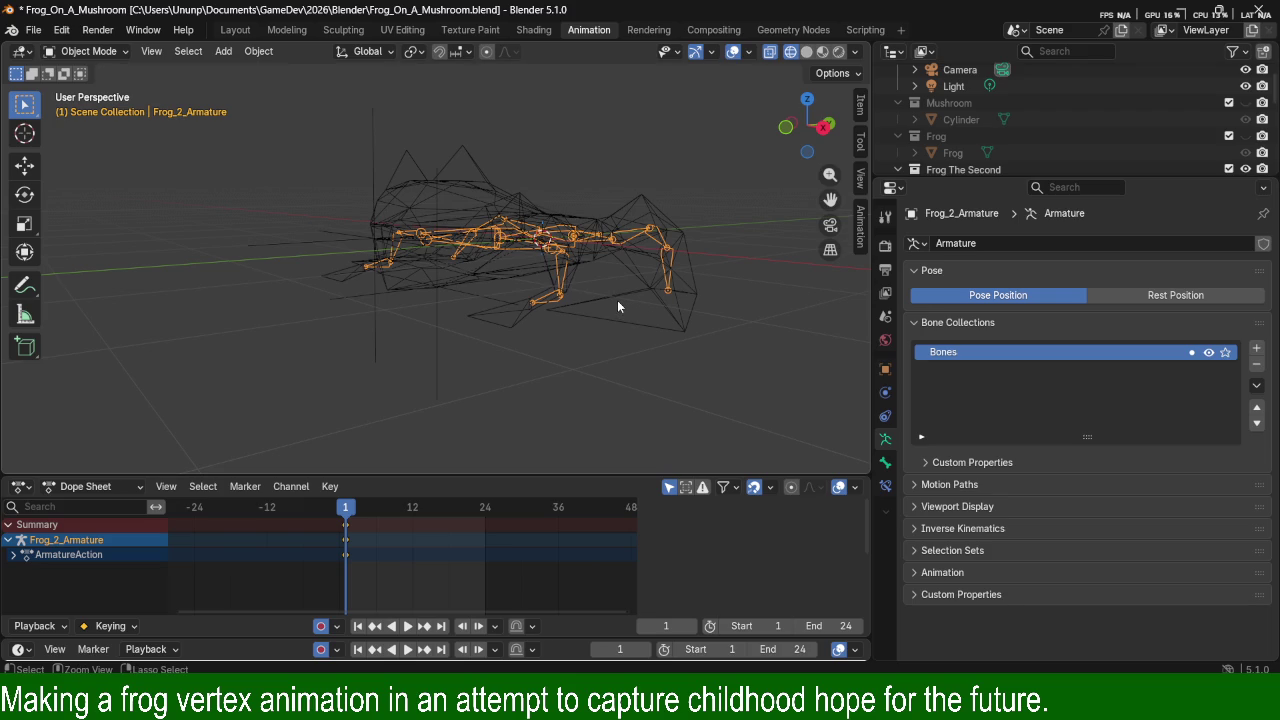
{"action": "key", "text": "ctrl+Tab"}
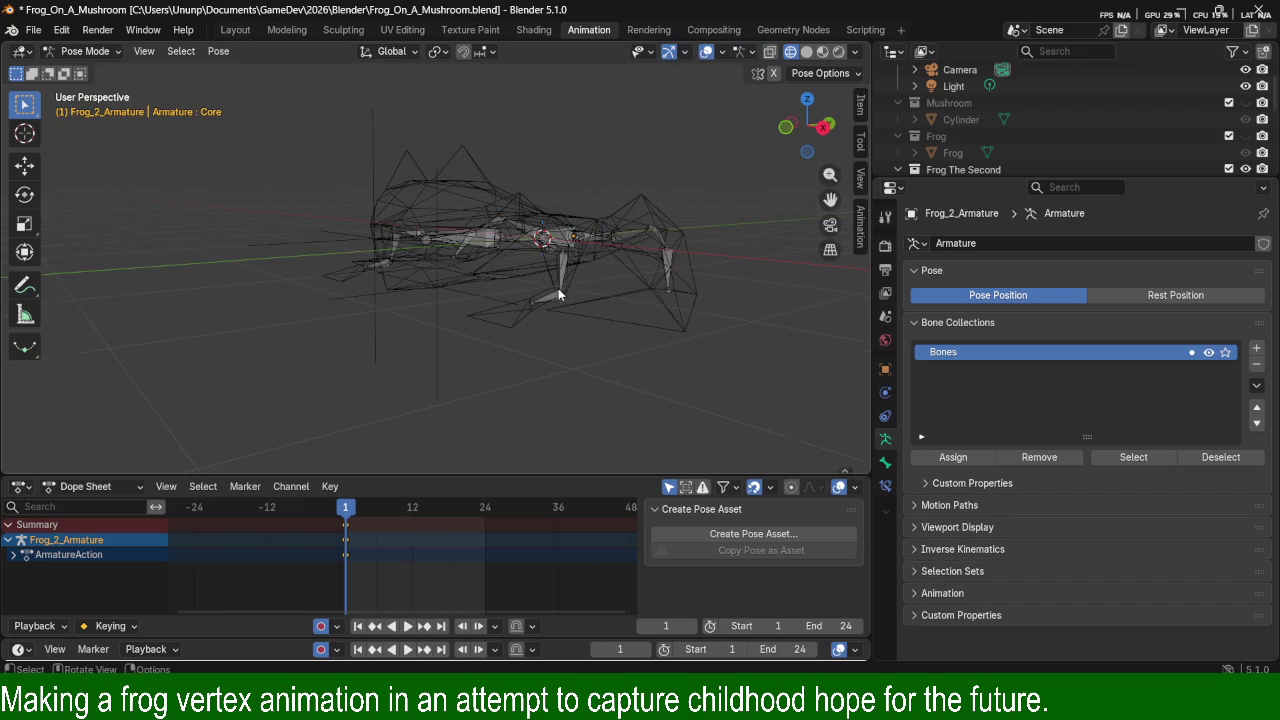
Switch to solid shading and rotate the Forearm_Left bone so the arm bends.
{"action": "middle_click_drag", "start_coordinate": [550, 278], "coordinate": [554, 316]}
{"action": "left_click", "coordinate": [554, 316]}
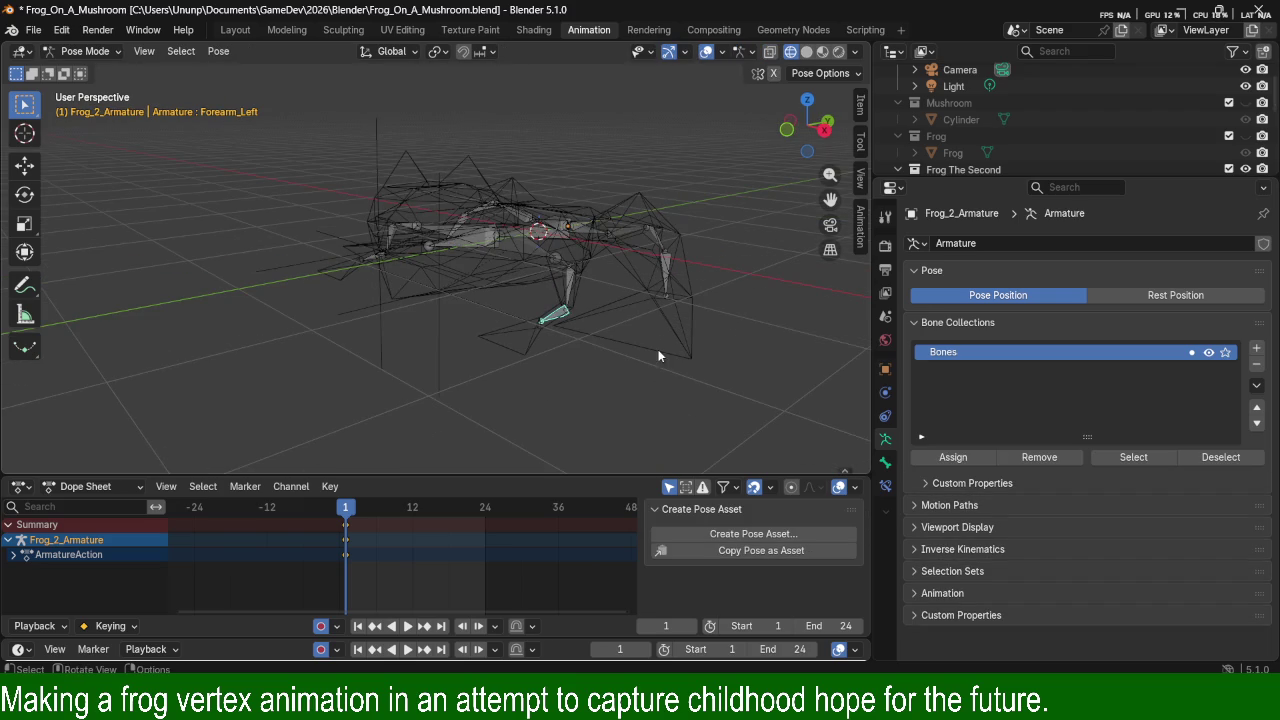
{"action": "key", "text": "z"}
{"action": "left_click", "coordinate": [792, 370]}
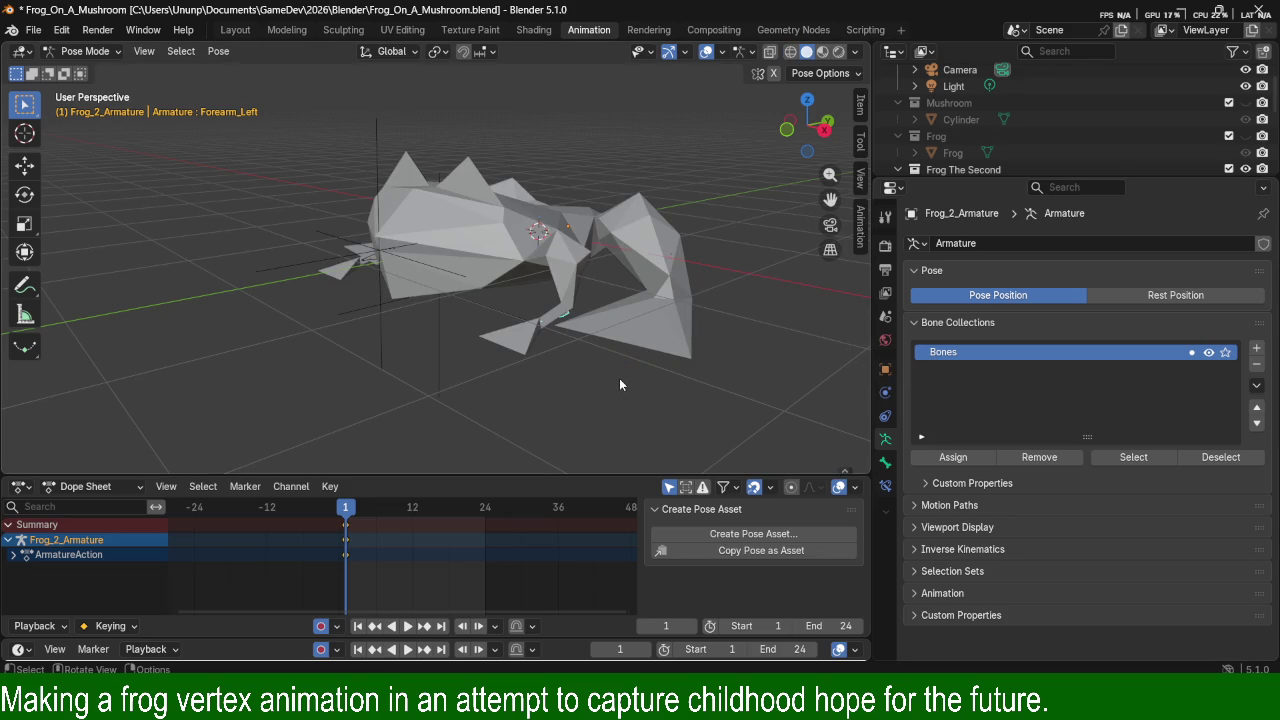
{"action": "key", "text": "r"}
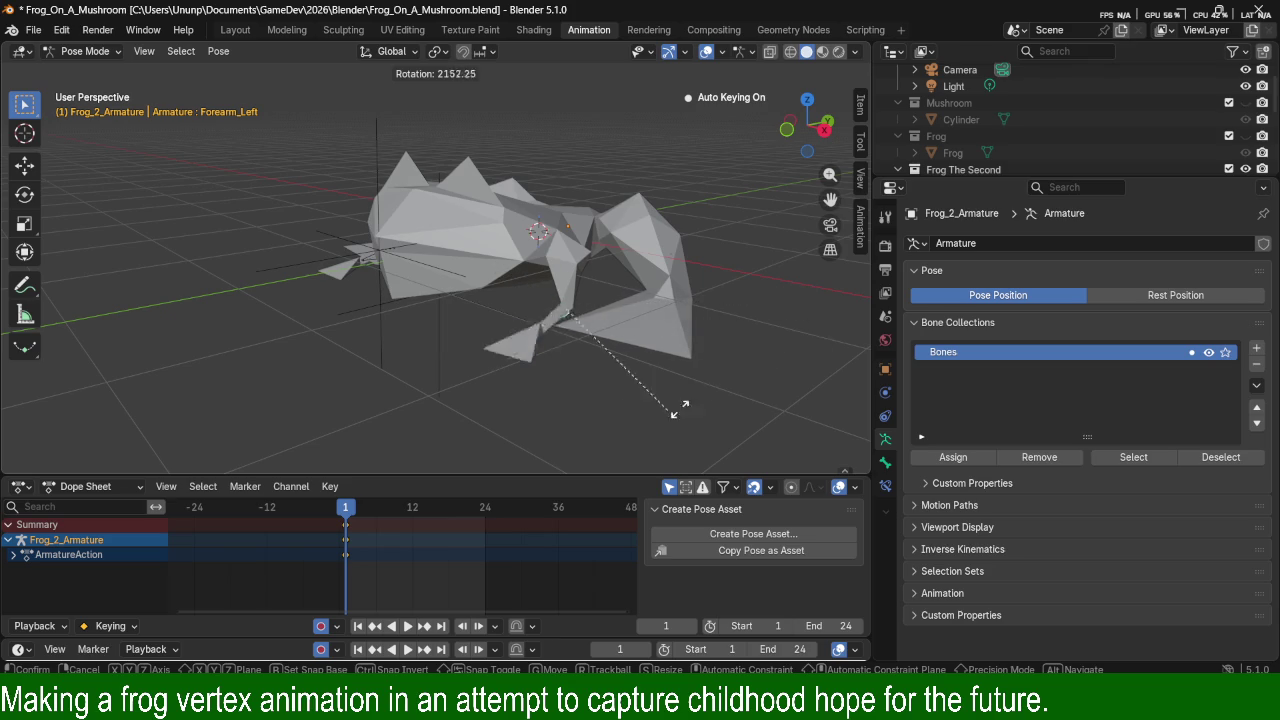
{"action": "left_click", "coordinate": [789, 284]}
{"action": "middle_click_drag", "start_coordinate": [695, 271], "coordinate": [633, 296]}
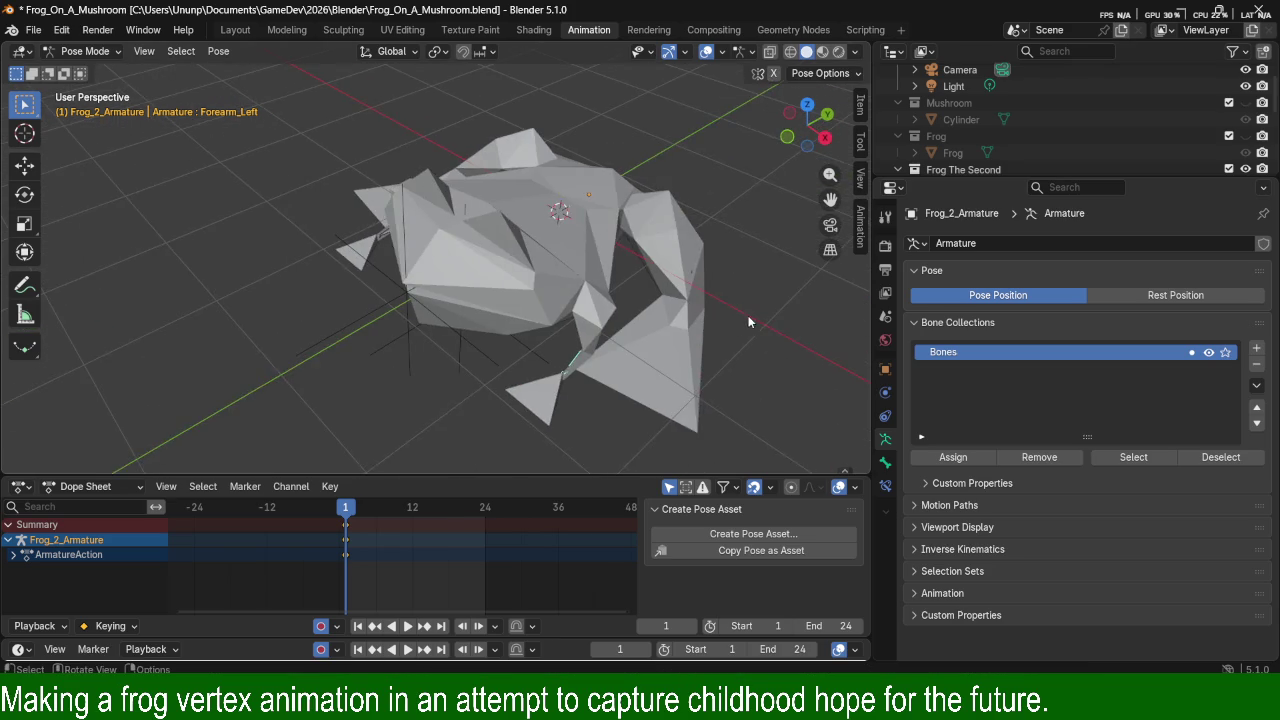
Toggle Frog_Body in and out of Edit Mode and snapping, then deselect it.
{"action": "left_click", "coordinate": [572, 318]}
{"action": "key", "text": "Tab"}
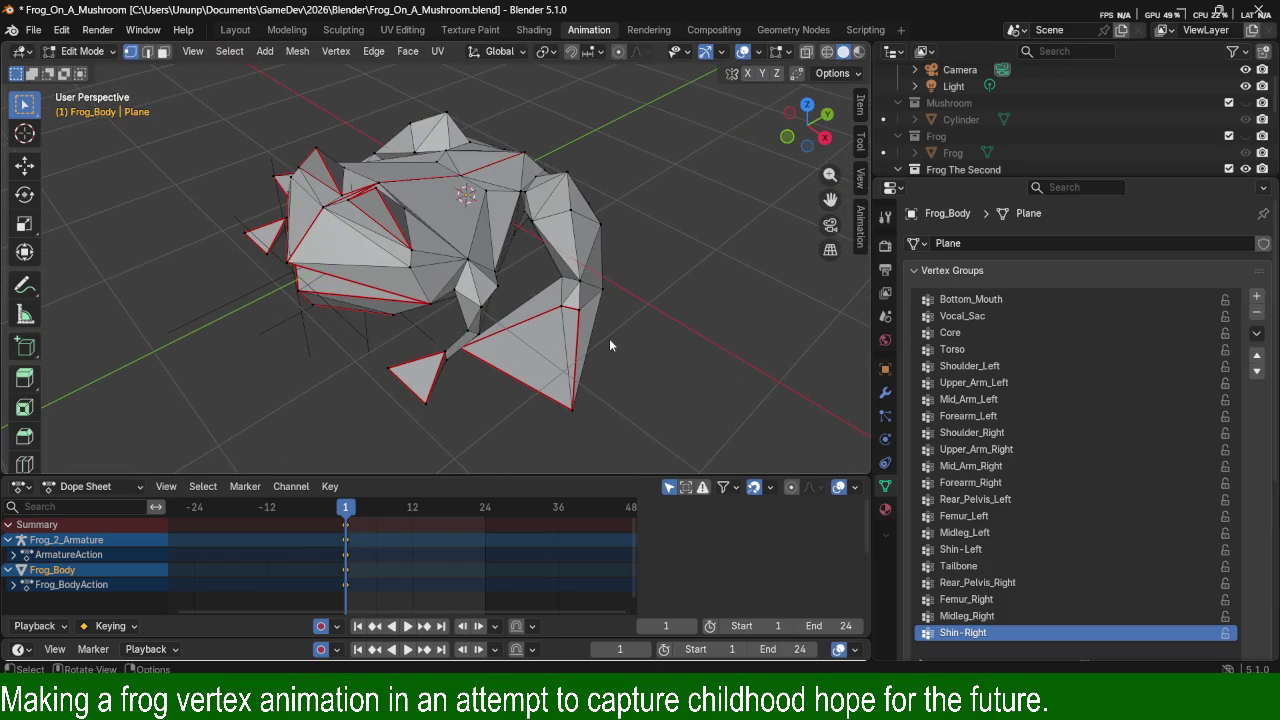
{"action": "key", "text": "Tab"}
{"action": "key", "text": "shift+Tab"}
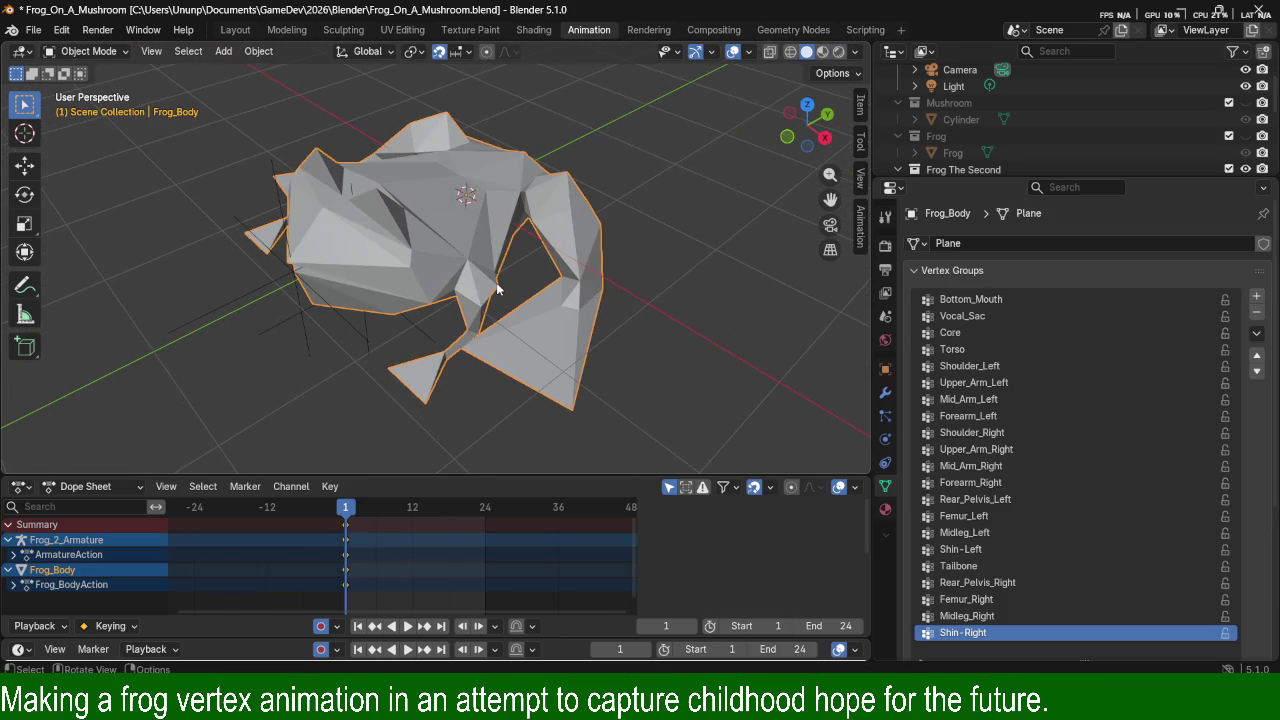
{"action": "key", "text": "shift+Tab"}
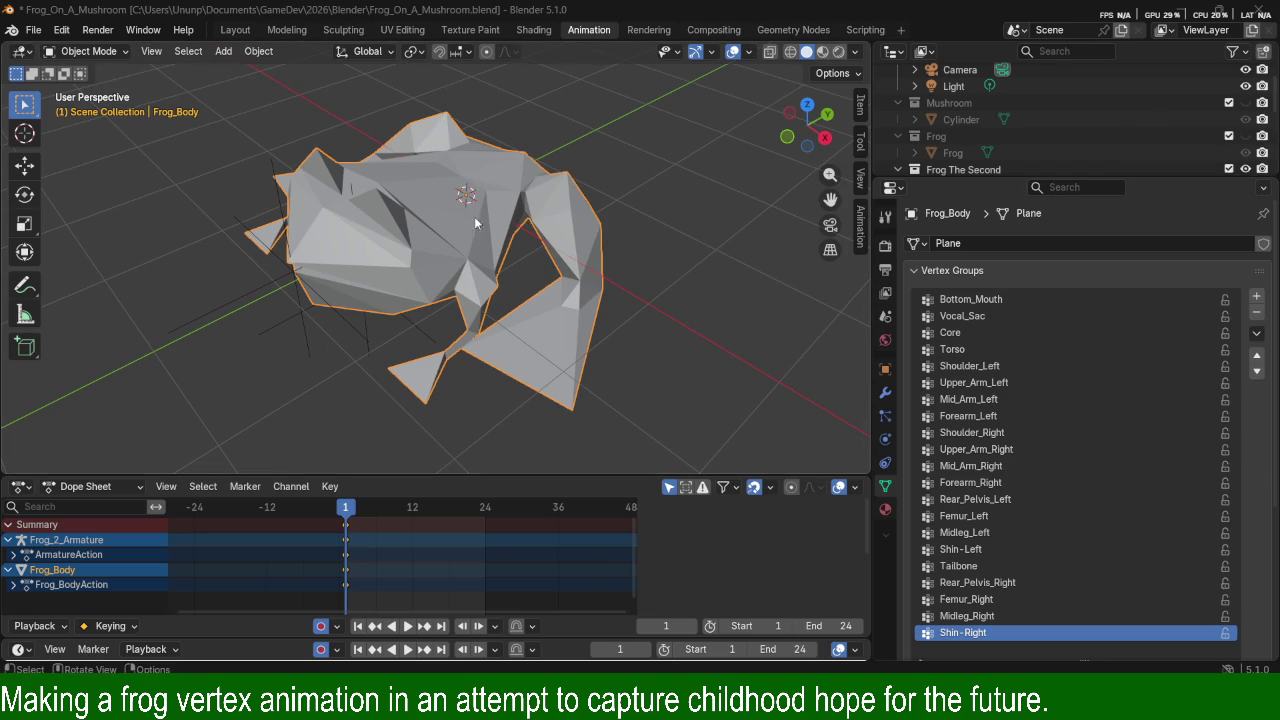
{"action": "left_click", "coordinate": [635, 222]}
{"action": "key", "text": "Tab"}
{"action": "key", "text": "Tab"}
{"action": "key", "text": "Tab"}
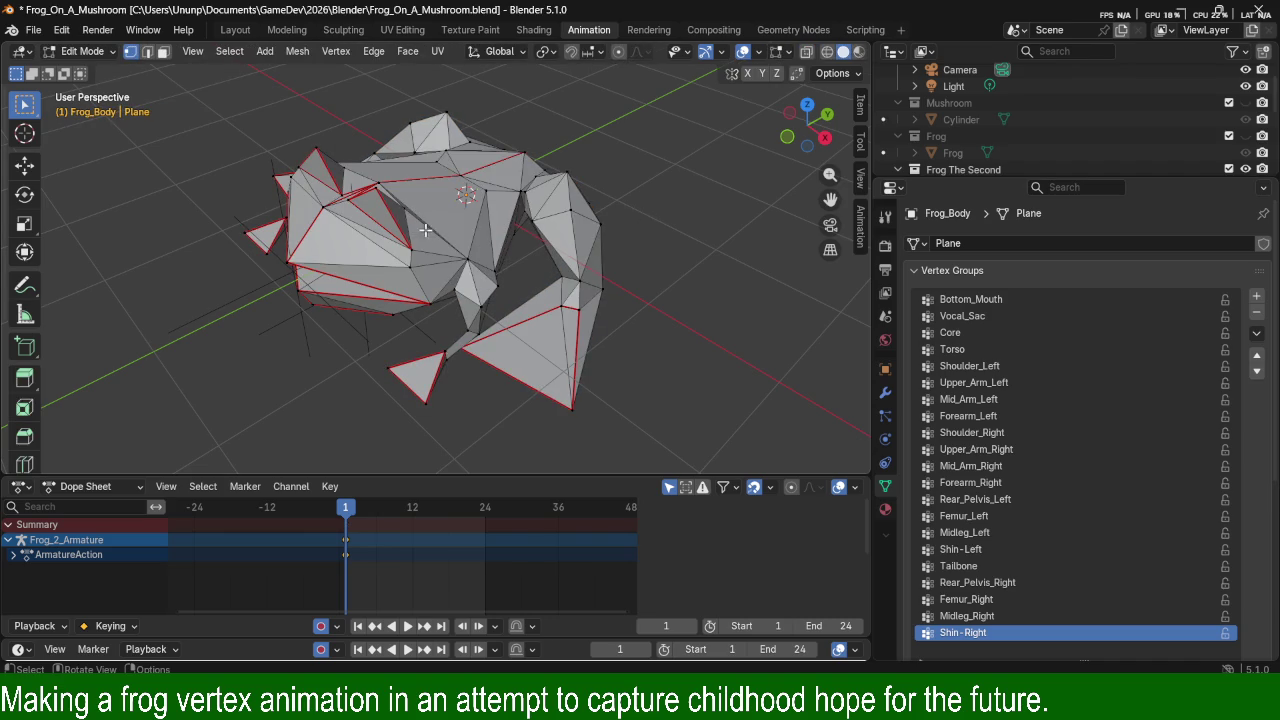
{"action": "key", "text": "Tab"}
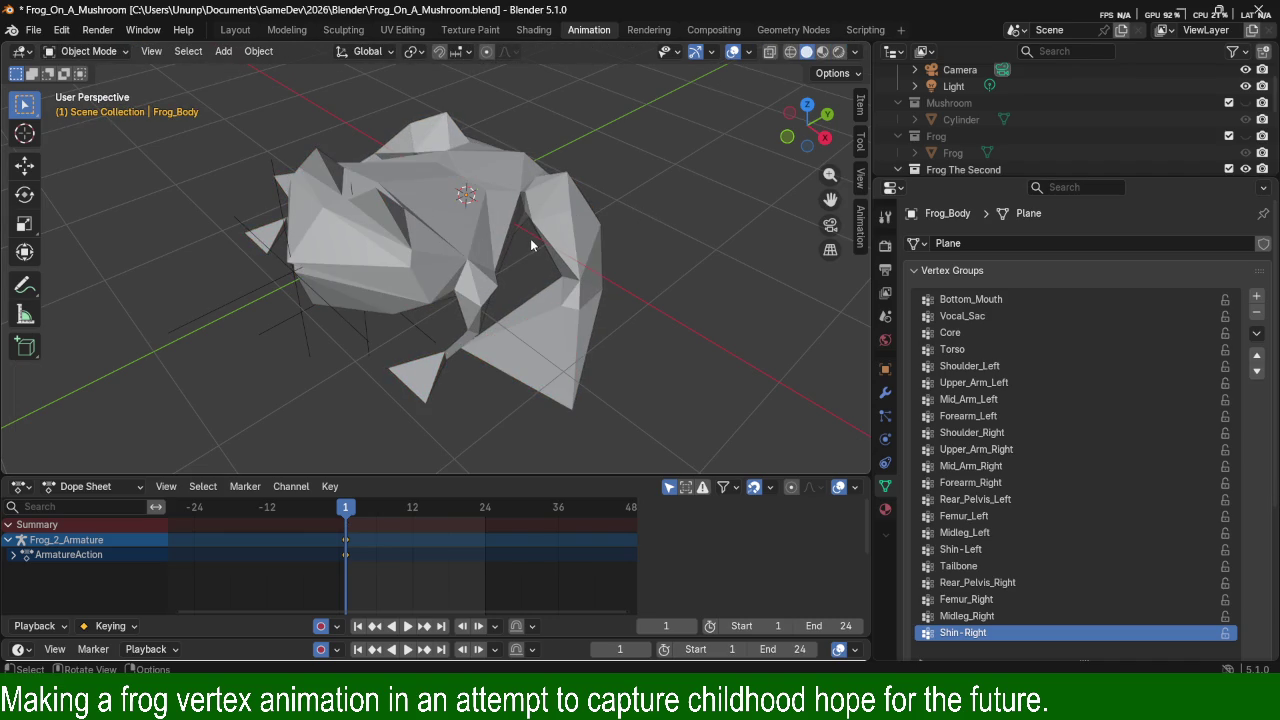
Switch to wireframe shading, put the armature in Pose Mode and select the Core bone.
{"action": "key", "text": "z"}
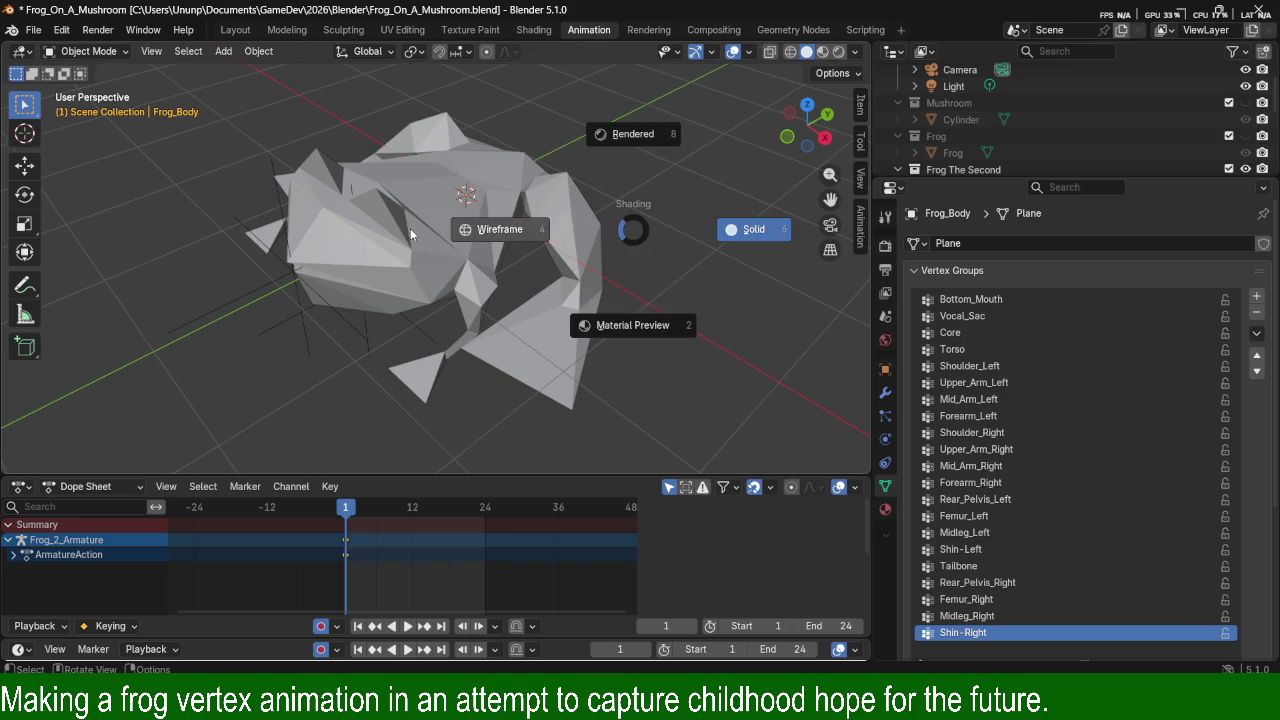
{"action": "left_click", "coordinate": [410, 228]}
{"action": "left_click", "coordinate": [431, 233]}
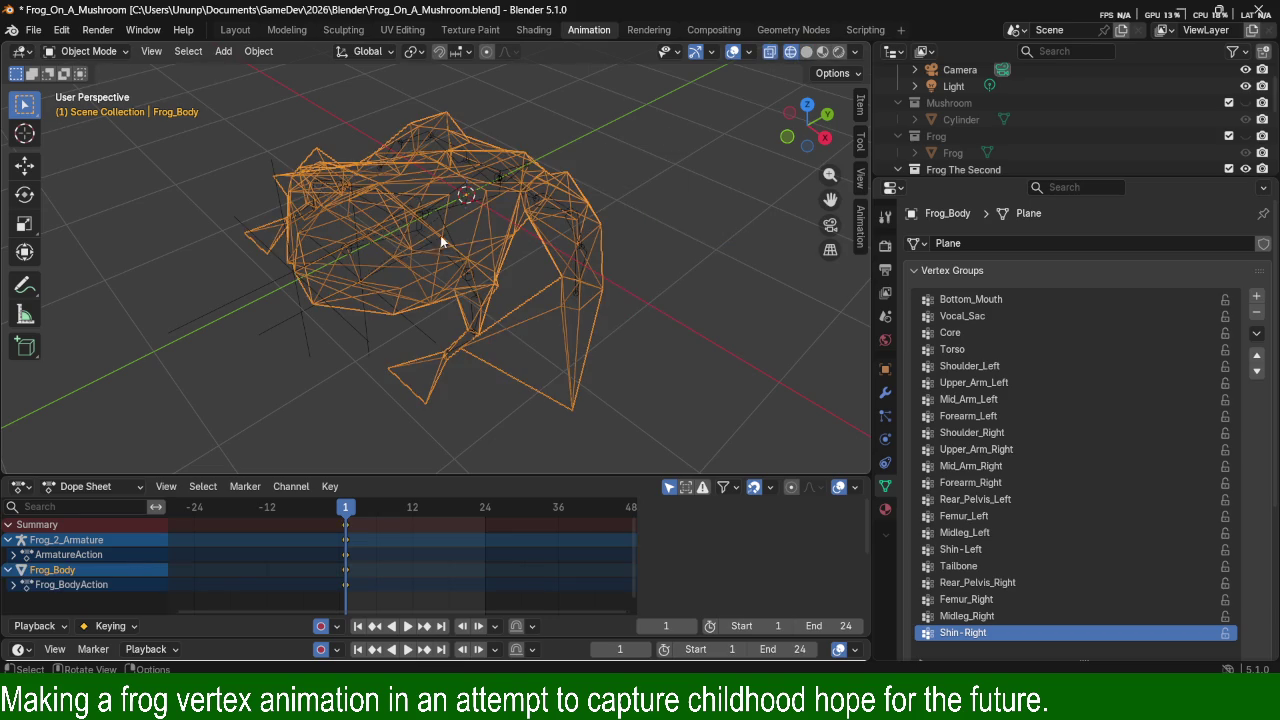
{"action": "left_click", "coordinate": [446, 216]}
{"action": "key", "text": "ctrl+Tab"}
{"action": "left_click", "coordinate": [496, 192]}
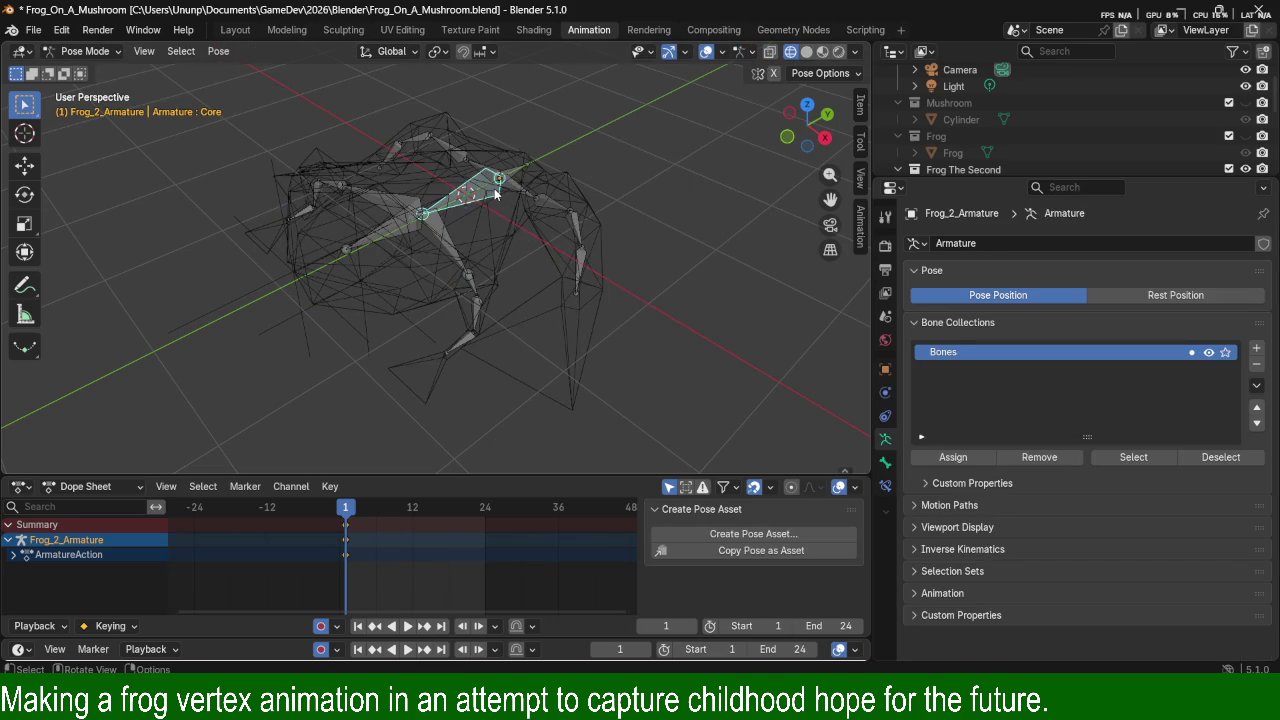
{"action": "key", "text": "a"}
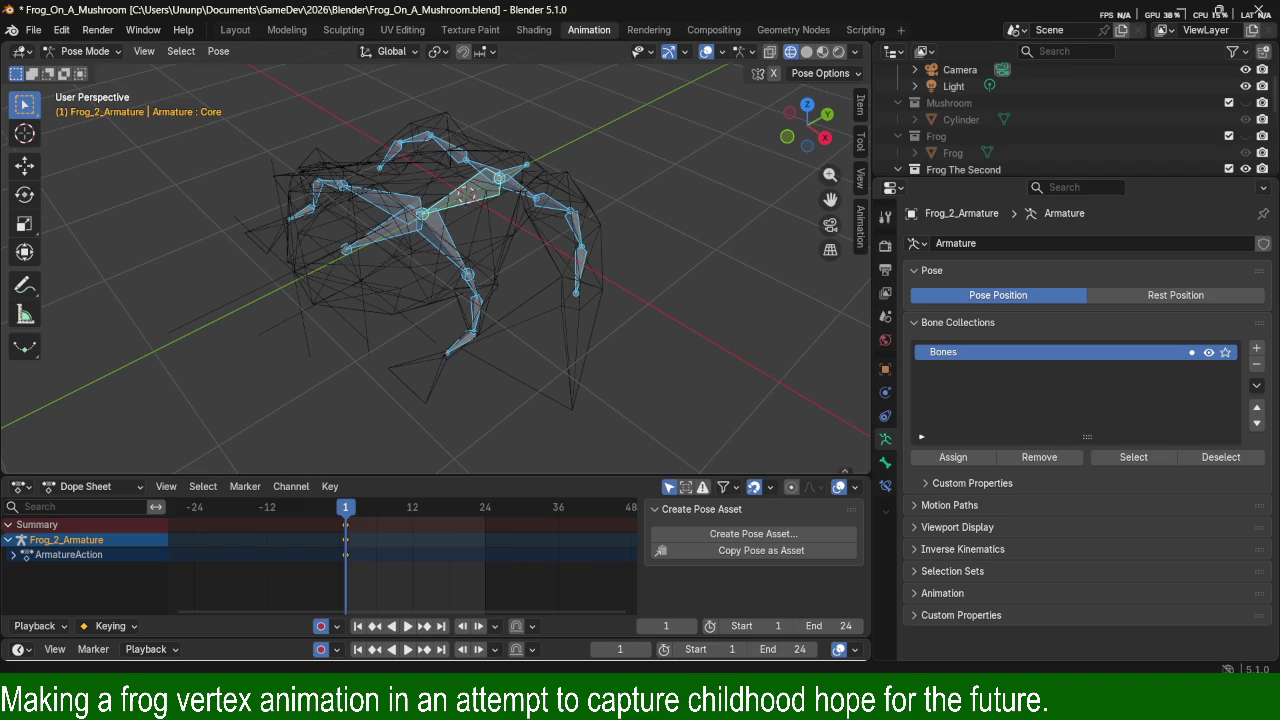
{"action": "left_click", "coordinate": [464, 203]}
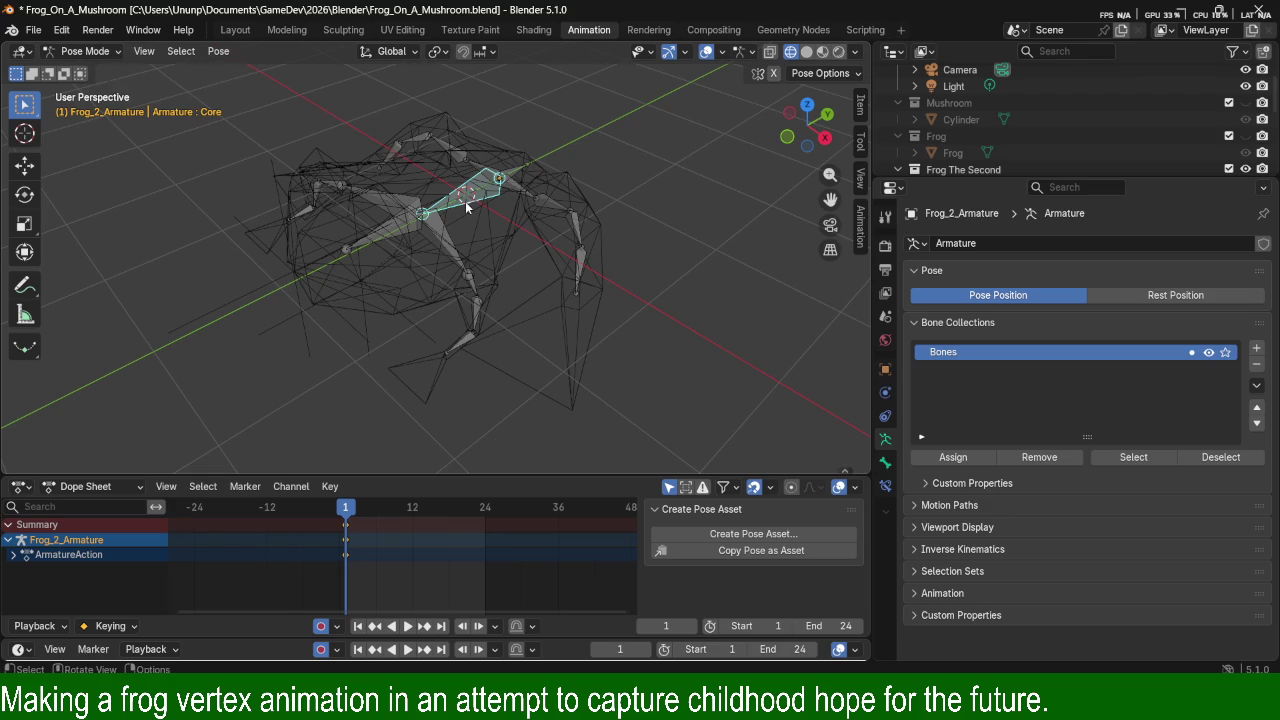
Take the armature into Edit Mode and deselect all its bones.
{"action": "left_click", "coordinate": [500, 236]}
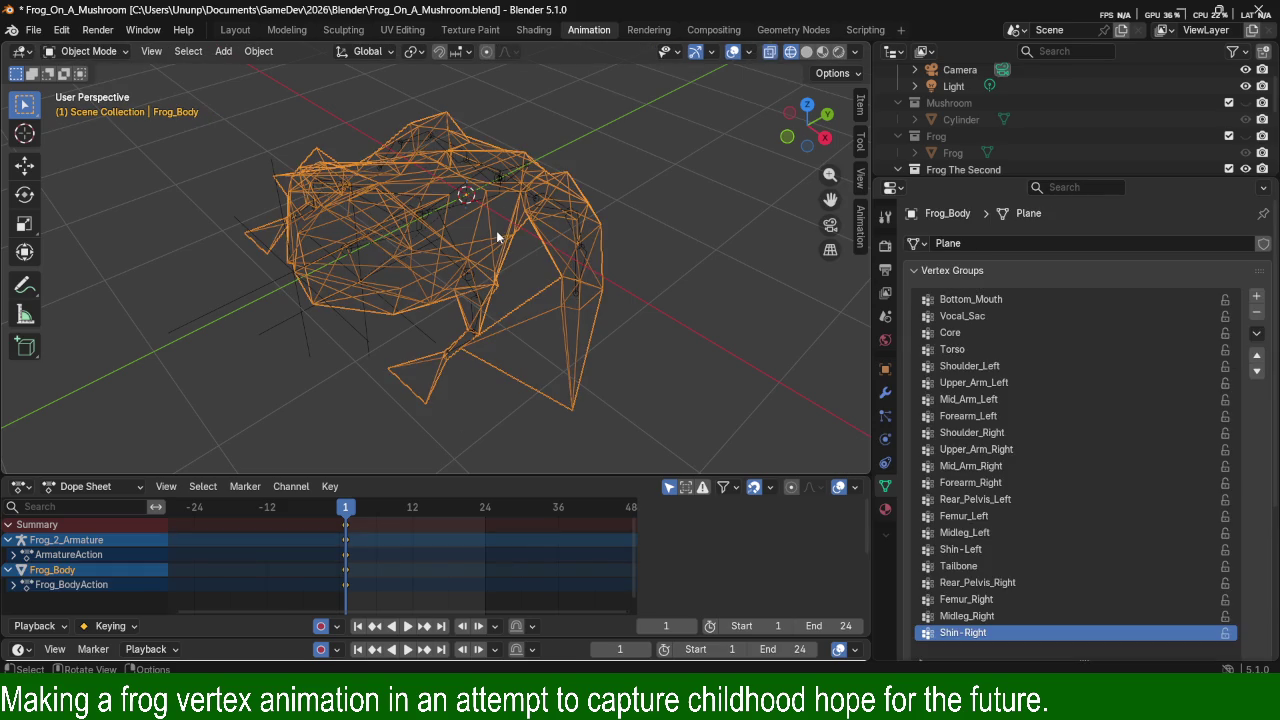
{"action": "left_click", "coordinate": [456, 199]}
{"action": "key", "text": "Tab"}
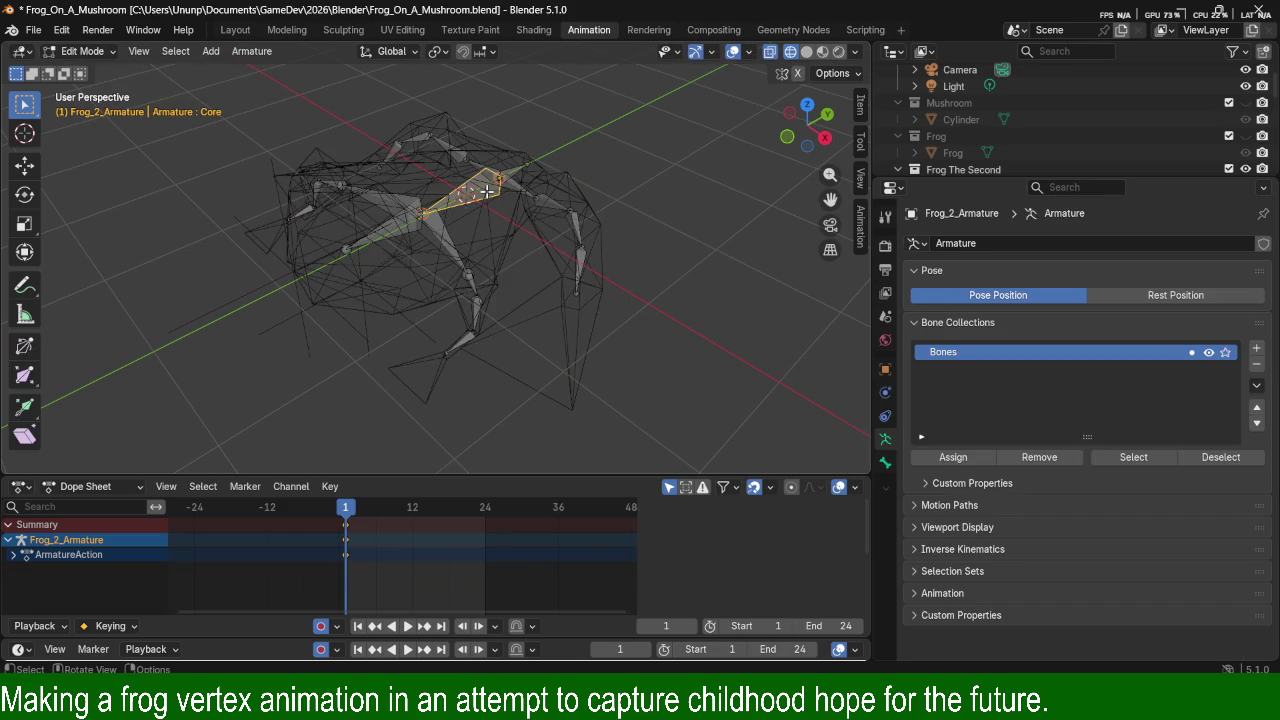
{"action": "left_click", "coordinate": [251, 51]}
{"action": "key", "text": "a"}
{"action": "key", "text": "alt+a"}
{"action": "mouse_move", "coordinate": [460, 192]}
{"action": "middle_mouse_down"}
{"action": "mouse_move", "coordinate": [491, 229]}
{"action": "mouse_move", "coordinate": [329, 142]}
{"action": "middle_mouse_up"}
Cycle the armature through Object Mode back to Pose Mode, selecting then deselecting all bones.
{"action": "left_click", "coordinate": [85, 51]}
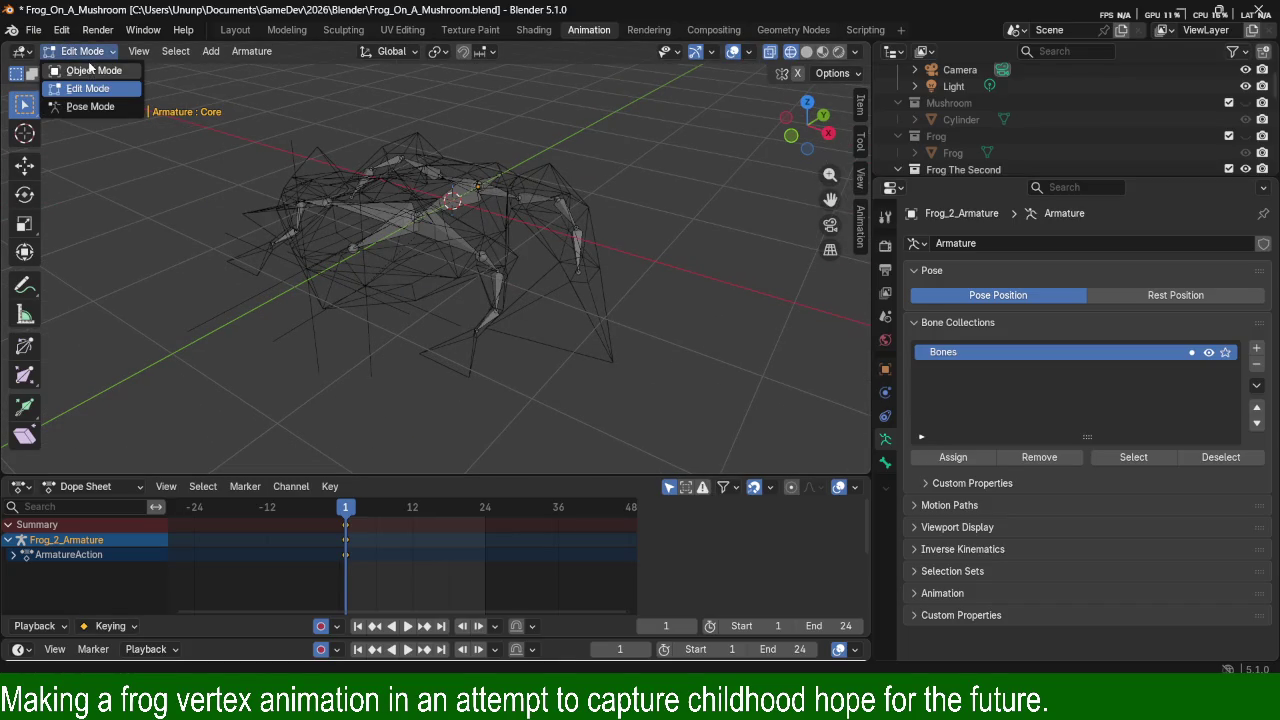
{"action": "left_click", "coordinate": [89, 74]}
{"action": "left_click", "coordinate": [87, 51]}
{"action": "left_click", "coordinate": [92, 107]}
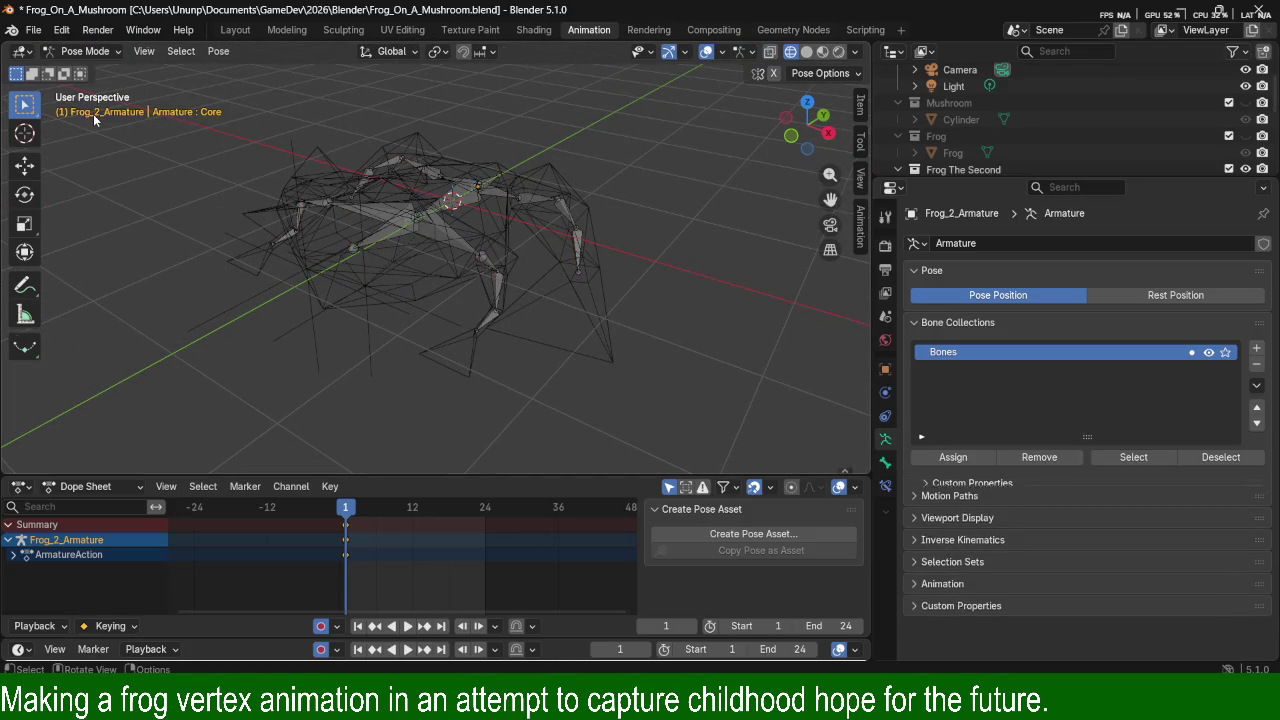
{"action": "mouse_move", "coordinate": [148, 78]}
{"action": "middle_mouse_down"}
{"action": "mouse_move", "coordinate": [458, 198]}
{"action": "mouse_move", "coordinate": [582, 226]}
{"action": "mouse_move", "coordinate": [418, 226]}
{"action": "middle_mouse_up"}
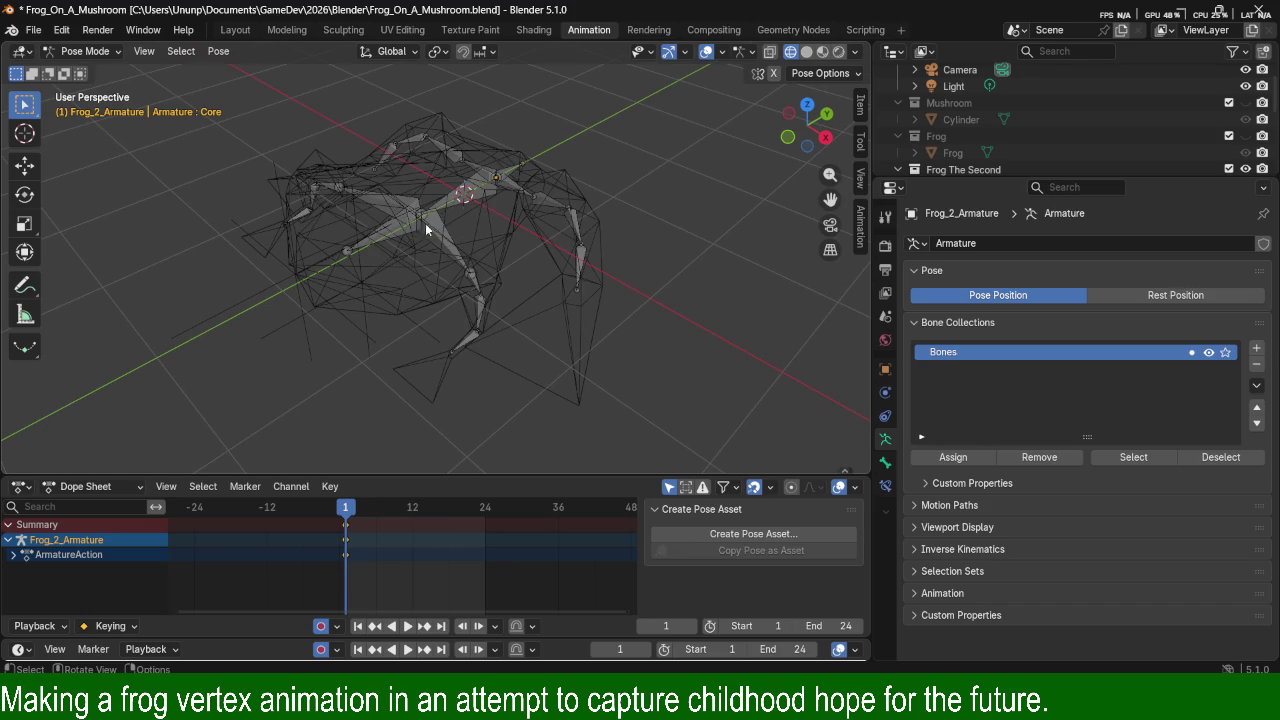
{"action": "key", "text": "a"}
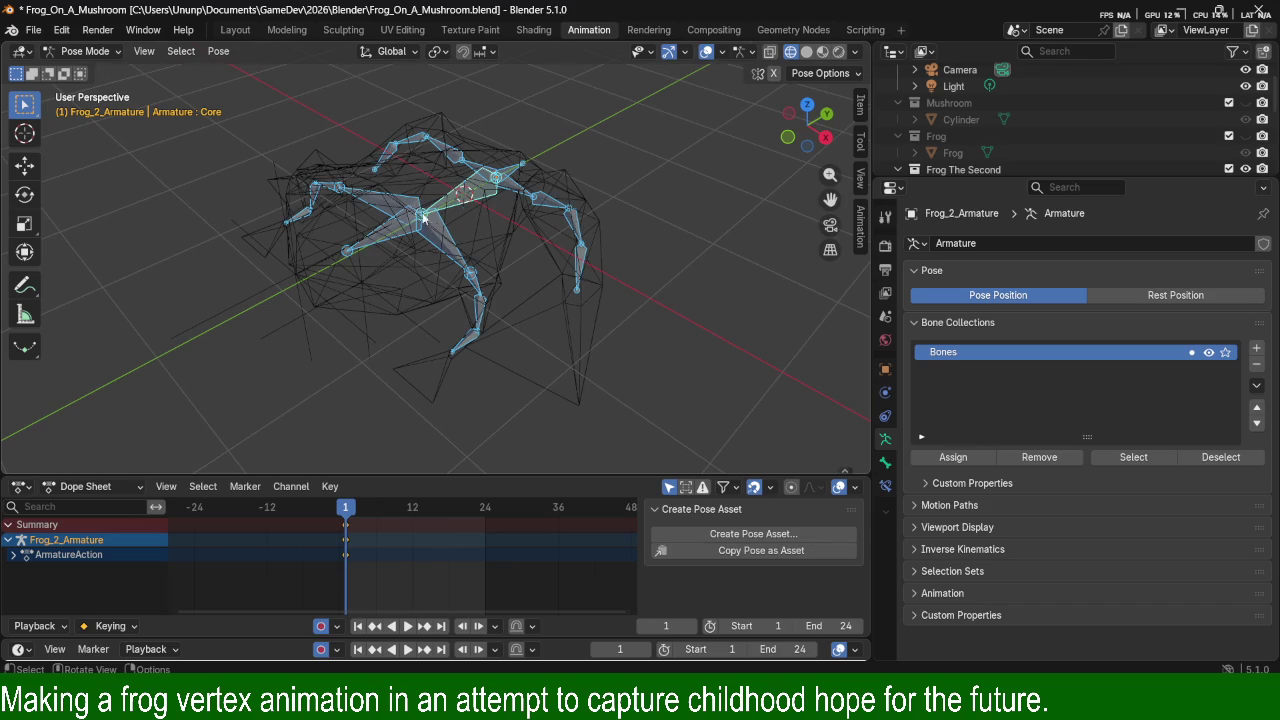
{"action": "left_click", "coordinate": [261, 121]}
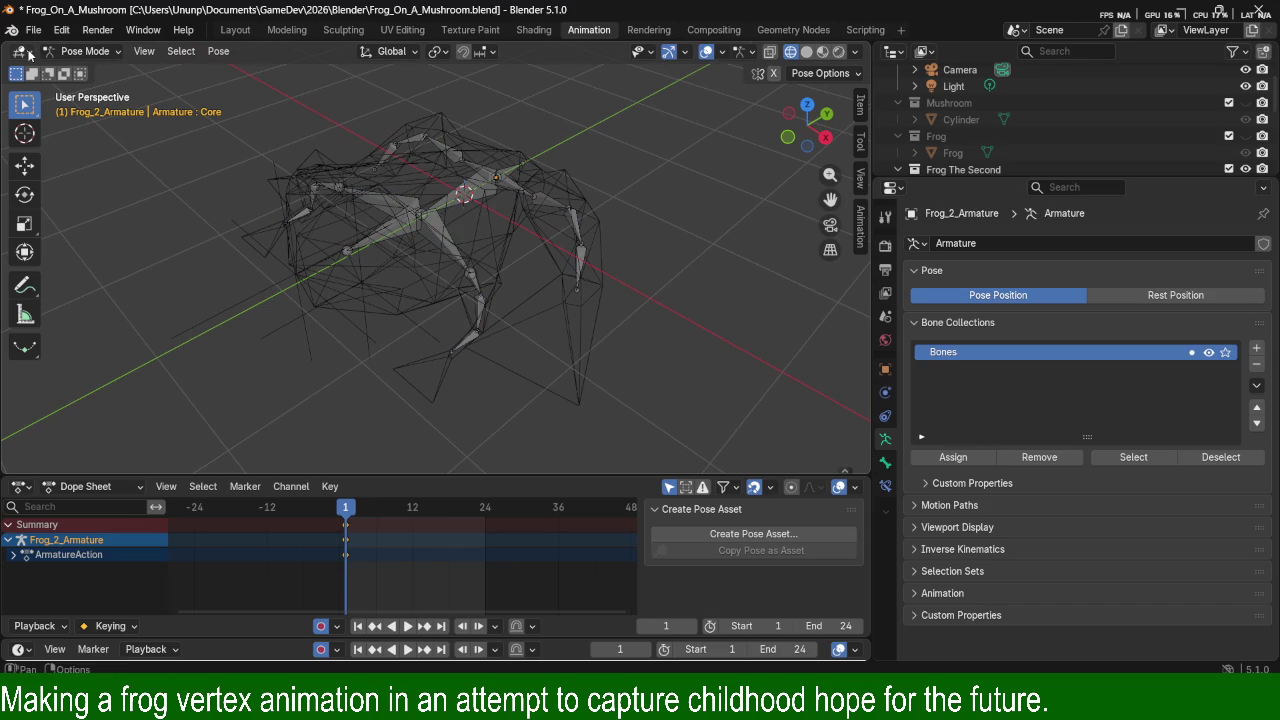
Browse the view and edit options, then select Frog_Body in Object Mode.
{"action": "left_click", "coordinate": [142, 52]}
{"action": "left_click", "coordinate": [61, 30]}
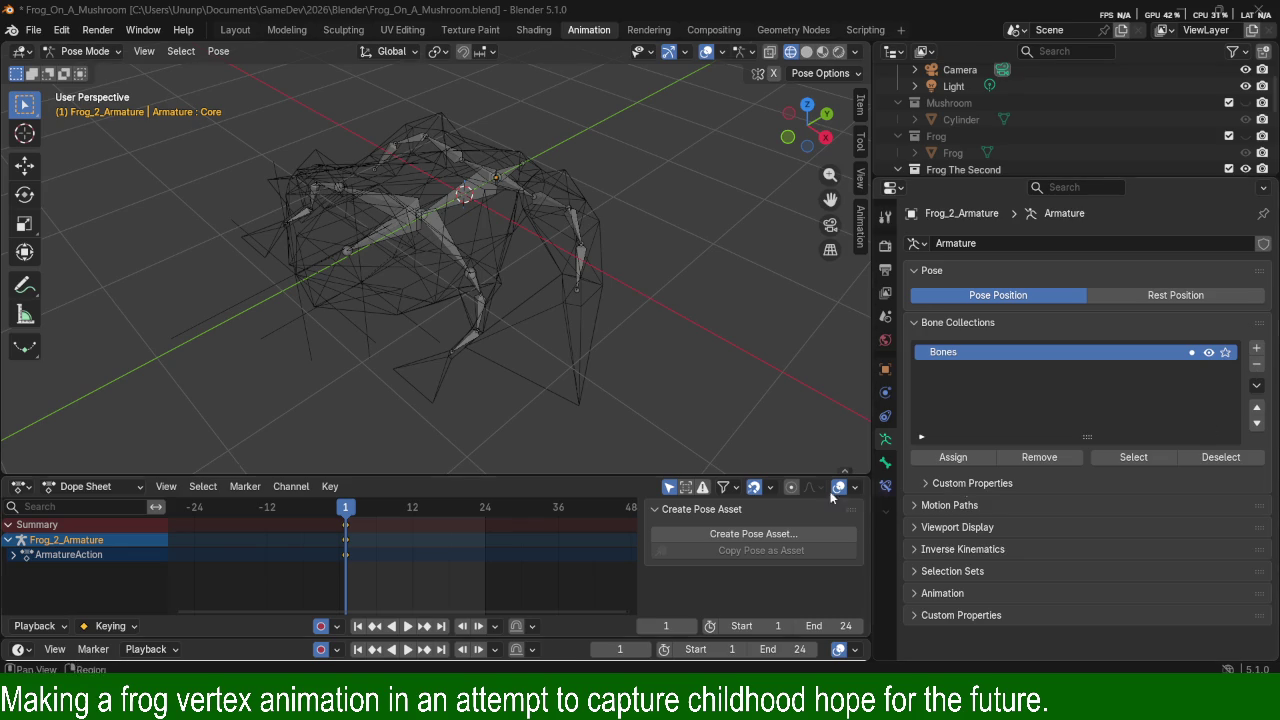
{"action": "left_click", "coordinate": [69, 50]}
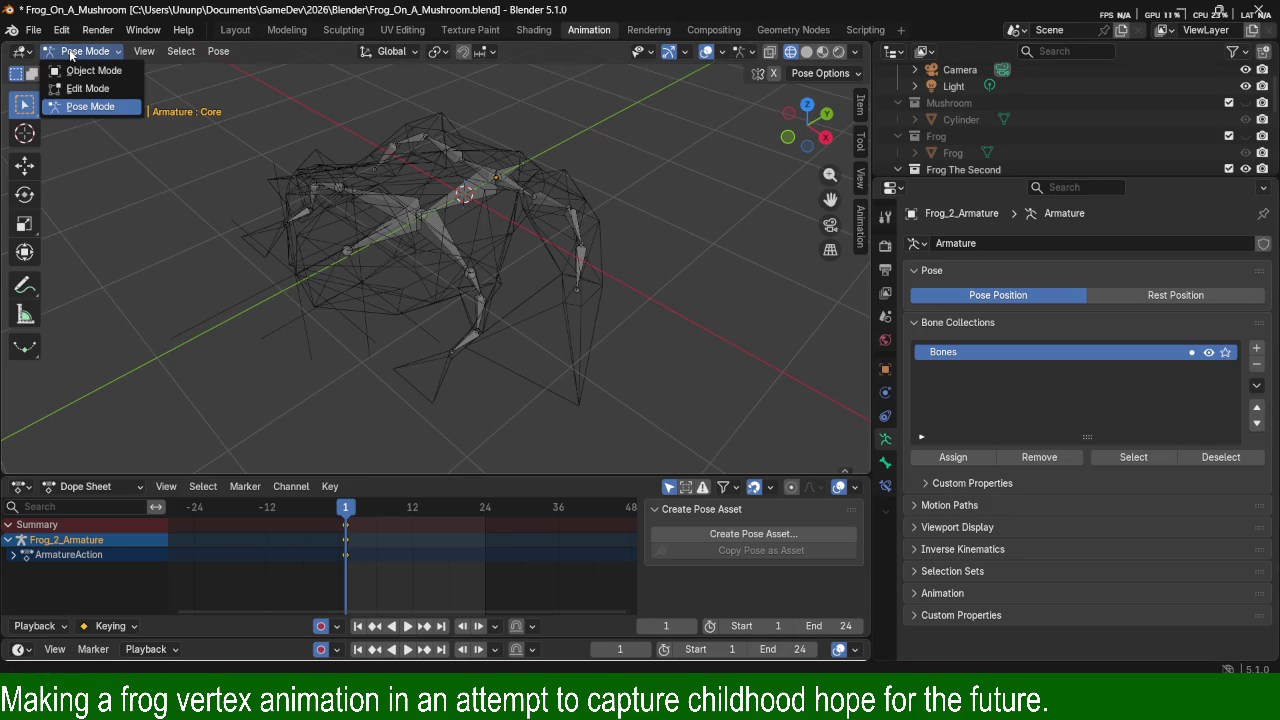
{"action": "left_click", "coordinate": [29, 51]}
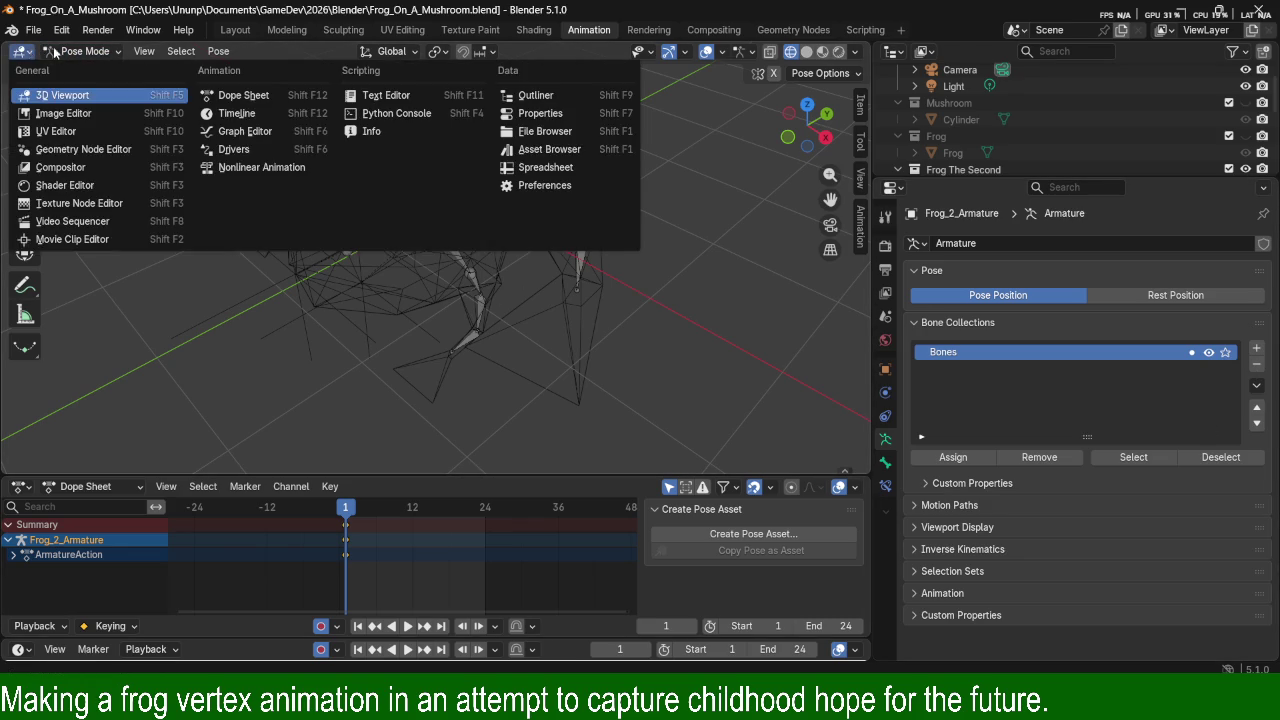
{"action": "left_click", "coordinate": [540, 251]}
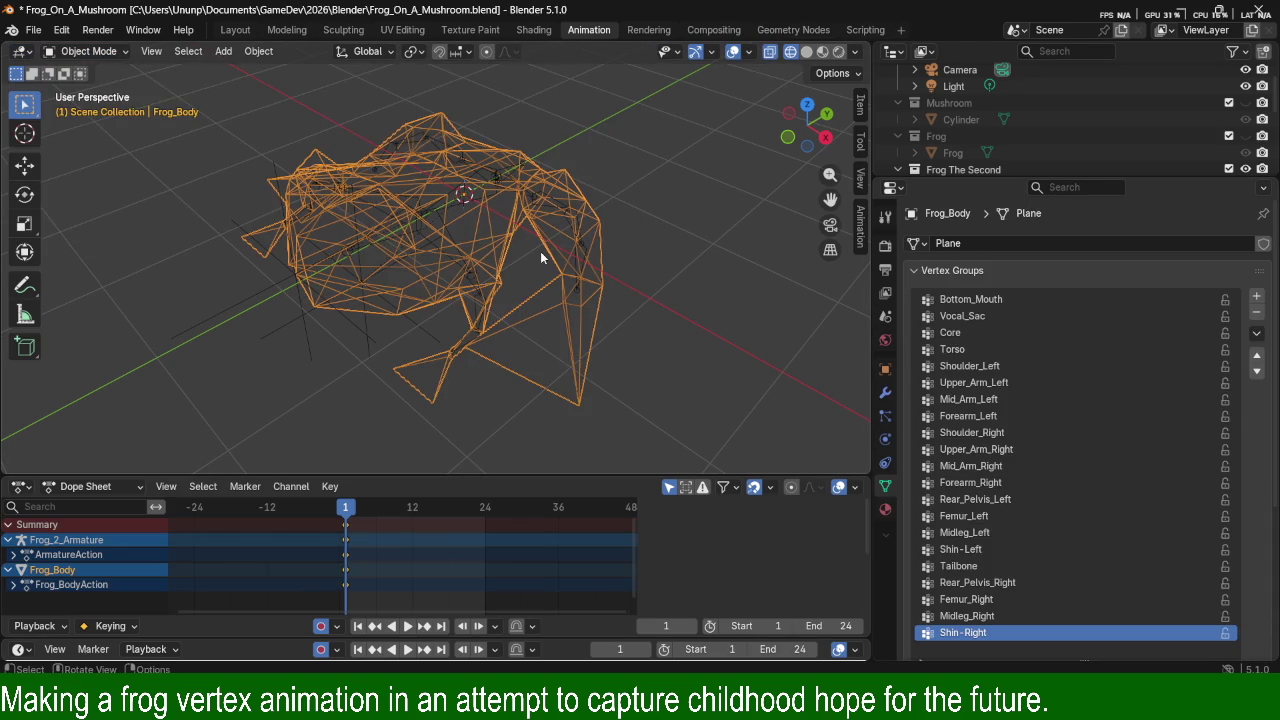
Put Frog_Body in Weight Paint and view the Shin-Left, Femur_Left and Rear_Pelvis_Left groups.
{"action": "left_click", "coordinate": [88, 51]}
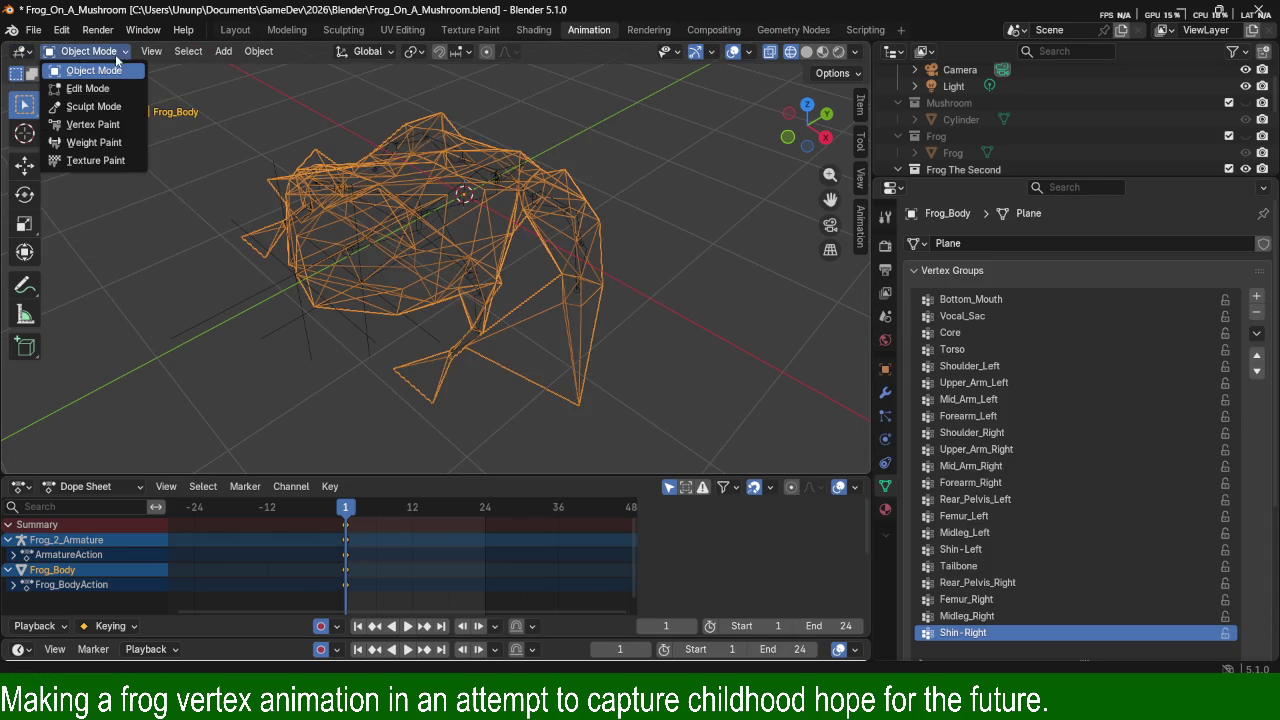
{"action": "left_click", "coordinate": [94, 139]}
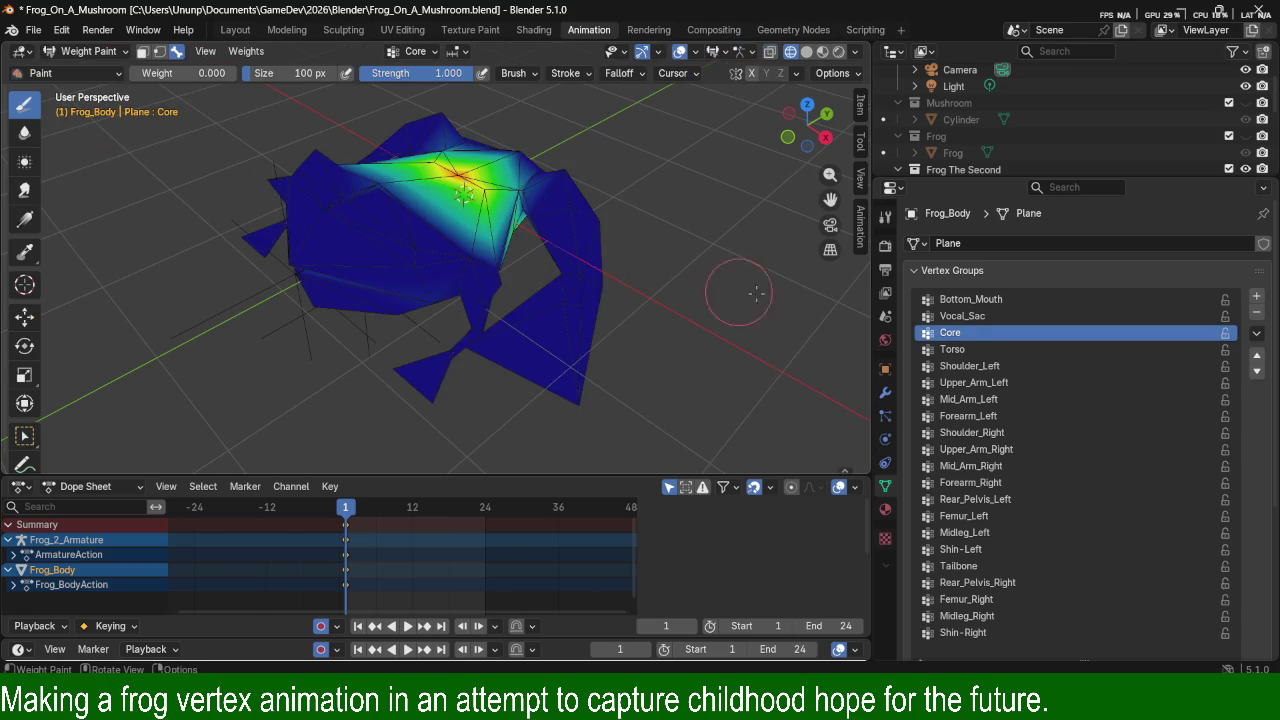
{"action": "left_click", "coordinate": [988, 551]}
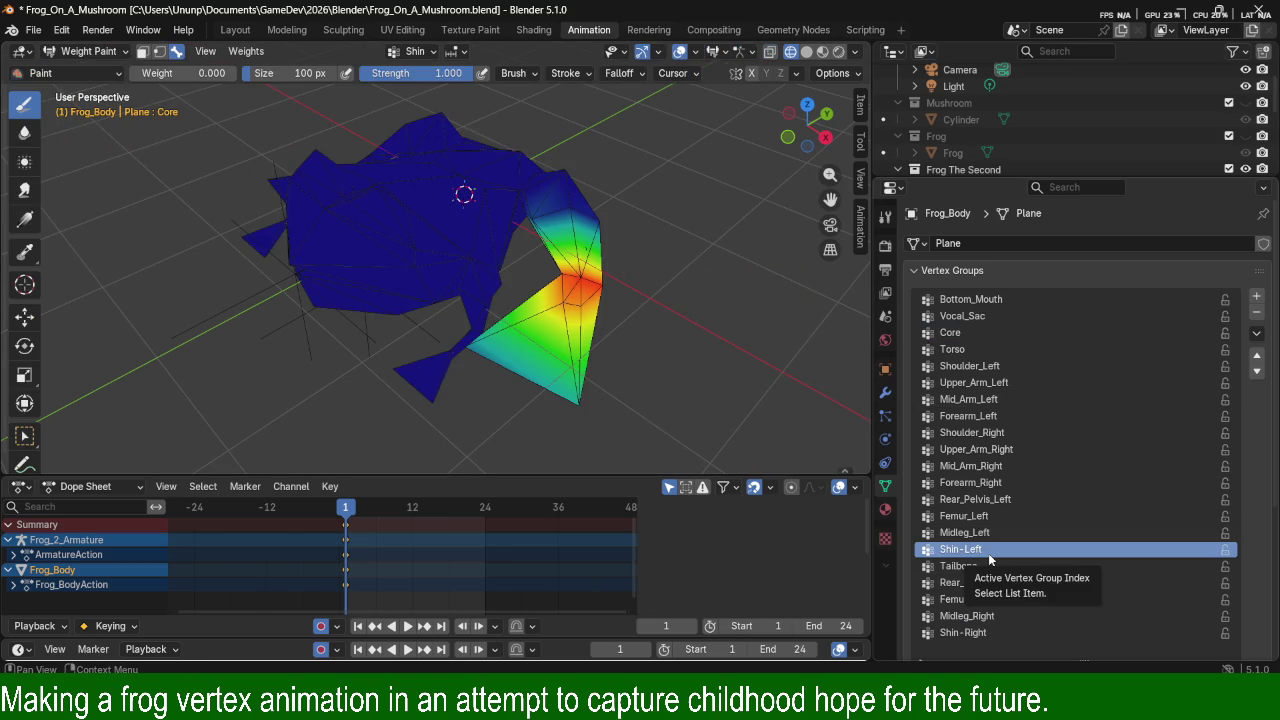
{"action": "middle_click_drag", "start_coordinate": [572, 430], "coordinate": [690, 457]}
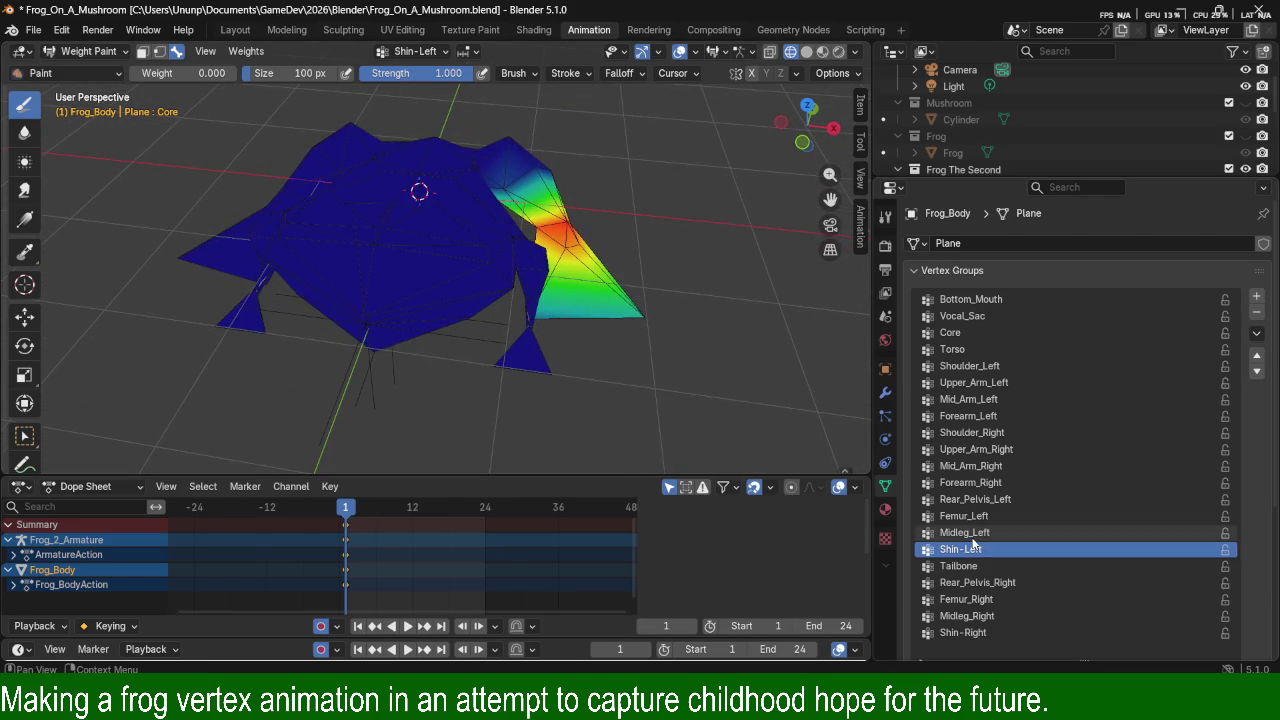
{"action": "left_click", "coordinate": [1018, 516]}
{"action": "left_click", "coordinate": [1016, 499]}
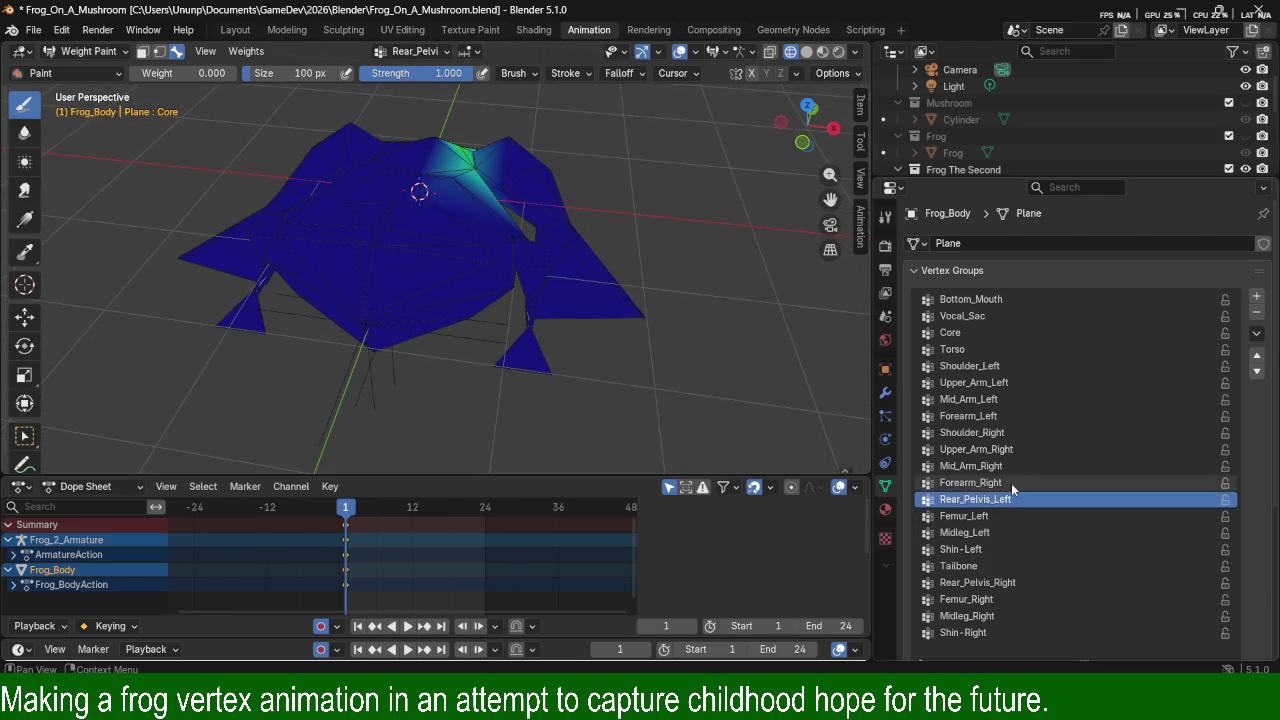
Step up to the Forearm_Left group, zoom on the left foreleg, and begin setting weight 0.
{"action": "left_click", "coordinate": [1013, 482]}
{"action": "left_click", "coordinate": [1011, 466]}
{"action": "left_click", "coordinate": [1011, 450]}
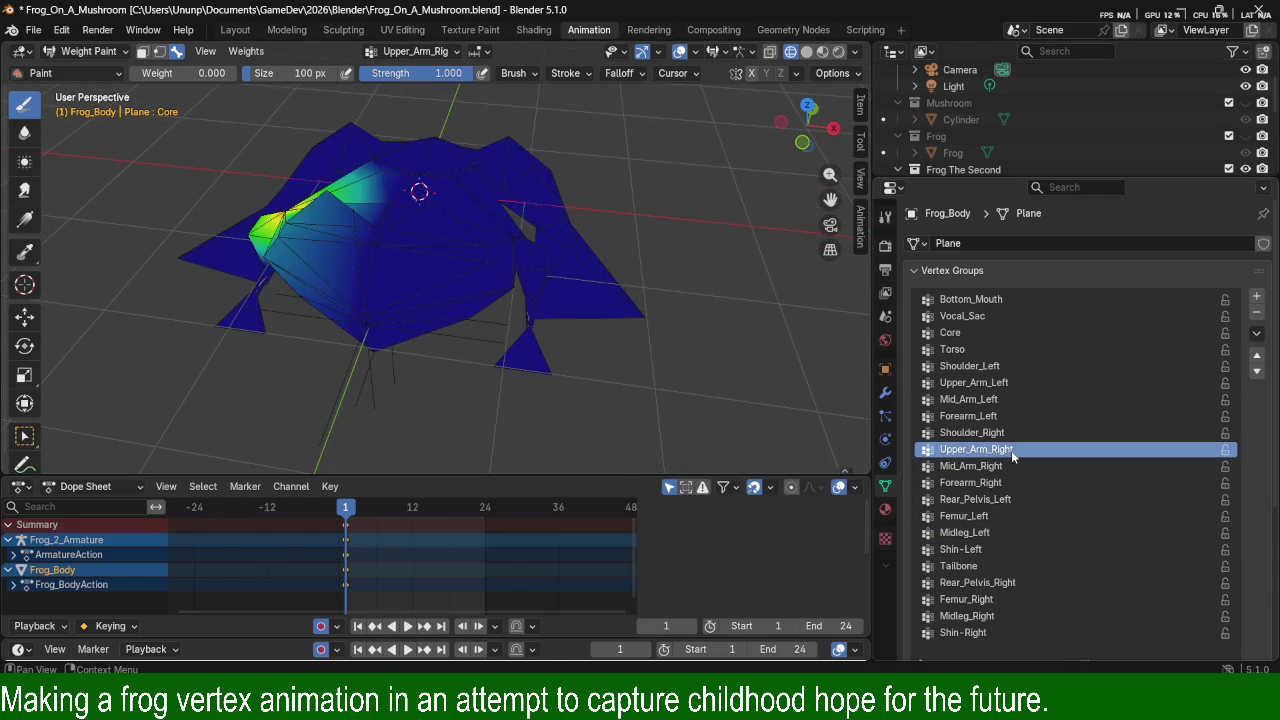
{"action": "middle_click_drag", "start_coordinate": [580, 400], "coordinate": [650, 405]}
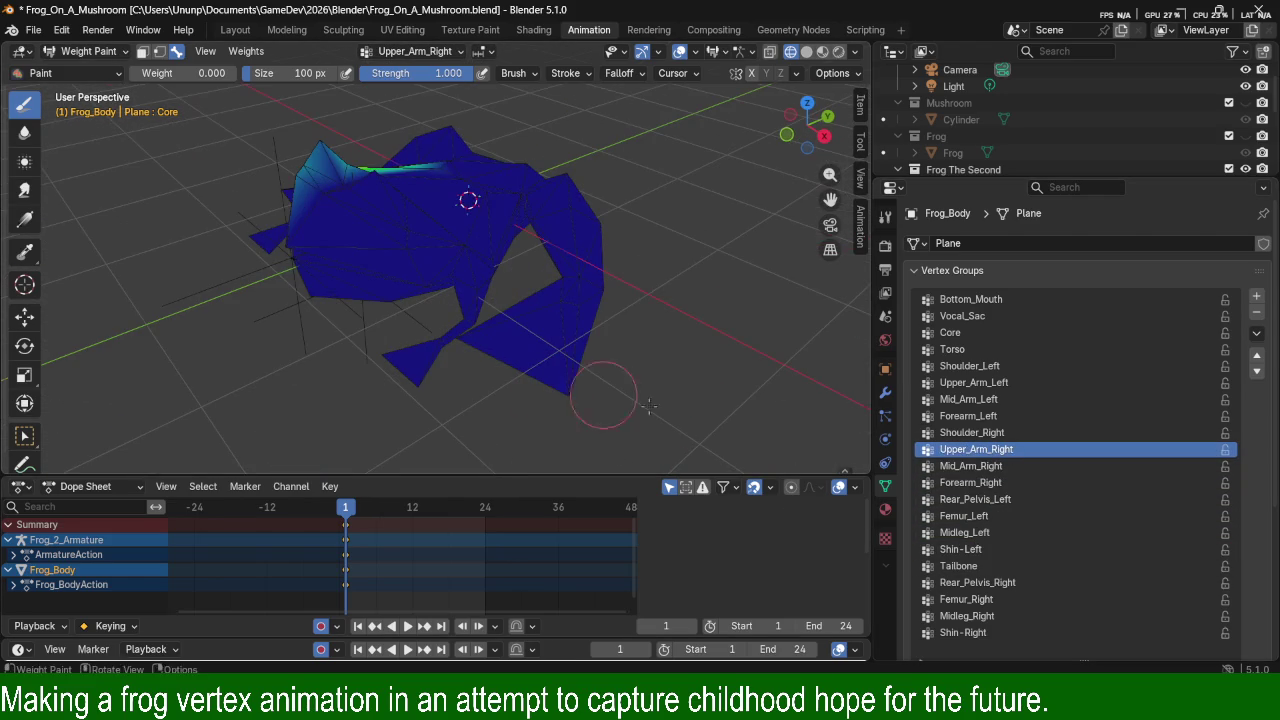
{"action": "left_click", "coordinate": [997, 416]}
{"action": "mouse_move", "coordinate": [610, 330]}
{"action": "middle_mouse_down"}
{"action": "mouse_move", "coordinate": [581, 315]}
{"action": "mouse_move", "coordinate": [614, 371]}
{"action": "middle_mouse_up"}
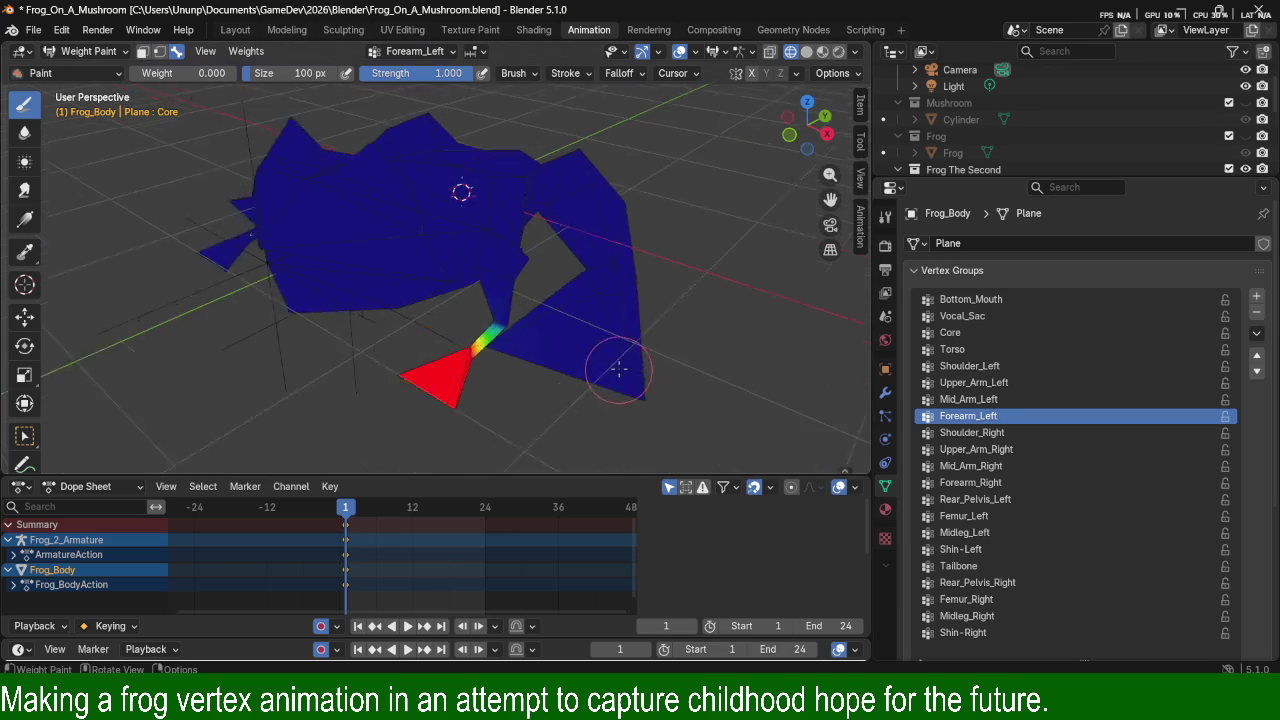
{"action": "scroll", "coordinate": [611, 360], "scroll_direction": "up", "scroll_amount": 4}
{"action": "left_click_drag", "start_coordinate": [150, 82], "coordinate": [150, 73]}
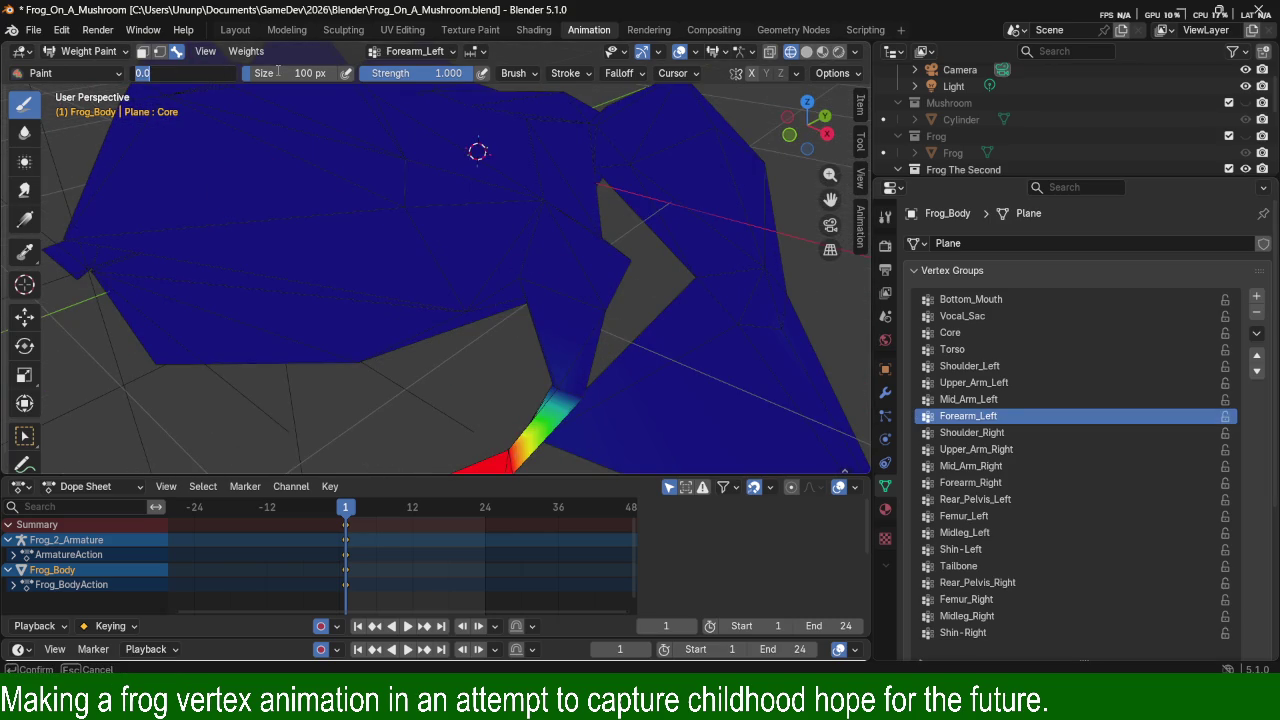
{"action": "key", "text": "Return"}
{"action": "left_click", "coordinate": [530, 73]}
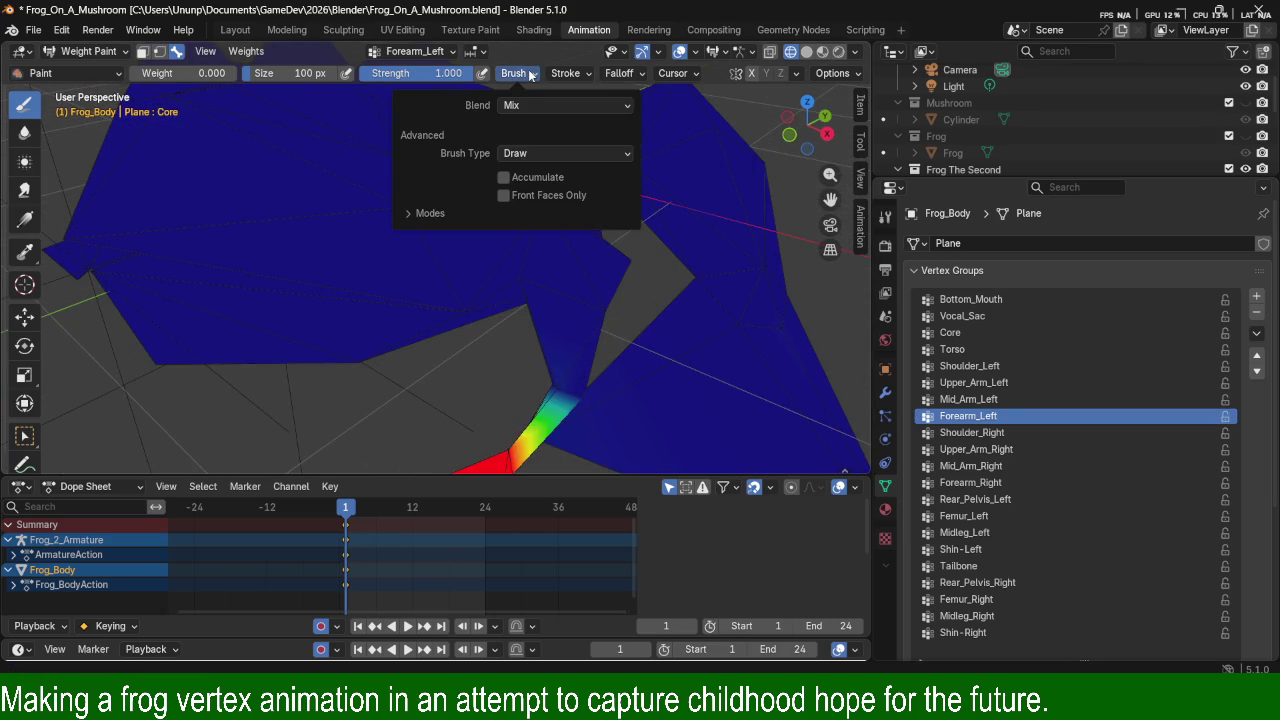
{"action": "left_click", "coordinate": [528, 155]}
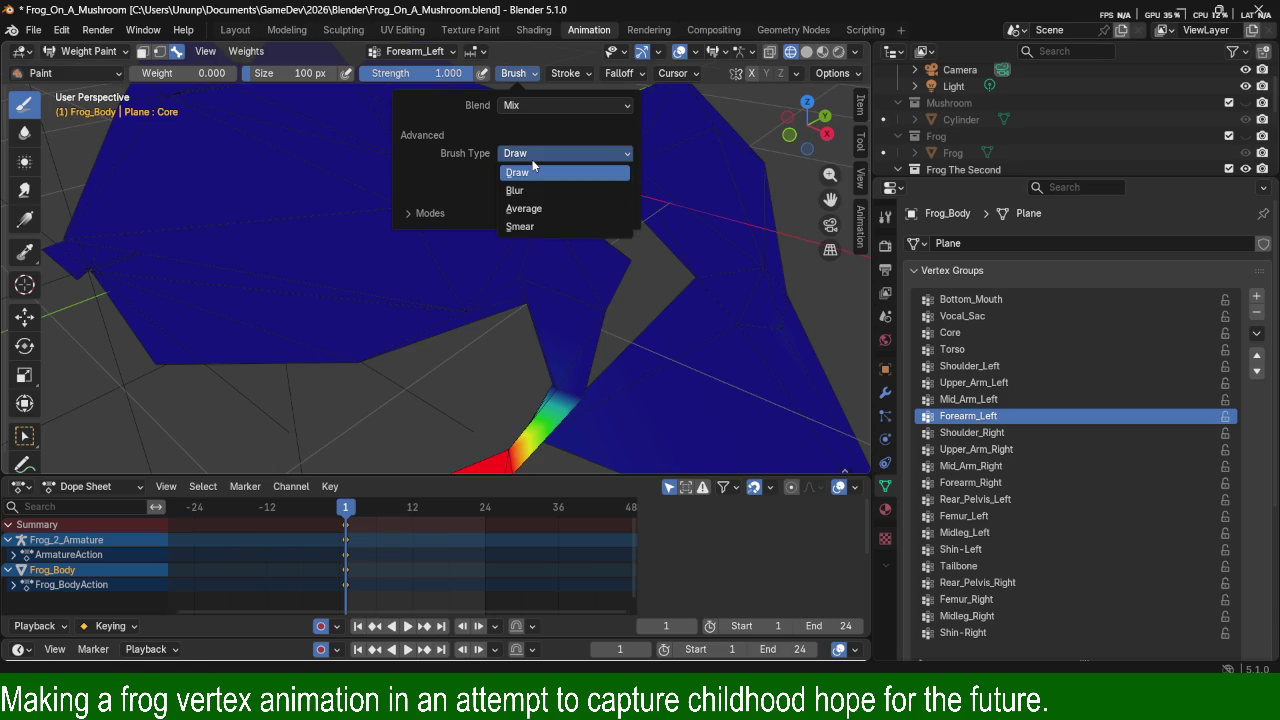
{"action": "left_click", "coordinate": [534, 168]}
{"action": "left_click", "coordinate": [548, 108]}
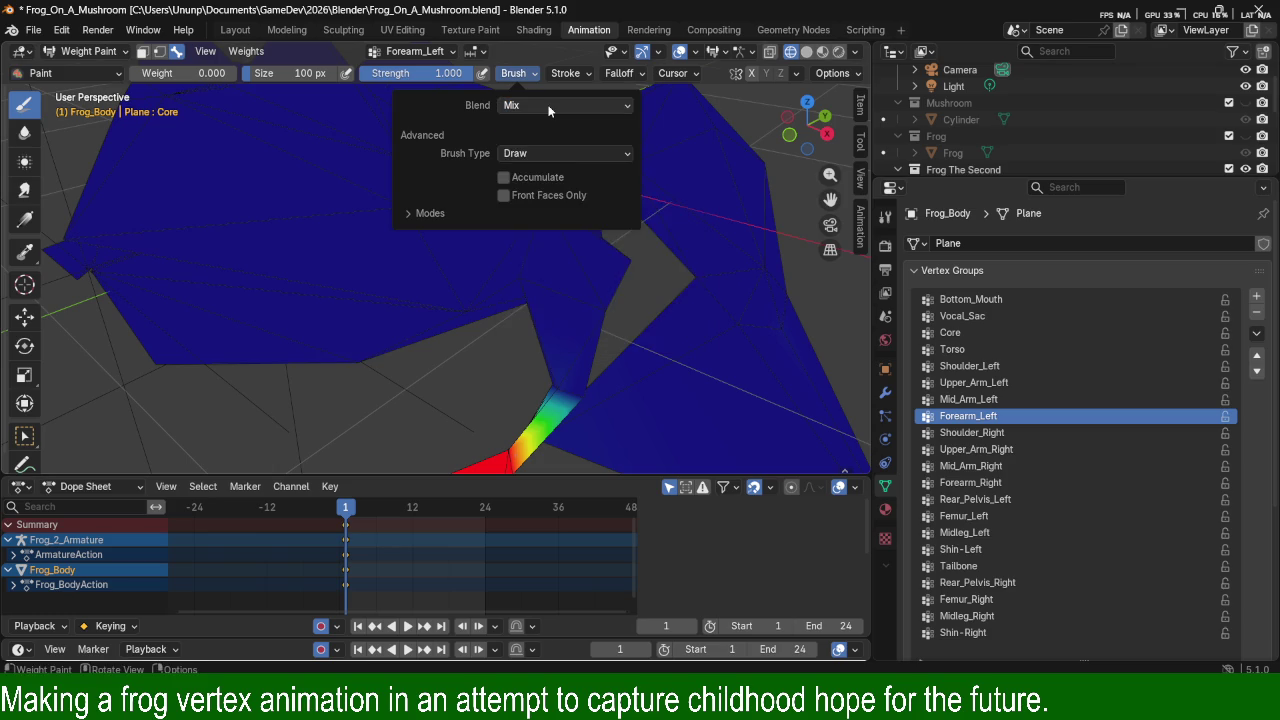
{"action": "left_click", "coordinate": [583, 73]}
{"action": "left_click", "coordinate": [583, 73]}
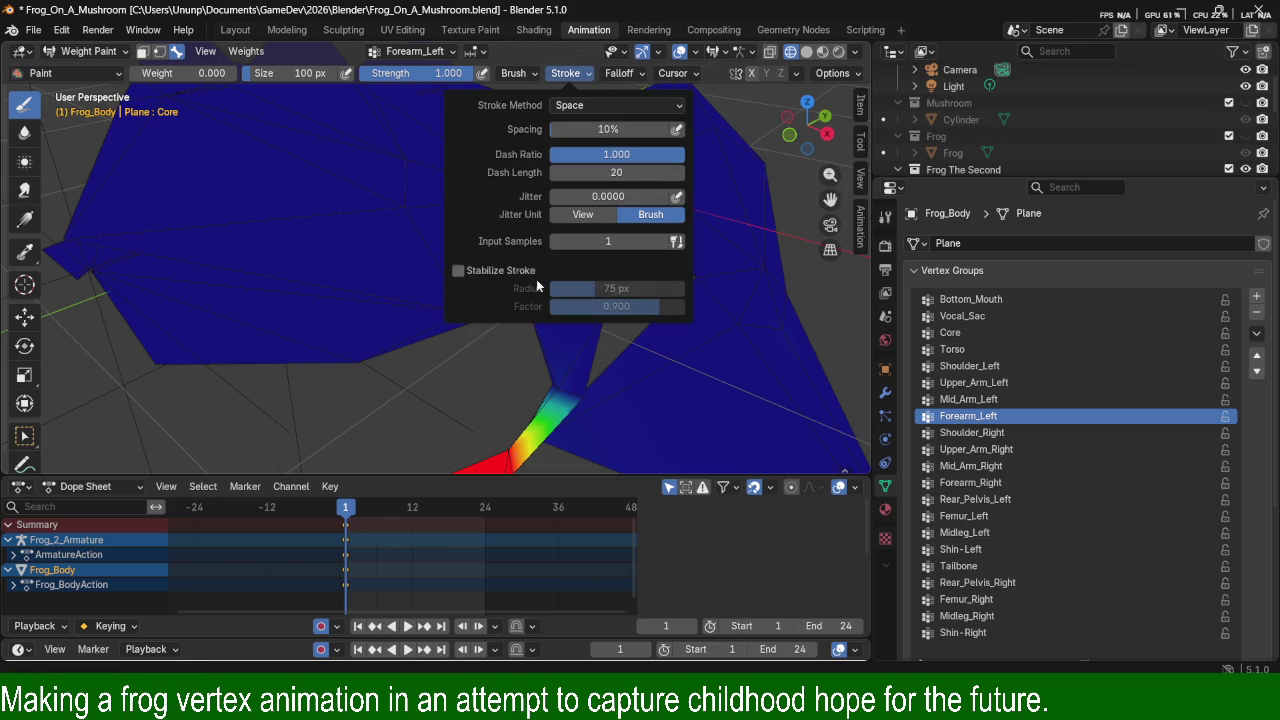
{"action": "mouse_move", "coordinate": [751, 323]}
{"action": "middle_mouse_down"}
{"action": "mouse_move", "coordinate": [648, 256]}
{"action": "mouse_move", "coordinate": [546, 434]}
{"action": "middle_mouse_up"}
{"action": "scroll", "coordinate": [648, 256], "scroll_direction": "up", "scroll_amount": 5}
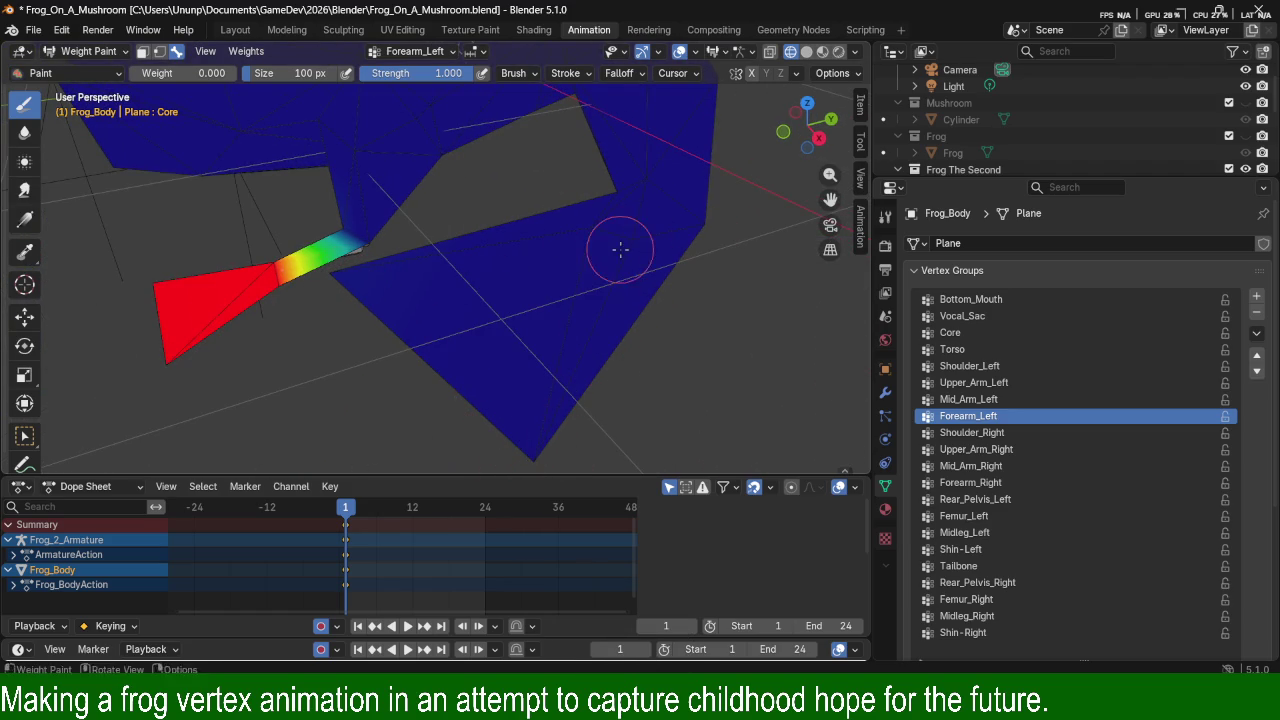
{"action": "mouse_move", "coordinate": [678, 270]}
{"action": "middle_mouse_down"}
{"action": "mouse_move", "coordinate": [605, 218]}
{"action": "mouse_move", "coordinate": [395, 228]}
{"action": "middle_mouse_up"}
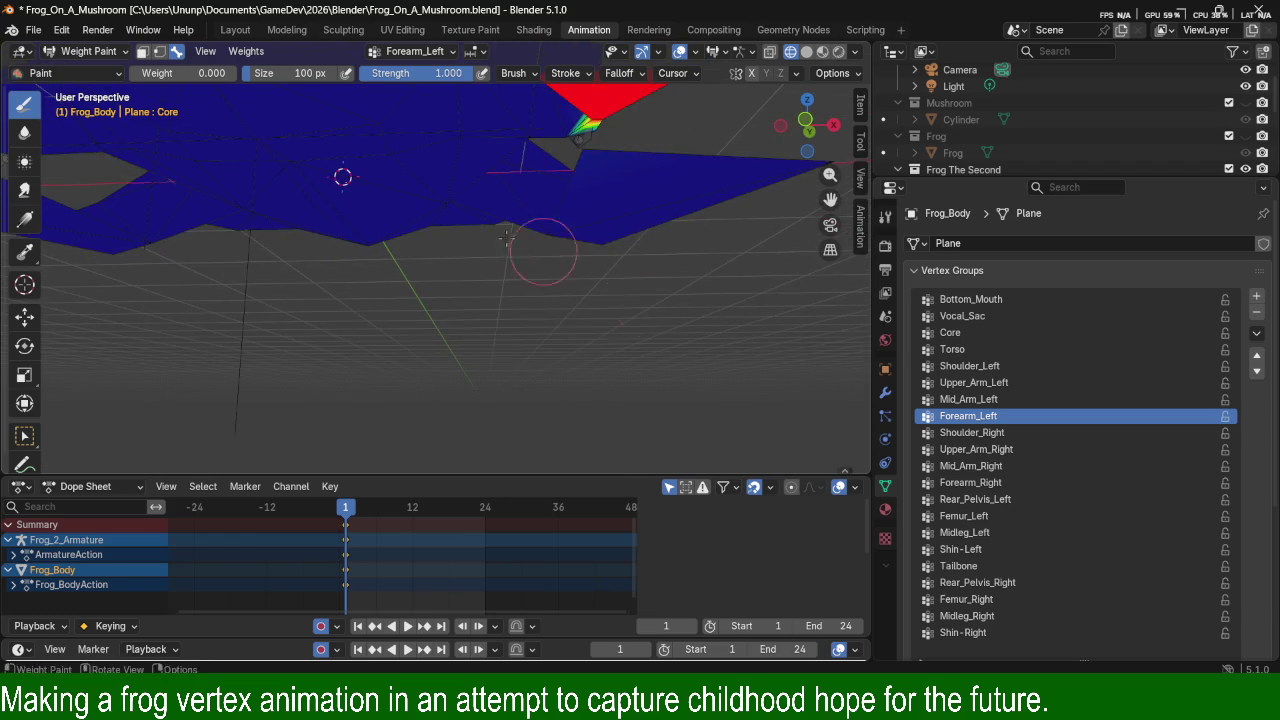
{"action": "mouse_move", "coordinate": [395, 228]}
{"action": "middle_mouse_down"}
{"action": "mouse_move", "coordinate": [521, 262]}
{"action": "mouse_move", "coordinate": [605, 218]}
{"action": "middle_mouse_up"}
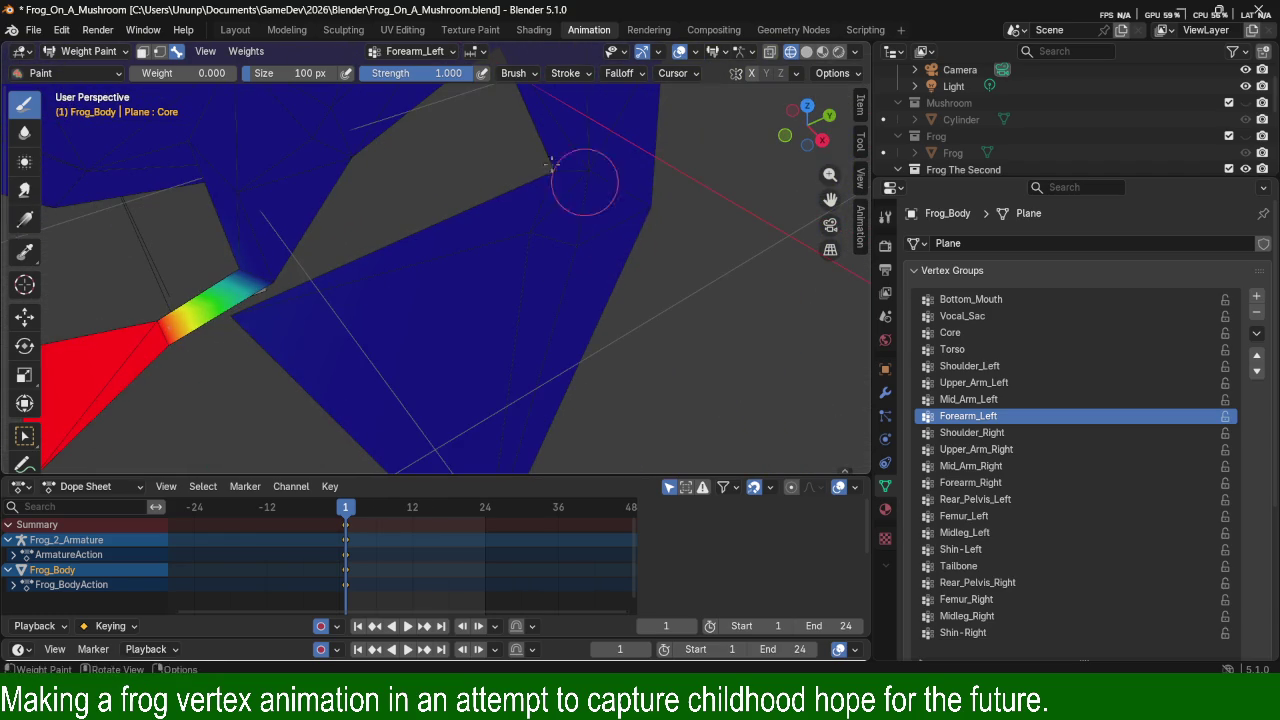
{"action": "mouse_move", "coordinate": [600, 215]}
{"action": "left_mouse_down"}
{"action": "mouse_move", "coordinate": [462, 428]}
{"action": "mouse_move", "coordinate": [320, 290]}
{"action": "left_mouse_up"}
{"action": "mouse_move", "coordinate": [500, 266]}
{"action": "middle_mouse_down"}
{"action": "mouse_move", "coordinate": [547, 345]}
{"action": "mouse_move", "coordinate": [571, 294]}
{"action": "middle_mouse_up"}
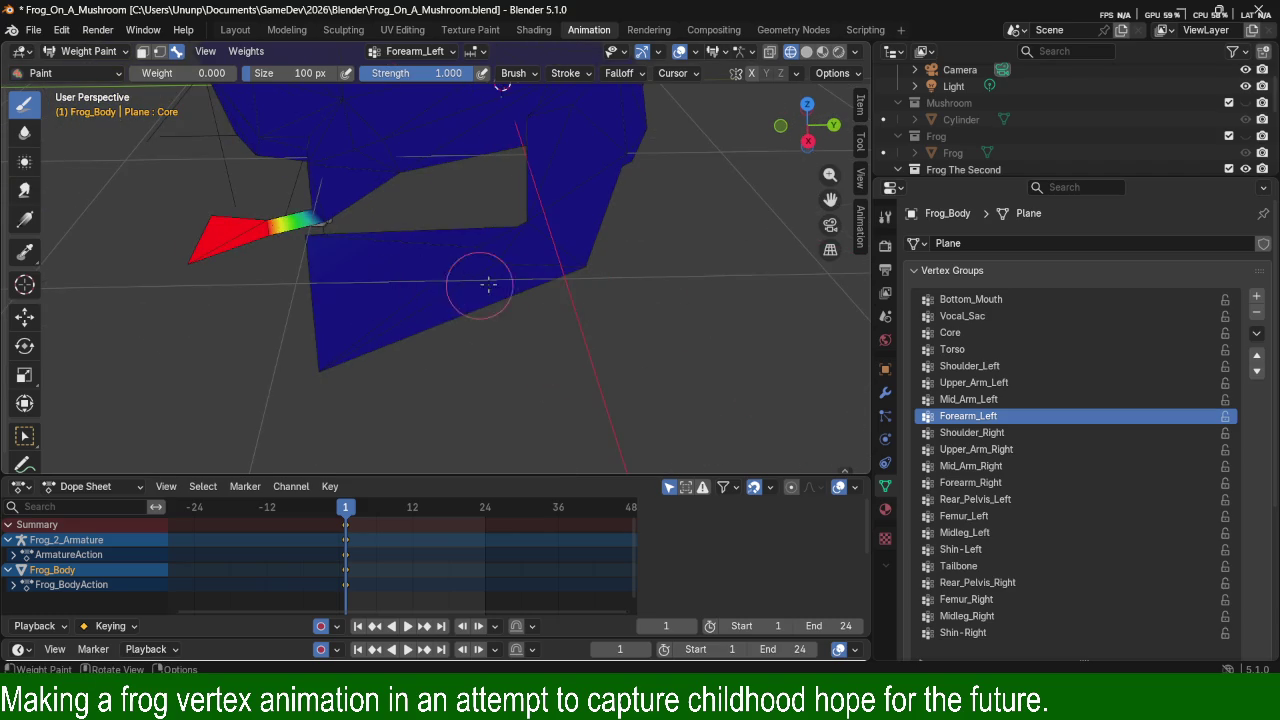
{"action": "middle_click_drag", "start_coordinate": [466, 286], "coordinate": [454, 314]}
{"action": "scroll", "coordinate": [570, 390], "scroll_direction": "up", "scroll_amount": 5}
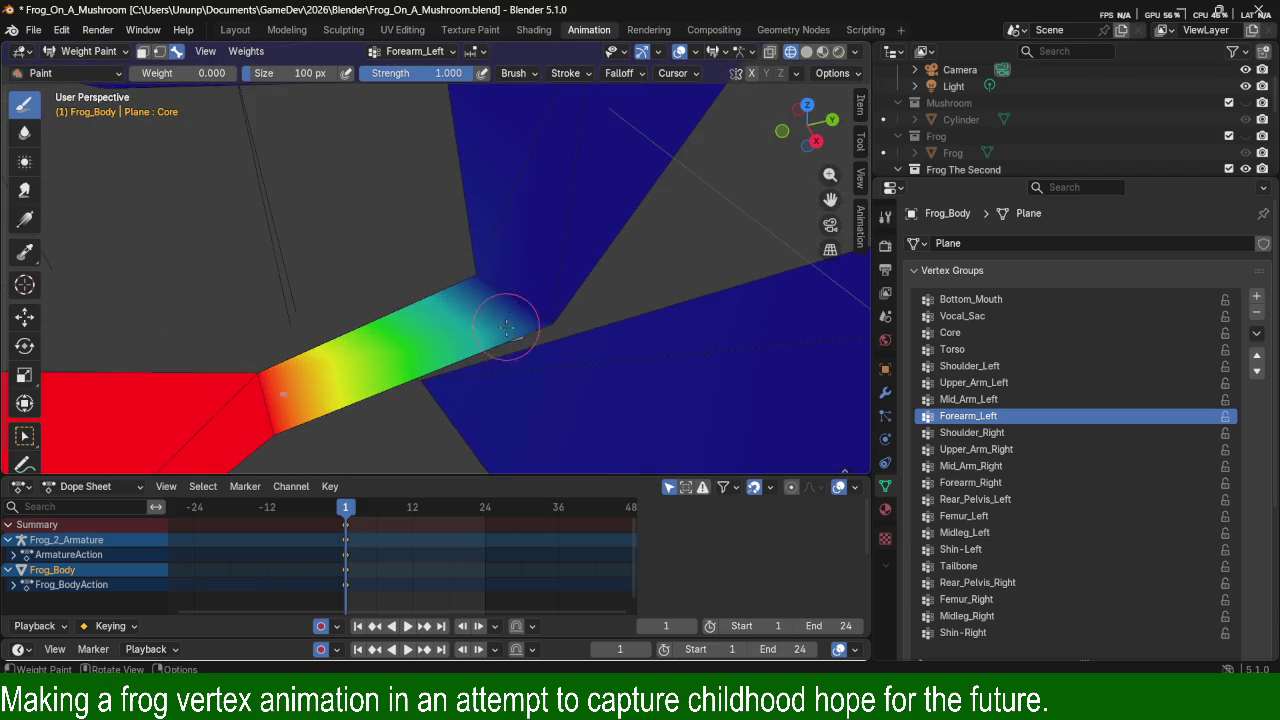
{"action": "mouse_move", "coordinate": [586, 408]}
{"action": "middle_mouse_down"}
{"action": "mouse_move", "coordinate": [609, 322]}
{"action": "mouse_move", "coordinate": [549, 194]}
{"action": "mouse_move", "coordinate": [543, 306]}
{"action": "middle_mouse_up"}
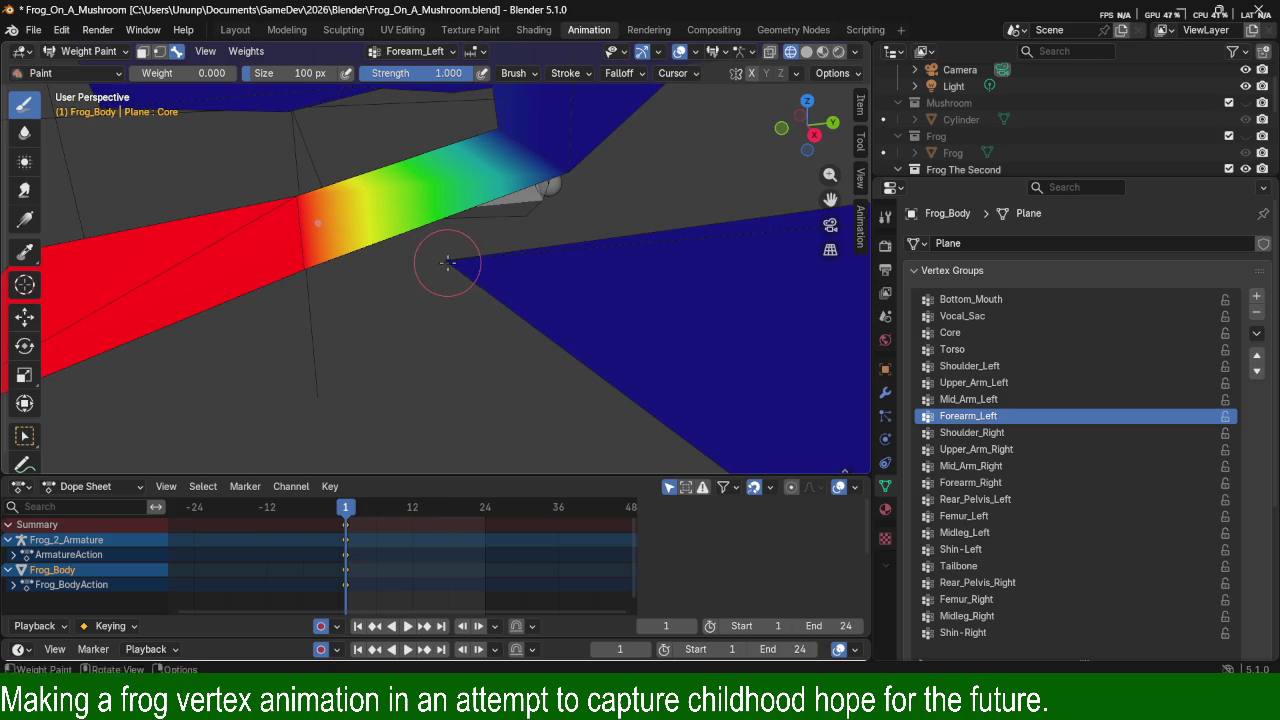
{"action": "middle_click_drag", "start_coordinate": [557, 286], "coordinate": [527, 285]}
{"action": "mouse_move", "coordinate": [443, 271]}
{"action": "middle_mouse_down"}
{"action": "mouse_move", "coordinate": [723, 329]}
{"action": "mouse_move", "coordinate": [677, 243]}
{"action": "mouse_move", "coordinate": [646, 228]}
{"action": "middle_mouse_up"}
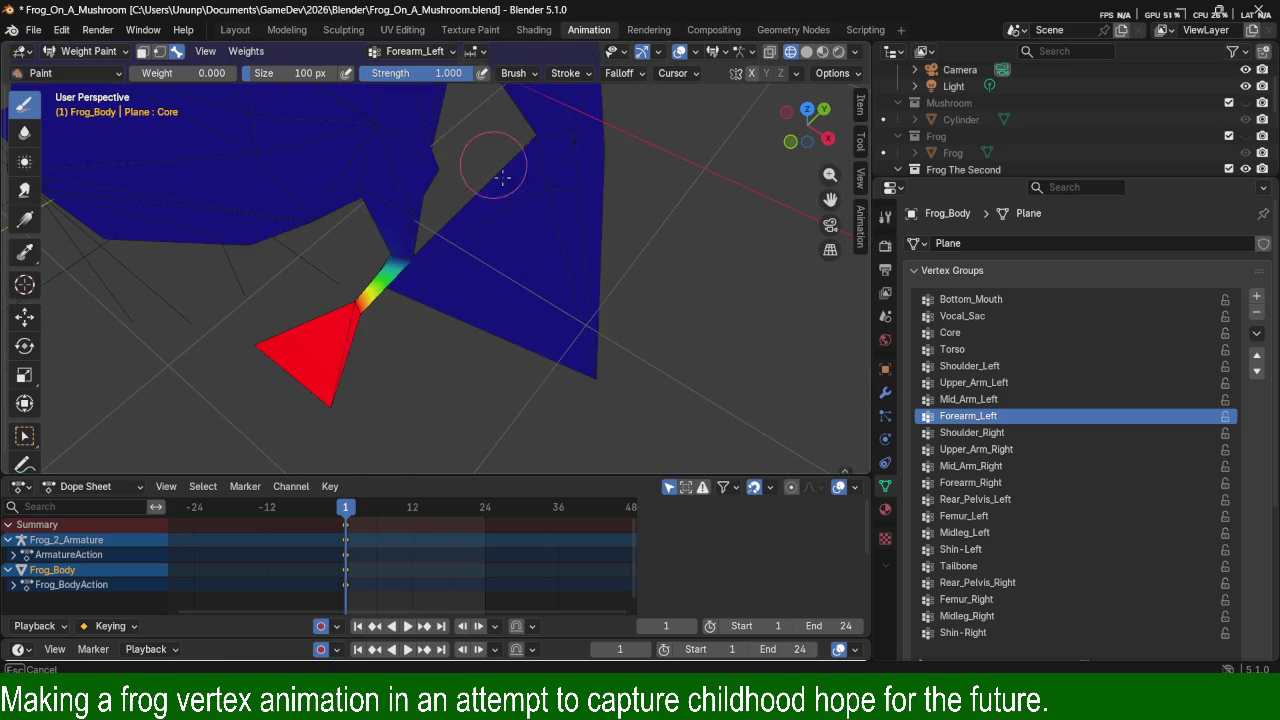
{"action": "mouse_move", "coordinate": [610, 165]}
{"action": "middle_mouse_down"}
{"action": "mouse_move", "coordinate": [558, 184]}
{"action": "mouse_move", "coordinate": [586, 194]}
{"action": "mouse_move", "coordinate": [508, 211]}
{"action": "middle_mouse_up"}
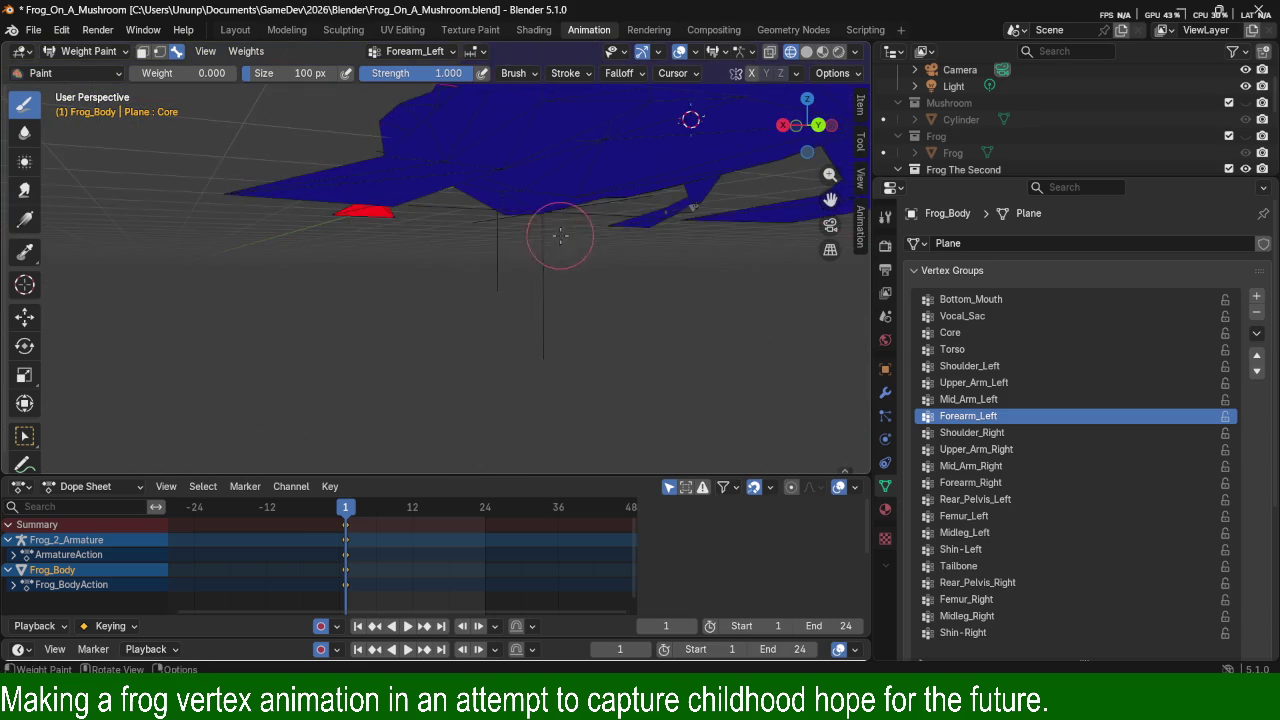
{"action": "left_click_drag", "start_coordinate": [490, 185], "coordinate": [405, 157]}
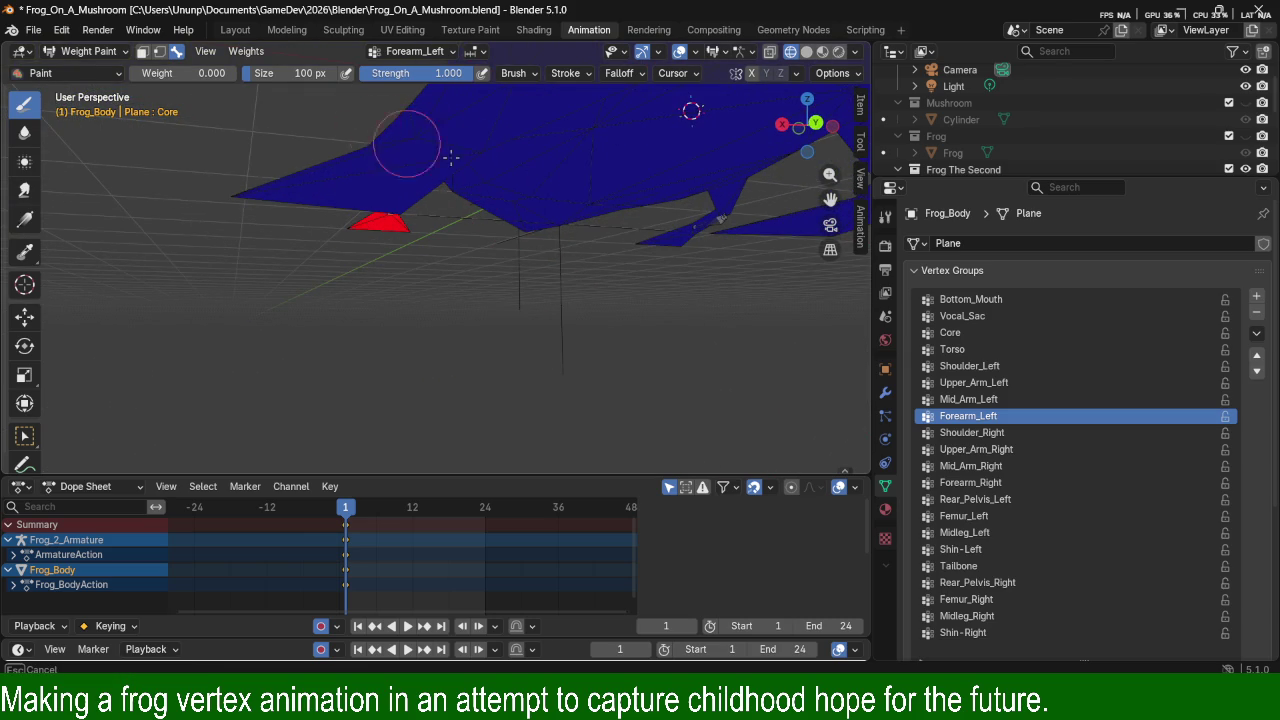
{"action": "left_click_drag", "start_coordinate": [405, 157], "coordinate": [309, 164]}
{"action": "middle_click_drag", "start_coordinate": [309, 164], "coordinate": [580, 215]}
{"action": "left_click_drag", "start_coordinate": [580, 215], "coordinate": [634, 248]}
{"action": "mouse_move", "coordinate": [608, 194]}
{"action": "left_mouse_down"}
{"action": "mouse_move", "coordinate": [640, 227]}
{"action": "mouse_move", "coordinate": [500, 186]}
{"action": "mouse_move", "coordinate": [566, 209]}
{"action": "mouse_move", "coordinate": [609, 194]}
{"action": "mouse_move", "coordinate": [633, 212]}
{"action": "left_mouse_up"}
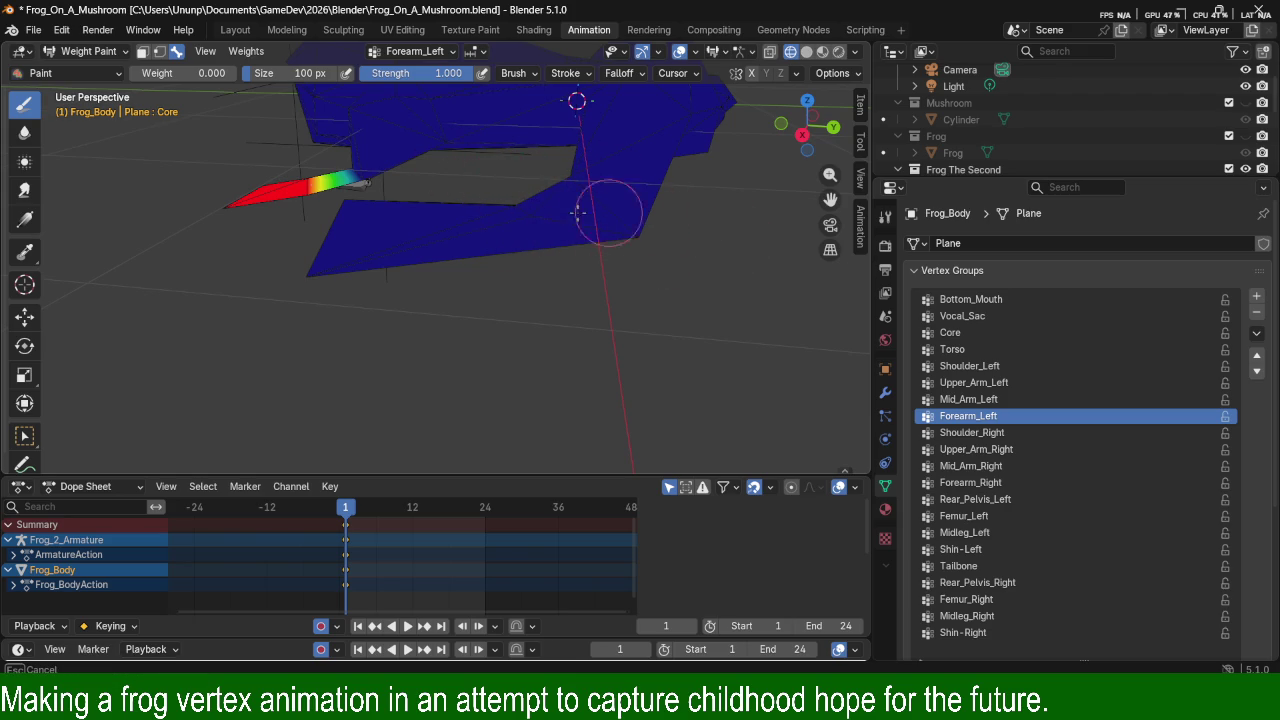
{"action": "mouse_move", "coordinate": [530, 203]}
{"action": "middle_mouse_down"}
{"action": "mouse_move", "coordinate": [451, 230]}
{"action": "mouse_move", "coordinate": [549, 234]}
{"action": "mouse_move", "coordinate": [463, 206]}
{"action": "mouse_move", "coordinate": [549, 380]}
{"action": "mouse_move", "coordinate": [482, 296]}
{"action": "mouse_move", "coordinate": [491, 259]}
{"action": "mouse_move", "coordinate": [280, 210]}
{"action": "mouse_move", "coordinate": [350, 250]}
{"action": "mouse_move", "coordinate": [546, 245]}
{"action": "middle_mouse_up"}
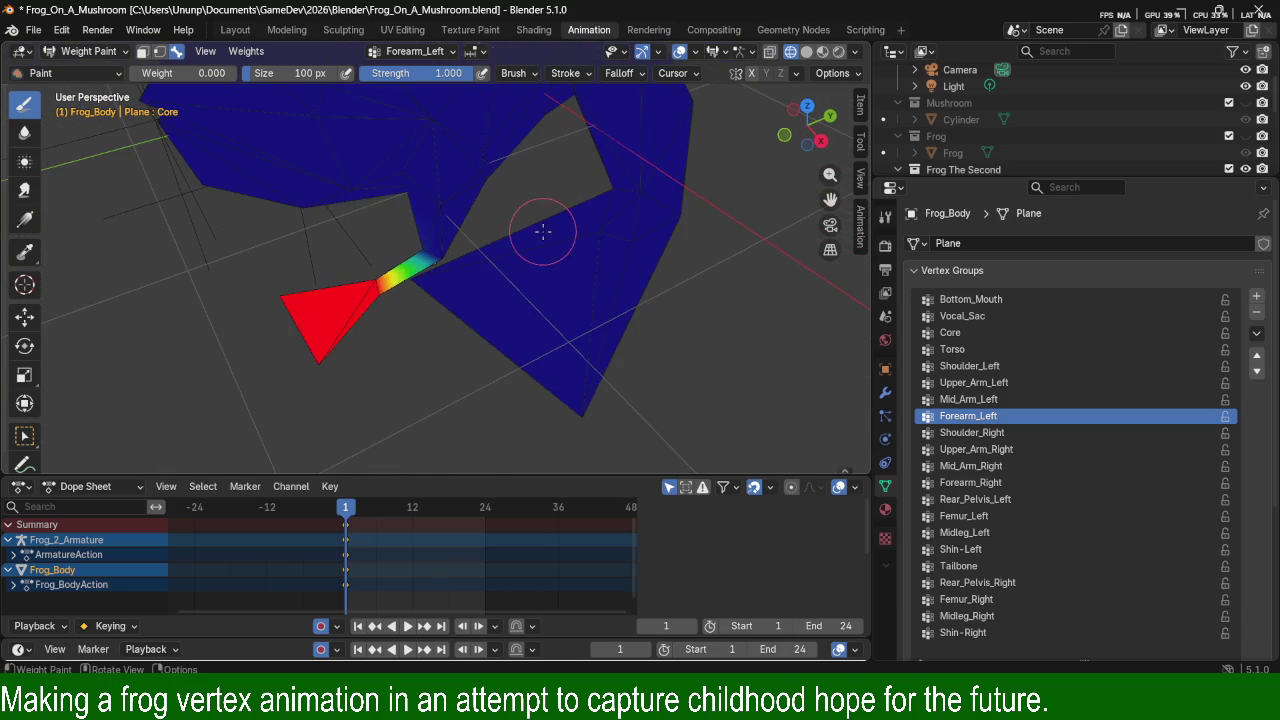
{"action": "mouse_move", "coordinate": [433, 286]}
{"action": "middle_mouse_down"}
{"action": "mouse_move", "coordinate": [514, 286]}
{"action": "mouse_move", "coordinate": [257, 251]}
{"action": "middle_mouse_up"}
{"action": "mouse_move", "coordinate": [585, 328]}
{"action": "middle_mouse_down"}
{"action": "mouse_move", "coordinate": [472, 297]}
{"action": "mouse_move", "coordinate": [531, 304]}
{"action": "middle_mouse_up"}
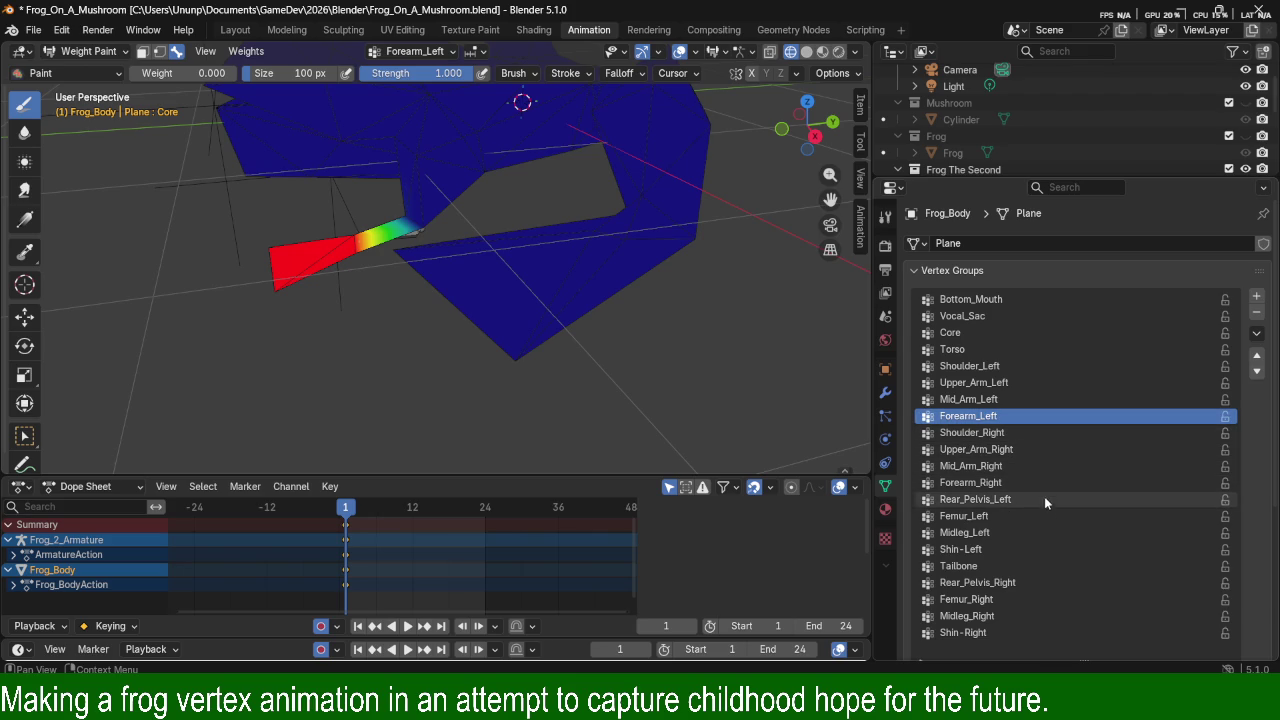
Make Forearm_Right the active group and paint zero weight on the body beside the forearm.
{"action": "left_click", "coordinate": [1000, 484]}
{"action": "mouse_move", "coordinate": [330, 286]}
{"action": "middle_mouse_down"}
{"action": "mouse_move", "coordinate": [347, 311]}
{"action": "mouse_move", "coordinate": [517, 219]}
{"action": "middle_mouse_up"}
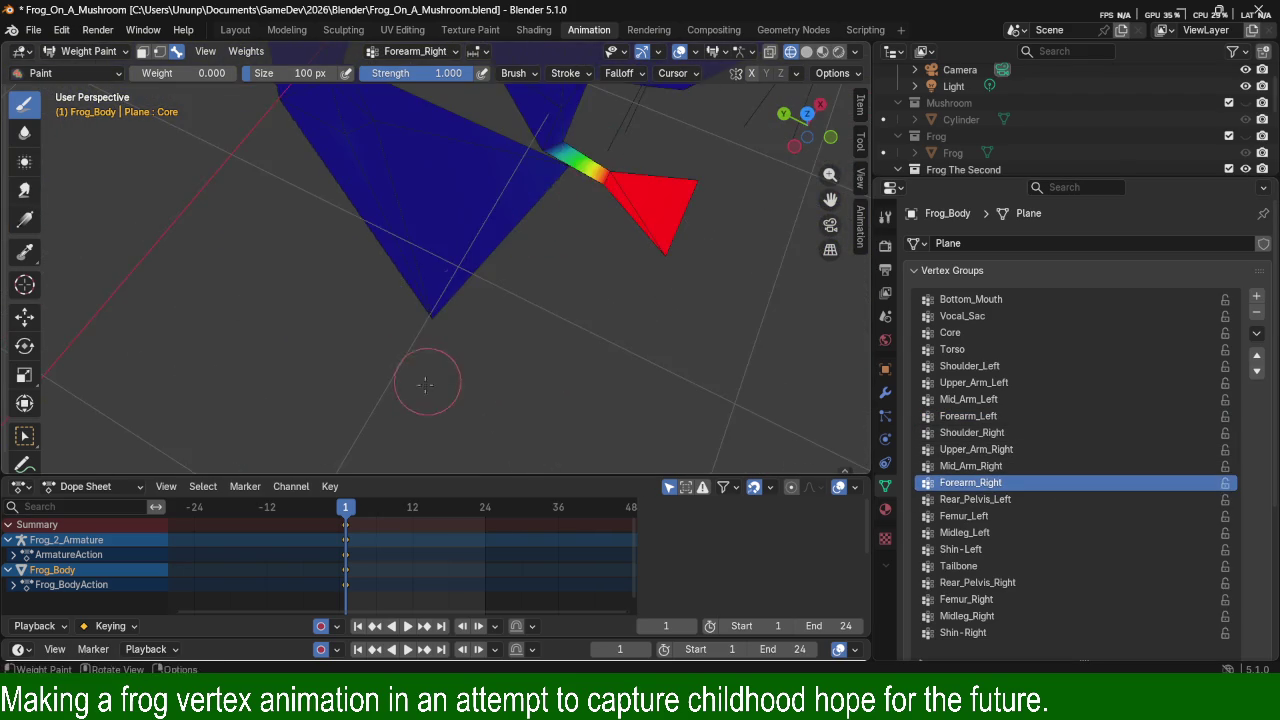
{"action": "scroll", "coordinate": [600, 250], "scroll_direction": "up", "scroll_amount": 1}
{"action": "scroll", "coordinate": [457, 257], "scroll_direction": "up", "scroll_amount": 2}
{"action": "scroll", "coordinate": [677, 354], "scroll_direction": "up", "scroll_amount": 2}
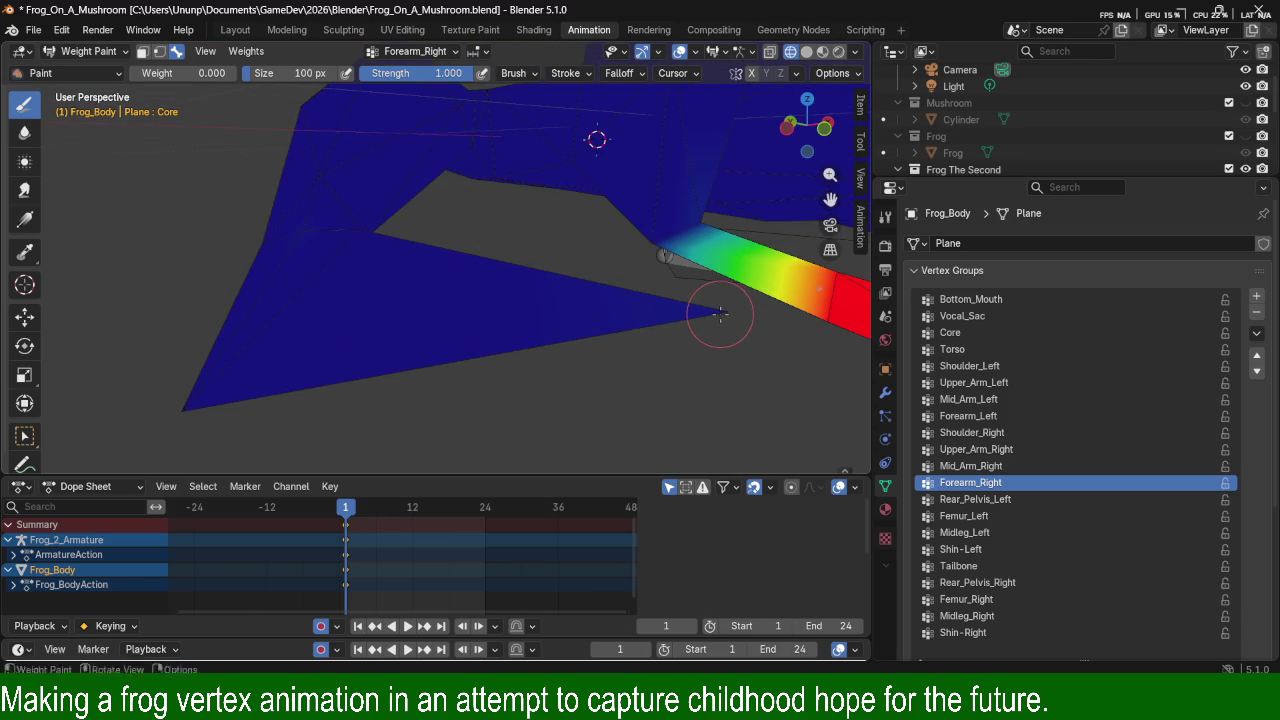
{"action": "left_click_drag", "start_coordinate": [369, 242], "coordinate": [206, 380]}
Orbit and zoom around the frog to check the Forearm_Right weights.
{"action": "mouse_move", "coordinate": [206, 366]}
{"action": "middle_mouse_down"}
{"action": "mouse_move", "coordinate": [355, 323]}
{"action": "mouse_move", "coordinate": [524, 314]}
{"action": "middle_mouse_up"}
{"action": "mouse_move", "coordinate": [211, 182]}
{"action": "middle_mouse_down"}
{"action": "mouse_move", "coordinate": [449, 301]}
{"action": "mouse_move", "coordinate": [500, 363]}
{"action": "middle_mouse_up"}
{"action": "mouse_move", "coordinate": [471, 251]}
{"action": "middle_mouse_down", "text": "shift"}
{"action": "mouse_move", "coordinate": [557, 237]}
{"action": "mouse_move", "coordinate": [544, 229]}
{"action": "middle_mouse_up", "text": "shift"}
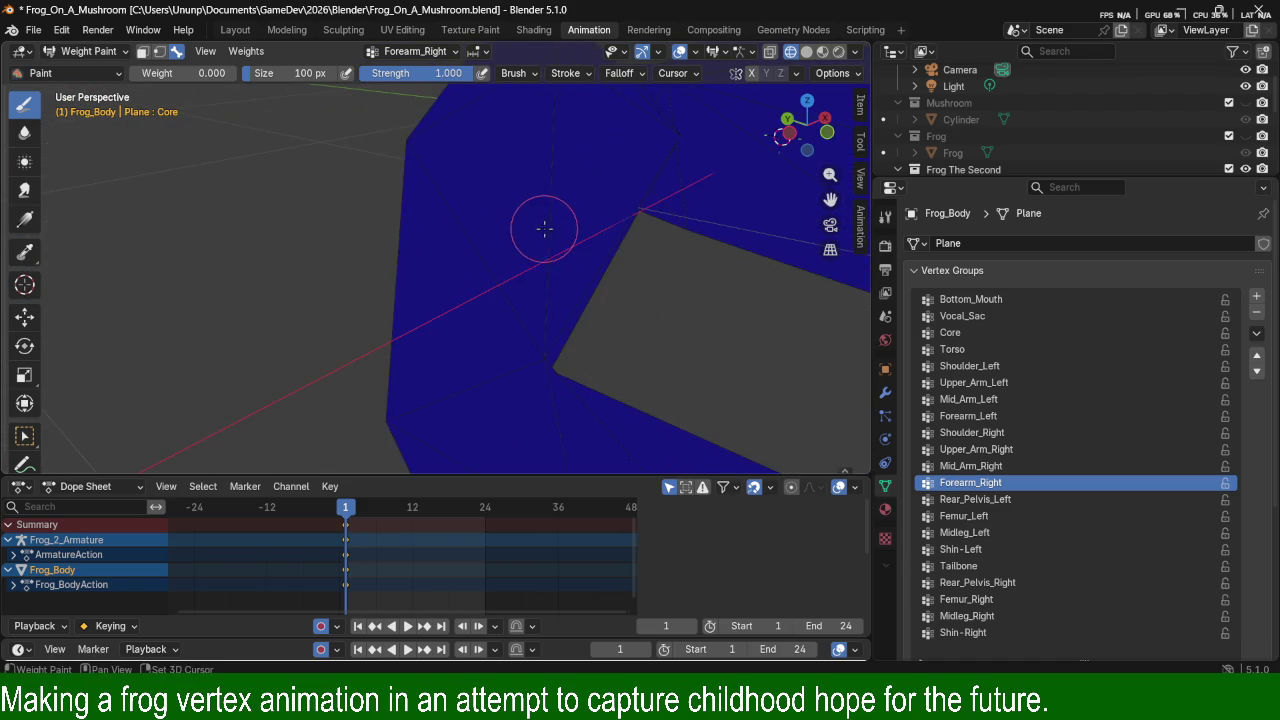
{"action": "scroll", "coordinate": [544, 229], "scroll_direction": "down", "scroll_amount": 1}
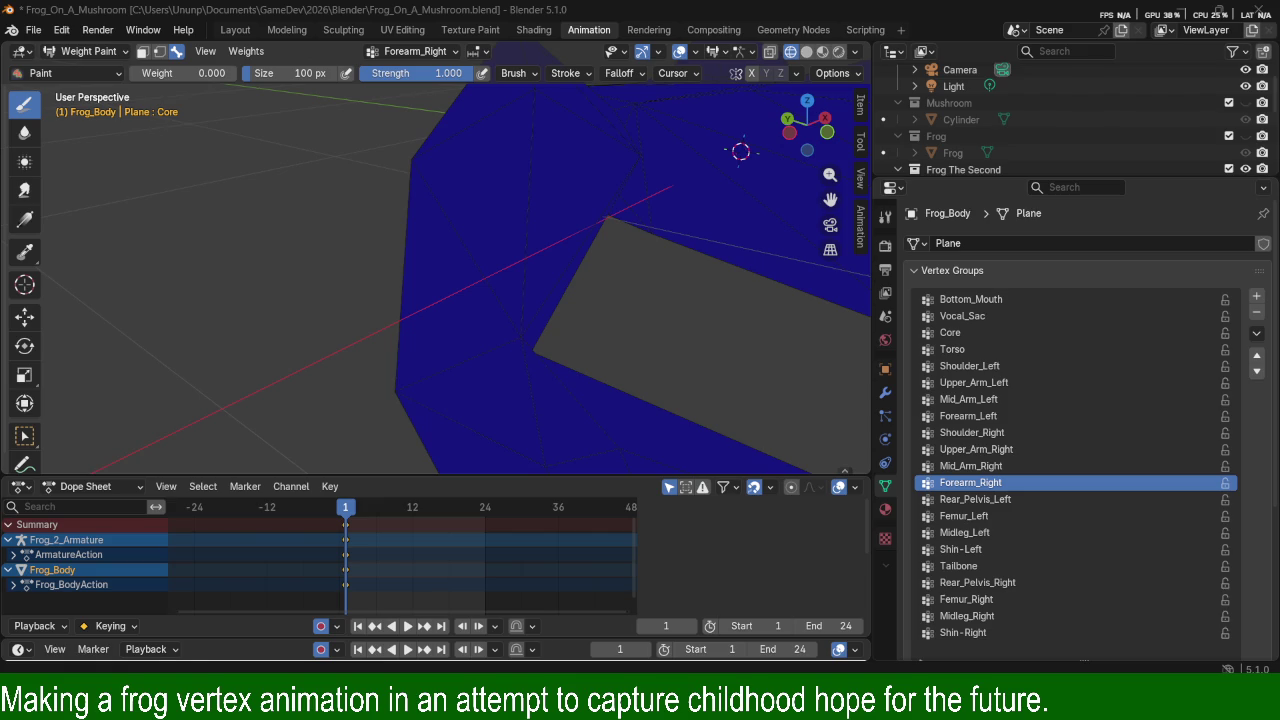
{"action": "scroll", "coordinate": [686, 294], "scroll_direction": "down", "scroll_amount": 8}
{"action": "mouse_move", "coordinate": [523, 220]}
{"action": "middle_mouse_down"}
{"action": "mouse_move", "coordinate": [476, 218]}
{"action": "mouse_move", "coordinate": [540, 240]}
{"action": "middle_mouse_up"}
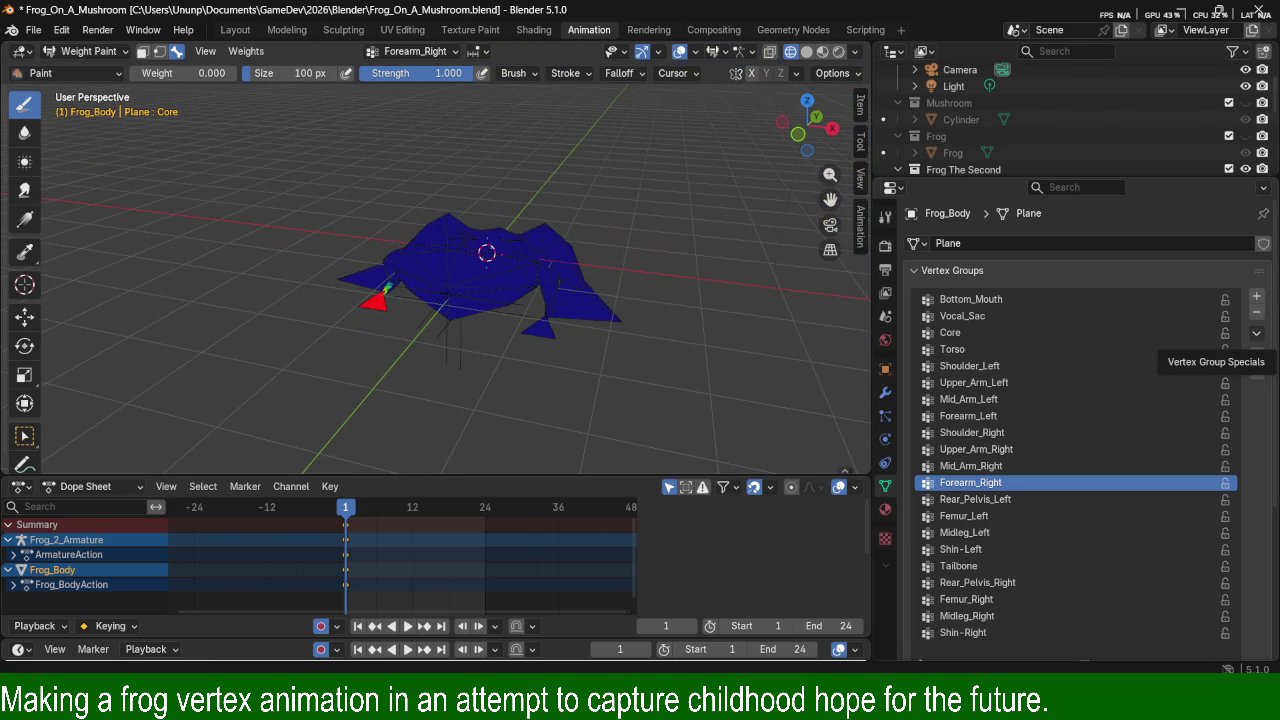
{"action": "middle_click_drag", "start_coordinate": [690, 152], "coordinate": [650, 205]}
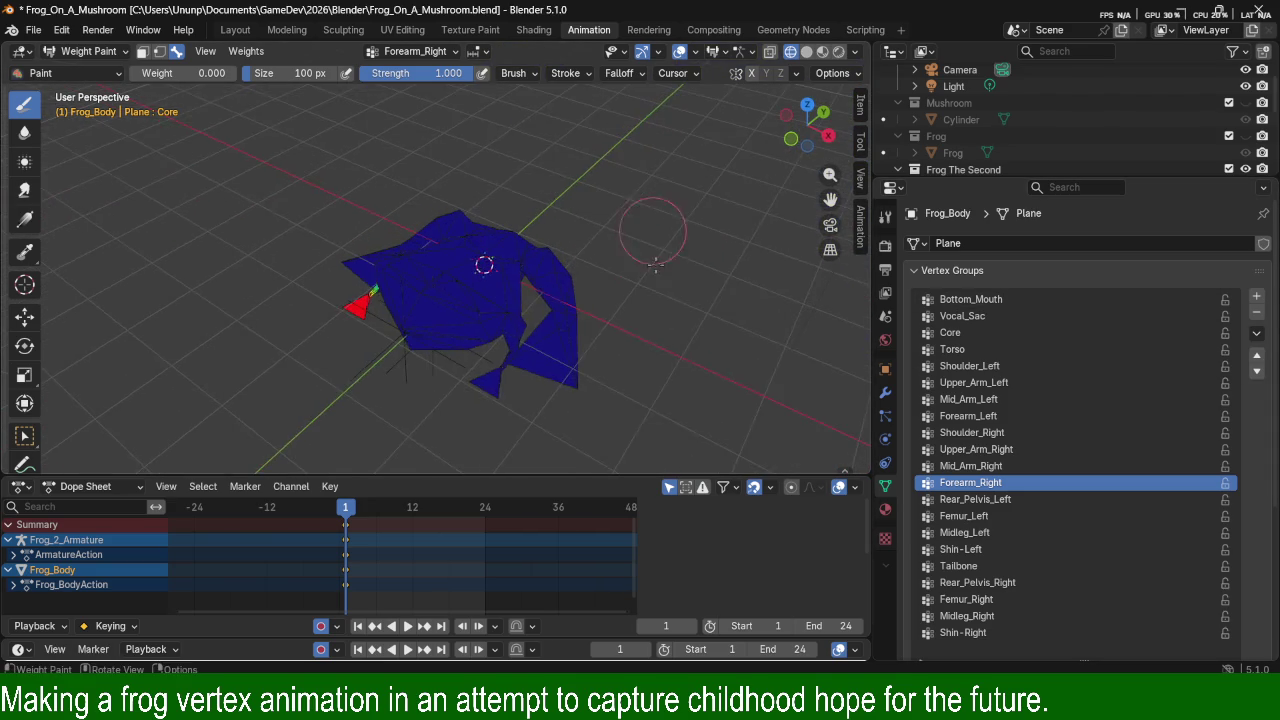
{"action": "scroll", "coordinate": [665, 340], "scroll_direction": "up", "scroll_amount": 4}
{"action": "mouse_move", "coordinate": [665, 340]}
{"action": "middle_mouse_down"}
{"action": "mouse_move", "coordinate": [623, 297]}
{"action": "mouse_move", "coordinate": [666, 266]}
{"action": "mouse_move", "coordinate": [666, 243]}
{"action": "mouse_move", "coordinate": [655, 281]}
{"action": "middle_mouse_up"}
Toggle Edit Mode and back, then return the frog body to Object Mode.
{"action": "key", "text": "Tab"}
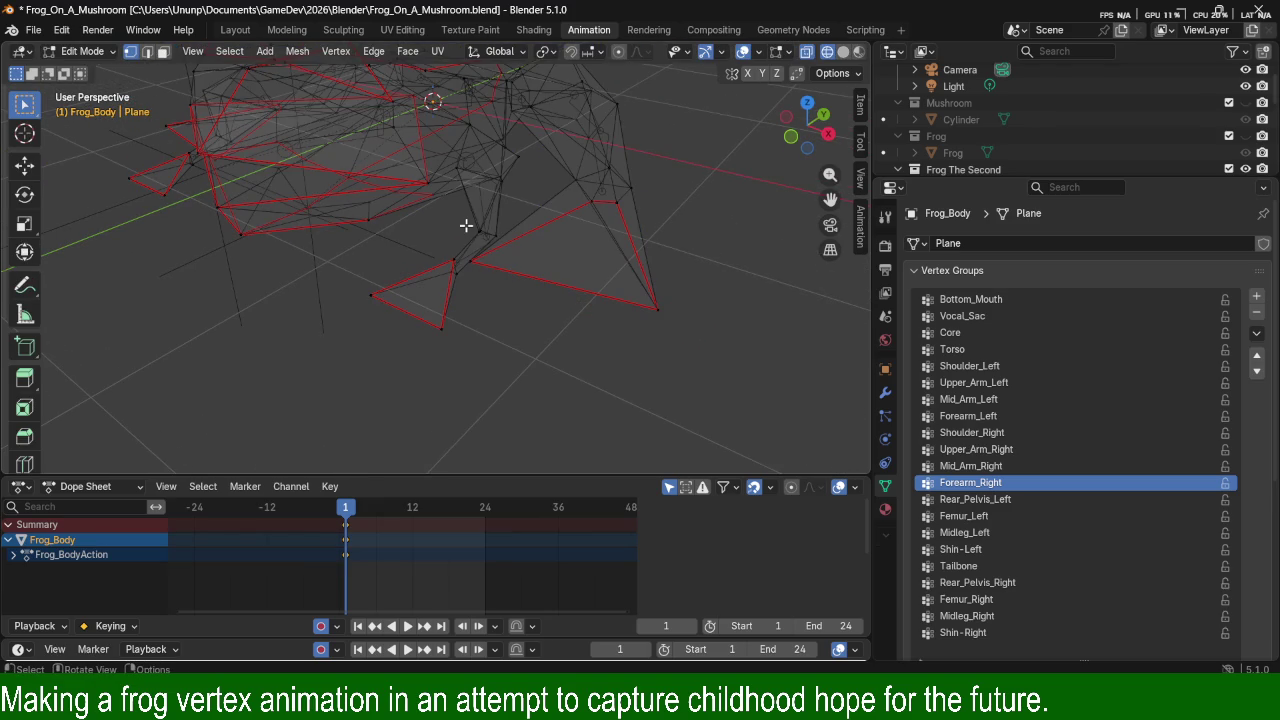
{"action": "key", "text": "Tab"}
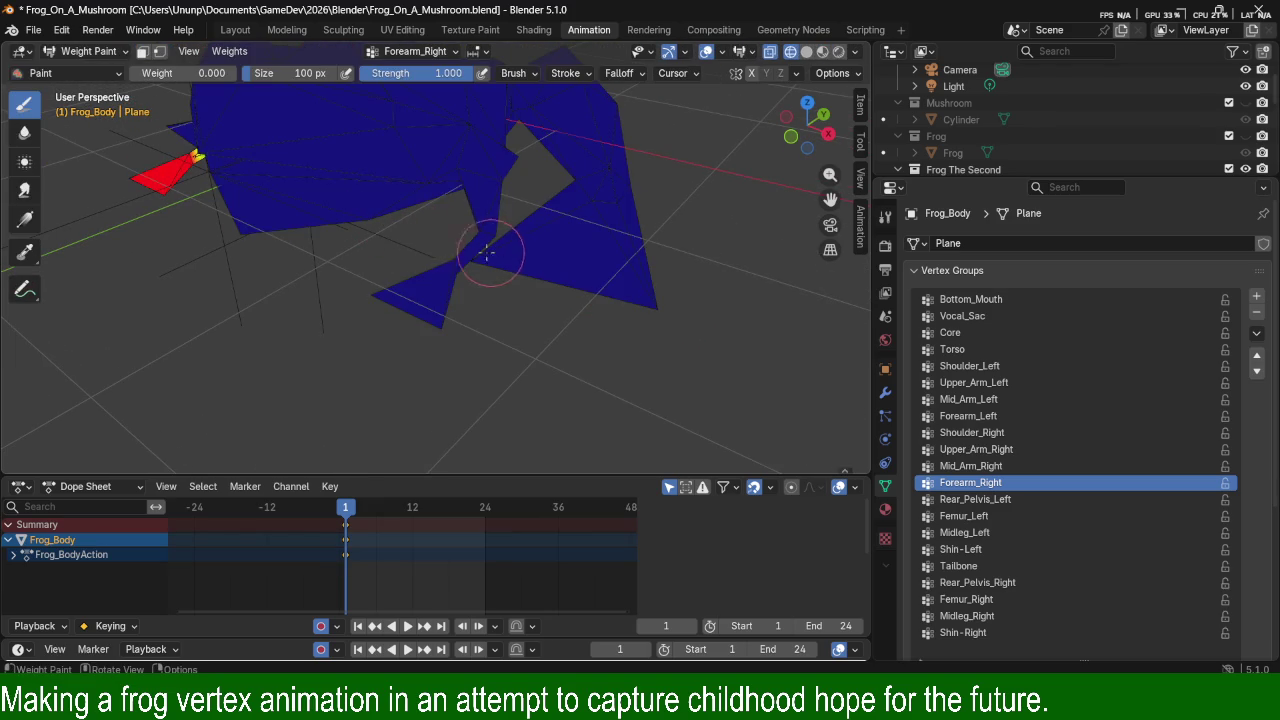
{"action": "left_click", "coordinate": [85, 51]}
{"action": "left_click", "coordinate": [87, 54]}
{"action": "left_click", "coordinate": [93, 70]}
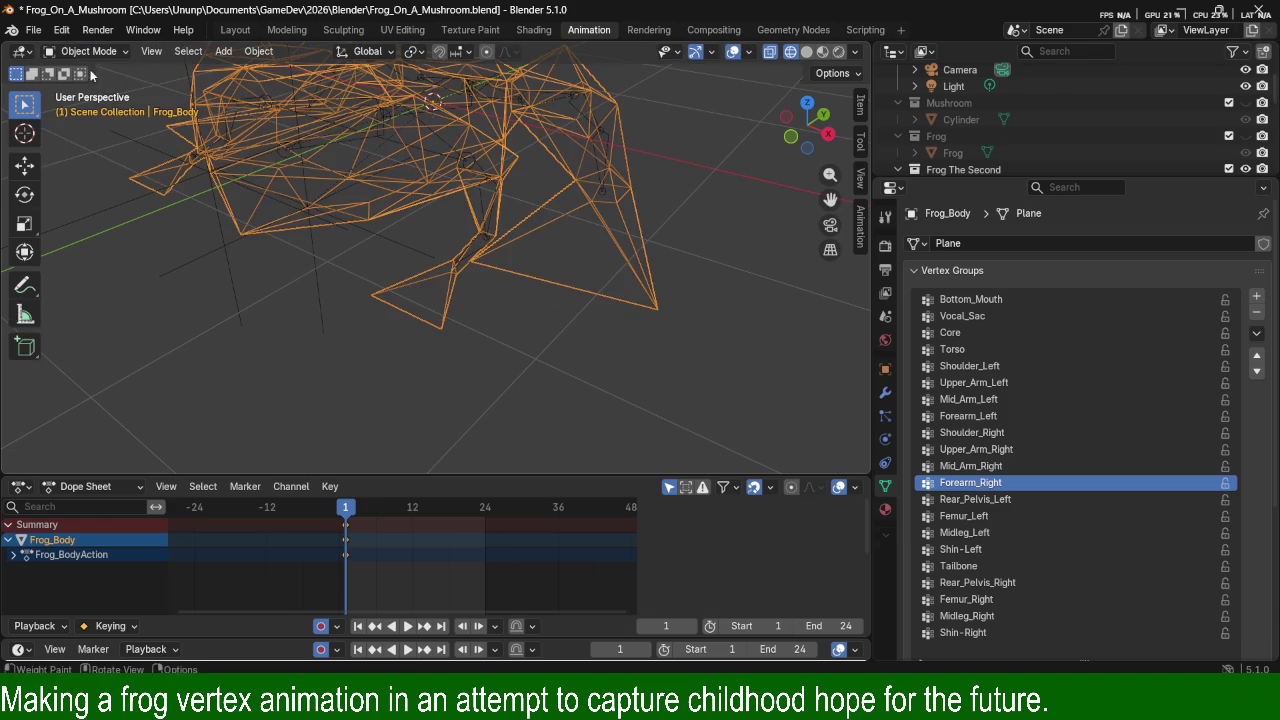
Put Frog_2_Armature into Pose Mode and select the Forearm_Left bone.
{"action": "left_click", "coordinate": [487, 198]}
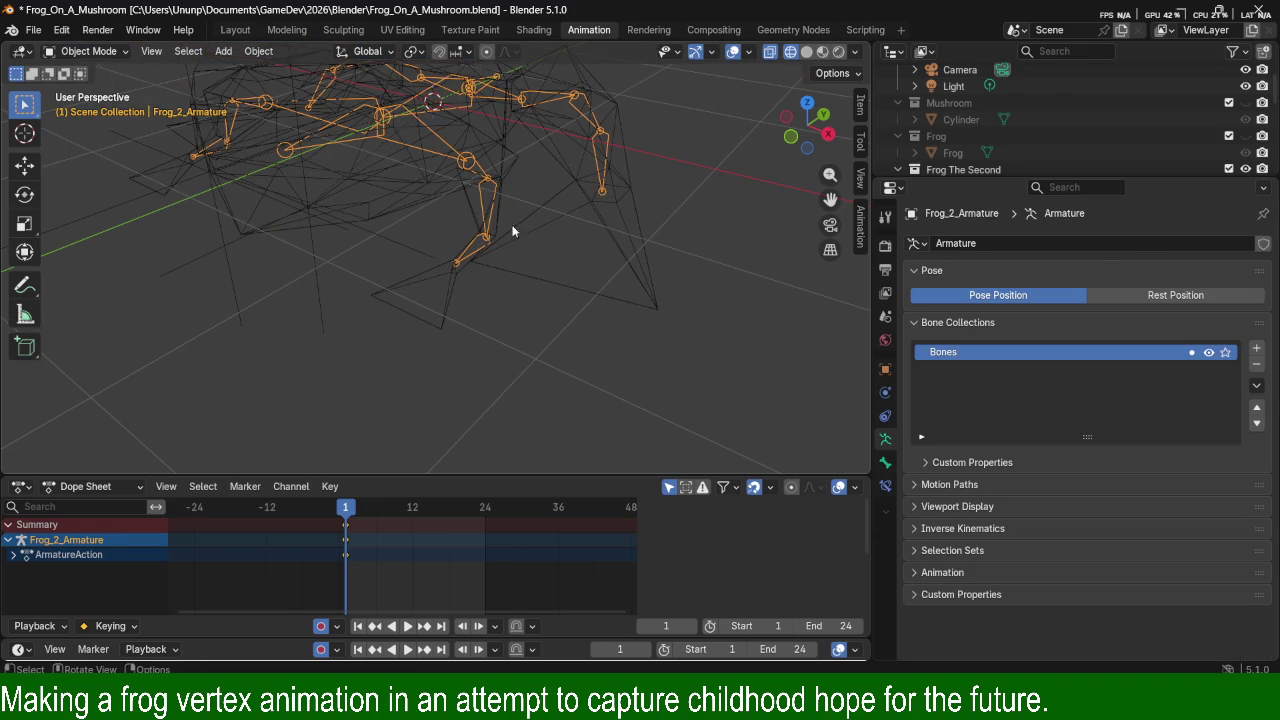
{"action": "left_click", "coordinate": [95, 52]}
{"action": "left_click", "coordinate": [110, 104]}
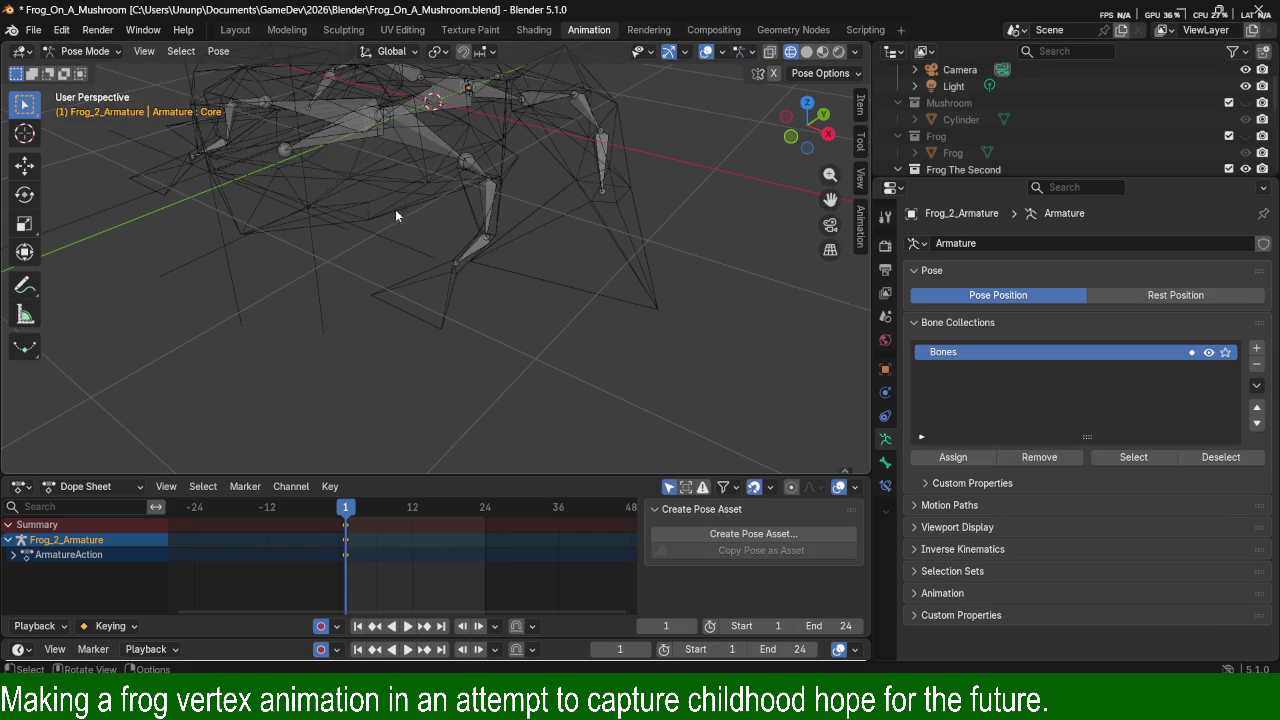
{"action": "left_click", "coordinate": [480, 256]}
{"action": "middle_click_drag", "start_coordinate": [496, 248], "coordinate": [631, 309]}
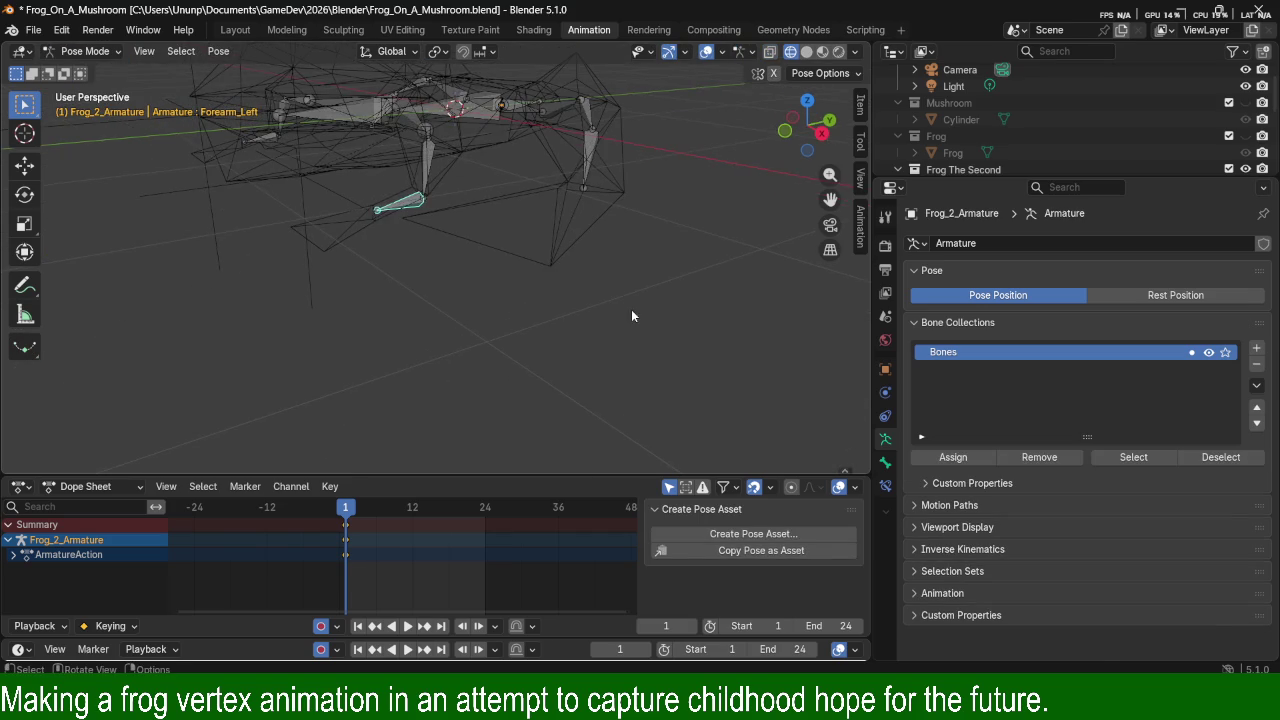
Rotate the Forearm_Left bone about global Y, then rotate it once more.
{"action": "key", "text": "r"}
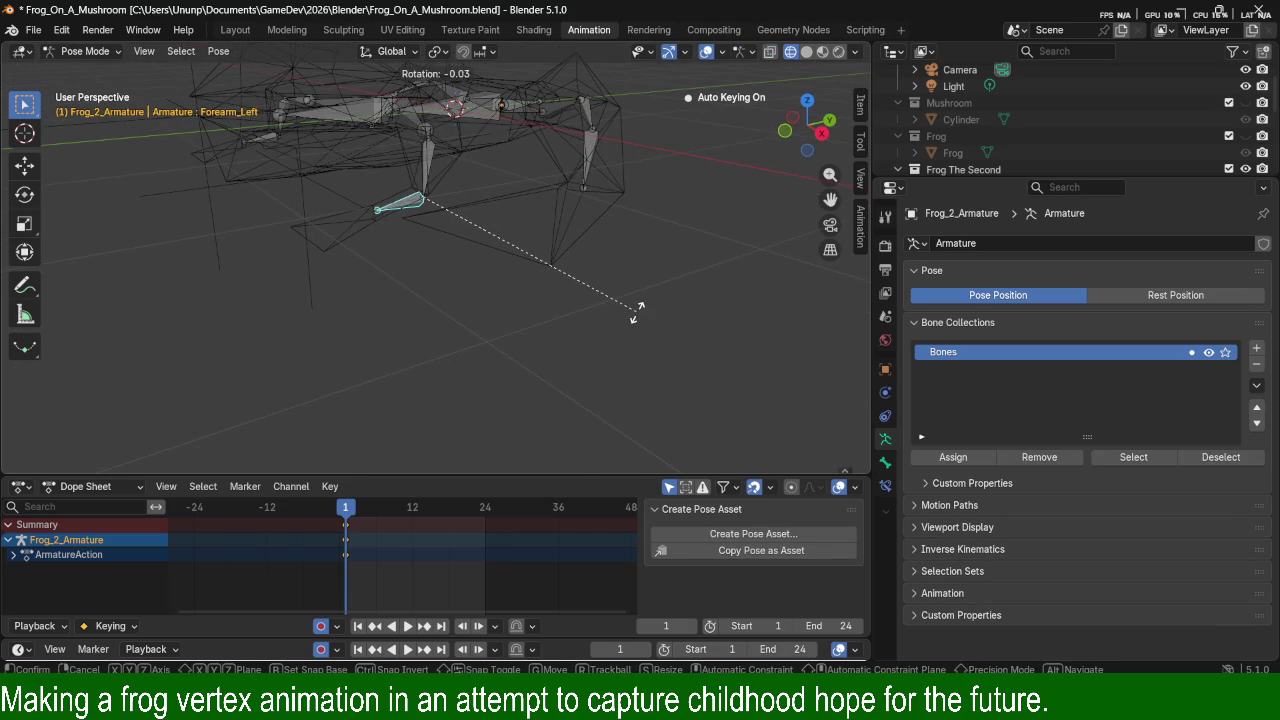
{"action": "key", "text": "y"}
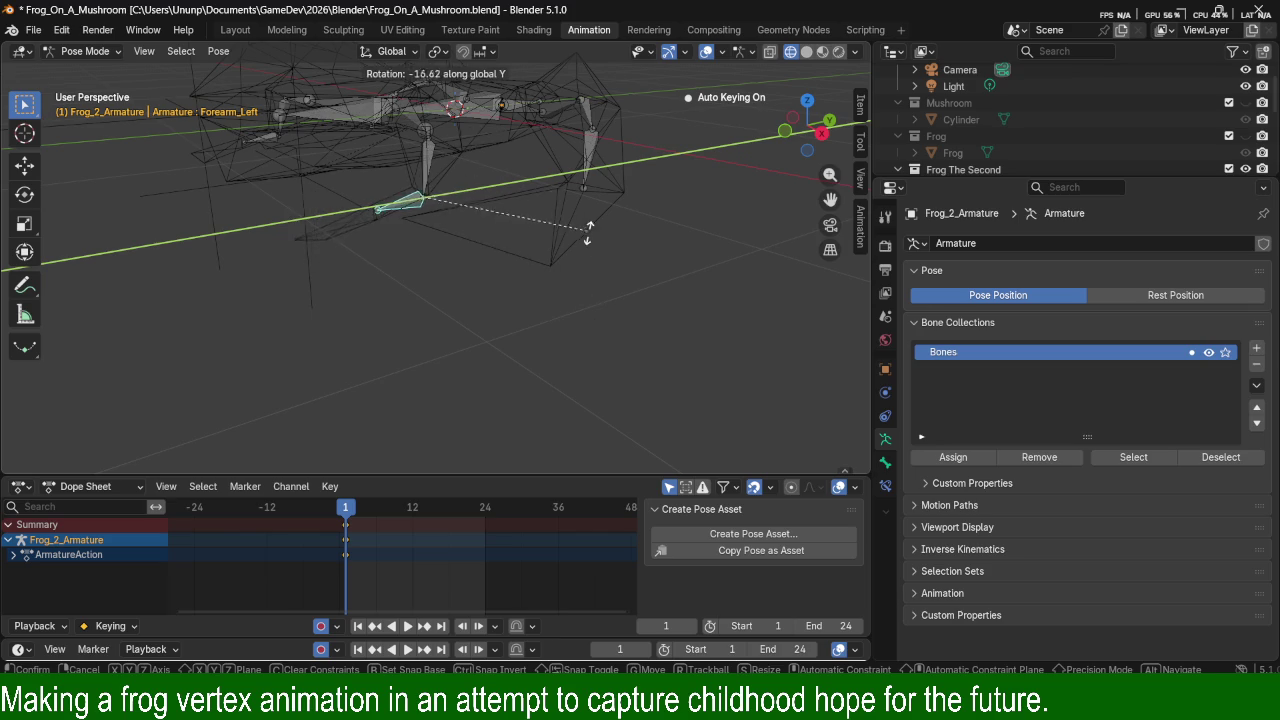
{"action": "left_click", "coordinate": [597, 347]}
{"action": "key", "text": "r"}
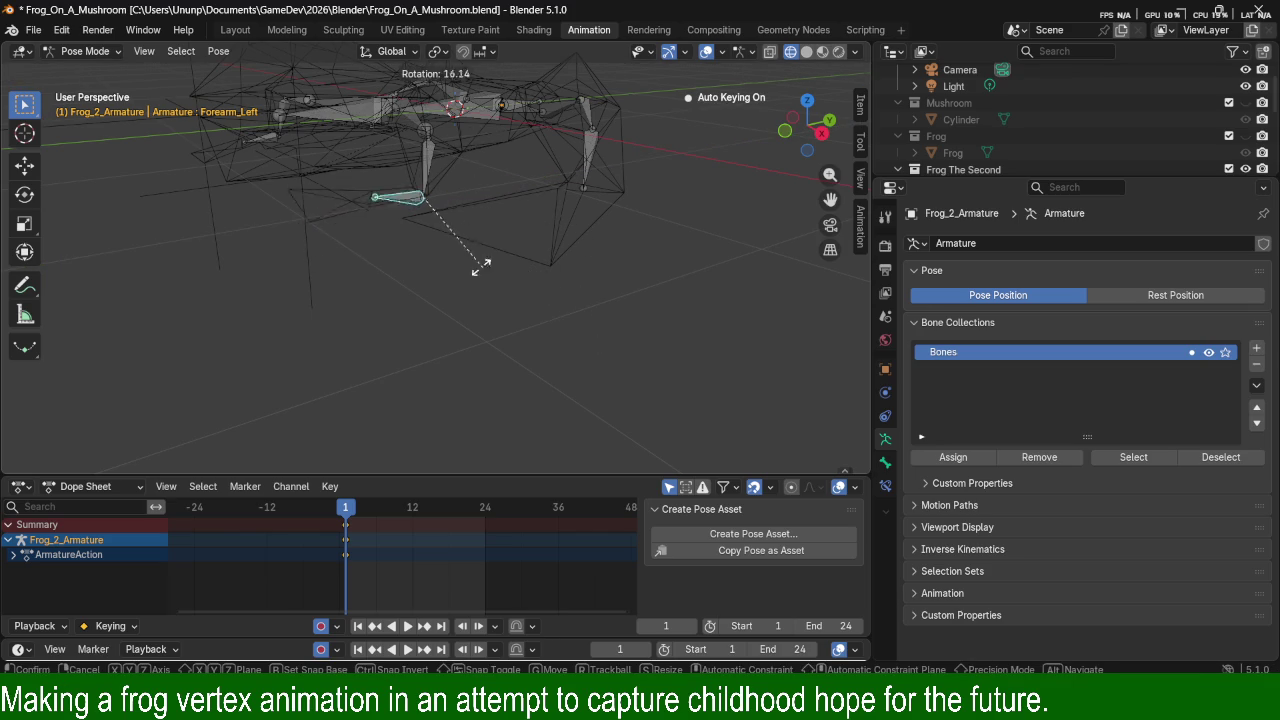
{"action": "left_click", "coordinate": [490, 95]}
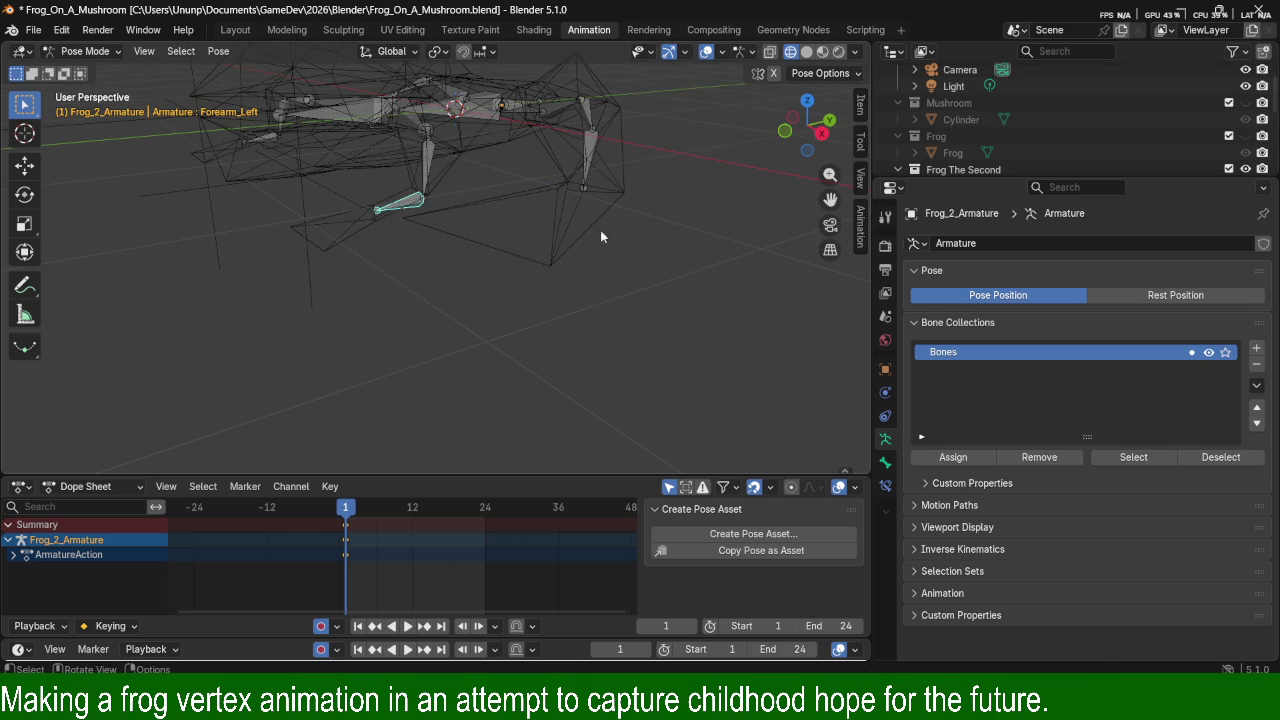
{"action": "middle_click_drag", "start_coordinate": [677, 243], "coordinate": [441, 262]}
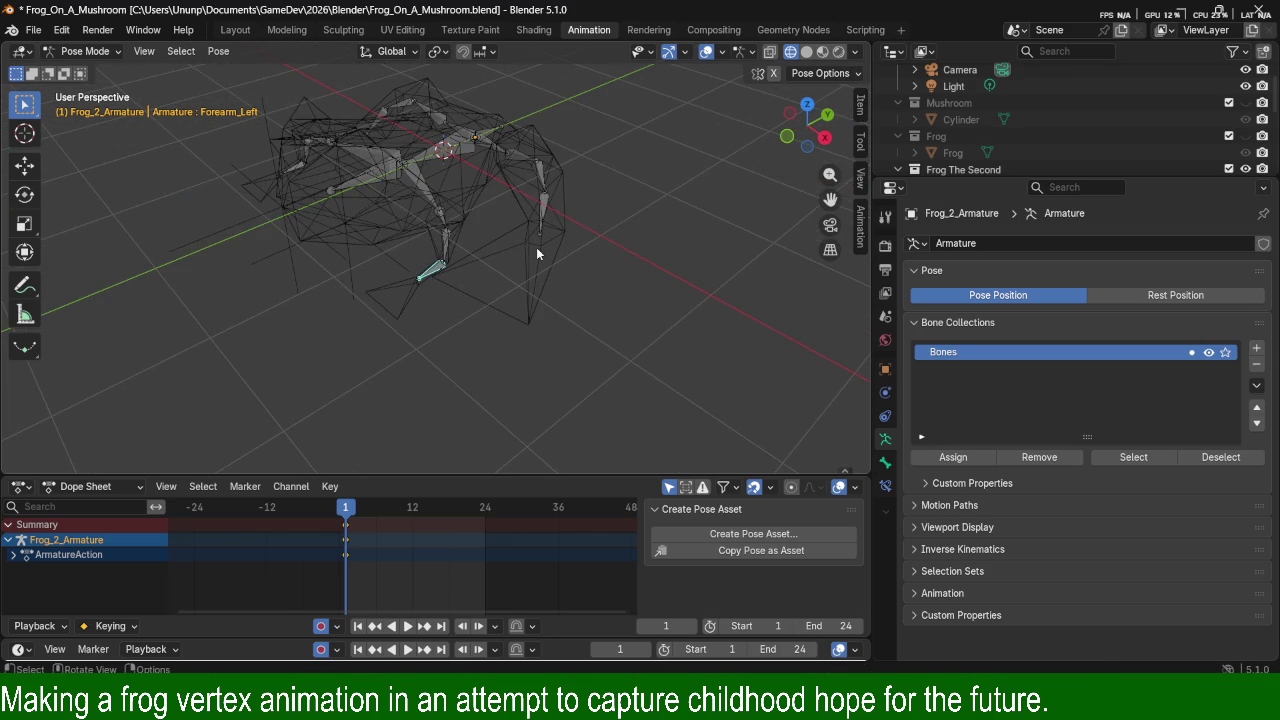
Switch viewport shading to Solid, then to Material Preview.
{"action": "key", "text": "z"}
{"action": "left_click", "coordinate": [659, 248]}
{"action": "key", "text": "z"}
{"action": "left_click", "coordinate": [490, 328]}
{"action": "mouse_move", "coordinate": [552, 312]}
{"action": "middle_mouse_down"}
{"action": "mouse_move", "coordinate": [529, 245]}
{"action": "mouse_move", "coordinate": [577, 313]}
{"action": "mouse_move", "coordinate": [585, 264]}
{"action": "mouse_move", "coordinate": [614, 318]}
{"action": "middle_mouse_up"}
{"action": "scroll", "coordinate": [603, 279], "scroll_direction": "up", "scroll_amount": 3}
Cancel an attempted X-axis leg rotation and re-rotate the left forearm bone.
{"action": "key", "text": "r"}
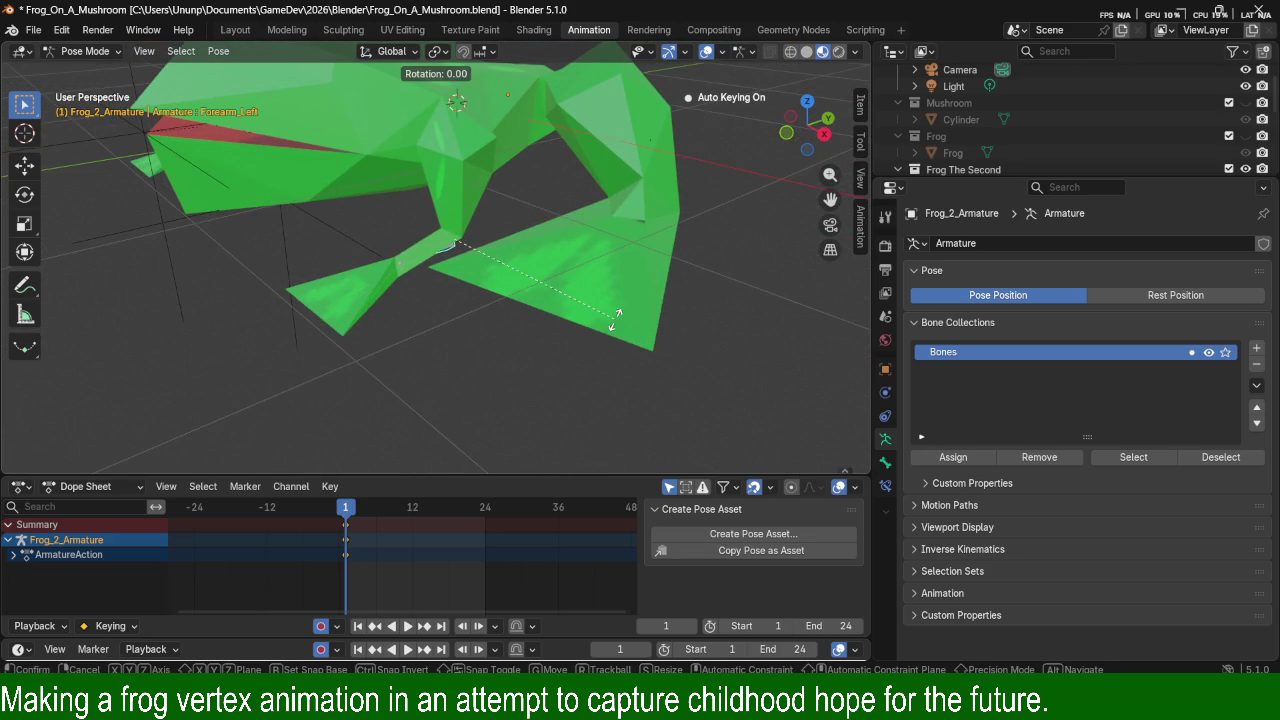
{"action": "key", "text": "x"}
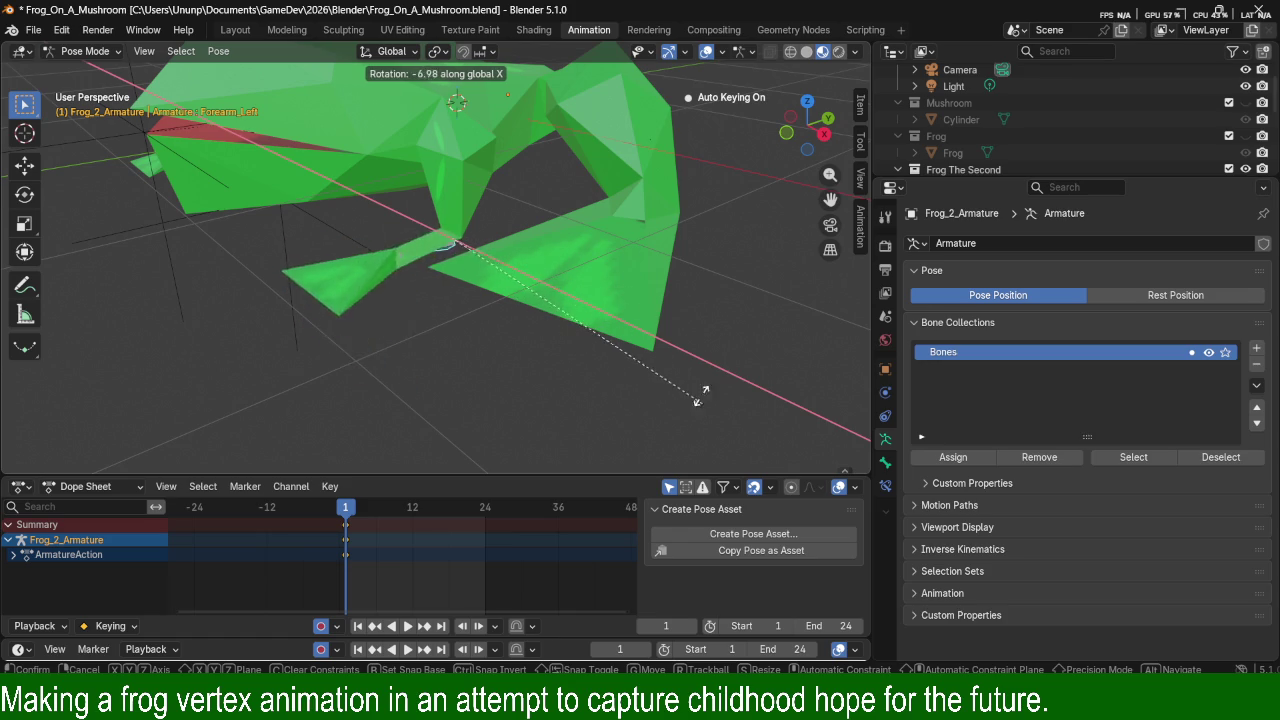
{"action": "right_click", "coordinate": [703, 420]}
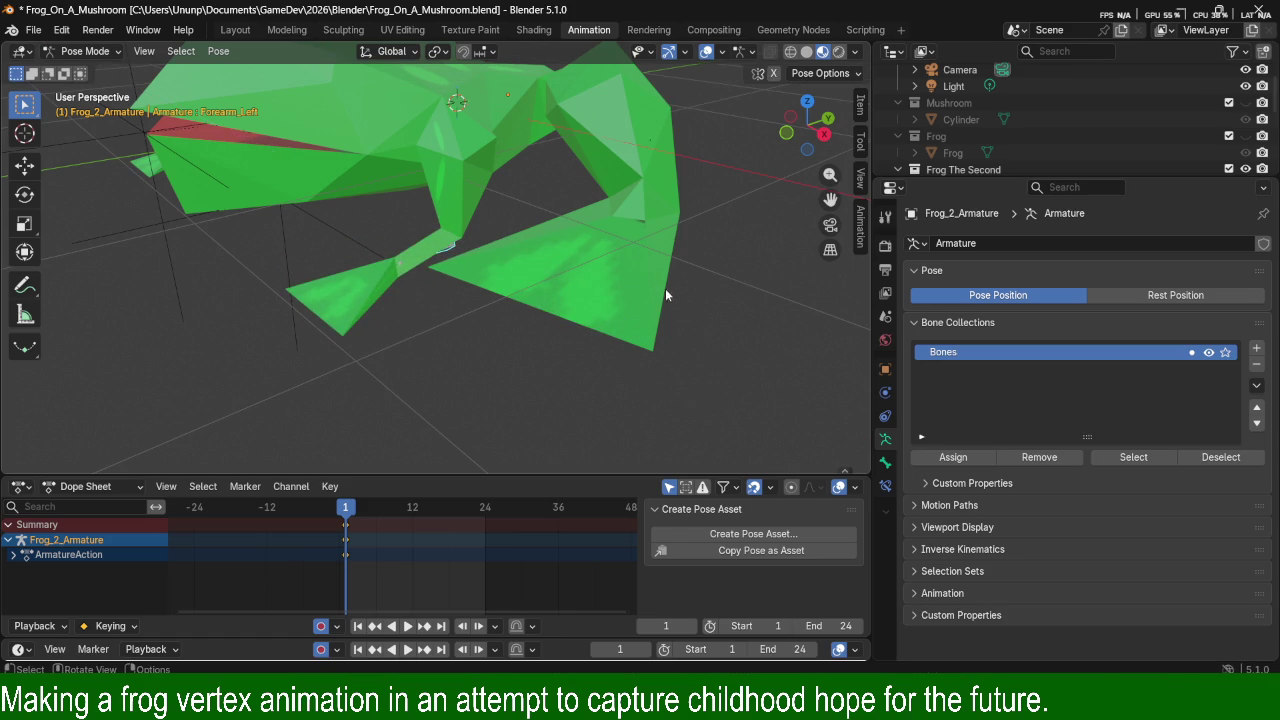
{"action": "key", "text": "r"}
{"action": "left_click", "coordinate": [658, 263]}
{"action": "mouse_move", "coordinate": [658, 263]}
{"action": "middle_mouse_down"}
{"action": "mouse_move", "coordinate": [409, 207]}
{"action": "mouse_move", "coordinate": [528, 291]}
{"action": "middle_mouse_up"}
Undo the body selection, keep the Bones collection name, and enlarge the Outliner.
{"action": "left_click", "coordinate": [440, 281]}
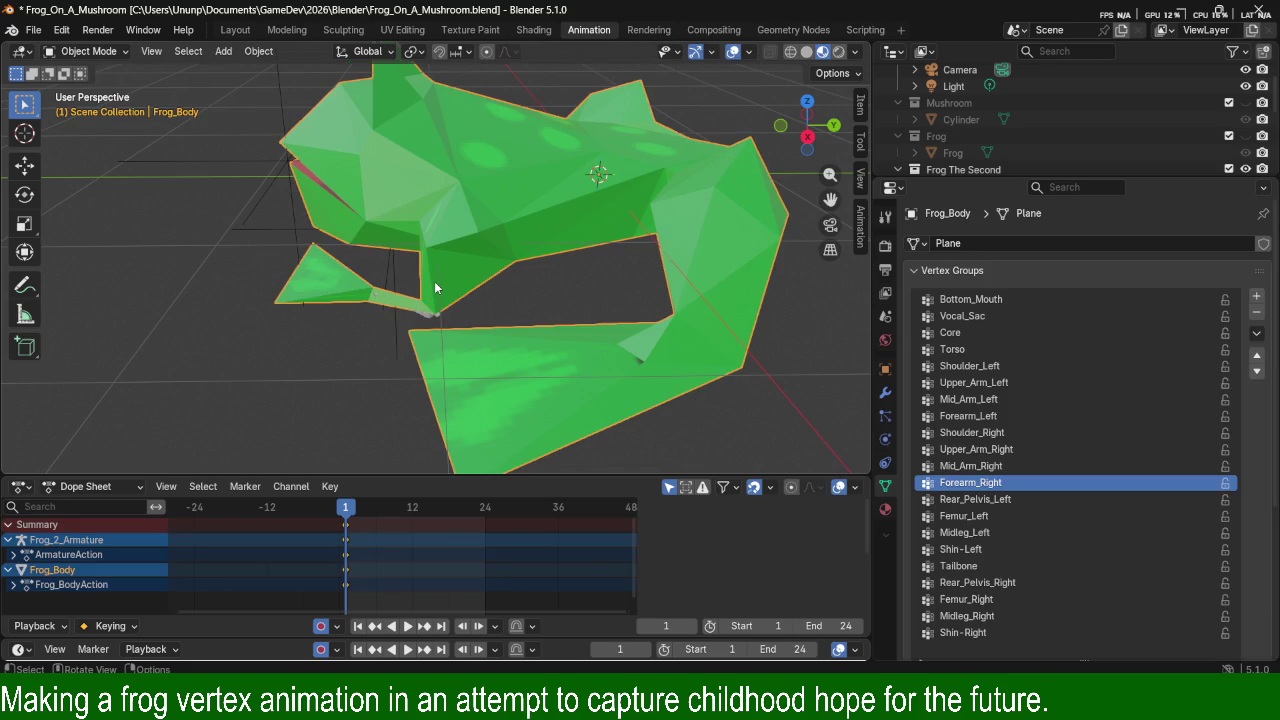
{"action": "key", "text": "ctrl+z"}
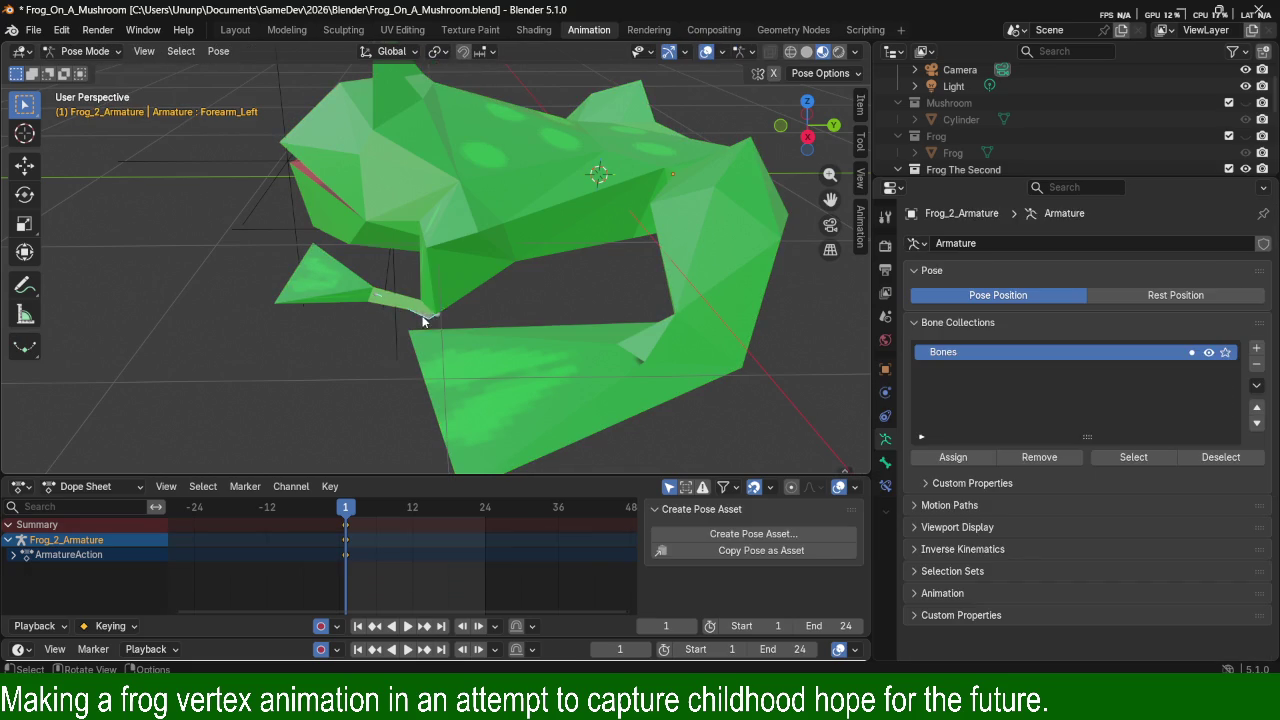
{"action": "double_click", "coordinate": [951, 356]}
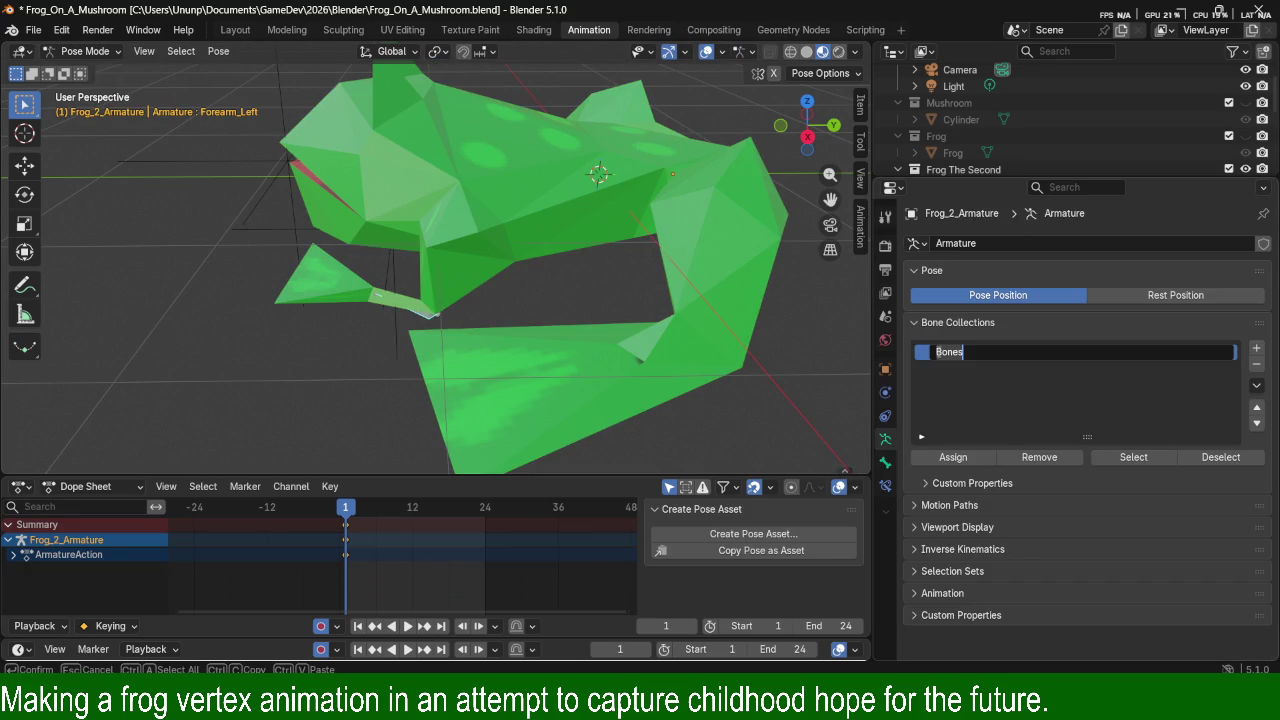
{"action": "key", "text": "Return"}
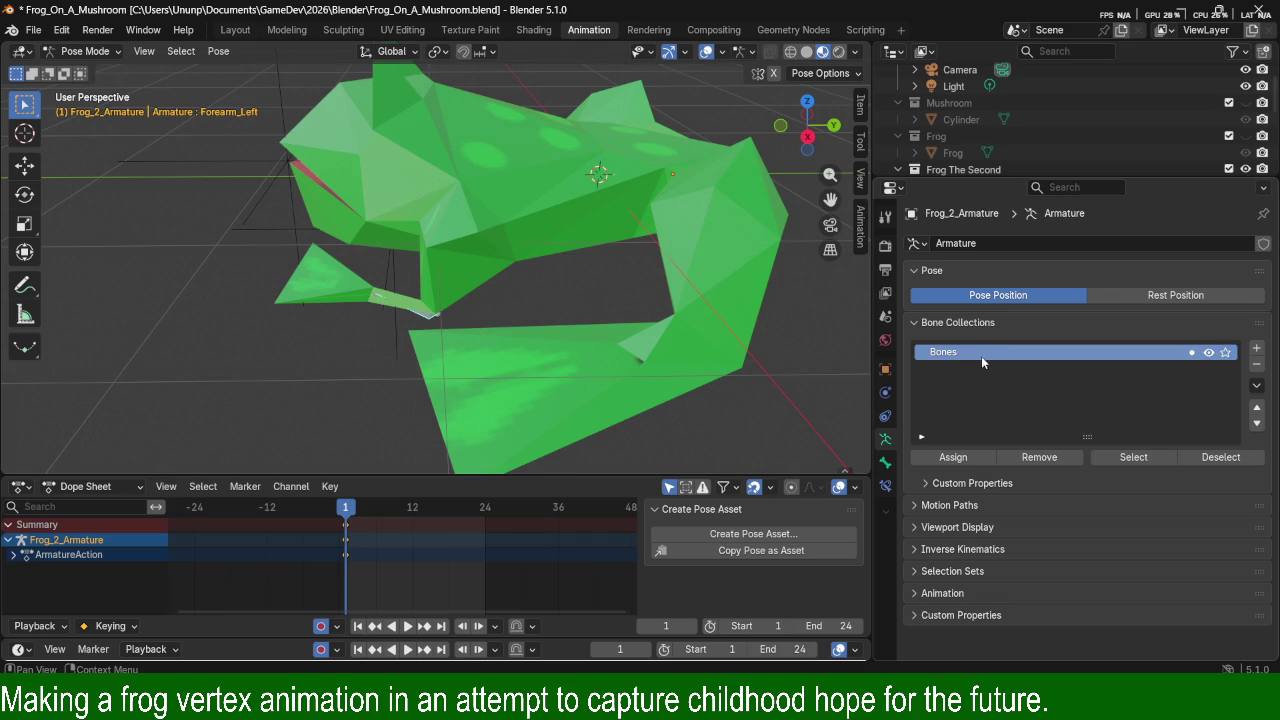
{"action": "left_click_drag", "start_coordinate": [1030, 179], "coordinate": [970, 340]}
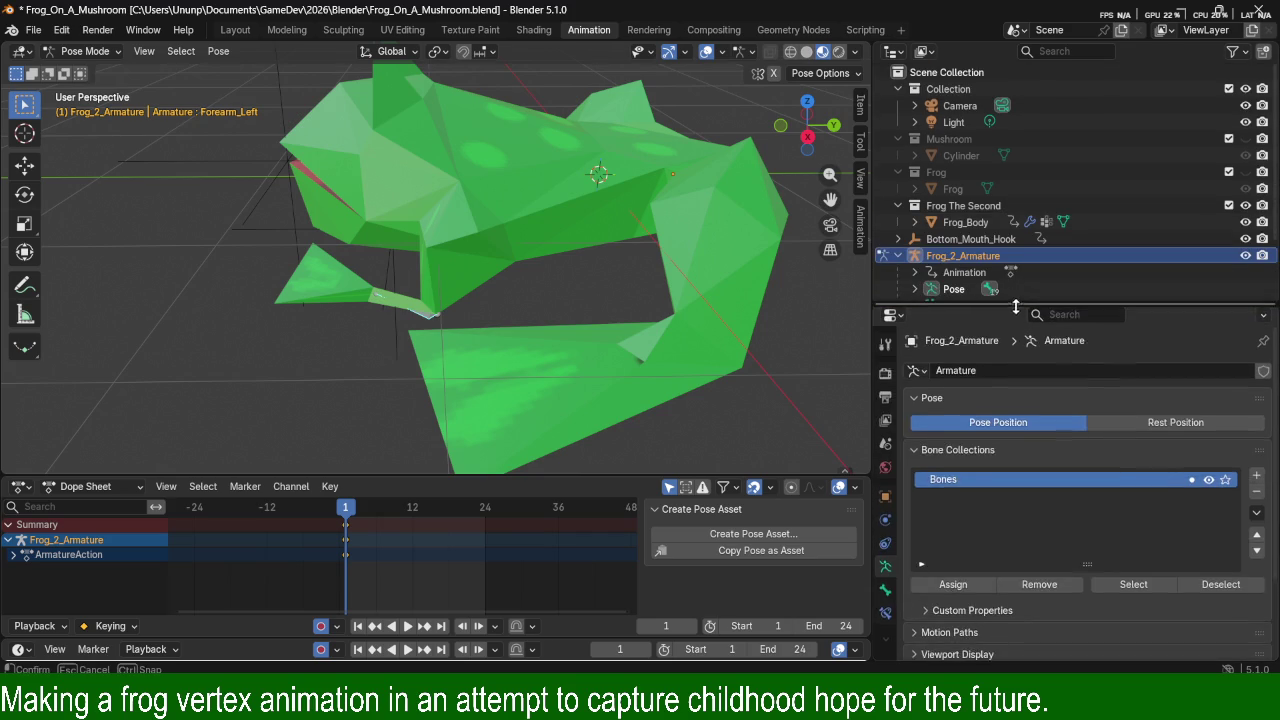
Expand the armature's Pose list and enable Show Bone X-Ray in Armature Overlays.
{"action": "left_click", "coordinate": [914, 289]}
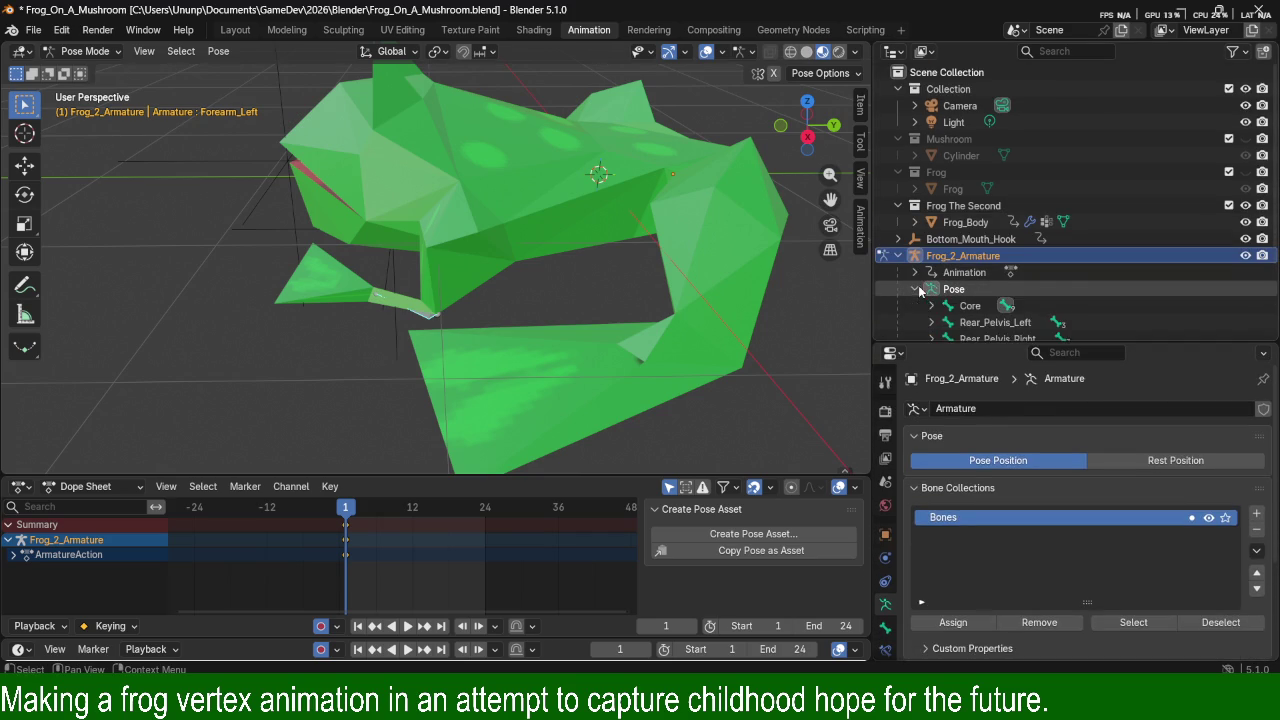
{"action": "scroll", "coordinate": [963, 289], "scroll_direction": "down", "scroll_amount": 3}
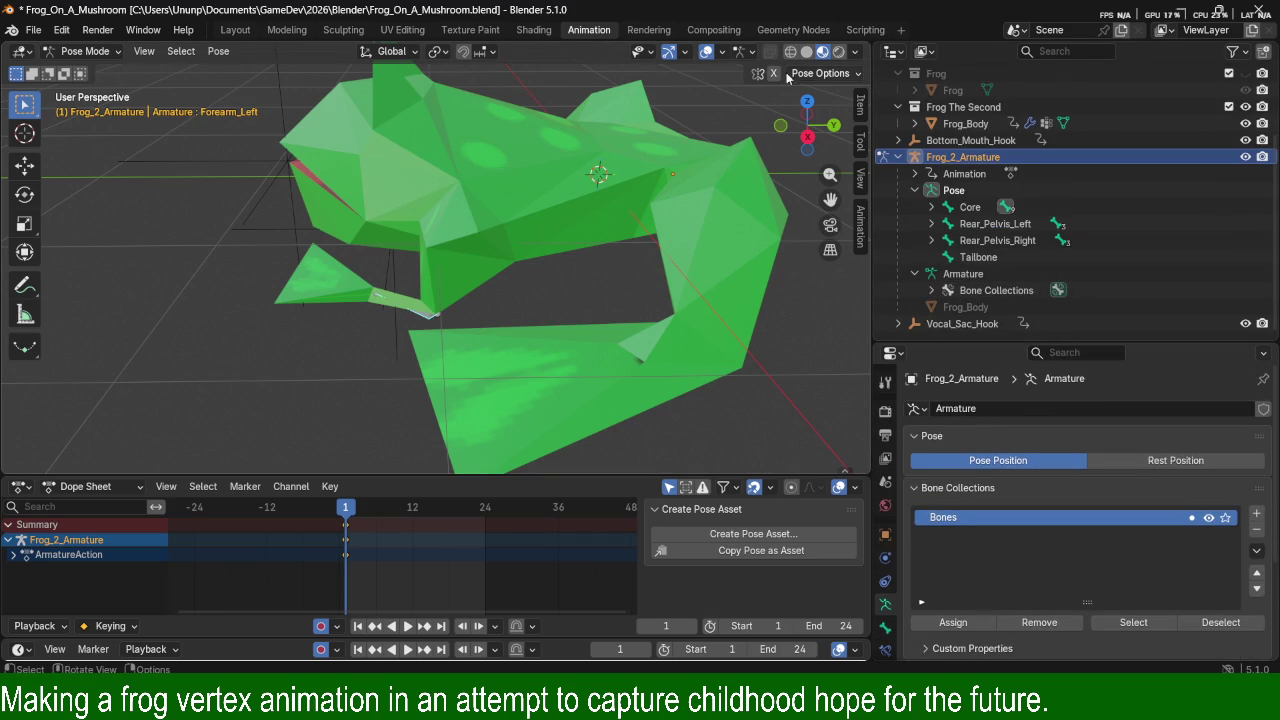
{"action": "left_click", "coordinate": [817, 76]}
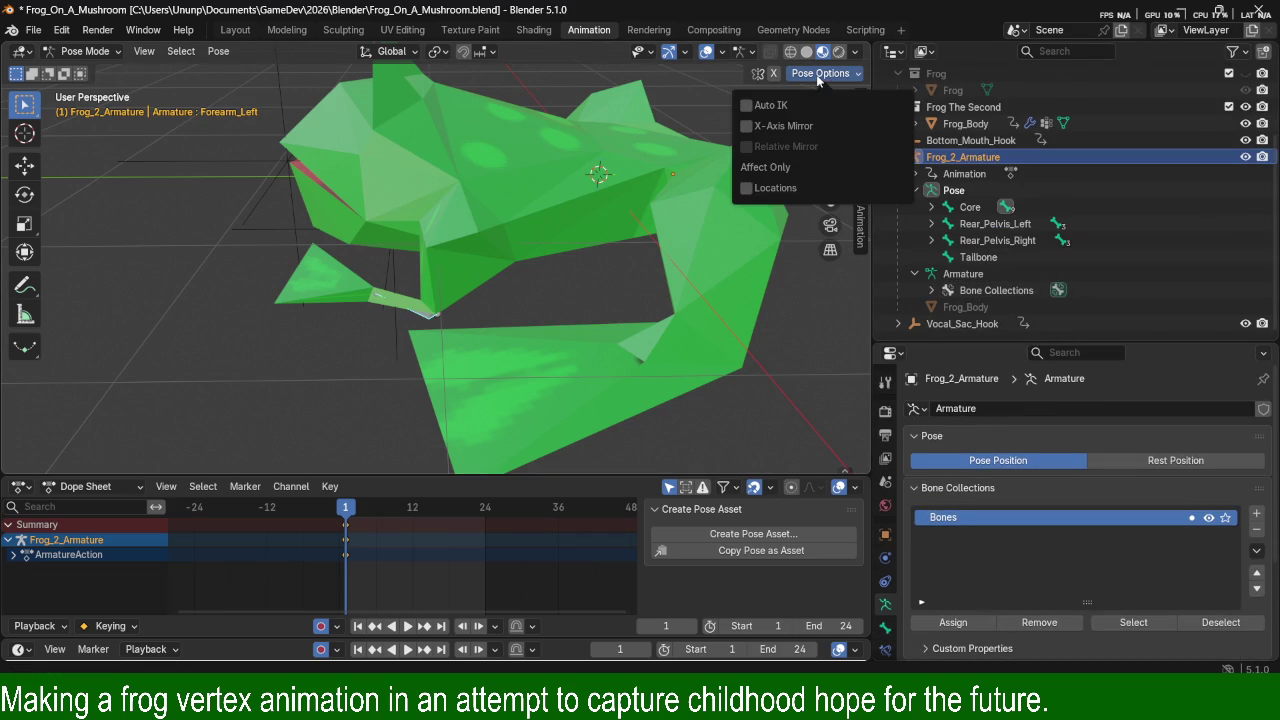
{"action": "left_click", "coordinate": [817, 76]}
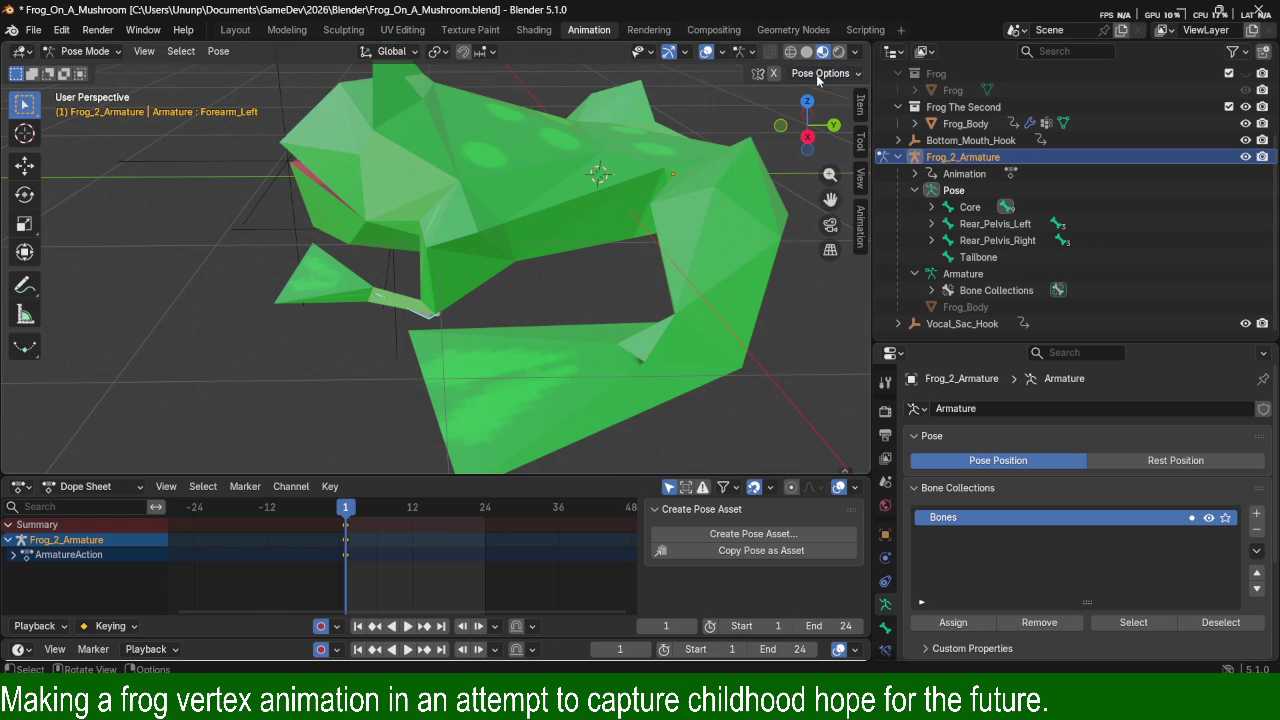
{"action": "left_click", "coordinate": [750, 52]}
{"action": "left_click", "coordinate": [666, 104]}
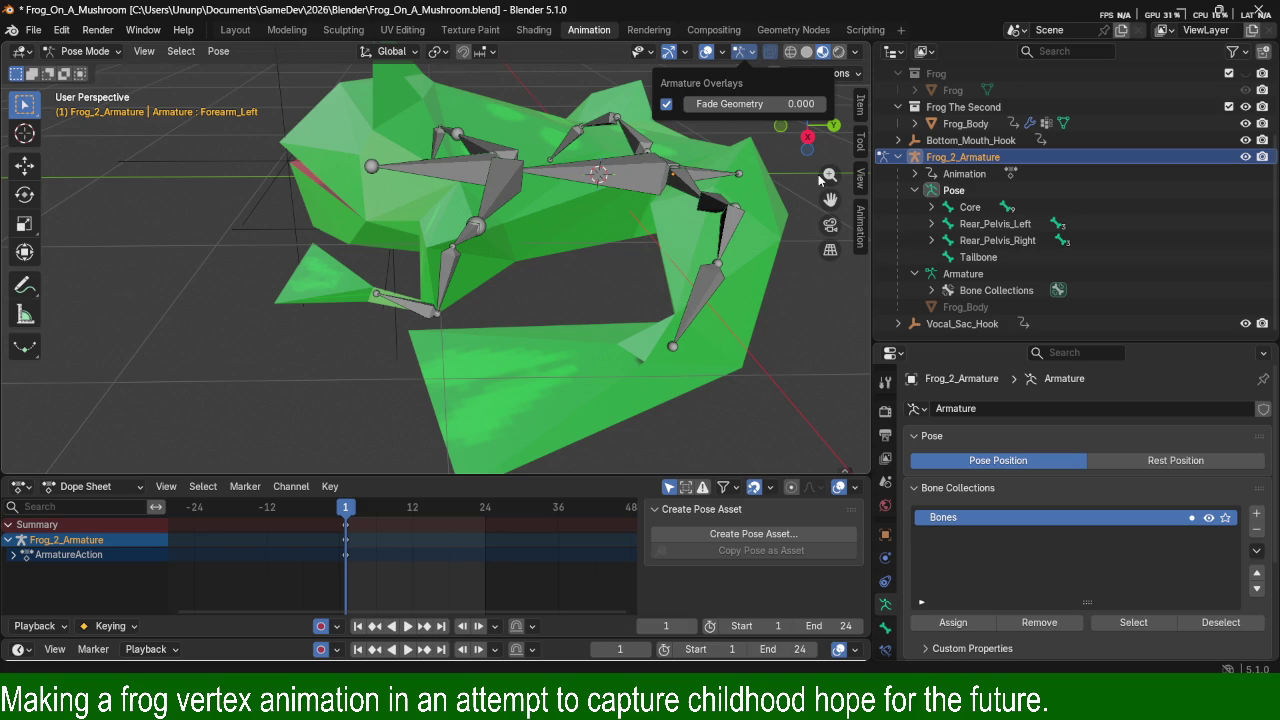
{"action": "mouse_move", "coordinate": [732, 104]}
{"action": "left_mouse_down"}
{"action": "mouse_move", "coordinate": [856, 104]}
{"action": "mouse_move", "coordinate": [667, 107]}
{"action": "left_mouse_up"}
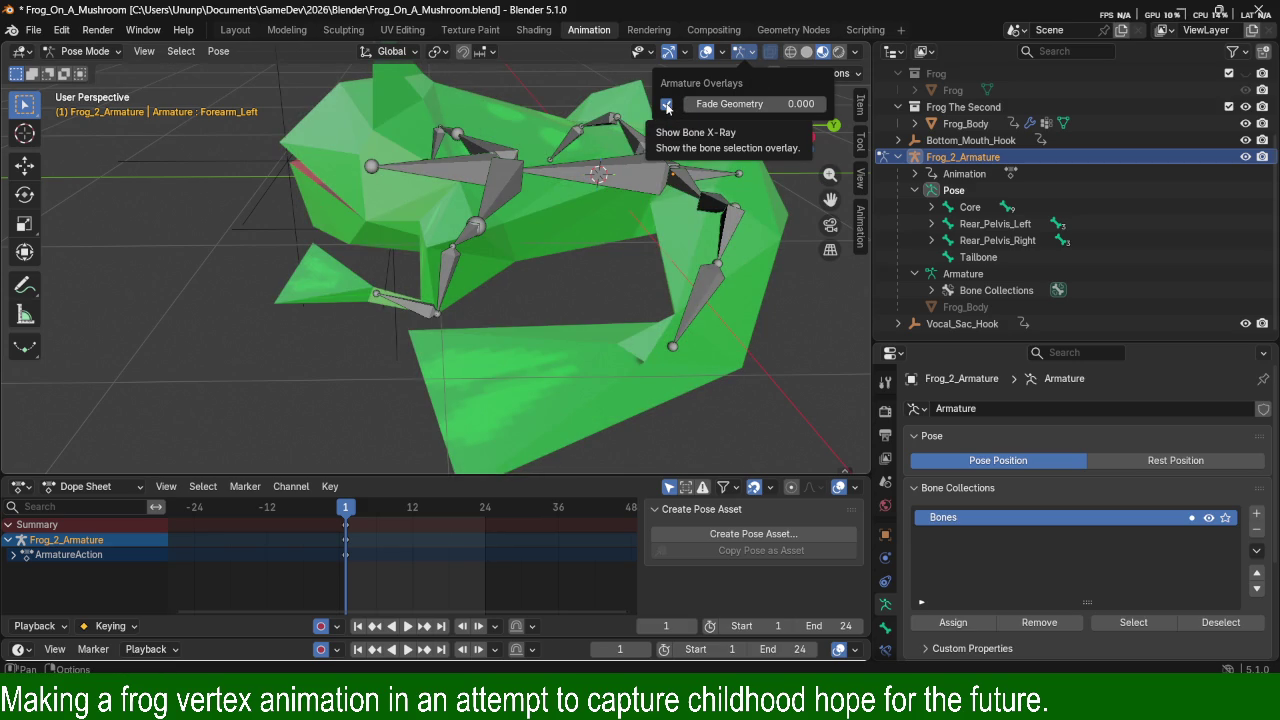
Select Mid_Arm_Left, return to Object Mode, then pick the frog body and the armature.
{"action": "mouse_move", "coordinate": [420, 300]}
{"action": "middle_mouse_down"}
{"action": "mouse_move", "coordinate": [606, 234]}
{"action": "mouse_move", "coordinate": [615, 250]}
{"action": "mouse_move", "coordinate": [552, 295]}
{"action": "mouse_move", "coordinate": [565, 186]}
{"action": "middle_mouse_up"}
{"action": "left_click", "coordinate": [606, 234]}
{"action": "scroll", "coordinate": [615, 250], "scroll_direction": "down", "scroll_amount": 1}
{"action": "scroll", "coordinate": [568, 243], "scroll_direction": "down", "scroll_amount": 2}
{"action": "key", "text": "ctrl+Tab"}
{"action": "left_click", "coordinate": [547, 287]}
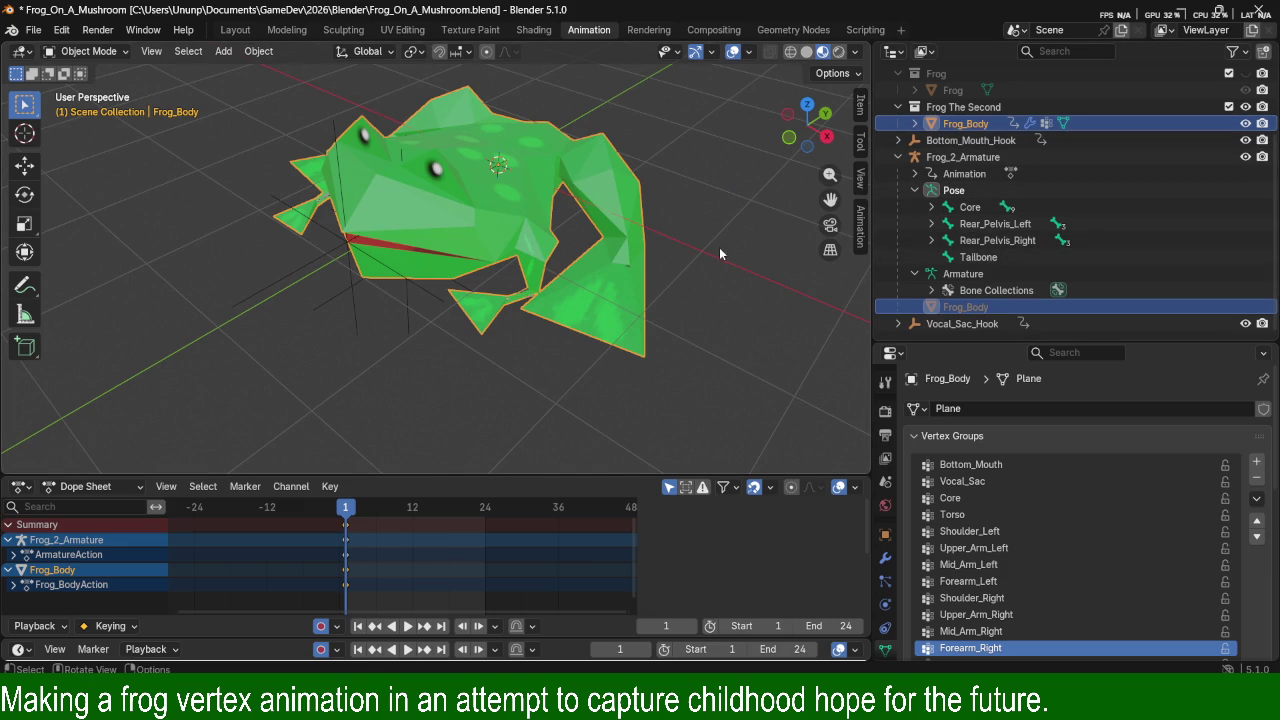
{"action": "left_click", "coordinate": [972, 197]}
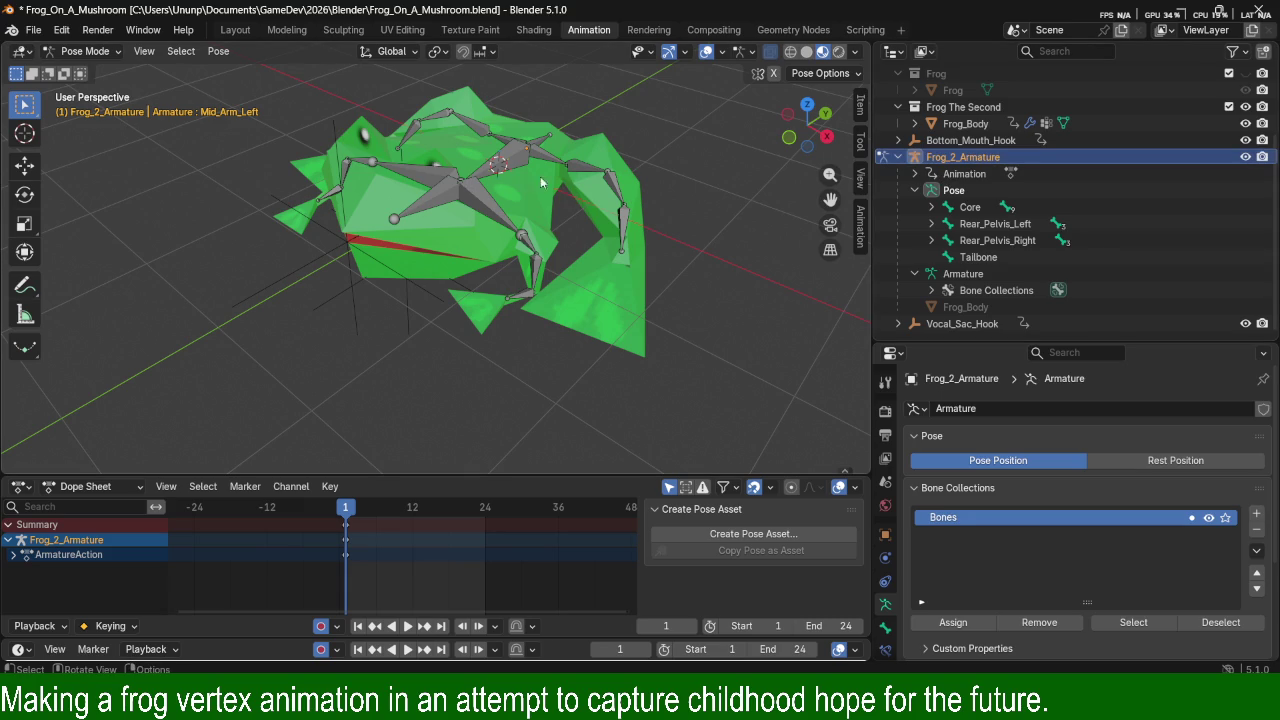
Select Mid_Arm_Left and the Frog_Body object, expanding Frog_Body in the Outliner.
{"action": "left_click", "coordinate": [535, 263]}
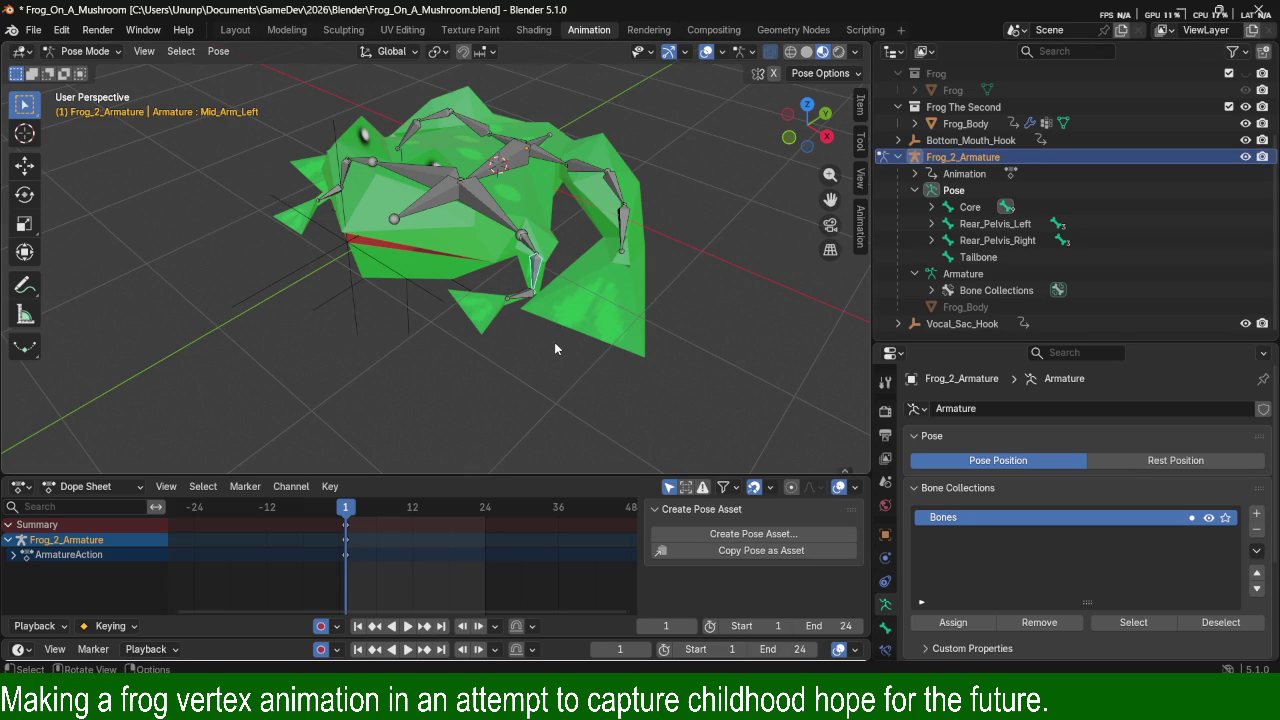
{"action": "left_click", "coordinate": [1100, 306]}
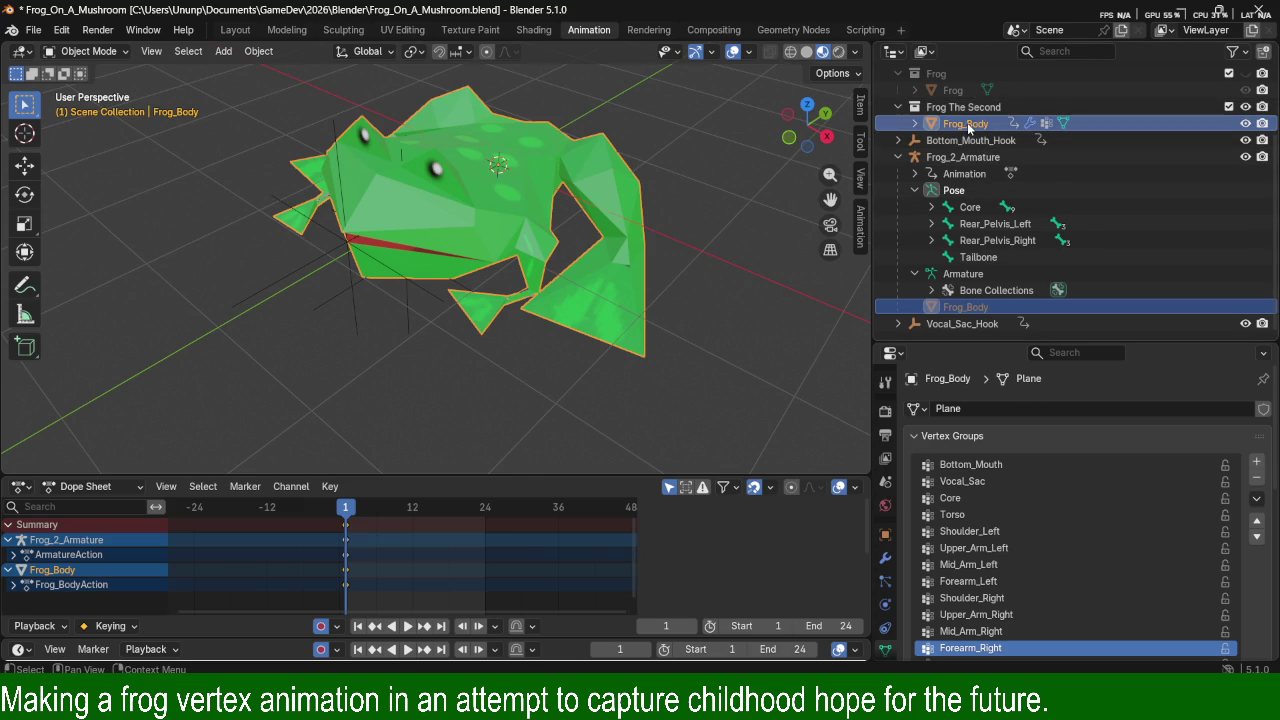
{"action": "left_click", "coordinate": [913, 124]}
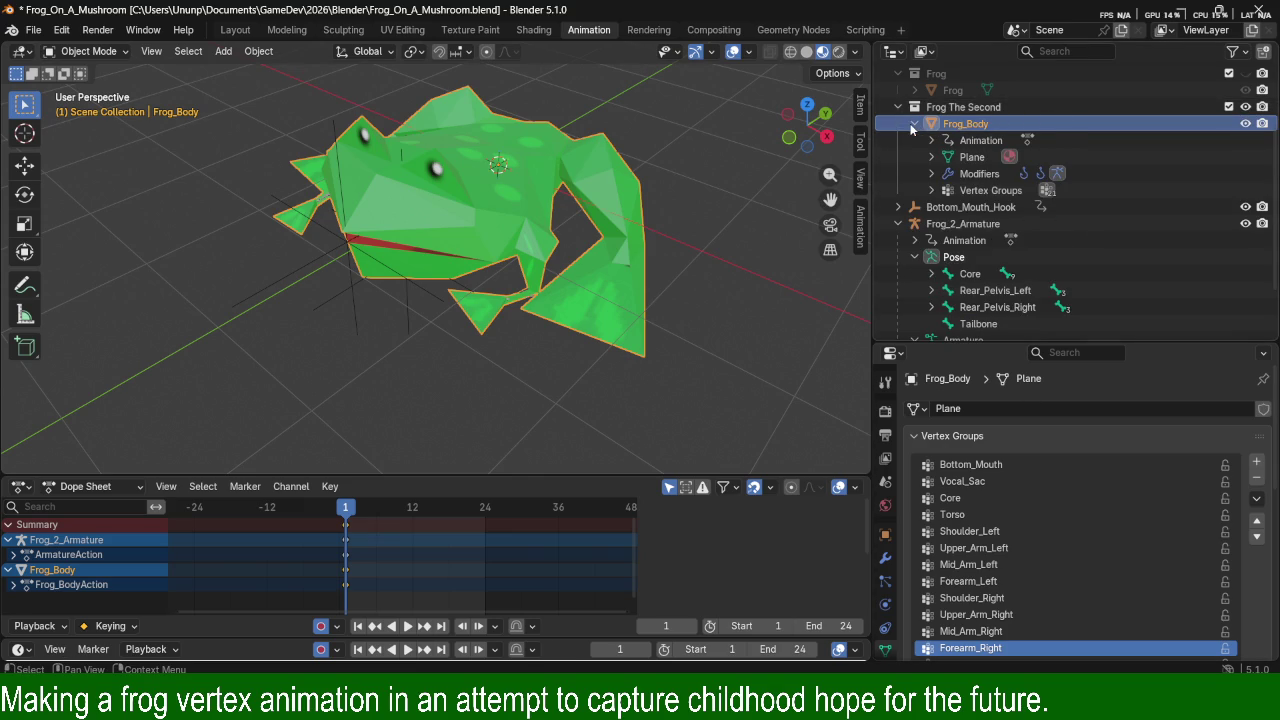
{"action": "left_click", "coordinate": [912, 125]}
{"action": "left_click", "coordinate": [911, 124]}
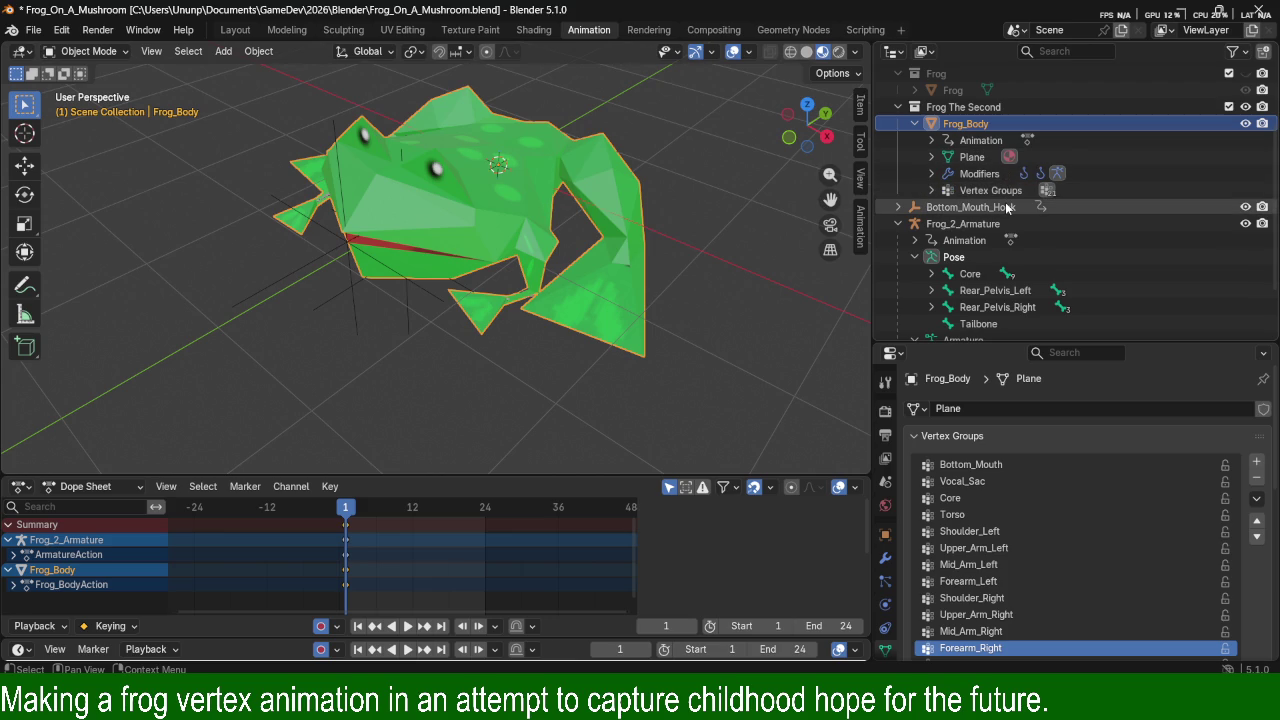
Browse Frog_Body's contents, collapse it, and switch Frog_2_Armature back to Pose Mode.
{"action": "scroll", "coordinate": [1007, 207], "scroll_direction": "down", "scroll_amount": 2}
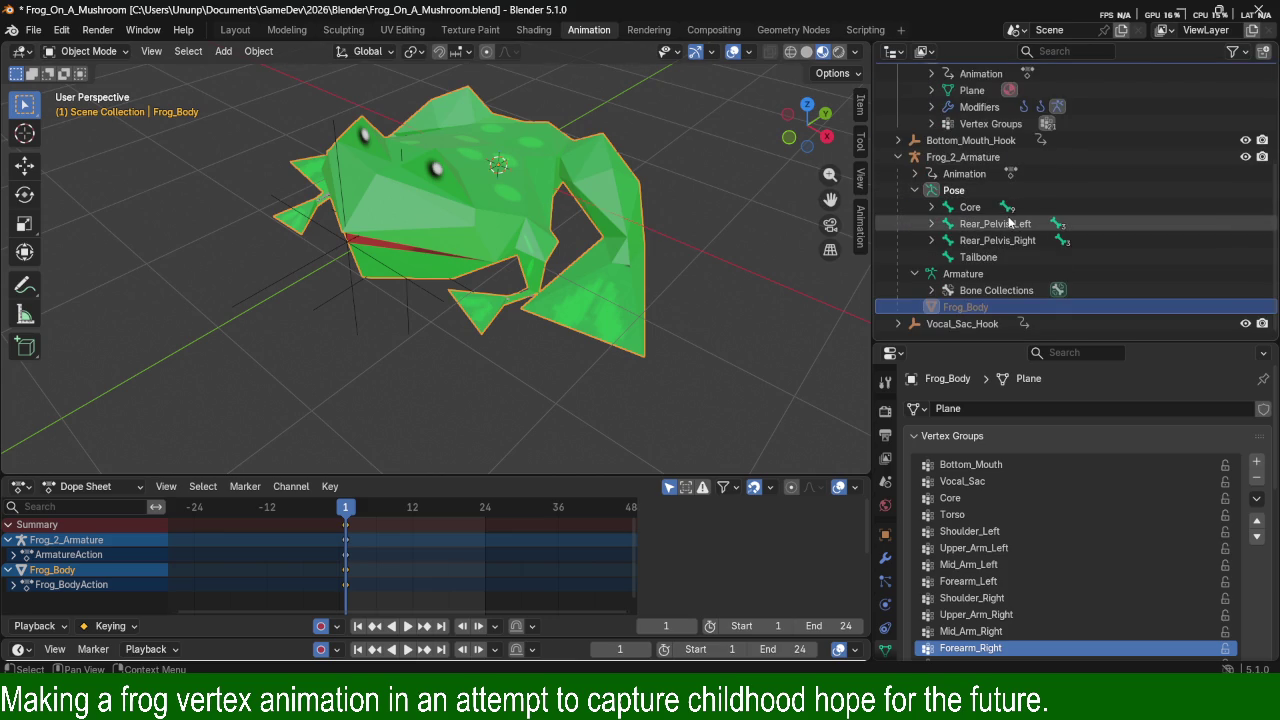
{"action": "scroll", "coordinate": [1015, 222], "scroll_direction": "up", "scroll_amount": 1}
{"action": "scroll", "coordinate": [1014, 220], "scroll_direction": "up", "scroll_amount": 1}
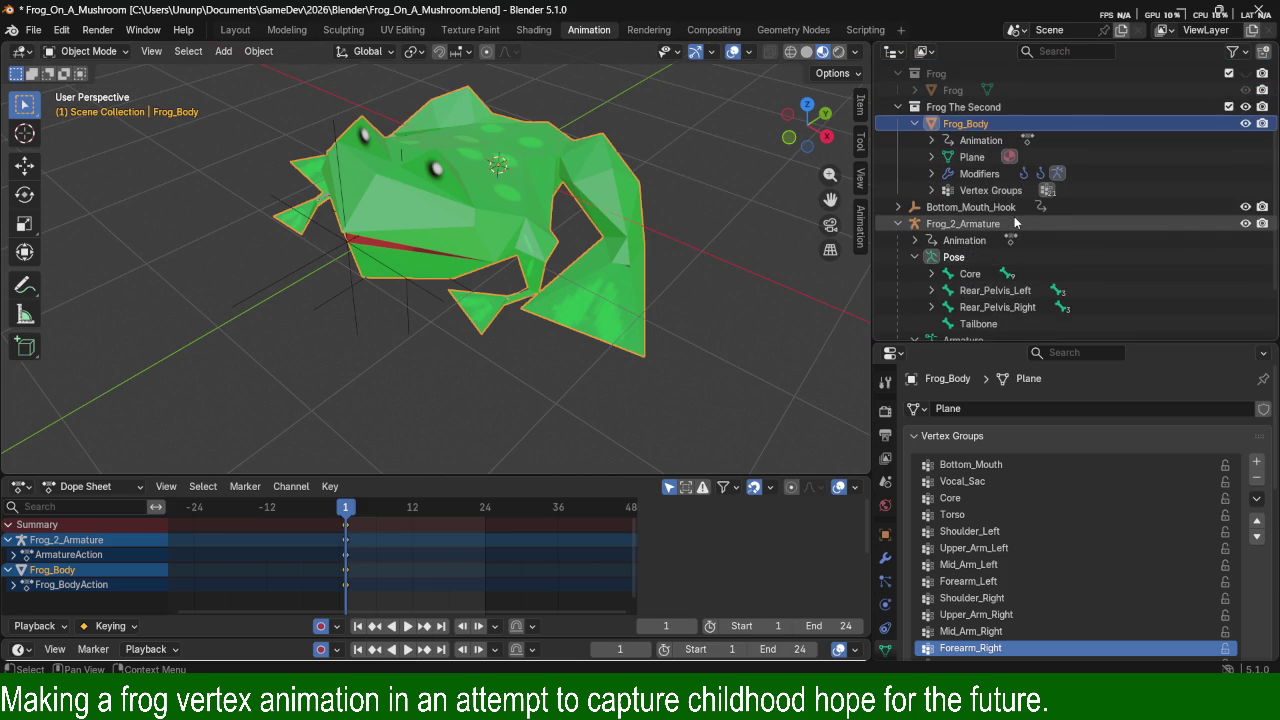
{"action": "scroll", "coordinate": [1013, 219], "scroll_direction": "down", "scroll_amount": 2}
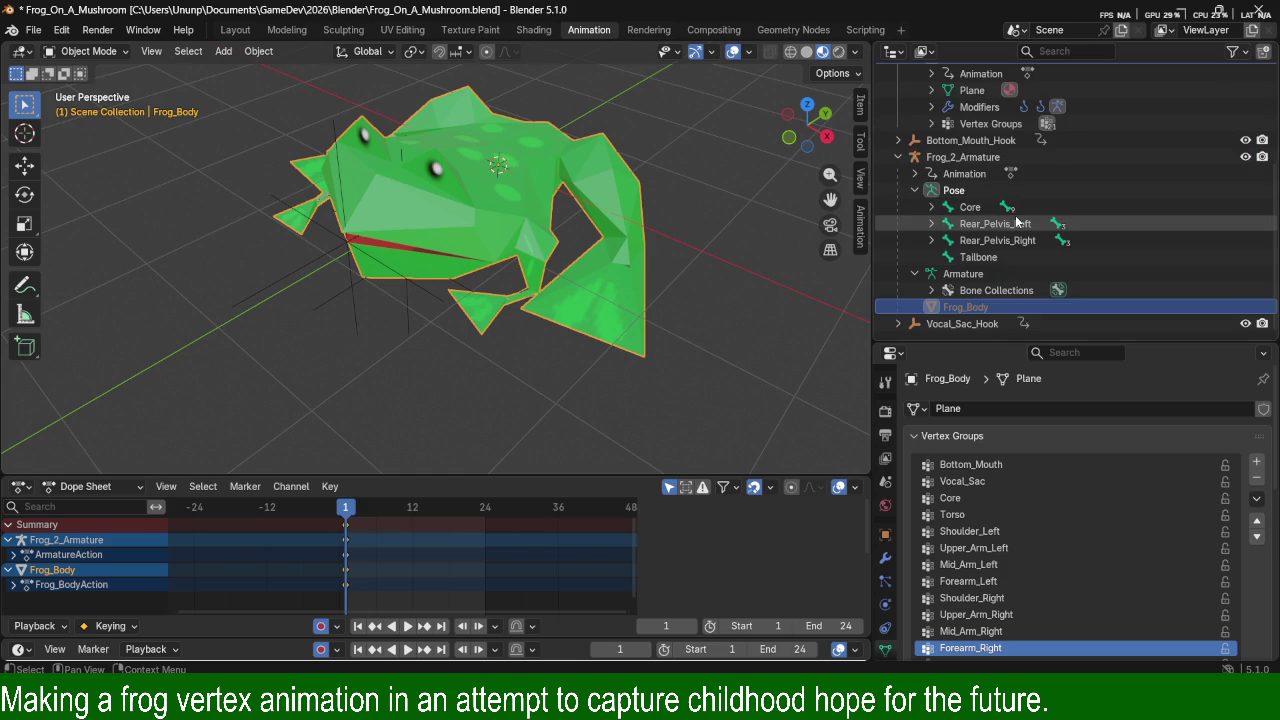
{"action": "scroll", "coordinate": [1014, 218], "scroll_direction": "up", "scroll_amount": 5}
{"action": "scroll", "coordinate": [945, 204], "scroll_direction": "down", "scroll_amount": 1}
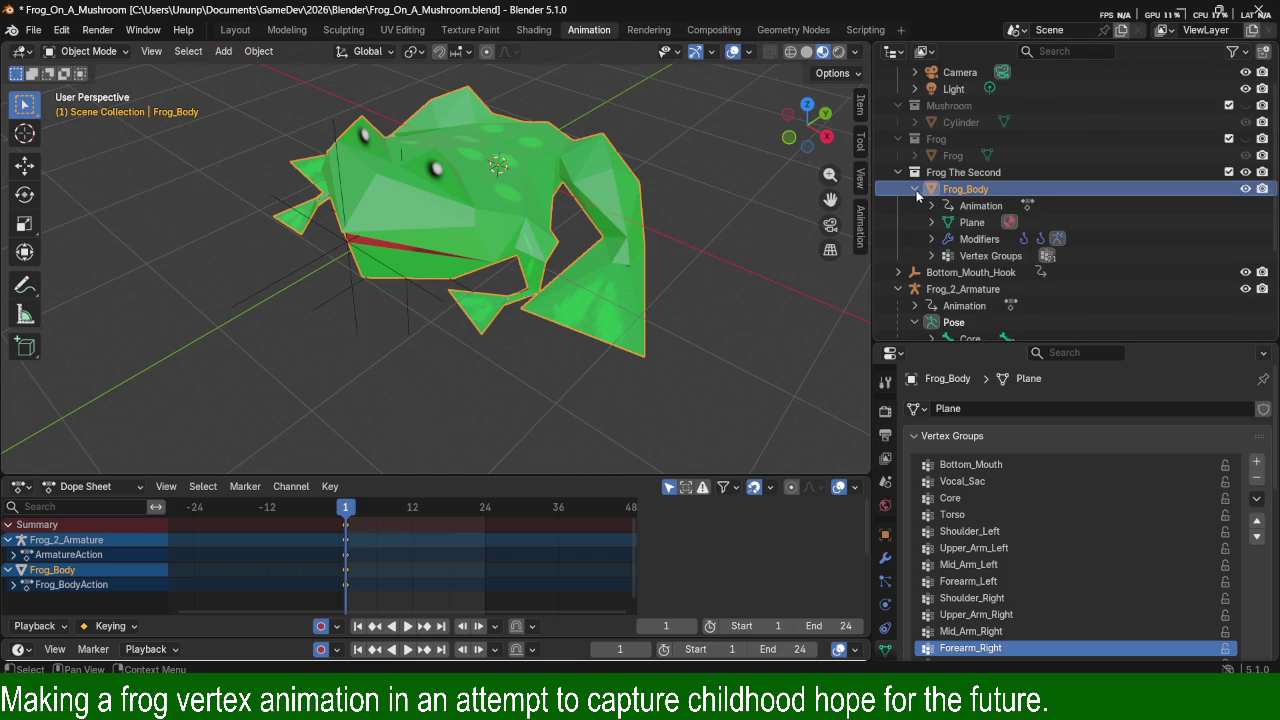
{"action": "left_click", "coordinate": [913, 188]}
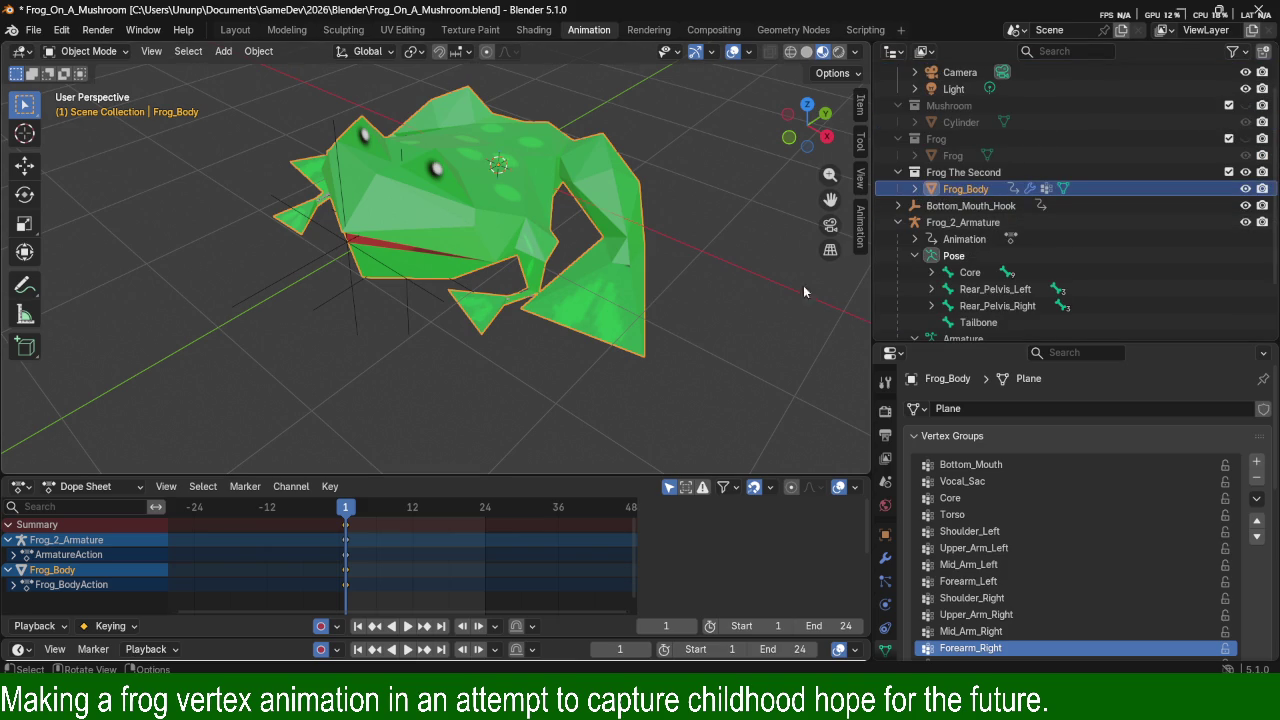
{"action": "left_click", "coordinate": [966, 256]}
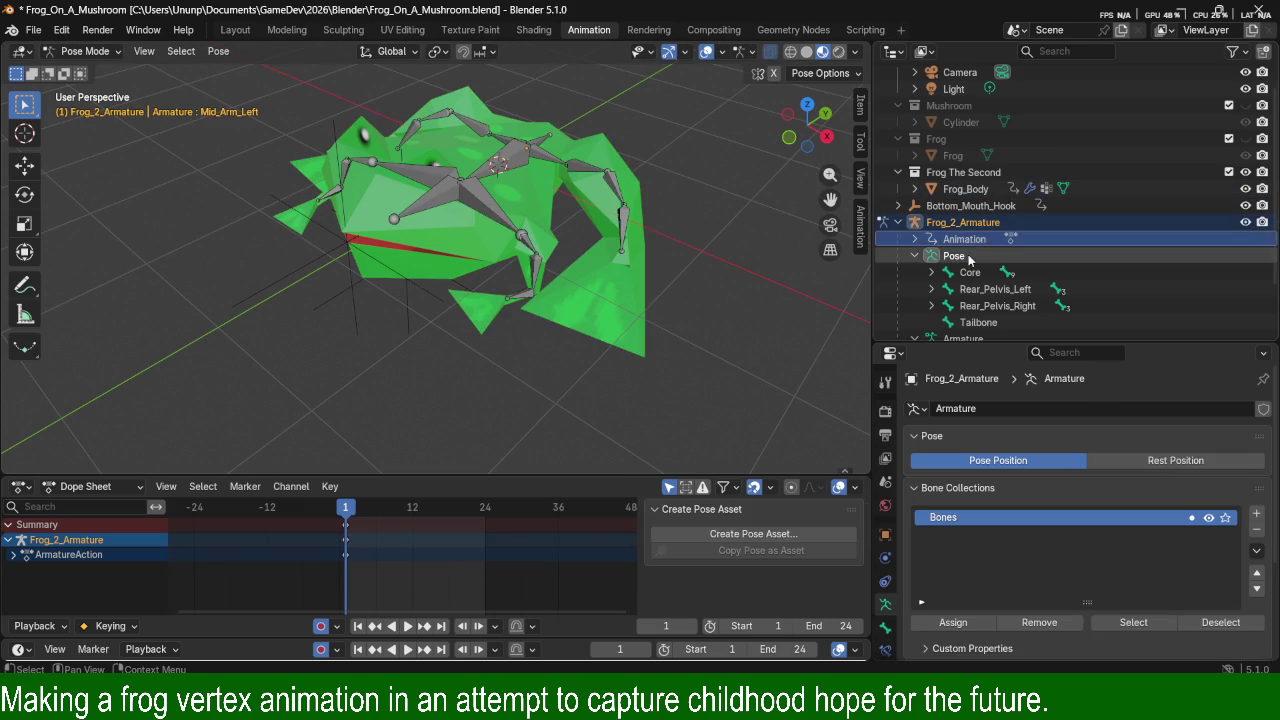
Select Forearm_Left and rotate it about global Z, then about global Y.
{"action": "left_click", "coordinate": [960, 256]}
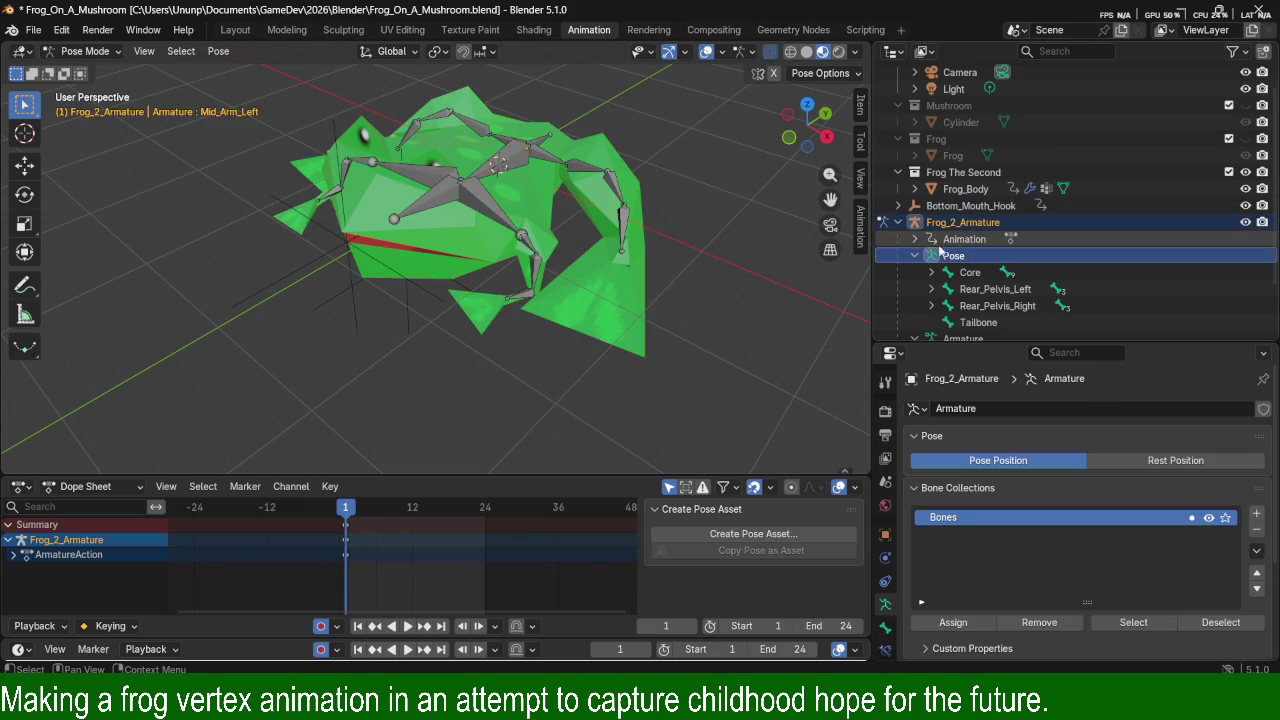
{"action": "mouse_move", "coordinate": [554, 346]}
{"action": "middle_mouse_down"}
{"action": "mouse_move", "coordinate": [566, 380]}
{"action": "mouse_move", "coordinate": [600, 319]}
{"action": "middle_mouse_up"}
{"action": "left_click", "coordinate": [540, 272]}
{"action": "key", "text": "r"}
{"action": "key", "text": "z"}
{"action": "left_click", "coordinate": [600, 349]}
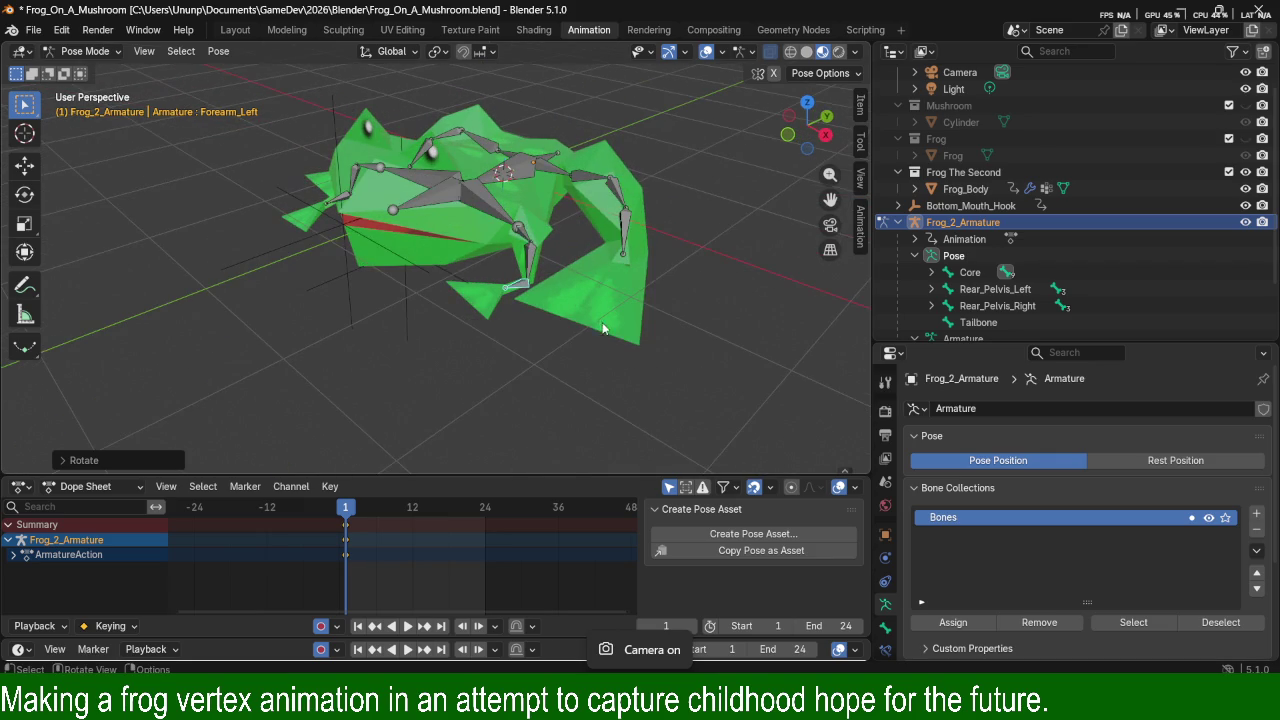
{"action": "key", "text": "r"}
{"action": "key", "text": "y"}
{"action": "left_click", "coordinate": [637, 310]}
Rotate the Forearm_Left bone further about global X.
{"action": "mouse_move", "coordinate": [622, 310]}
{"action": "middle_mouse_down"}
{"action": "mouse_move", "coordinate": [582, 322]}
{"action": "mouse_move", "coordinate": [618, 321]}
{"action": "middle_mouse_up"}
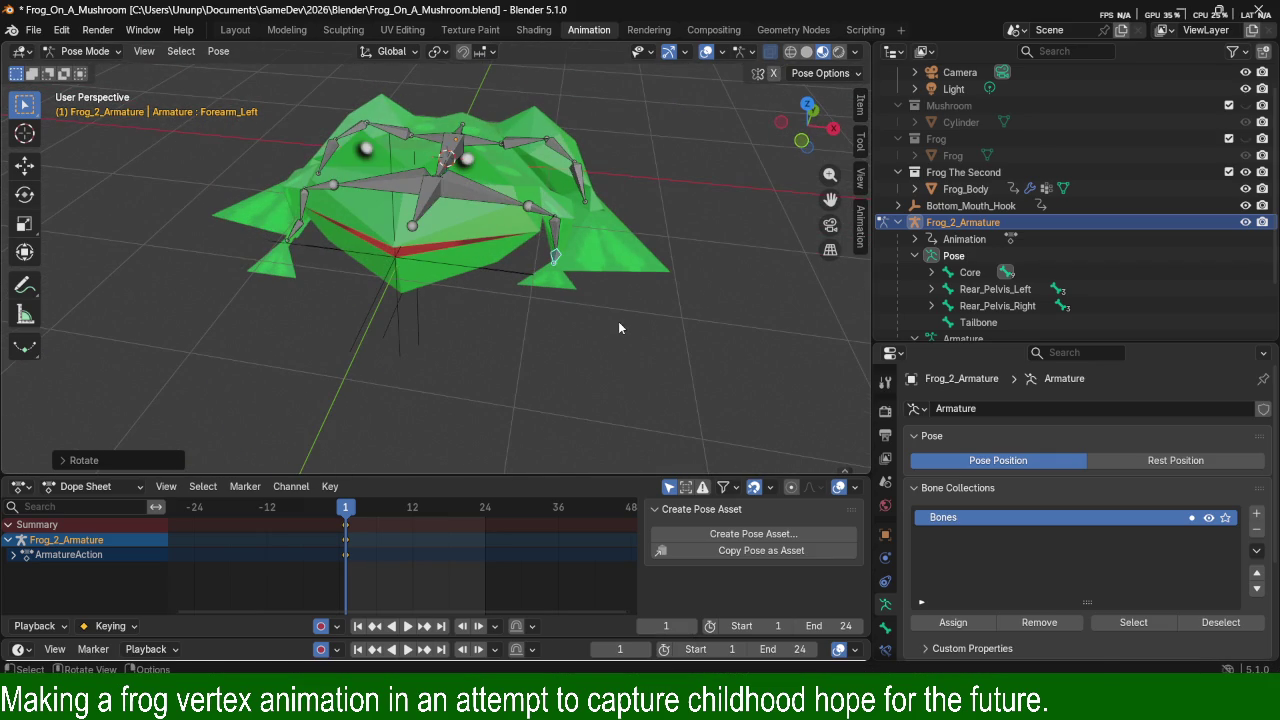
{"action": "key", "text": "r"}
{"action": "key", "text": "x"}
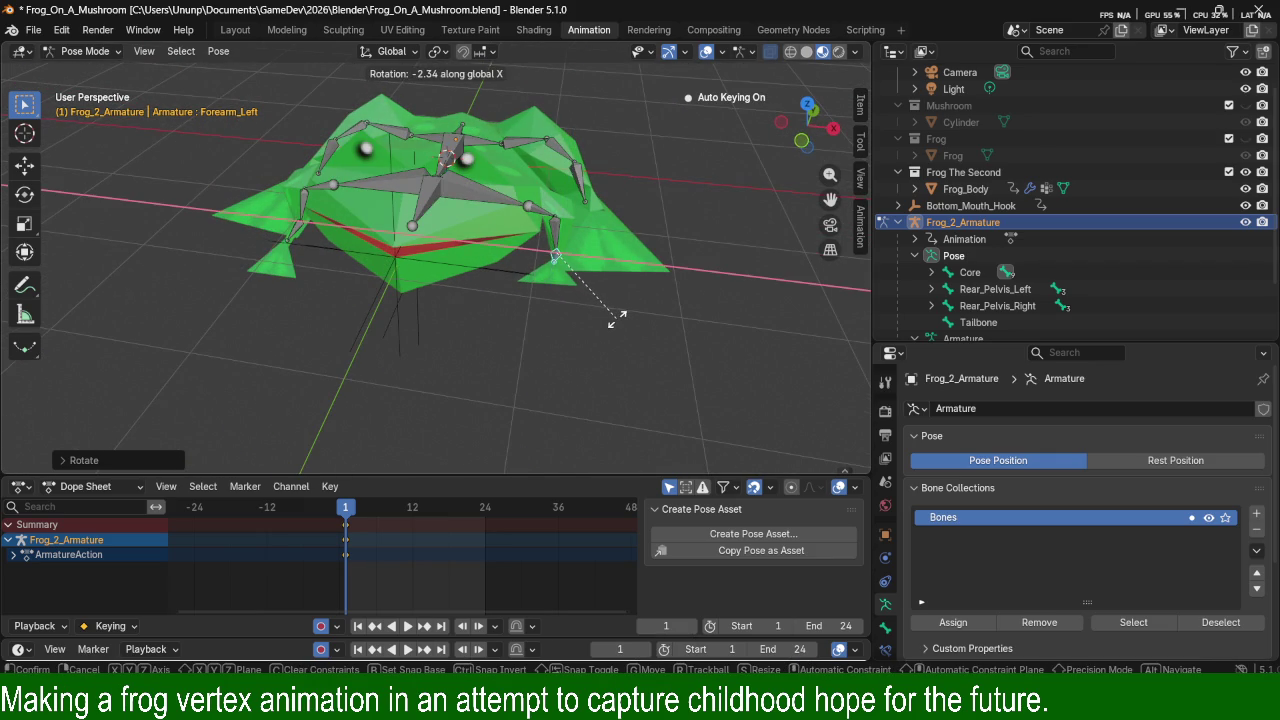
{"action": "left_click", "coordinate": [622, 313]}
{"action": "middle_click_drag", "start_coordinate": [622, 313], "coordinate": [552, 285]}
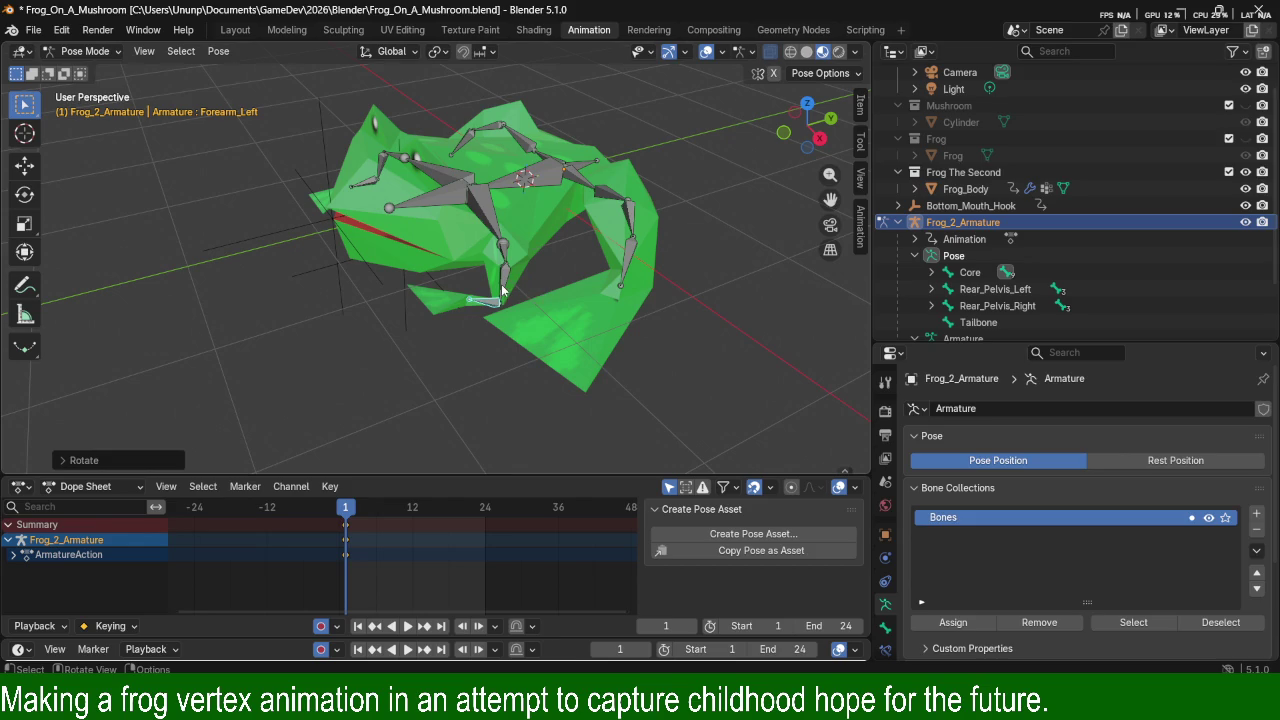
Rotate the Mid_Arm_Left bone twice about global X.
{"action": "left_click", "coordinate": [503, 287]}
{"action": "key", "text": "r"}
{"action": "key", "text": "x"}
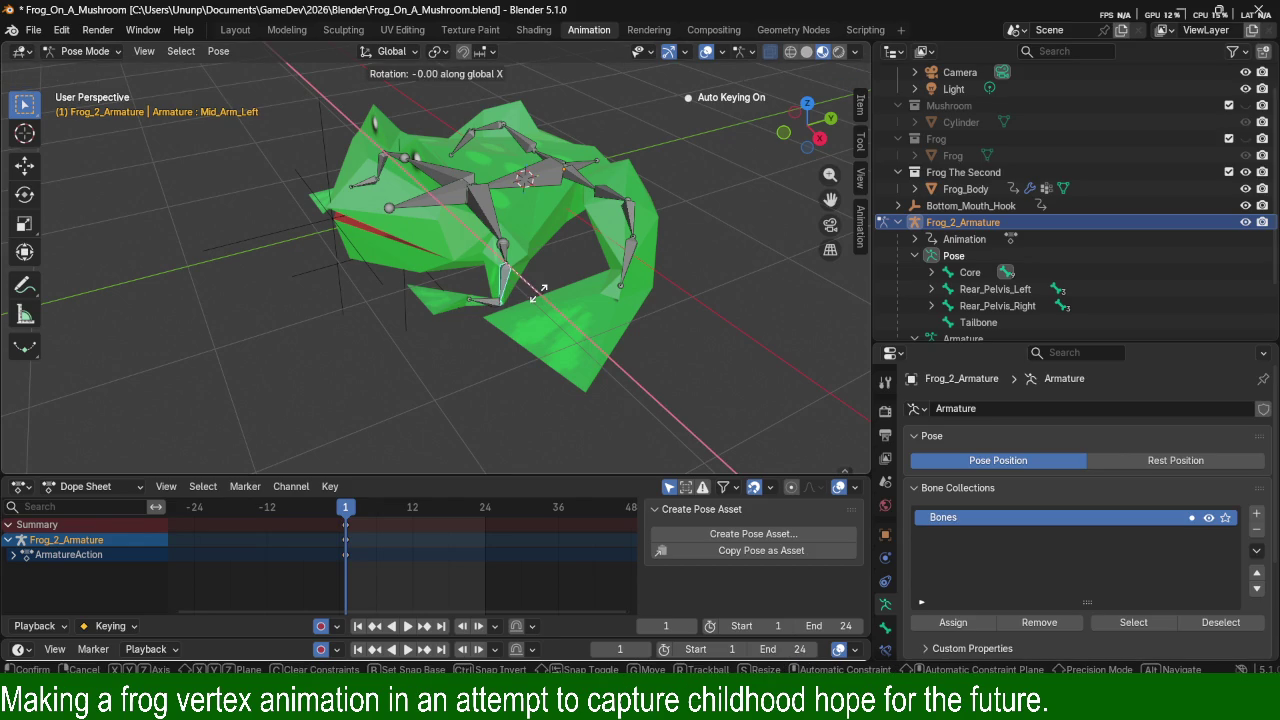
{"action": "left_click", "coordinate": [476, 298]}
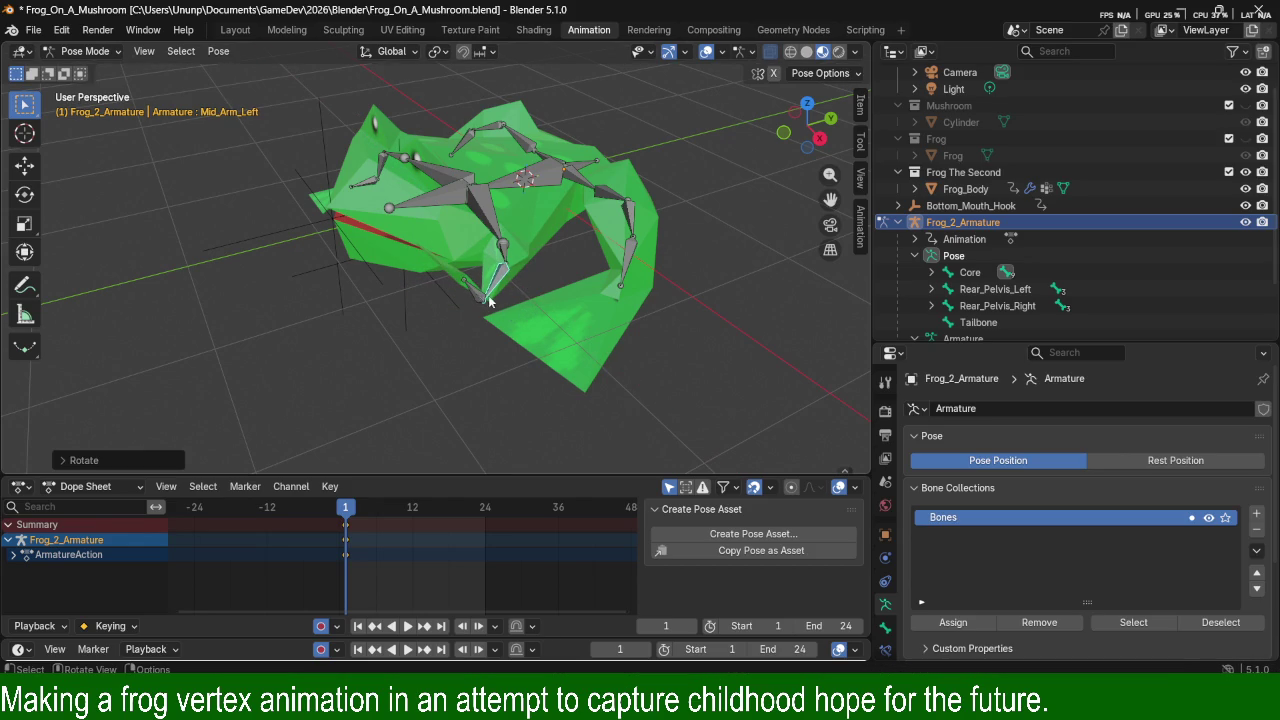
{"action": "key", "text": "r"}
{"action": "key", "text": "x"}
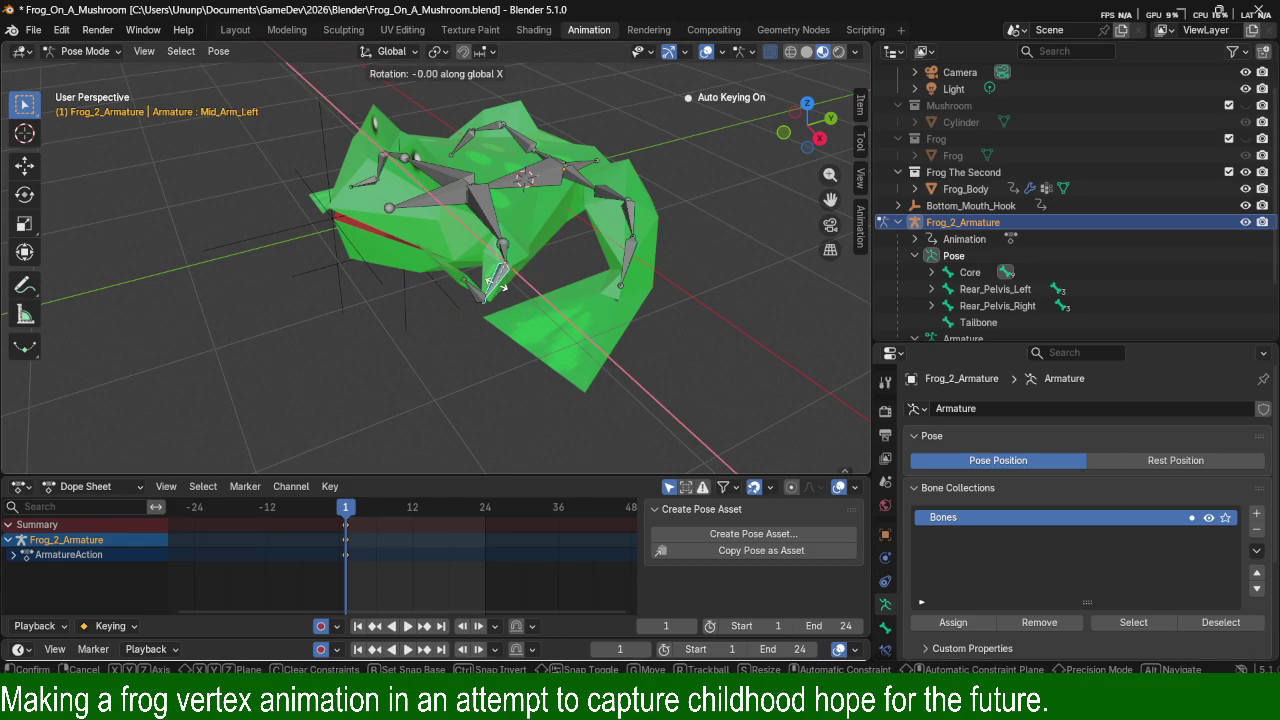
{"action": "left_click", "coordinate": [497, 289]}
{"action": "middle_click_drag", "start_coordinate": [497, 289], "coordinate": [575, 277]}
Give Forearm_Left a fresh rotation about global Y.
{"action": "left_click", "coordinate": [560, 210]}
{"action": "middle_click_drag", "start_coordinate": [560, 210], "coordinate": [650, 206]}
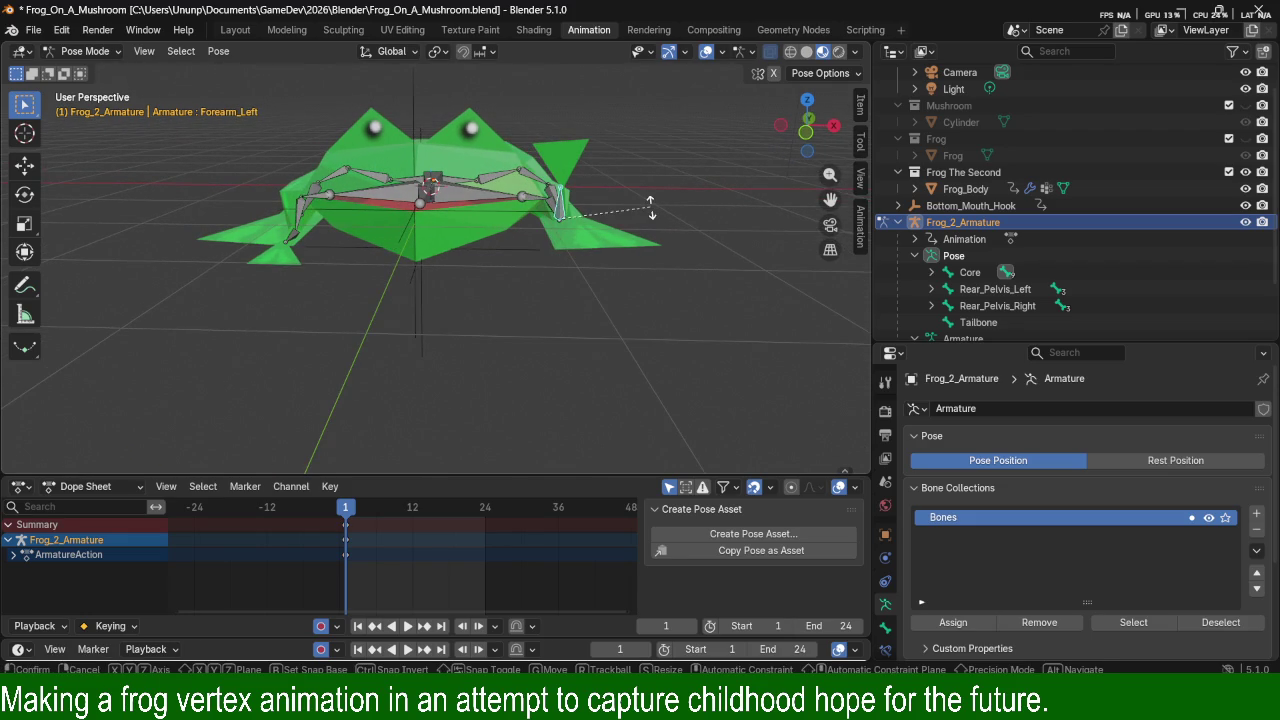
{"action": "key", "text": "r"}
{"action": "key", "text": "y"}
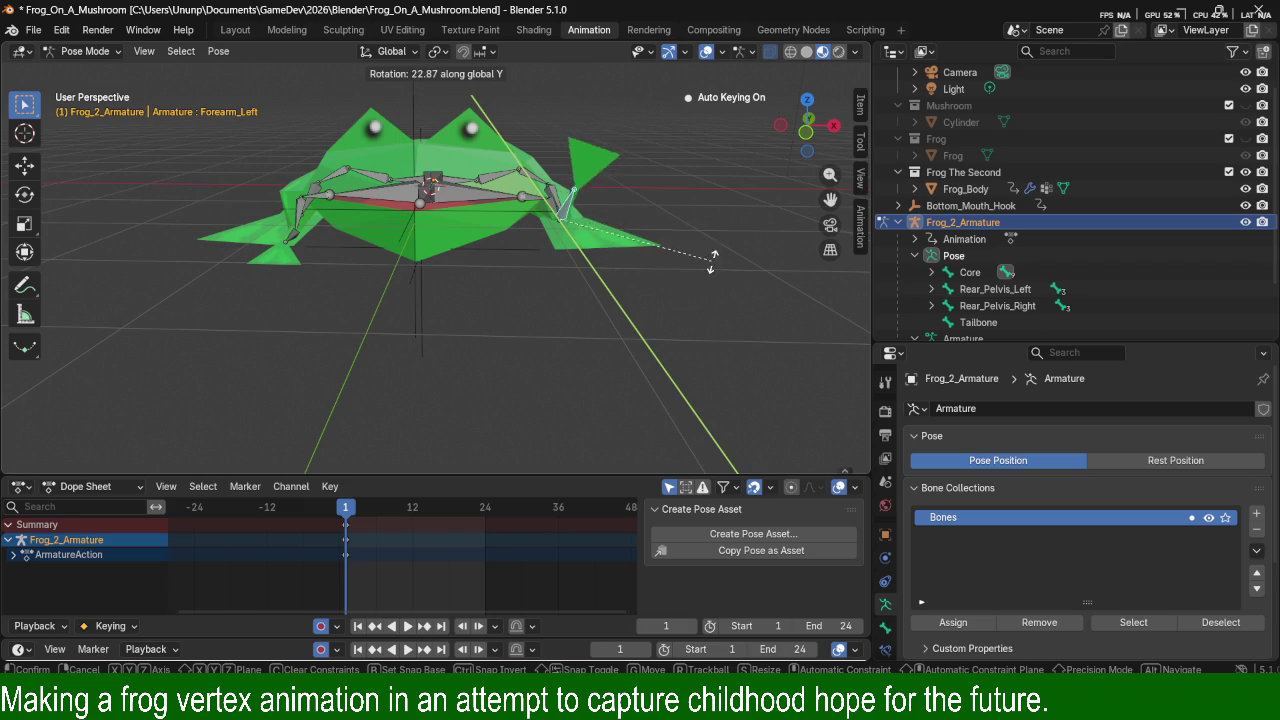
{"action": "left_click", "coordinate": [662, 245]}
{"action": "mouse_move", "coordinate": [662, 245]}
{"action": "middle_mouse_down"}
{"action": "mouse_move", "coordinate": [574, 288]}
{"action": "mouse_move", "coordinate": [434, 201]}
{"action": "mouse_move", "coordinate": [424, 289]}
{"action": "middle_mouse_up"}
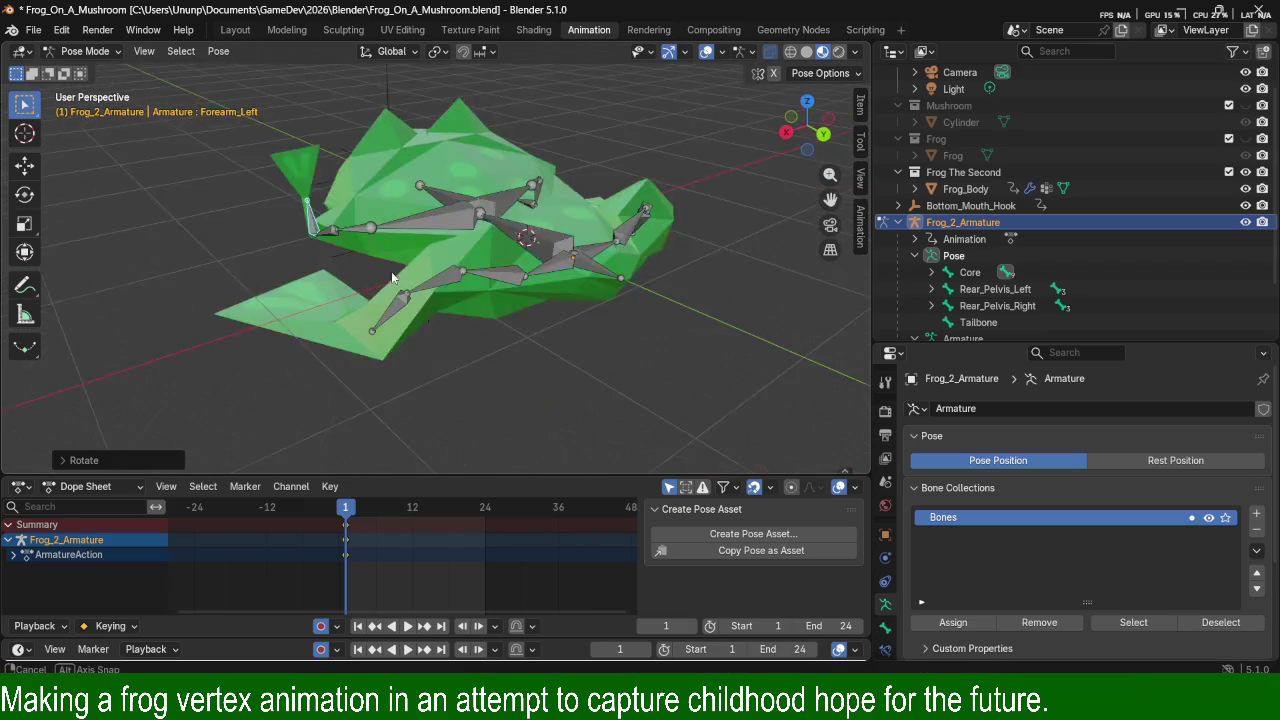
Select and deselect Frog_Body, then return to posing Frog_2_Armature.
{"action": "left_click", "coordinate": [412, 293]}
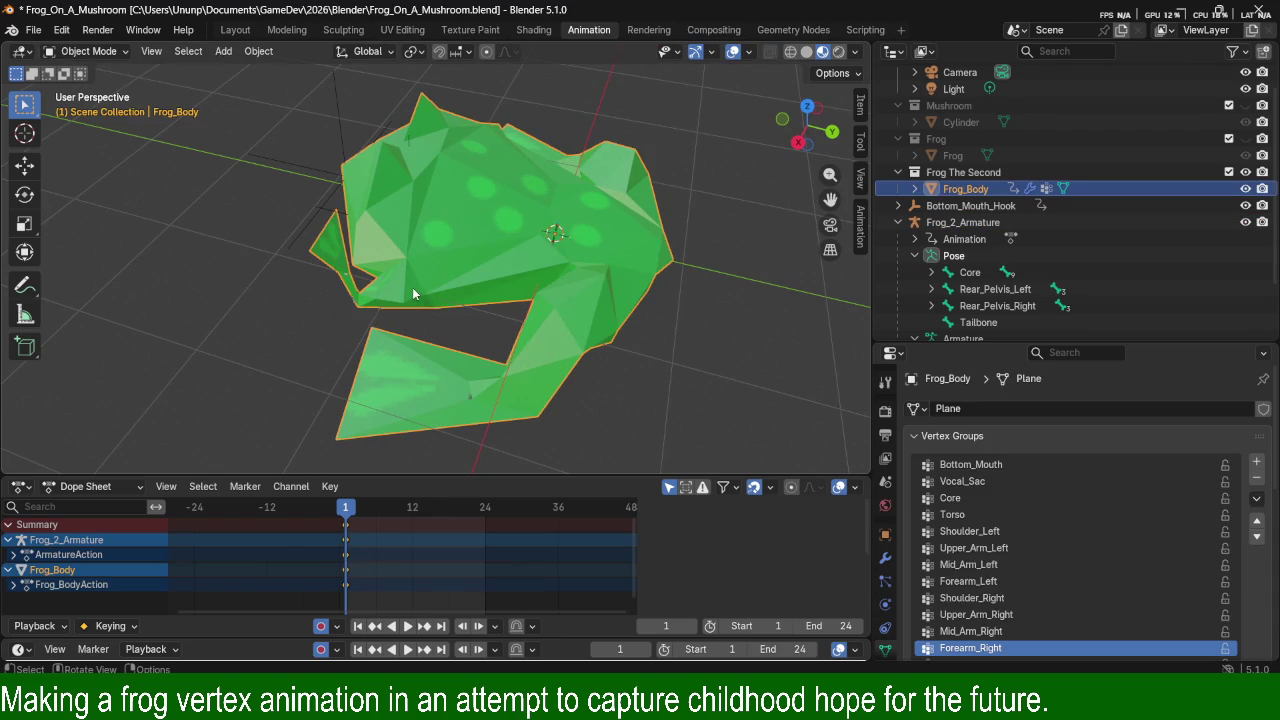
{"action": "middle_click_drag", "start_coordinate": [423, 297], "coordinate": [500, 299]}
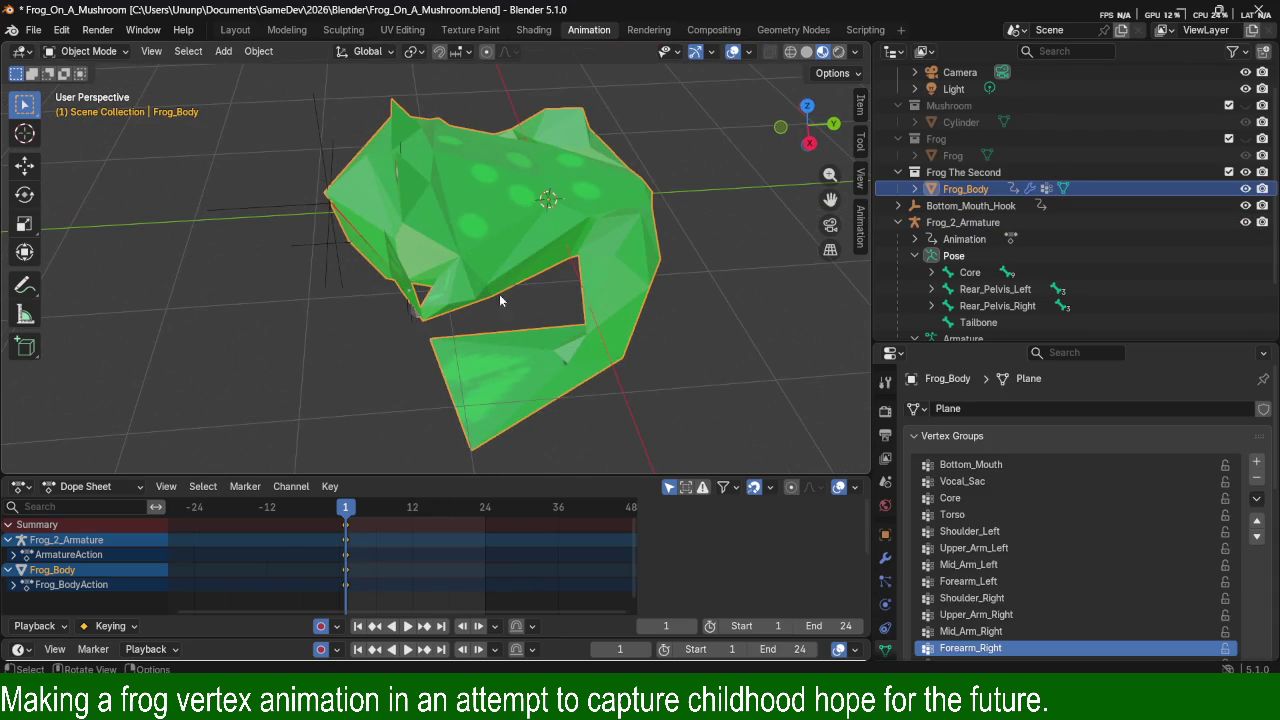
{"action": "left_click", "coordinate": [720, 309]}
{"action": "left_click", "coordinate": [977, 250]}
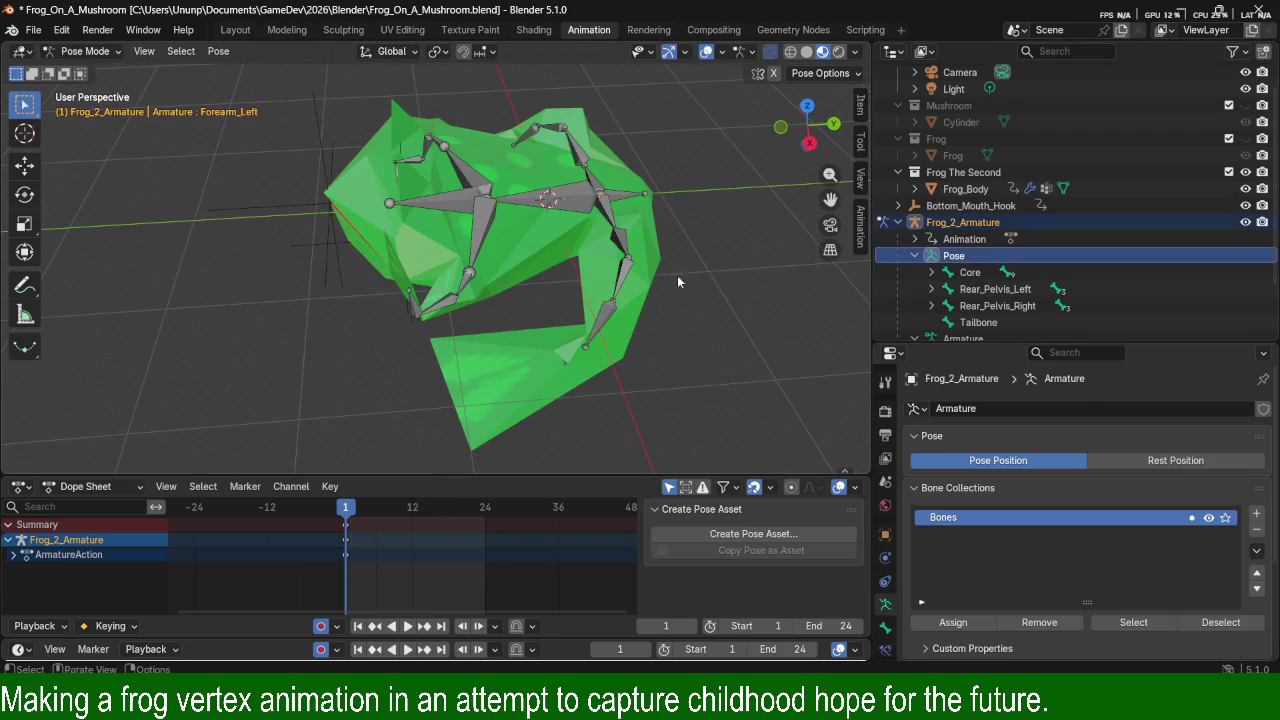
{"action": "mouse_move", "coordinate": [509, 370]}
{"action": "middle_mouse_down"}
{"action": "mouse_move", "coordinate": [658, 416]}
{"action": "mouse_move", "coordinate": [656, 333]}
{"action": "mouse_move", "coordinate": [690, 339]}
{"action": "middle_mouse_up"}
Rotate Upper_Arm_Left about 16° on global X, then select Forearm_Right.
{"action": "key", "text": "r"}
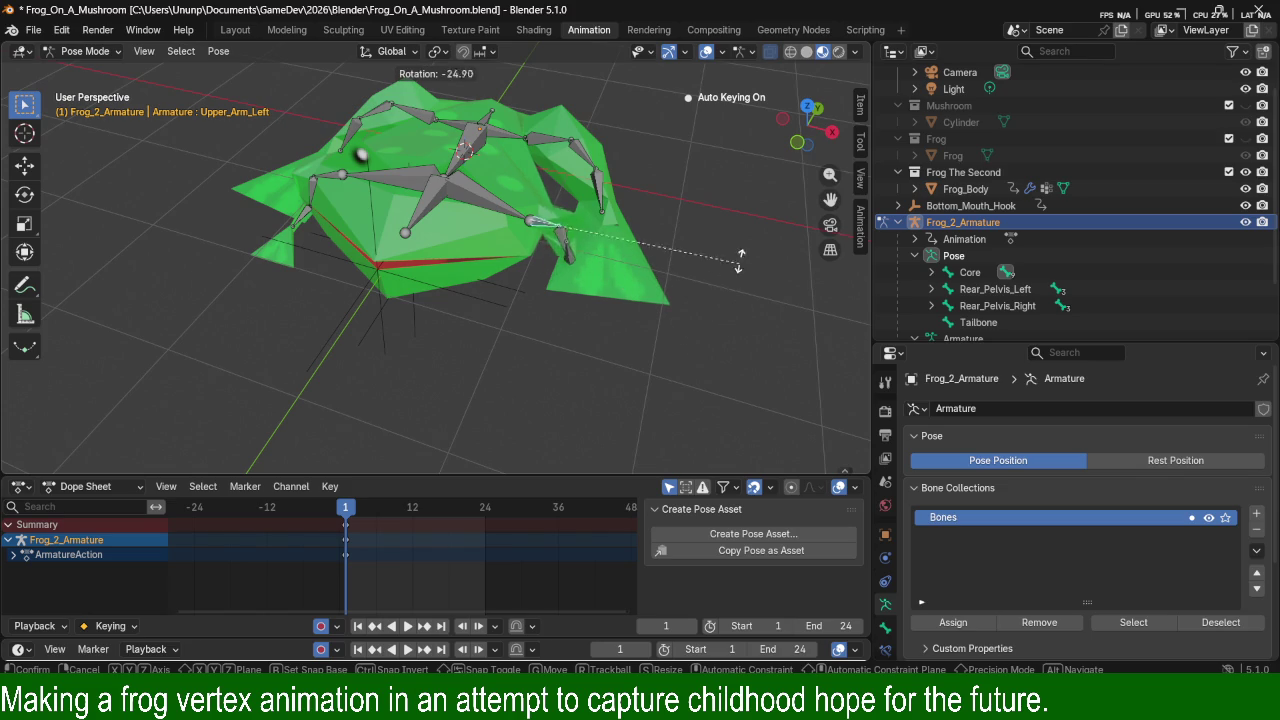
{"action": "key", "text": "x"}
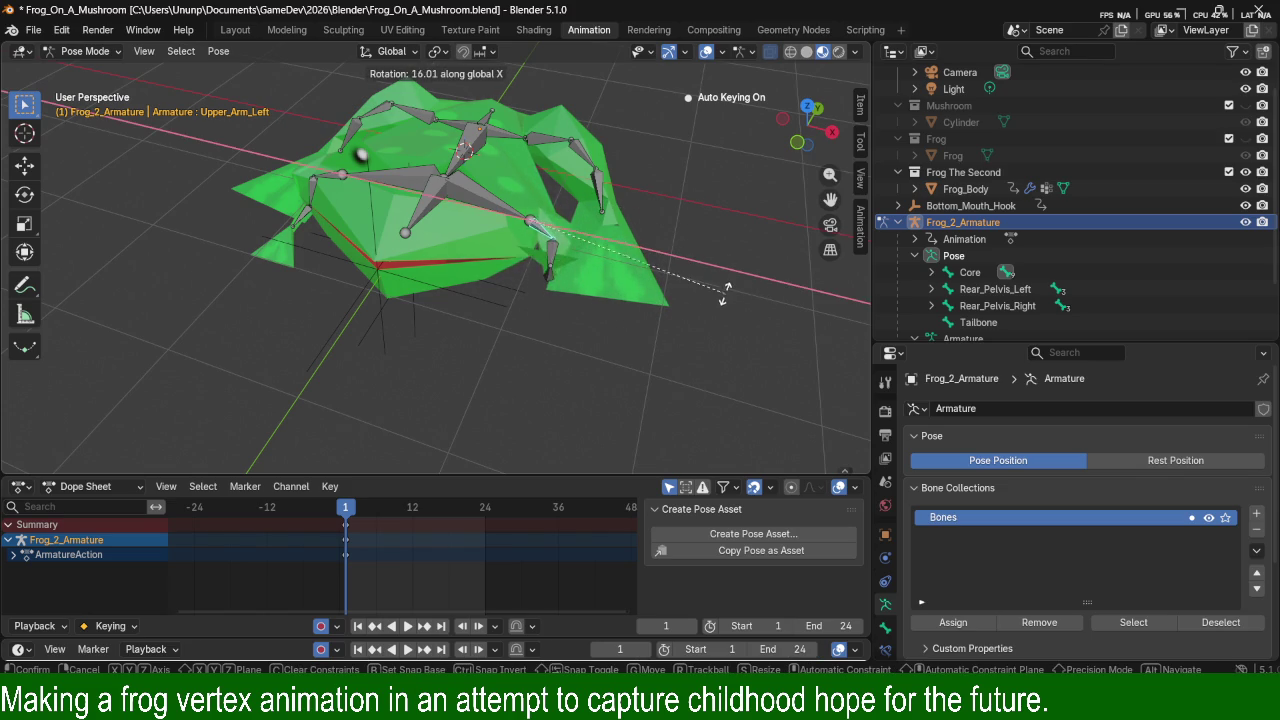
{"action": "left_click", "coordinate": [565, 240]}
{"action": "mouse_move", "coordinate": [565, 240]}
{"action": "middle_mouse_down"}
{"action": "mouse_move", "coordinate": [573, 222]}
{"action": "mouse_move", "coordinate": [437, 307]}
{"action": "mouse_move", "coordinate": [566, 281]}
{"action": "mouse_move", "coordinate": [457, 291]}
{"action": "middle_mouse_up"}
{"action": "left_click", "coordinate": [312, 302]}
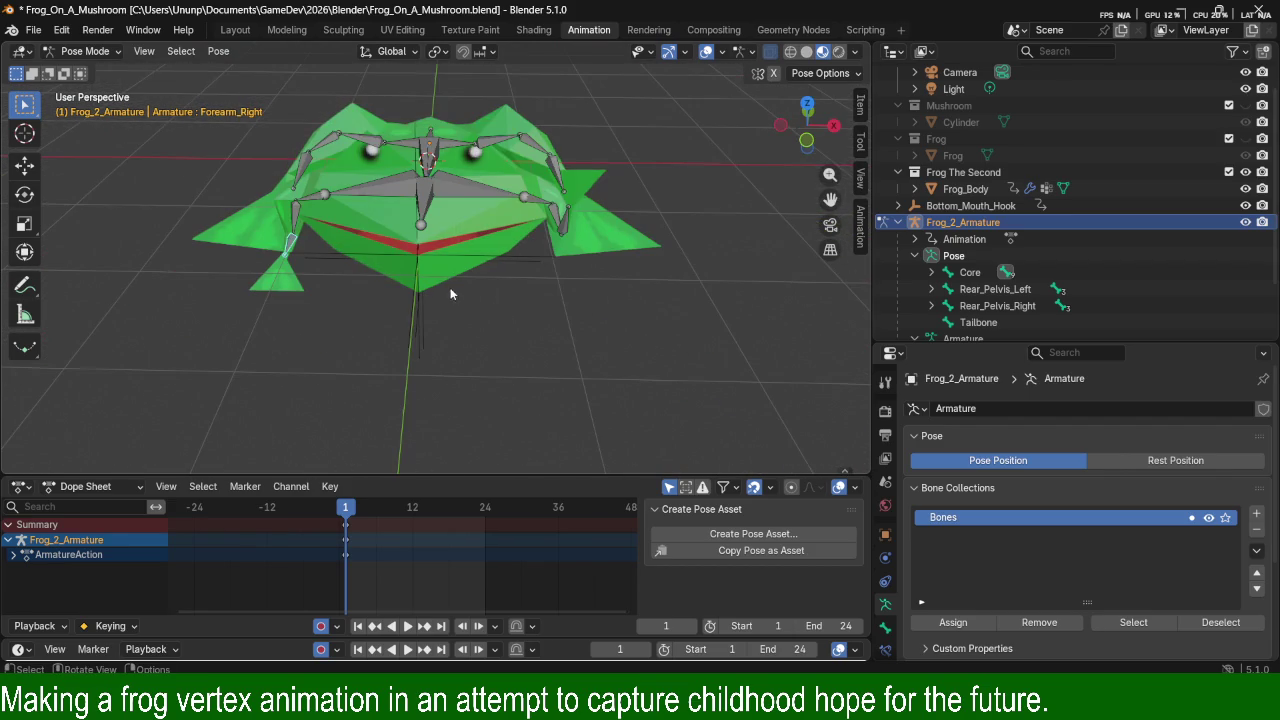
{"action": "right_click", "coordinate": [476, 197]}
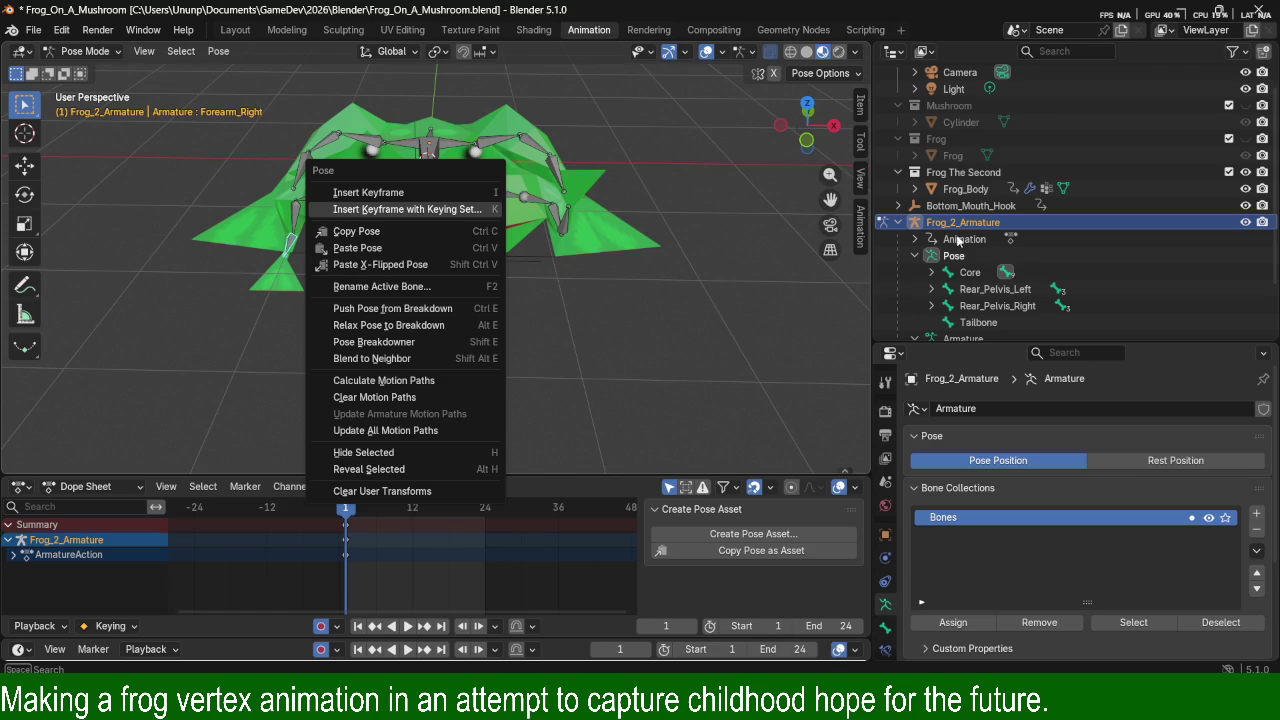
Bring up the Pose data menu and toggle the armature between Rest and Pose Position.
{"action": "left_click", "coordinate": [955, 254]}
{"action": "right_click", "coordinate": [950, 253]}
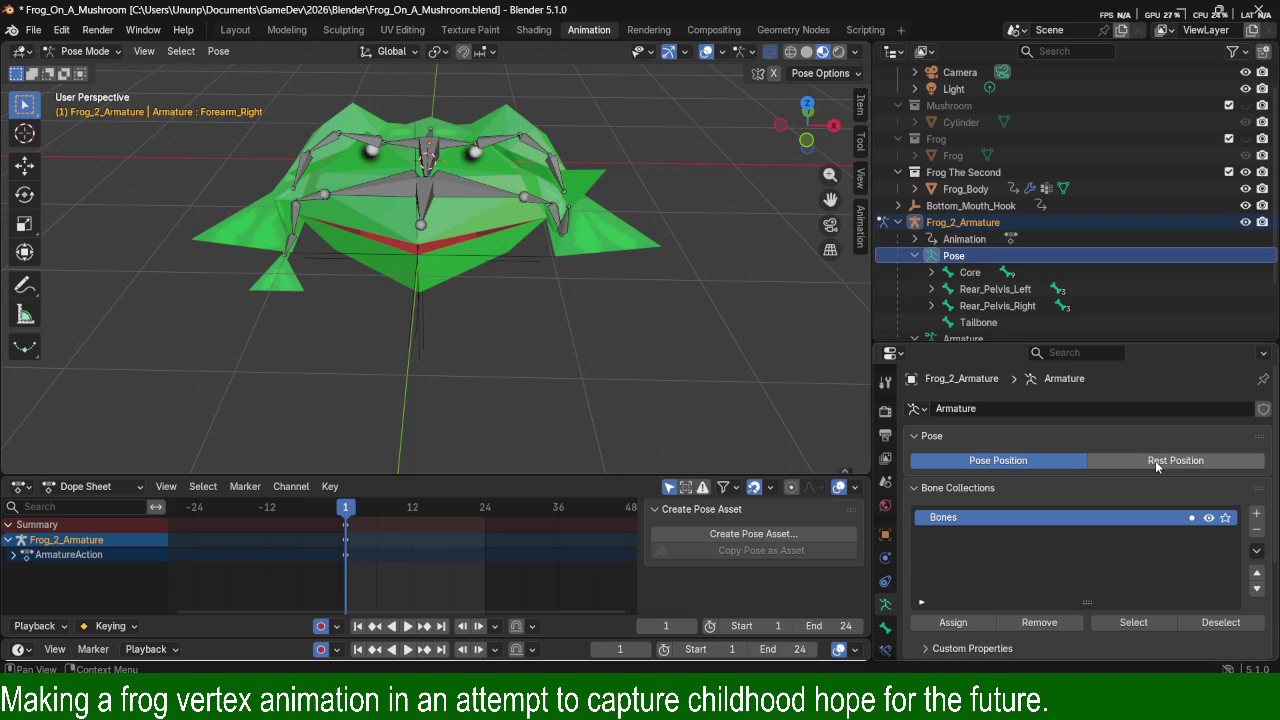
{"action": "left_click", "coordinate": [1157, 462]}
{"action": "left_click", "coordinate": [1037, 463]}
{"action": "left_click", "coordinate": [1121, 462]}
Collapse Bone Collections and flip between rest and posed positions, ending posed.
{"action": "left_click", "coordinate": [1044, 482]}
{"action": "left_click", "coordinate": [1040, 462]}
{"action": "left_click", "coordinate": [1115, 458]}
{"action": "left_click", "coordinate": [1050, 462]}
{"action": "left_click", "coordinate": [1129, 460]}
{"action": "left_click", "coordinate": [1022, 462]}
{"action": "left_click", "coordinate": [935, 437]}
Re-expand and fold Bone Collections, preview the rest pose, and return to Pose Position.
{"action": "left_click", "coordinate": [948, 438]}
{"action": "left_click", "coordinate": [955, 490]}
{"action": "left_click", "coordinate": [957, 496]}
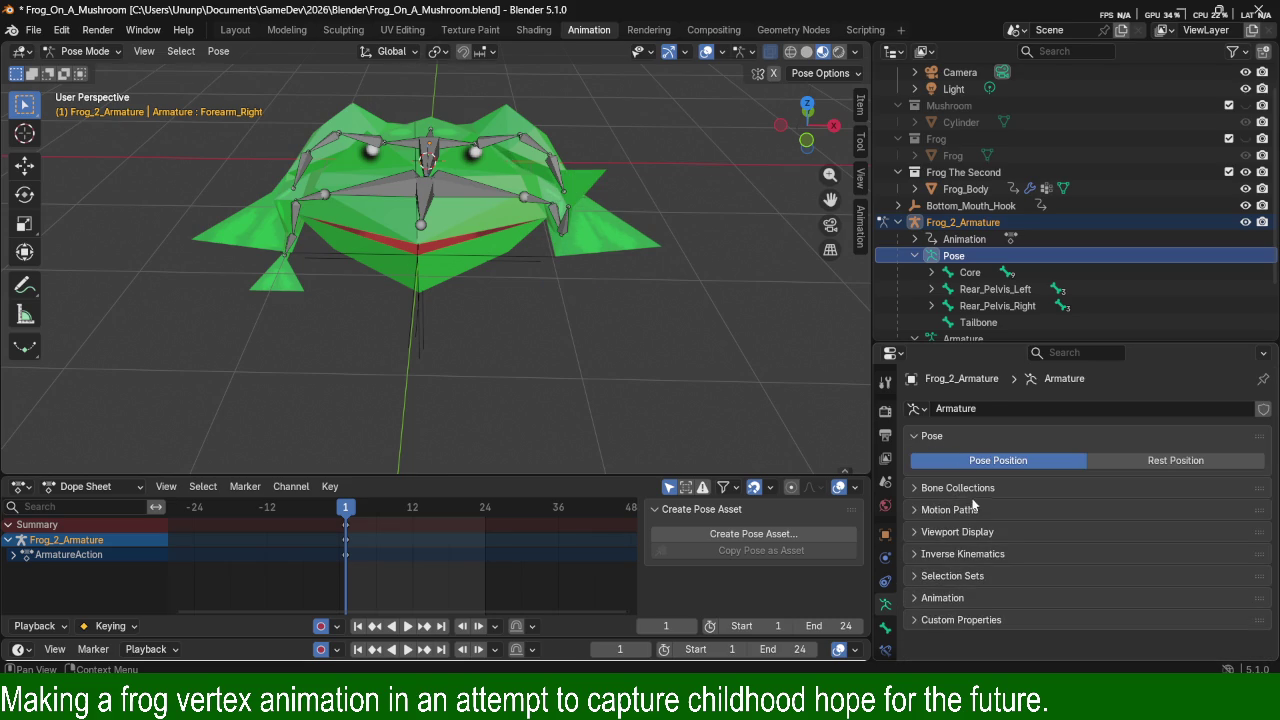
{"action": "mouse_move", "coordinate": [610, 240]}
{"action": "middle_mouse_down"}
{"action": "mouse_move", "coordinate": [581, 301]}
{"action": "mouse_move", "coordinate": [702, 340]}
{"action": "mouse_move", "coordinate": [614, 297]}
{"action": "mouse_move", "coordinate": [443, 303]}
{"action": "middle_mouse_up"}
{"action": "left_click", "coordinate": [1155, 462]}
{"action": "left_click", "coordinate": [960, 461]}
Cancel a Shin-Left rotation and orbit so the frog faces the viewer.
{"action": "left_click", "coordinate": [591, 337]}
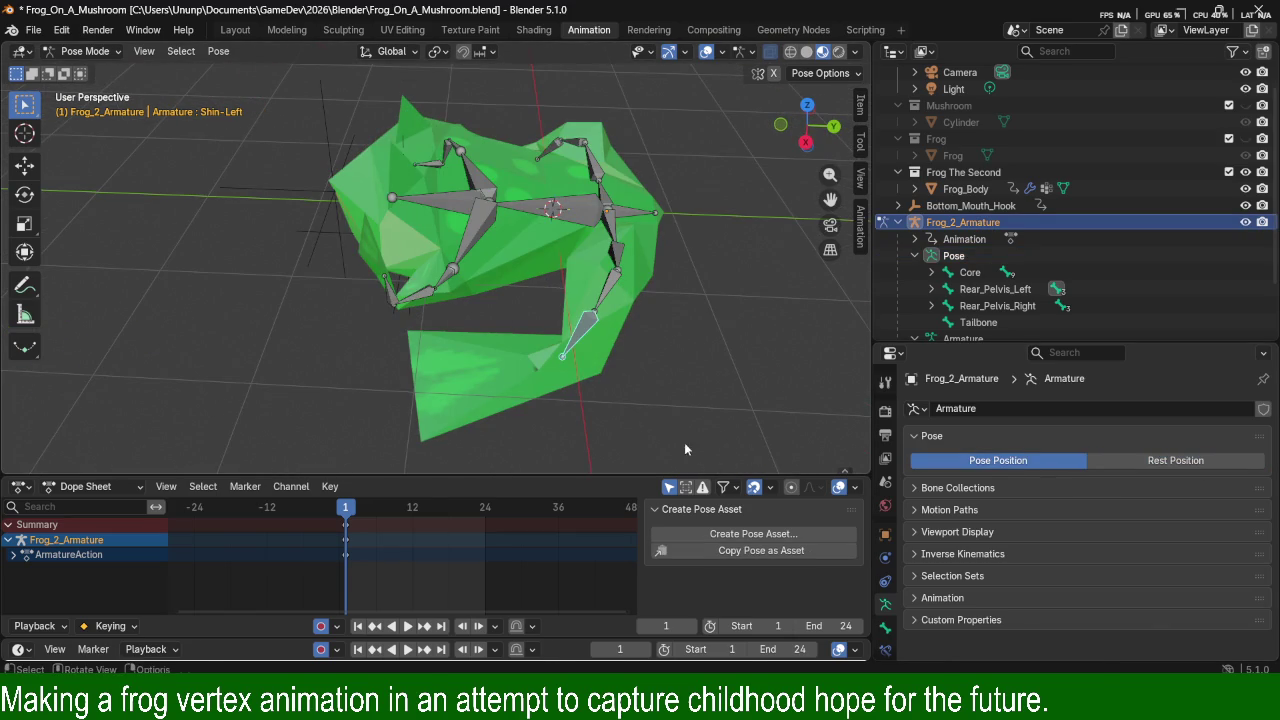
{"action": "key", "text": "r"}
{"action": "key", "text": "Escape"}
{"action": "mouse_move", "coordinate": [577, 335]}
{"action": "middle_mouse_down"}
{"action": "mouse_move", "coordinate": [572, 249]}
{"action": "mouse_move", "coordinate": [539, 284]}
{"action": "mouse_move", "coordinate": [624, 303]}
{"action": "middle_mouse_up"}
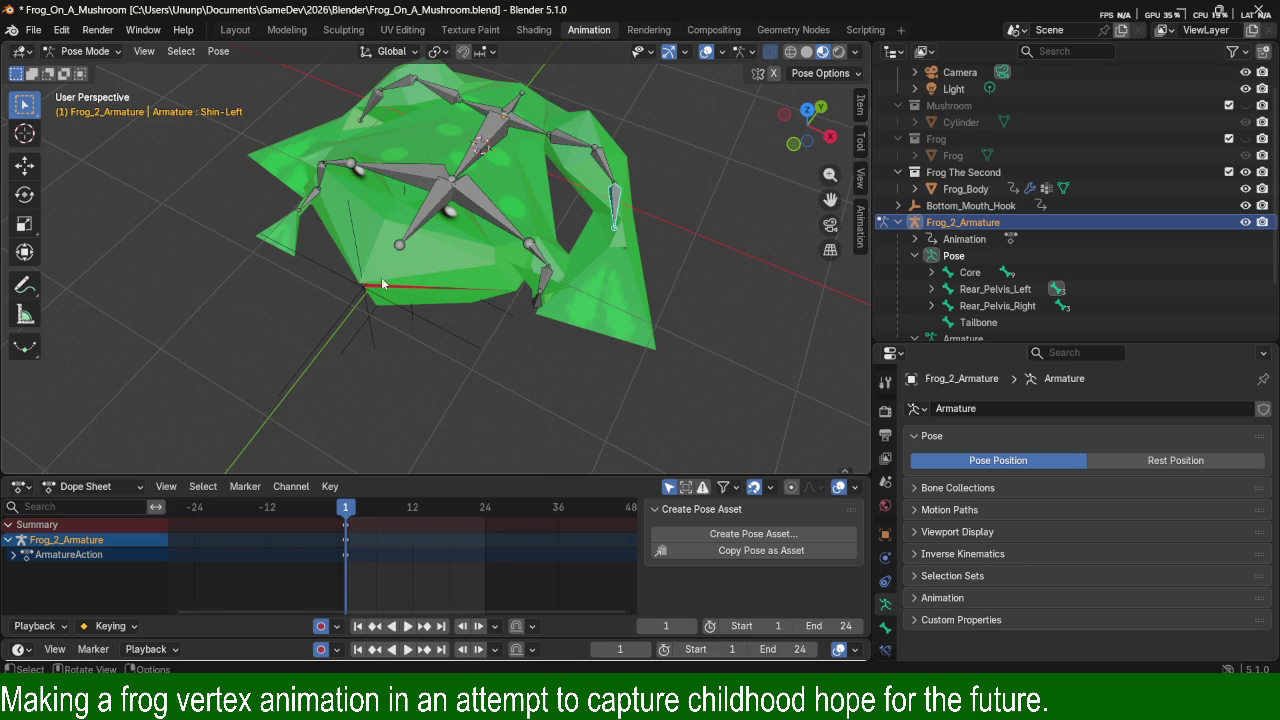
{"action": "mouse_move", "coordinate": [331, 338]}
{"action": "middle_mouse_down"}
{"action": "mouse_move", "coordinate": [444, 282]}
{"action": "mouse_move", "coordinate": [298, 292]}
{"action": "mouse_move", "coordinate": [409, 308]}
{"action": "middle_mouse_up"}
Rotate the Forearm_Right and Mid_Arm_Right bones about global X.
{"action": "left_click", "coordinate": [296, 284]}
{"action": "key", "text": "r"}
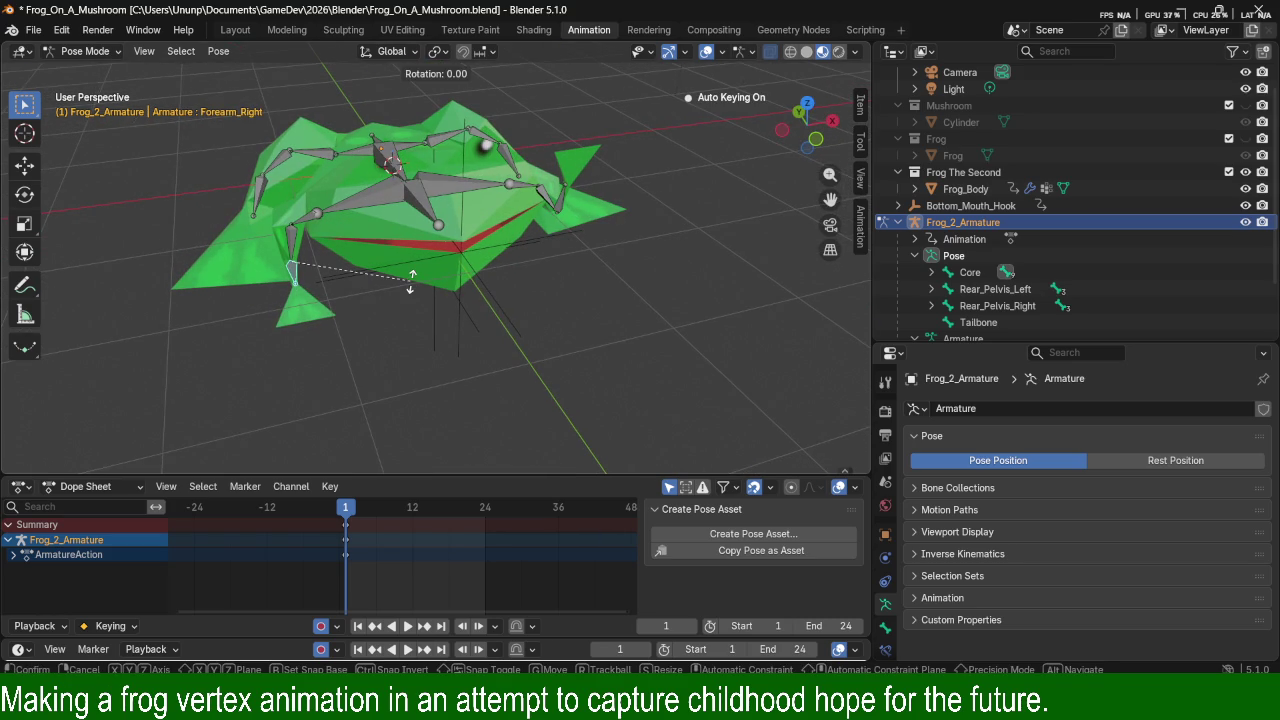
{"action": "key", "text": "x"}
{"action": "left_click", "coordinate": [295, 240]}
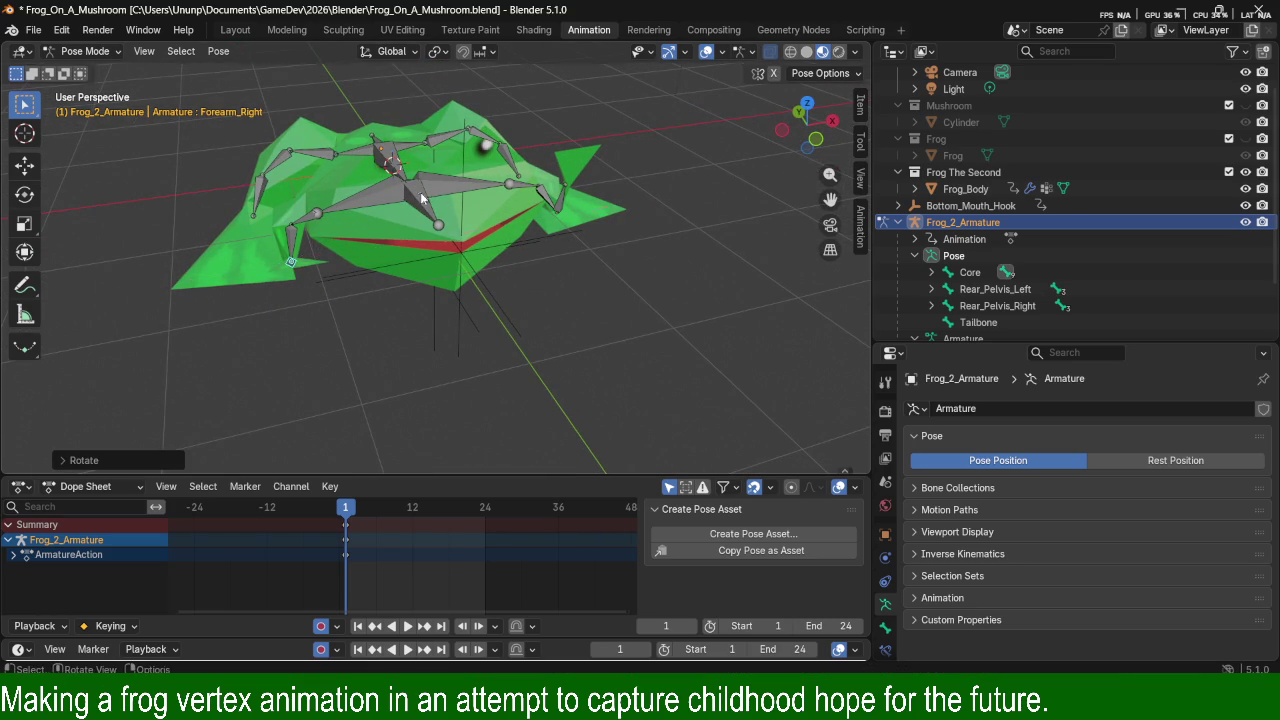
{"action": "left_click", "coordinate": [295, 240]}
{"action": "key", "text": "r"}
{"action": "key", "text": "x"}
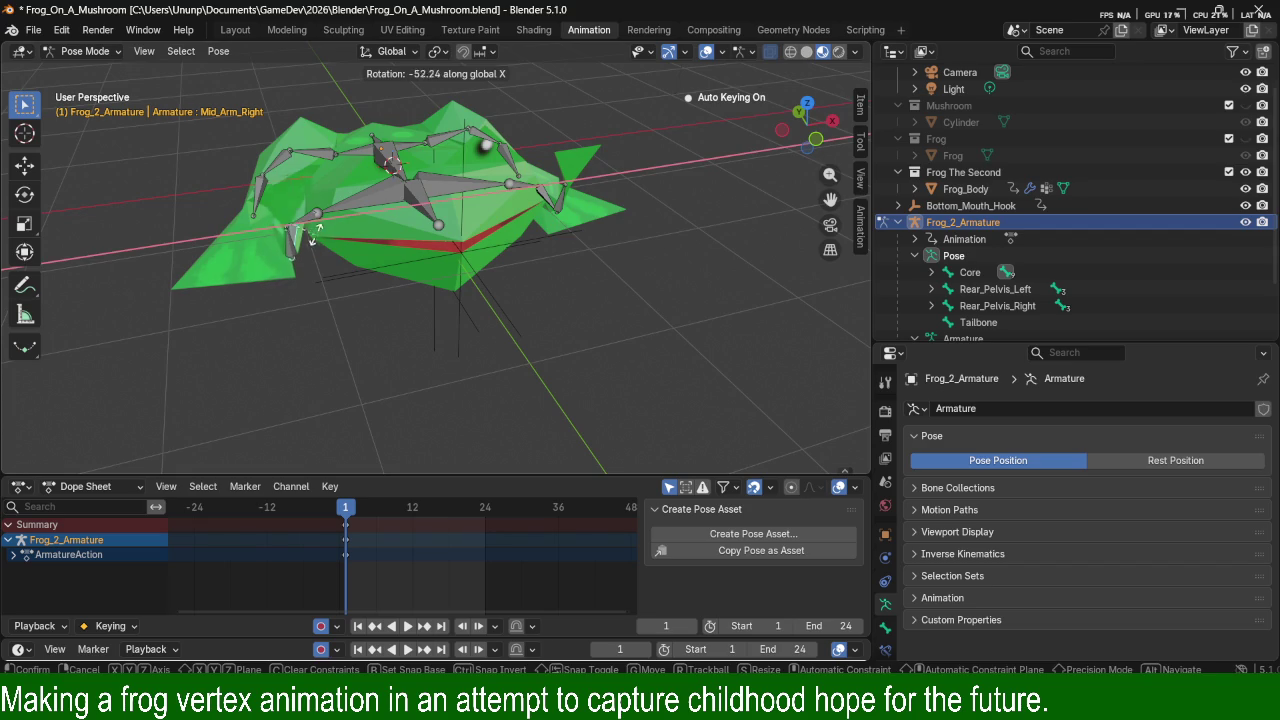
{"action": "left_click", "coordinate": [318, 237]}
{"action": "middle_click_drag", "start_coordinate": [318, 237], "coordinate": [289, 240]}
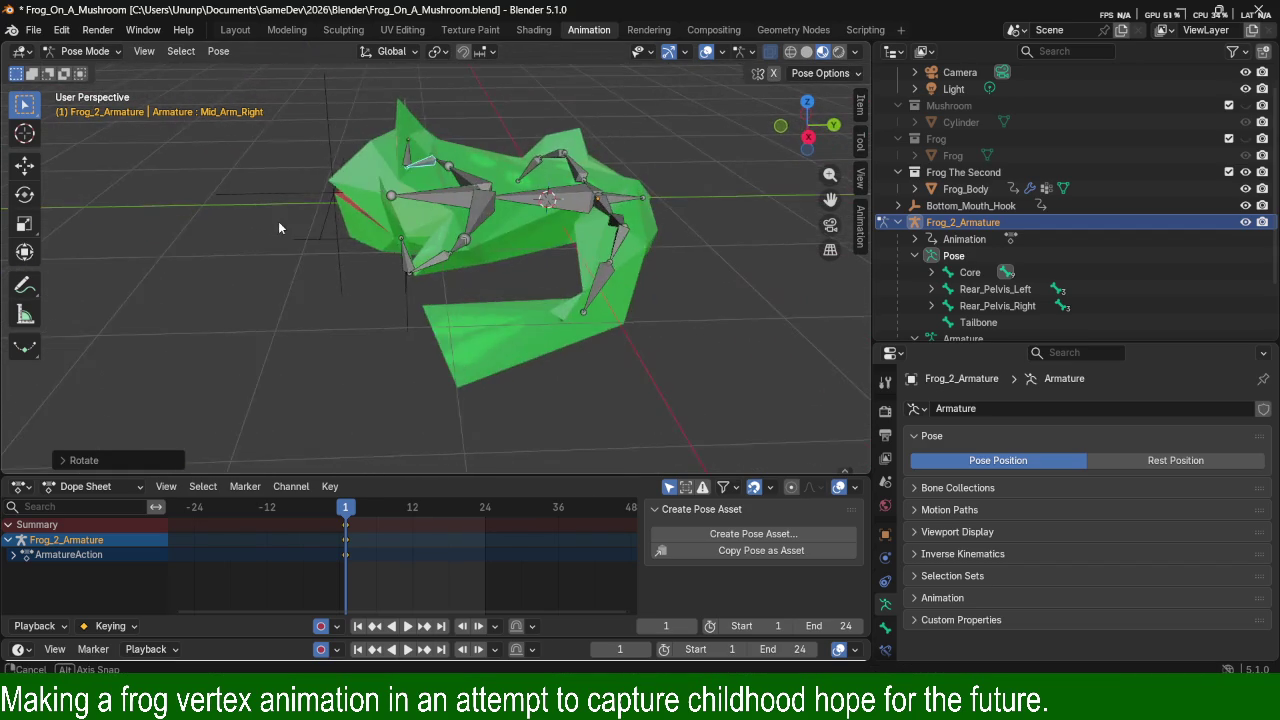
Rotate the Torso and Core bones about global X, tilting the whole frog.
{"action": "left_click", "coordinate": [433, 199]}
{"action": "key", "text": "r"}
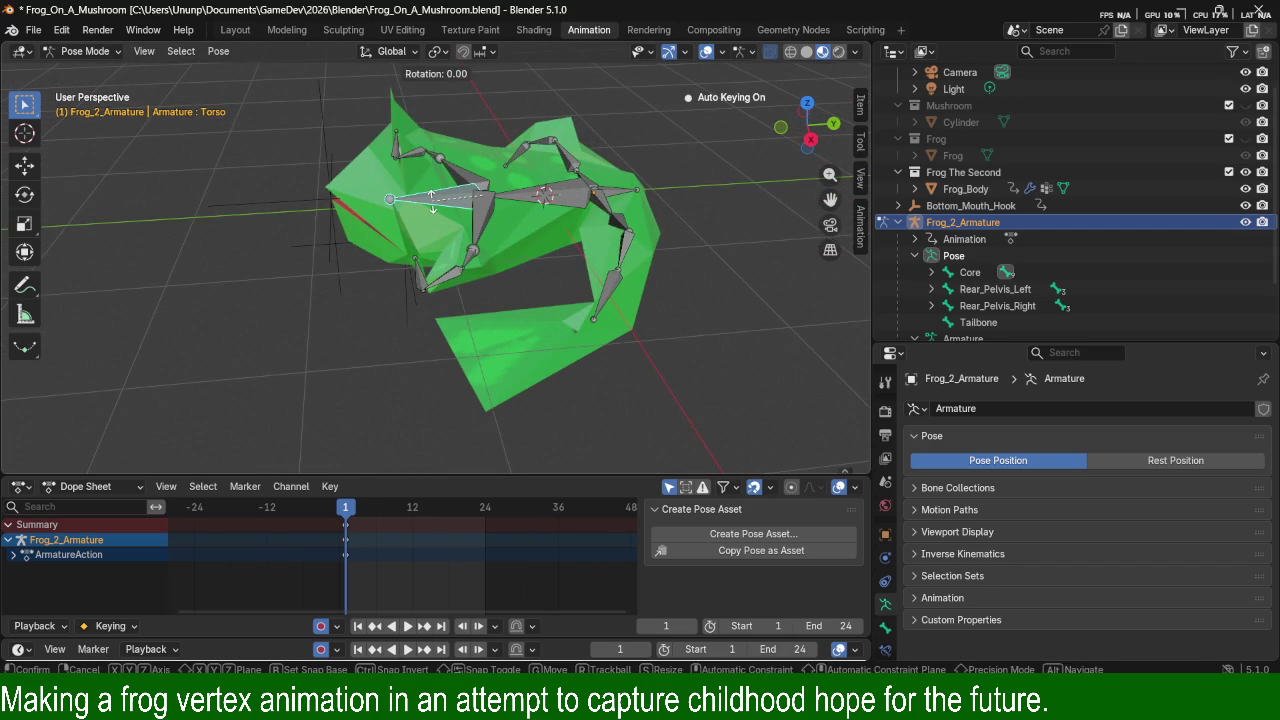
{"action": "key", "text": "x"}
{"action": "left_click", "coordinate": [393, 183]}
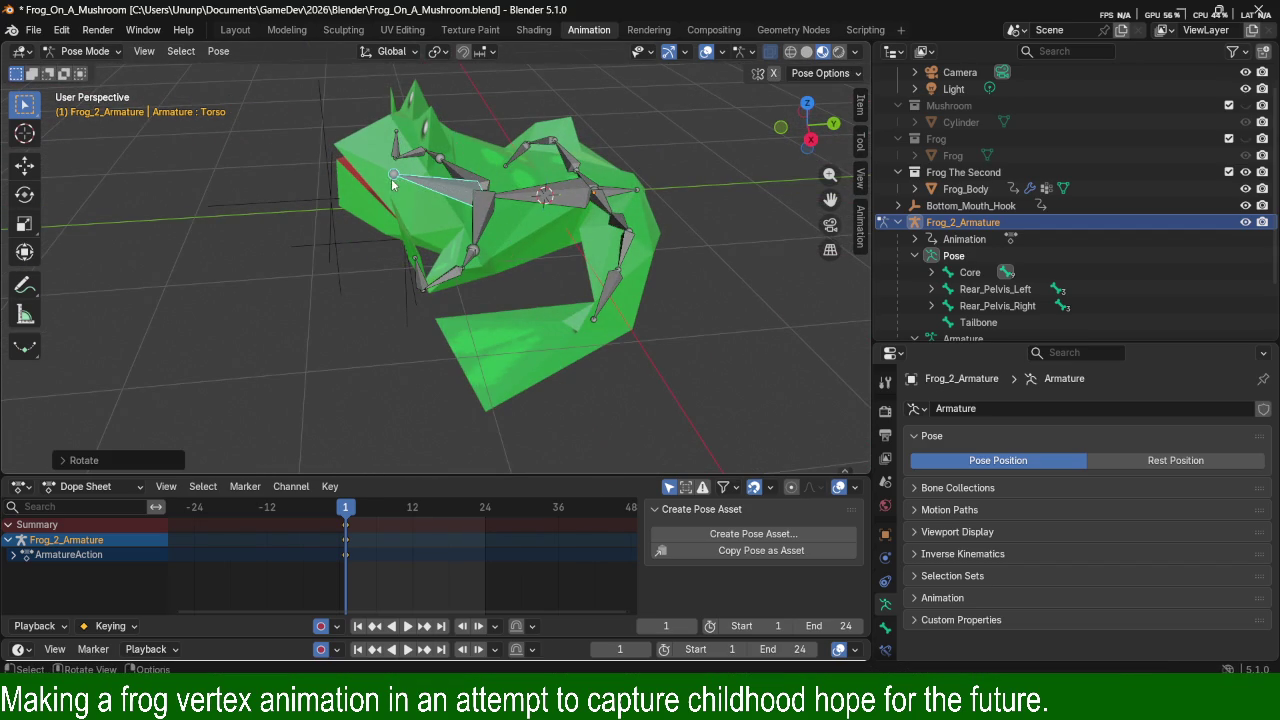
{"action": "left_click", "coordinate": [516, 200]}
{"action": "key", "text": "r"}
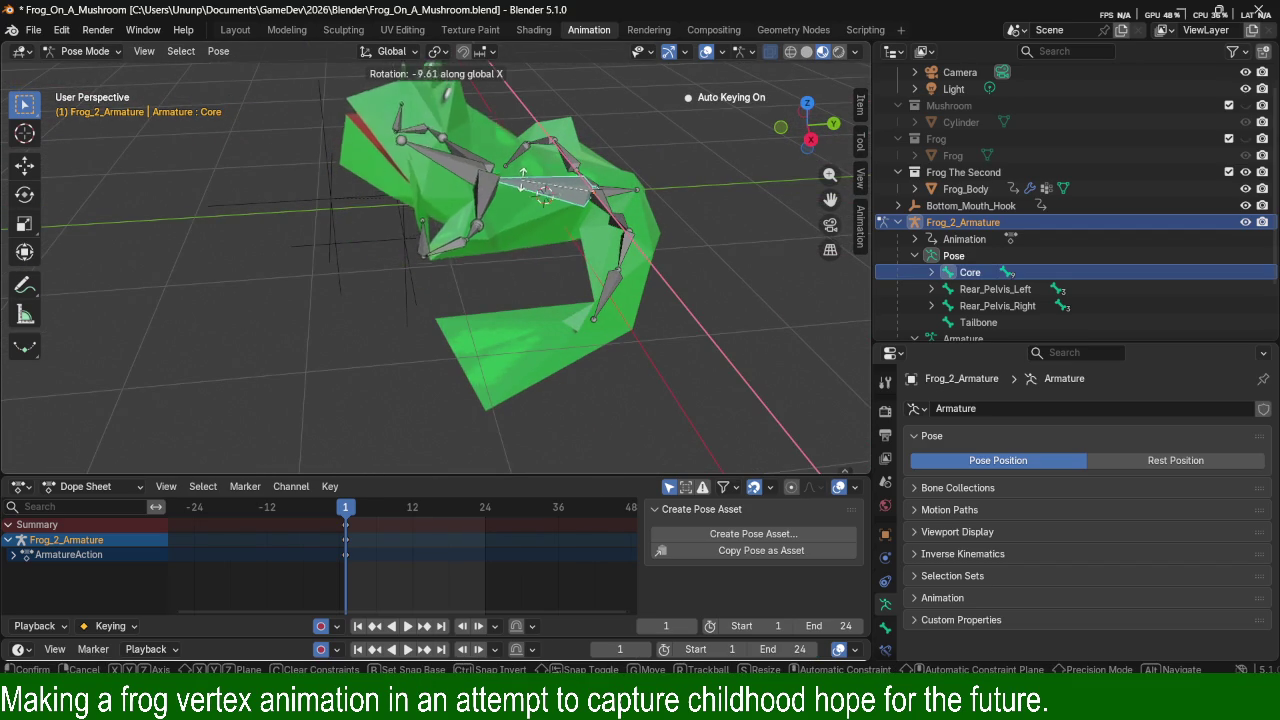
{"action": "left_click", "coordinate": [524, 182]}
{"action": "mouse_move", "coordinate": [524, 182]}
{"action": "middle_mouse_down"}
{"action": "mouse_move", "coordinate": [691, 155]}
{"action": "mouse_move", "coordinate": [564, 162]}
{"action": "mouse_move", "coordinate": [714, 134]}
{"action": "mouse_move", "coordinate": [594, 177]}
{"action": "mouse_move", "coordinate": [667, 233]}
{"action": "mouse_move", "coordinate": [588, 250]}
{"action": "mouse_move", "coordinate": [625, 253]}
{"action": "mouse_move", "coordinate": [642, 263]}
{"action": "mouse_move", "coordinate": [632, 268]}
{"action": "middle_mouse_up"}
{"action": "scroll", "coordinate": [632, 264], "scroll_direction": "down", "scroll_amount": 3}
{"action": "scroll", "coordinate": [632, 260], "scroll_direction": "down", "scroll_amount": 2}
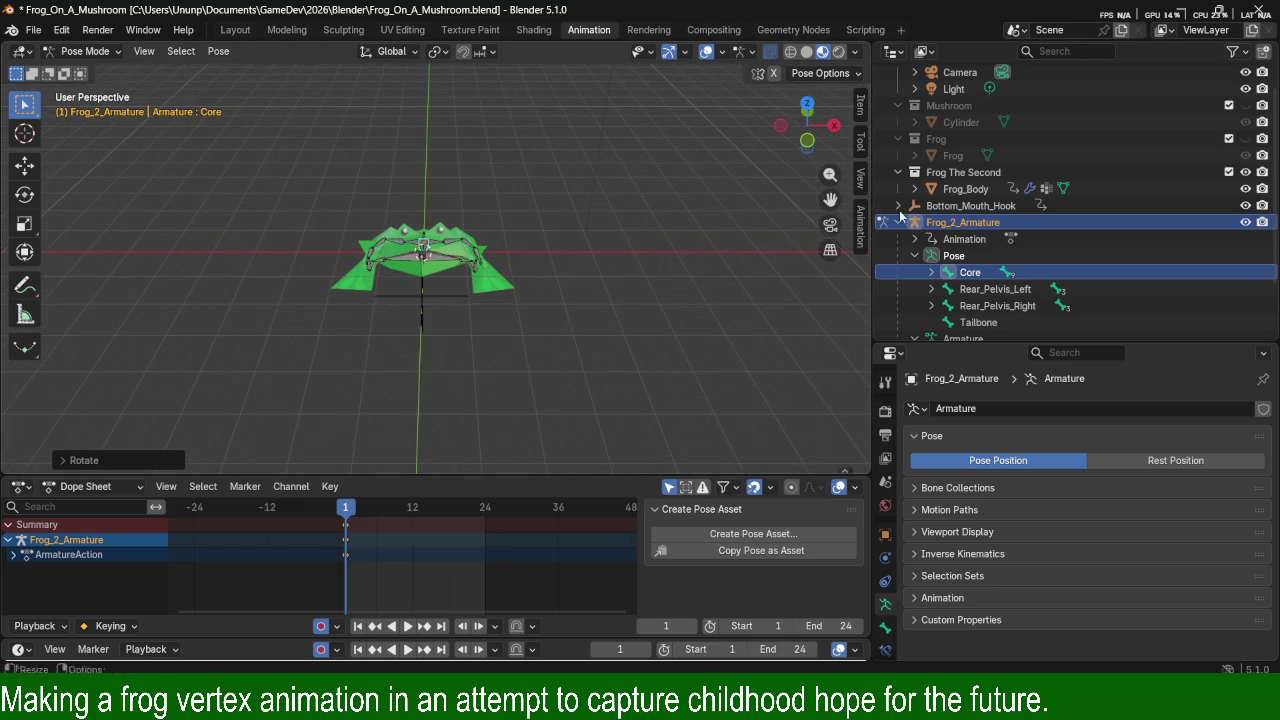
Select the camera, view through it, and move and rotate it around Z to centre the frog.
{"action": "left_click", "coordinate": [958, 72]}
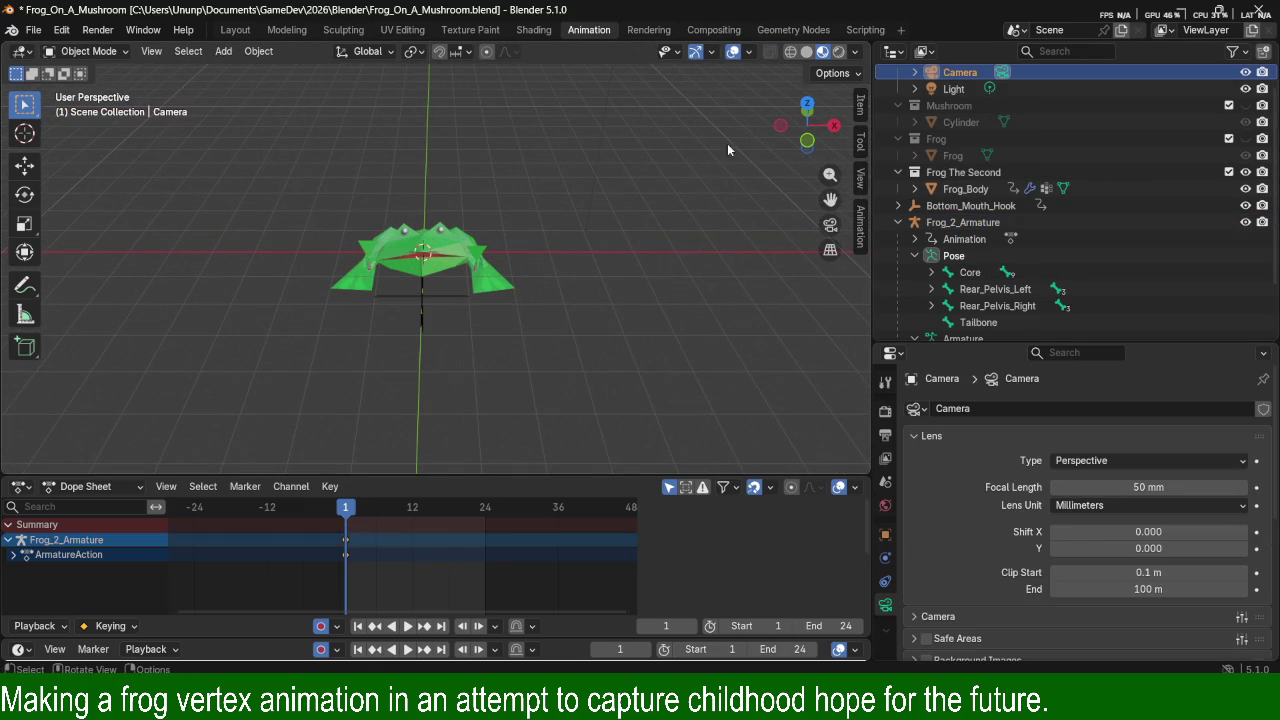
{"action": "key", "text": "KP_0"}
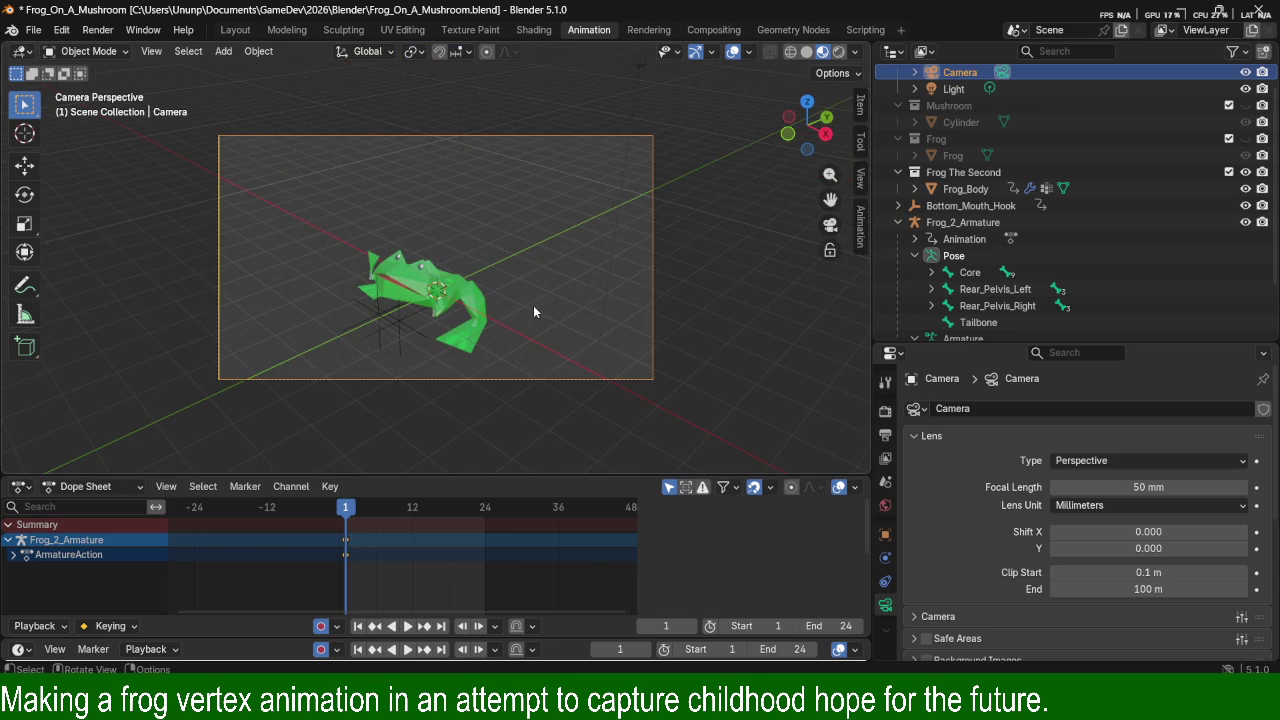
{"action": "key", "text": "g"}
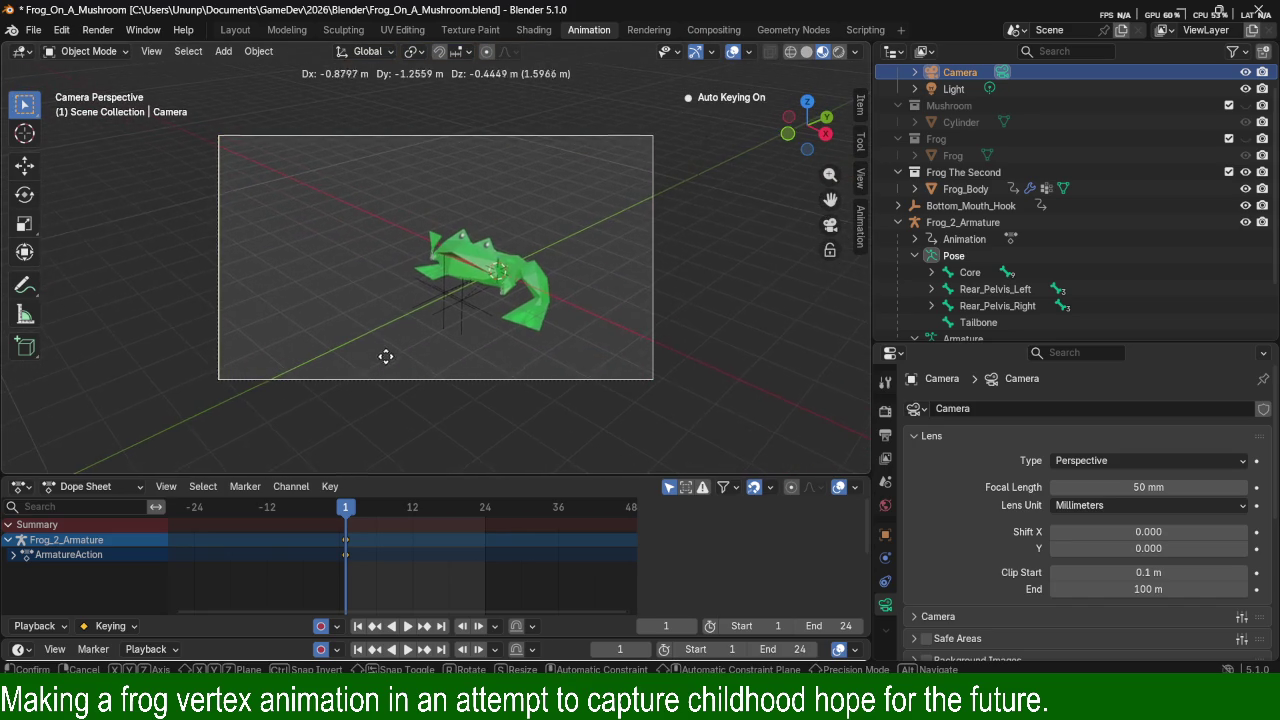
{"action": "left_click", "coordinate": [245, 323]}
{"action": "key", "text": "r"}
{"action": "key", "text": "y"}
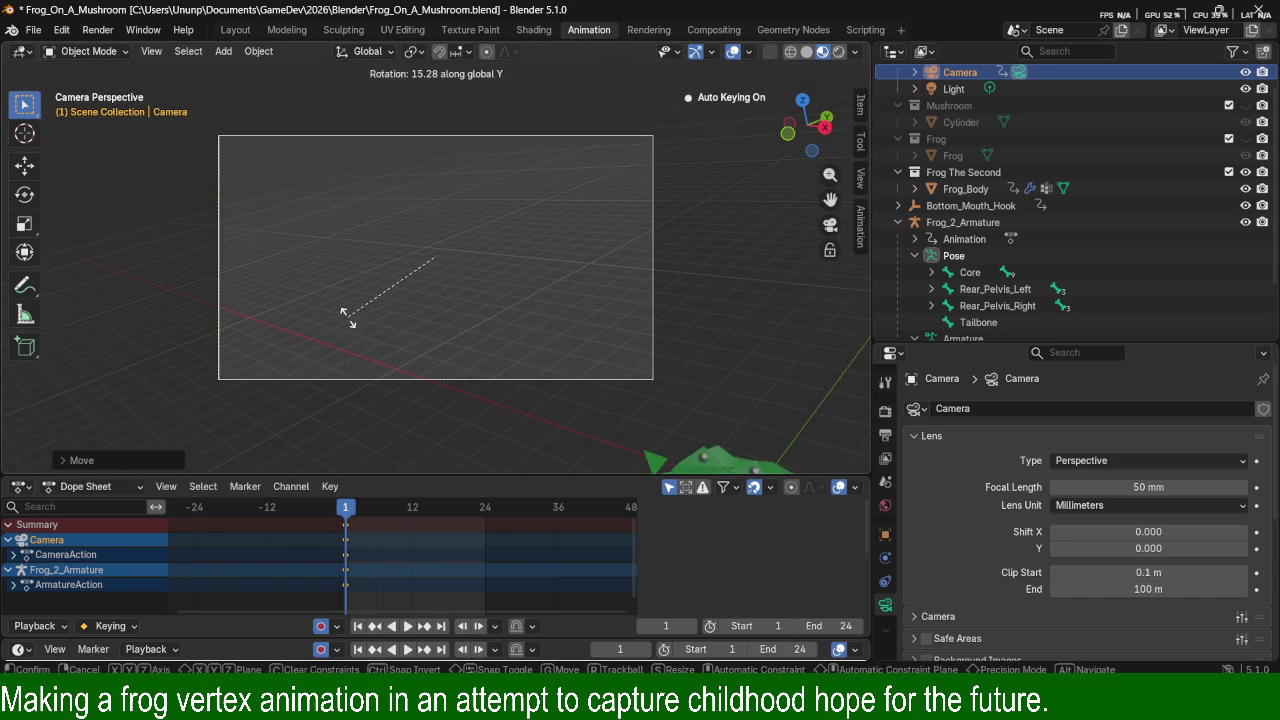
{"action": "key", "text": "z"}
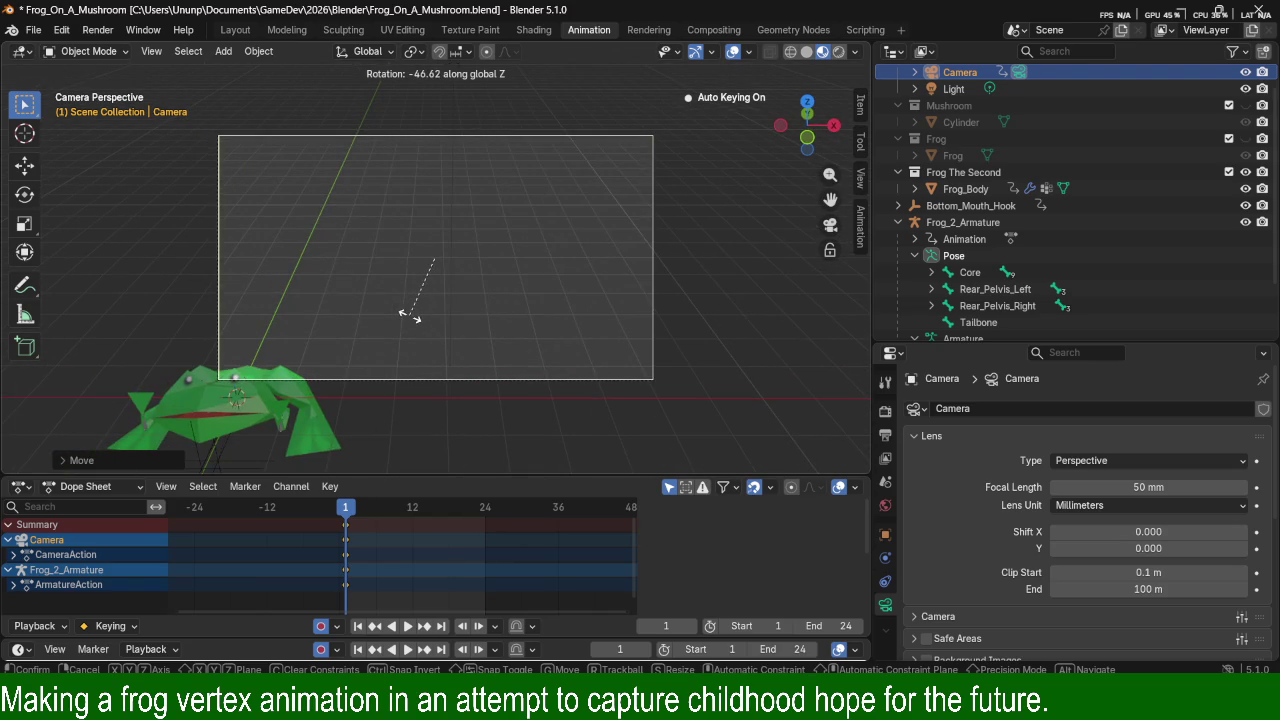
{"action": "left_click", "coordinate": [410, 315]}
{"action": "key", "text": "g"}
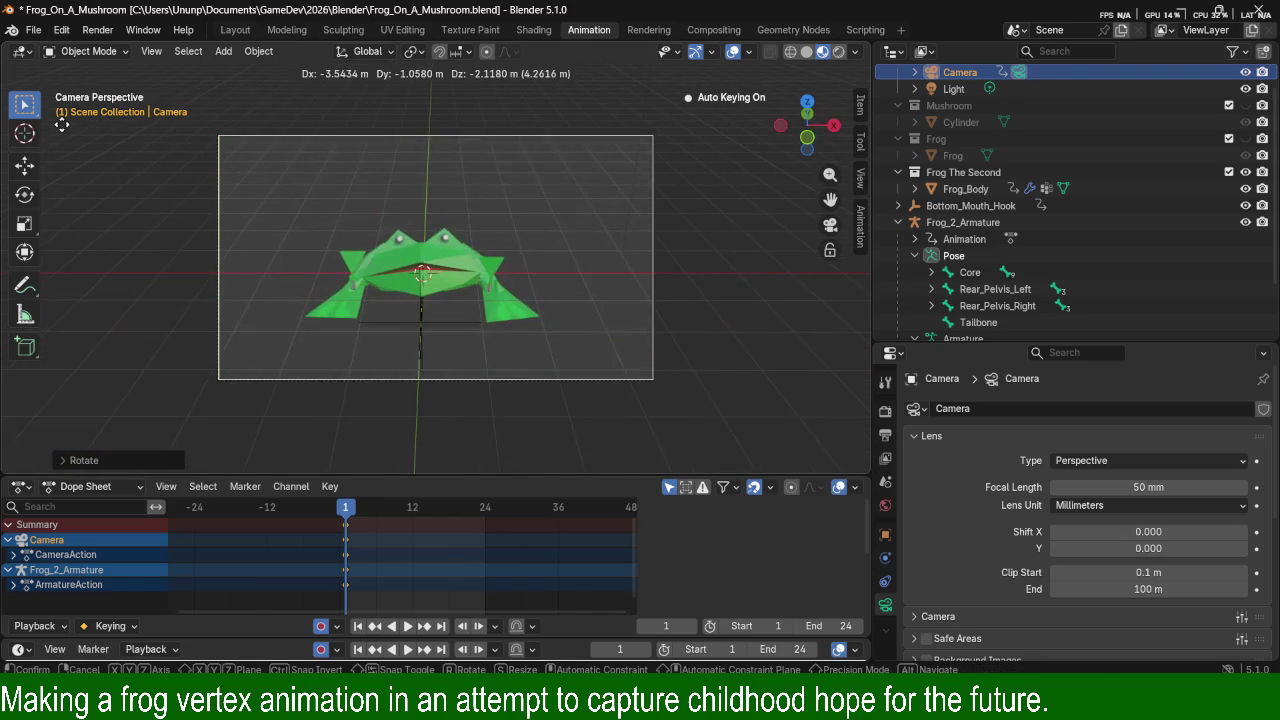
{"action": "left_click", "coordinate": [177, 101]}
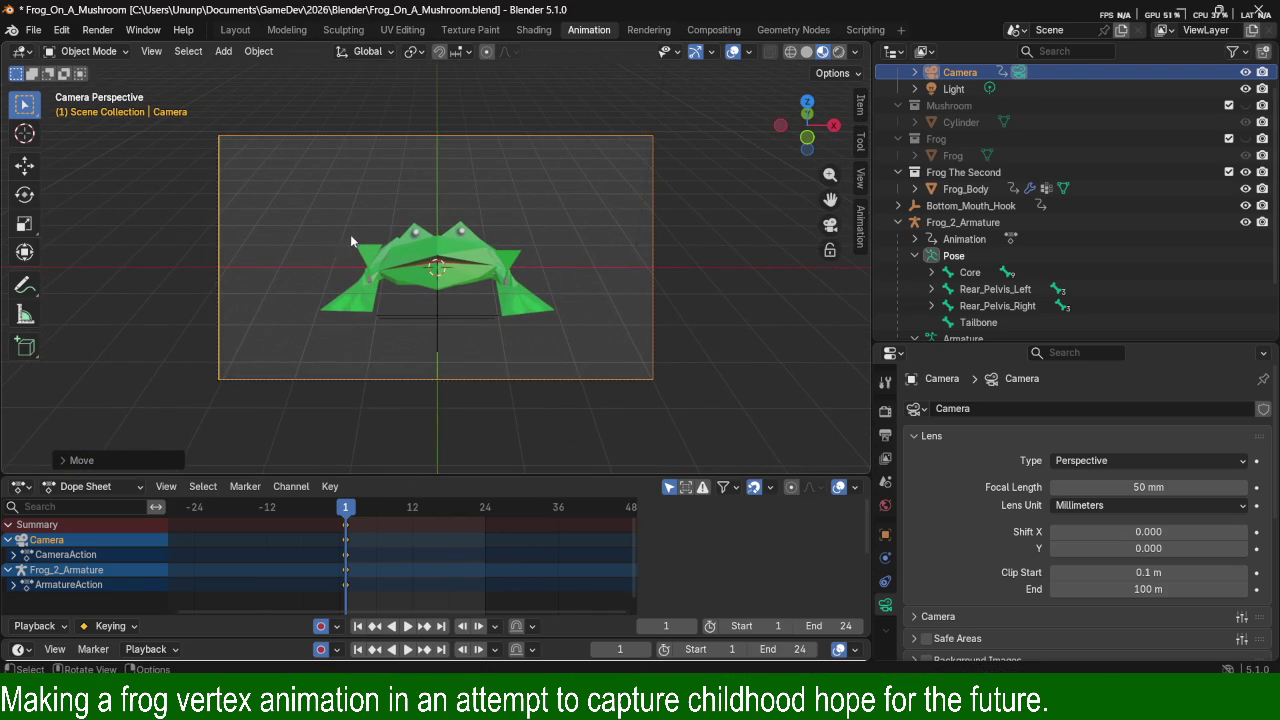
Move the camera along Z until the frog fills the frame, then render frame 1.
{"action": "key", "text": "g"}
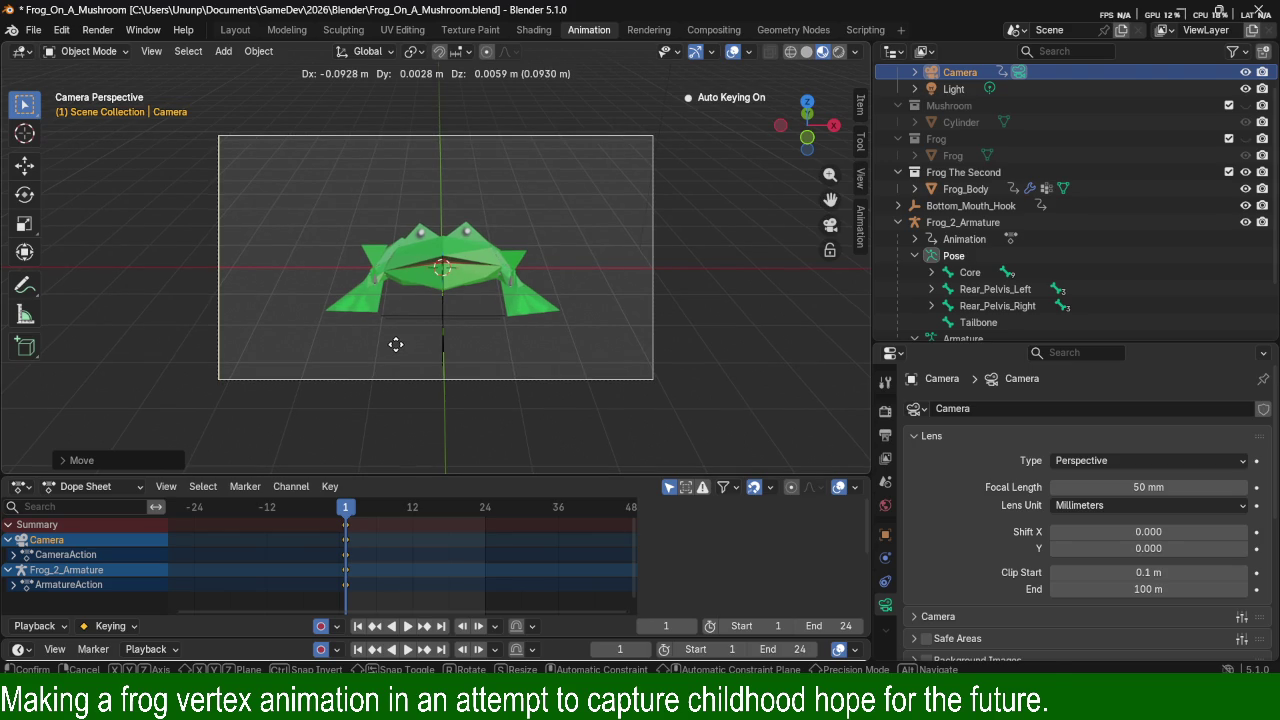
{"action": "key", "text": "y"}
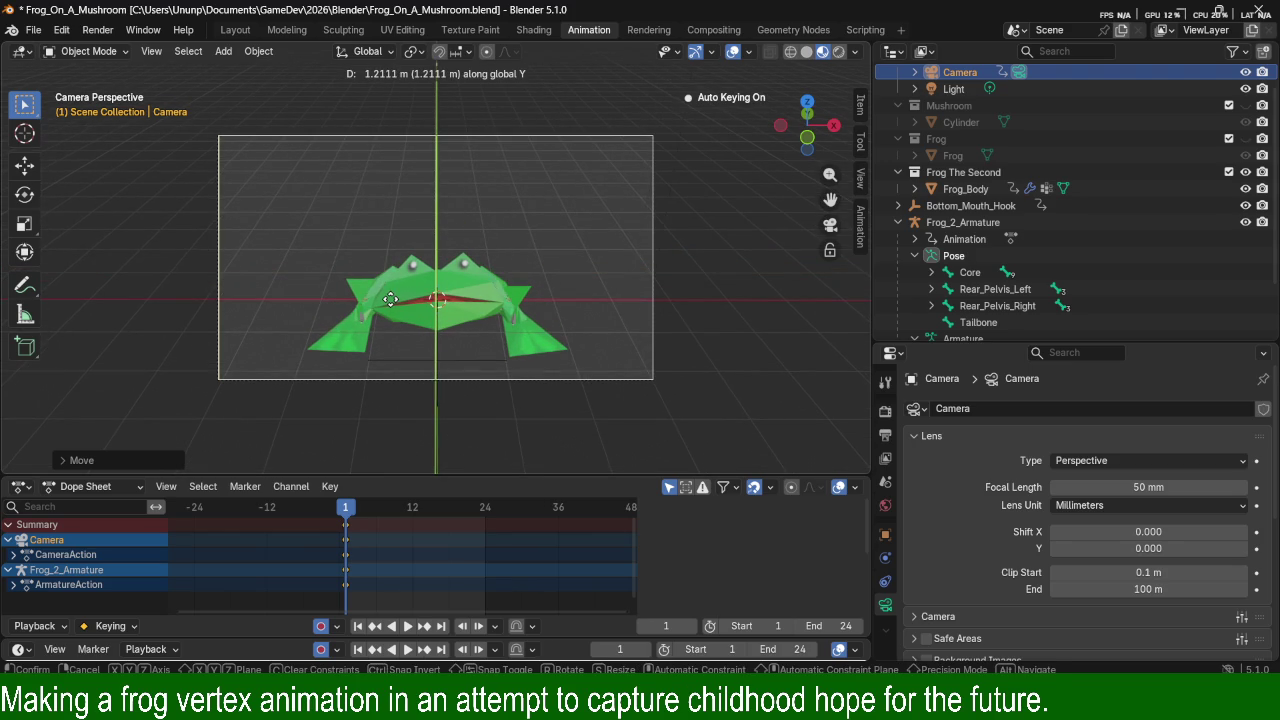
{"action": "key", "text": "Escape"}
{"action": "key", "text": "g"}
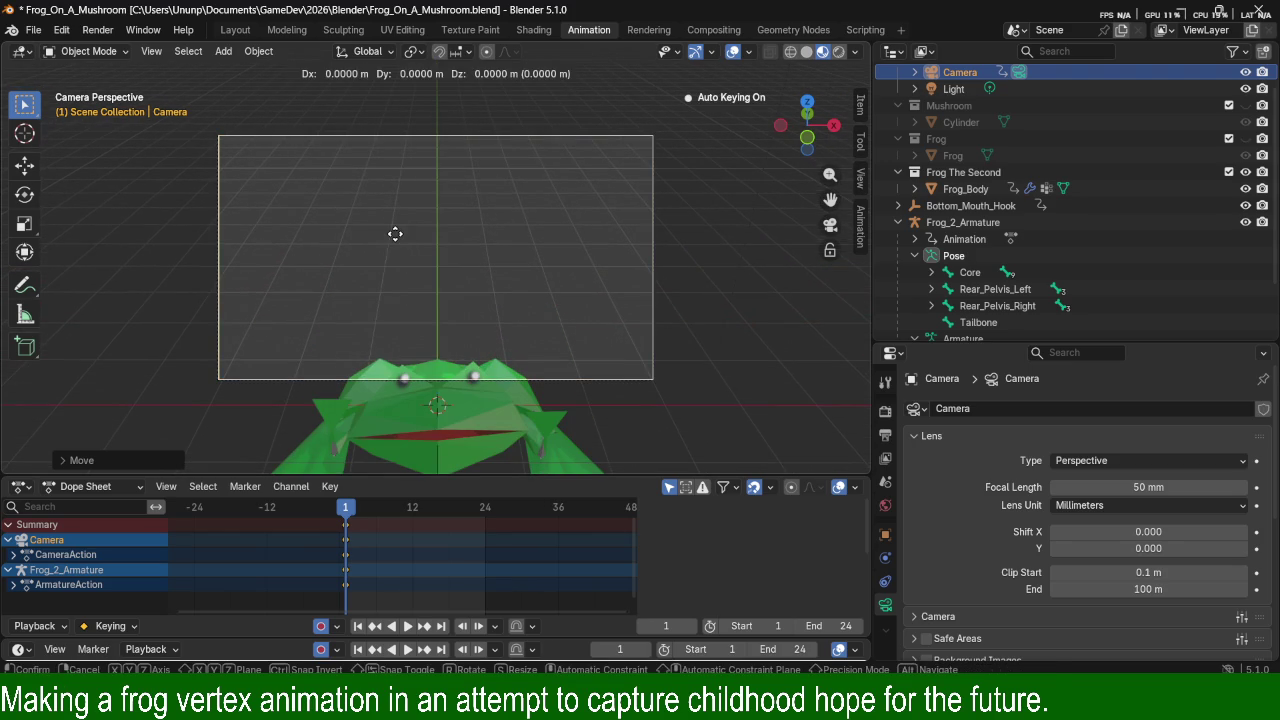
{"action": "key", "text": "z"}
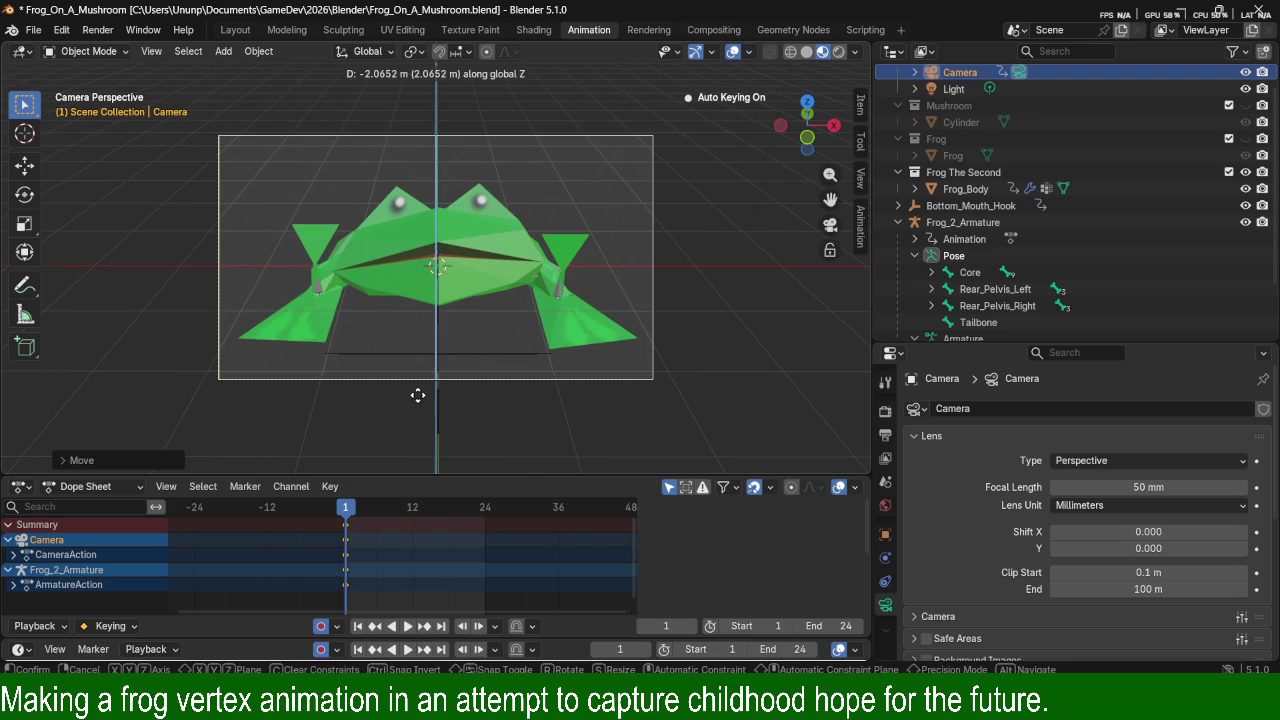
{"action": "left_click", "coordinate": [418, 395]}
{"action": "key", "text": "F12"}
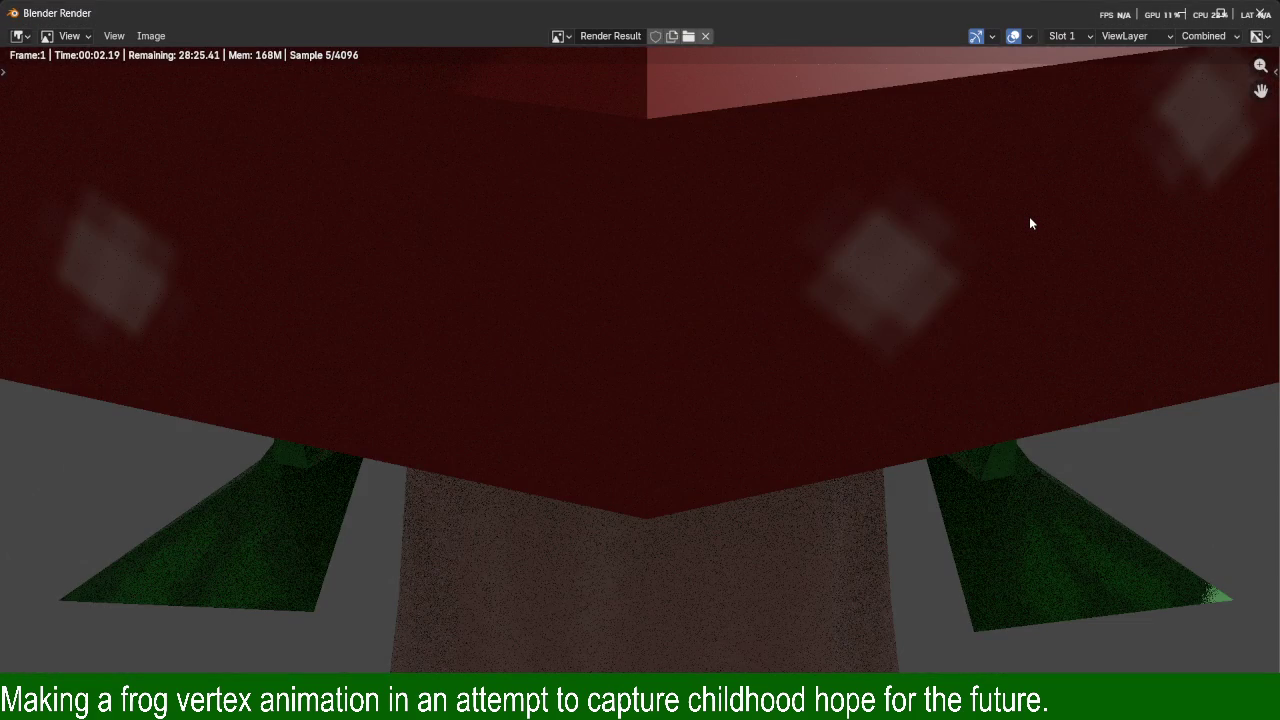
Re-render frame 1, seeing the mushroom cap block the frog, and close the render window.
{"action": "key", "text": "Escape"}
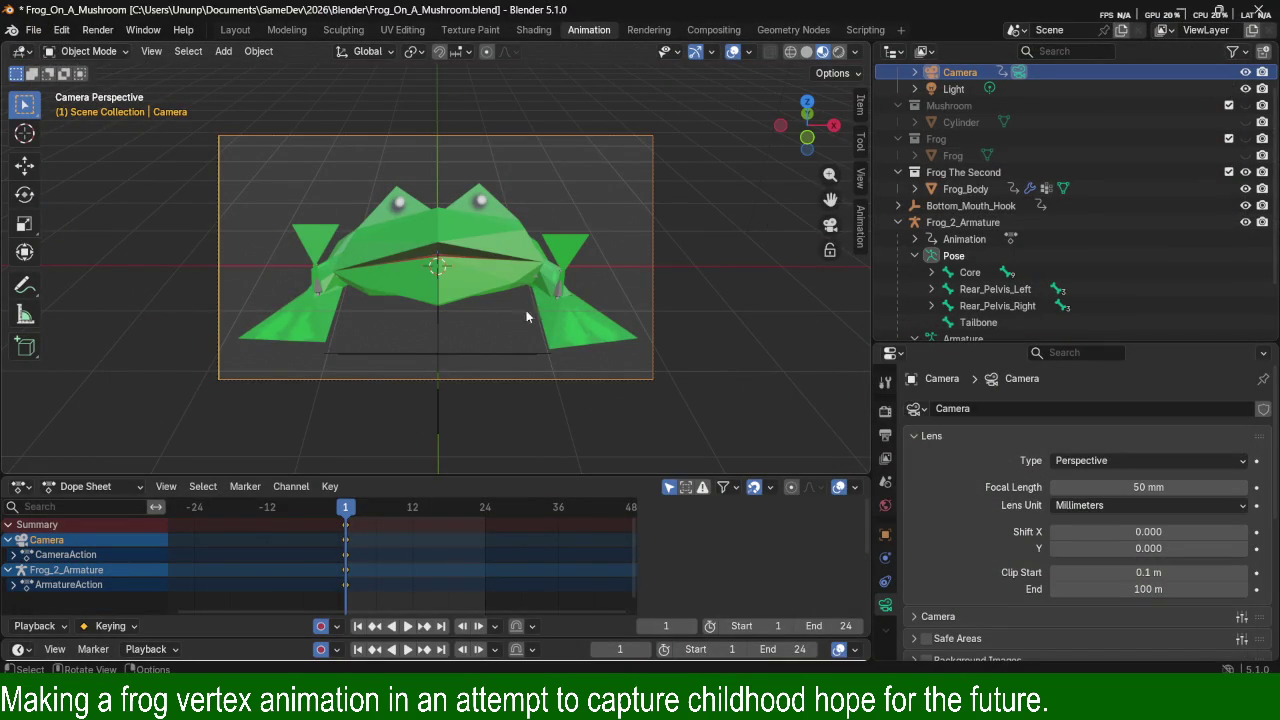
{"action": "key", "text": "F12"}
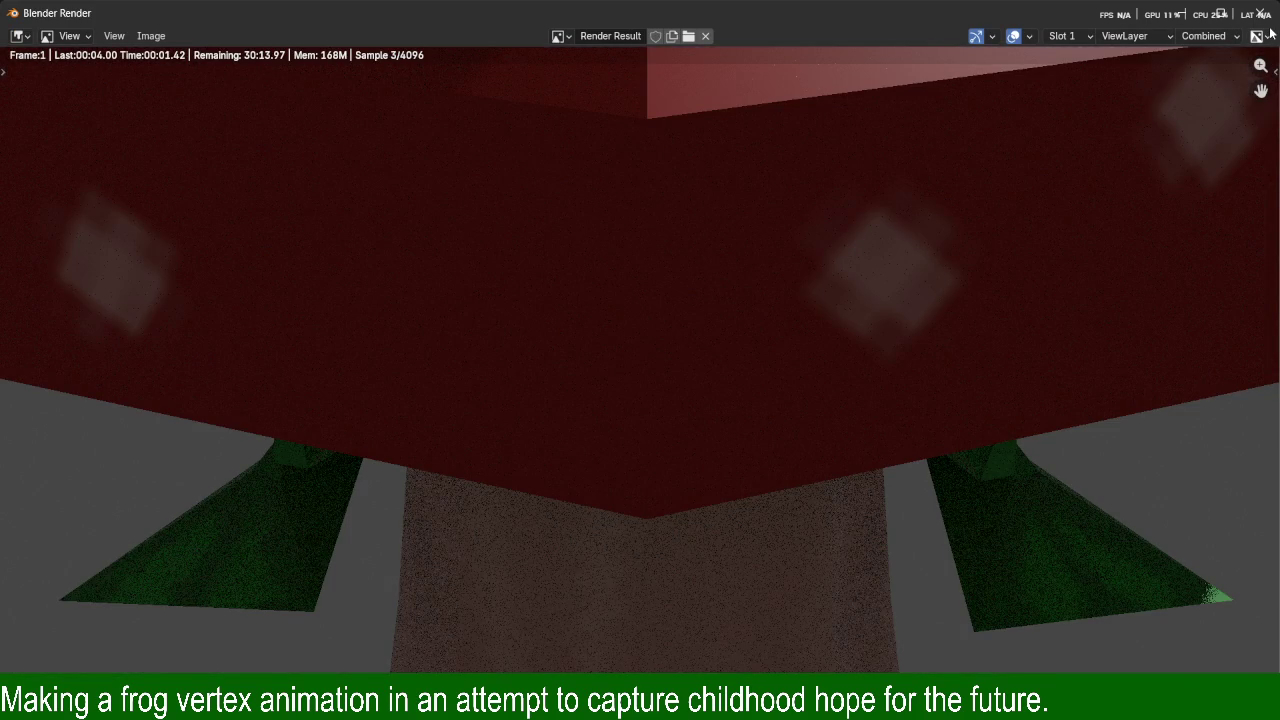
{"action": "left_click", "coordinate": [1268, 12]}
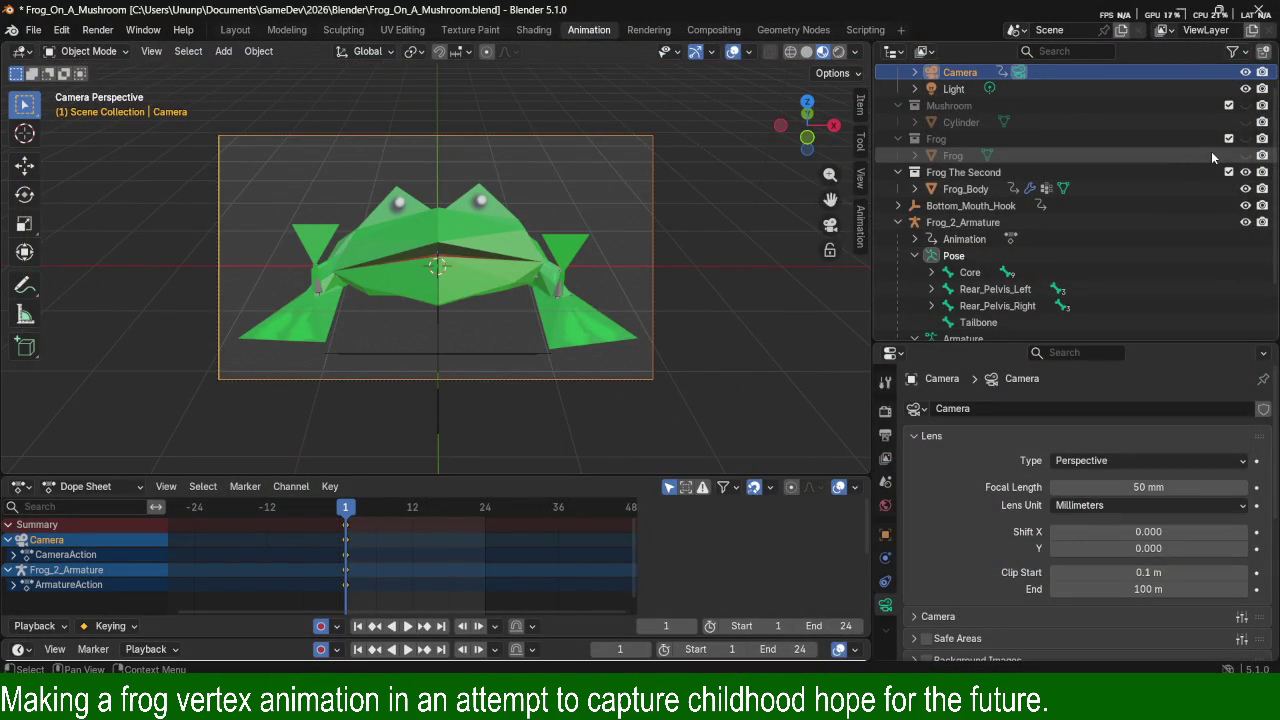
Disable rendering for old Frog and Mushroom, undo a camera deletion, and render the frog alone.
{"action": "left_click", "coordinate": [1262, 157]}
{"action": "left_click", "coordinate": [1260, 121]}
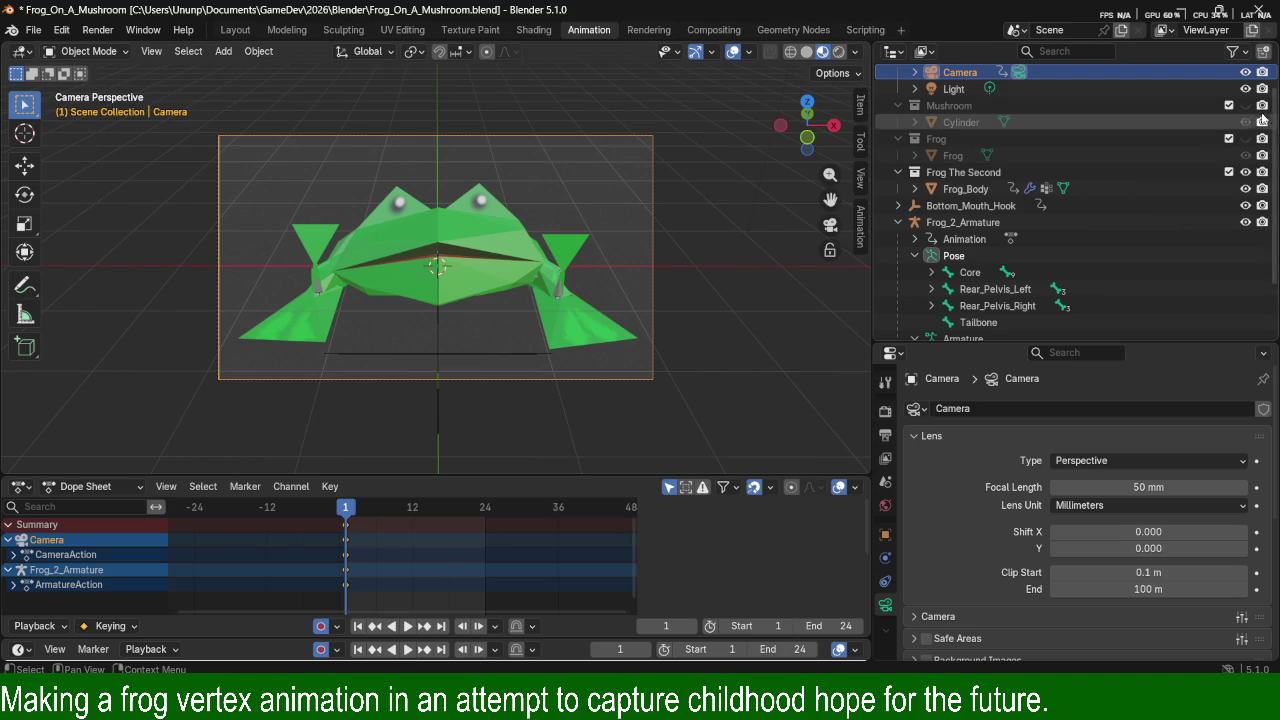
{"action": "left_click", "coordinate": [1262, 105]}
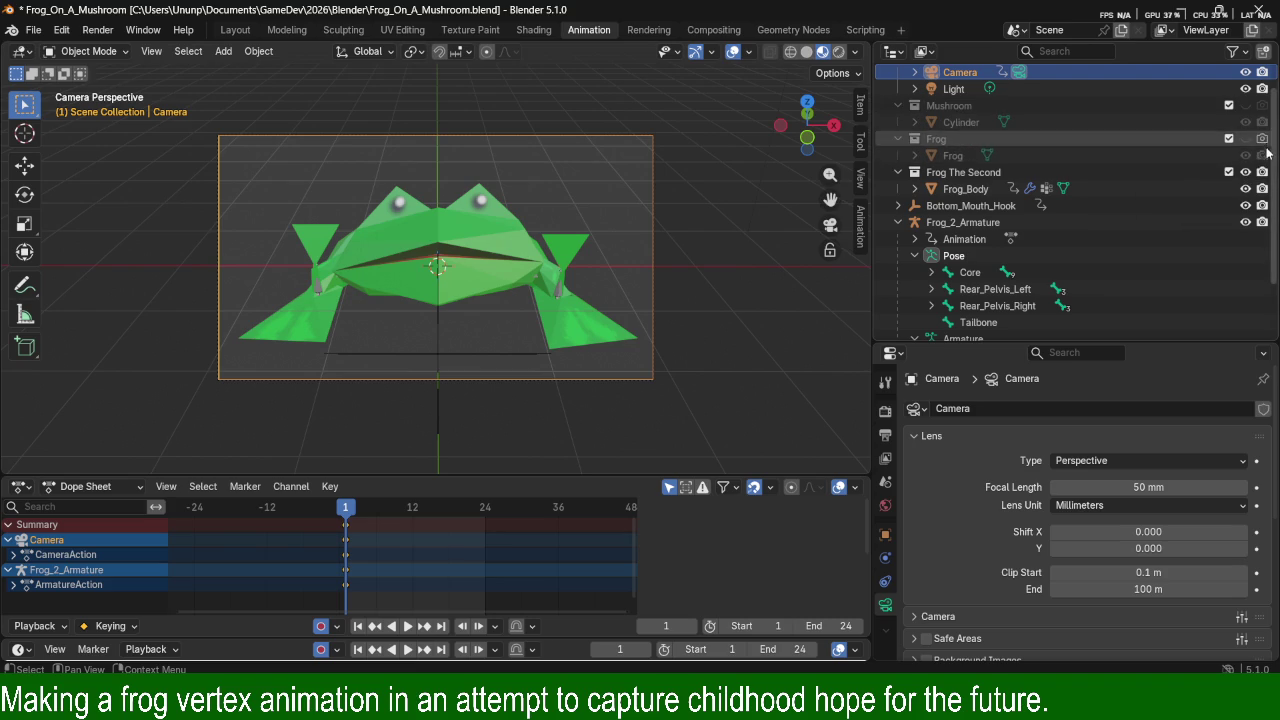
{"action": "key", "text": "Delete"}
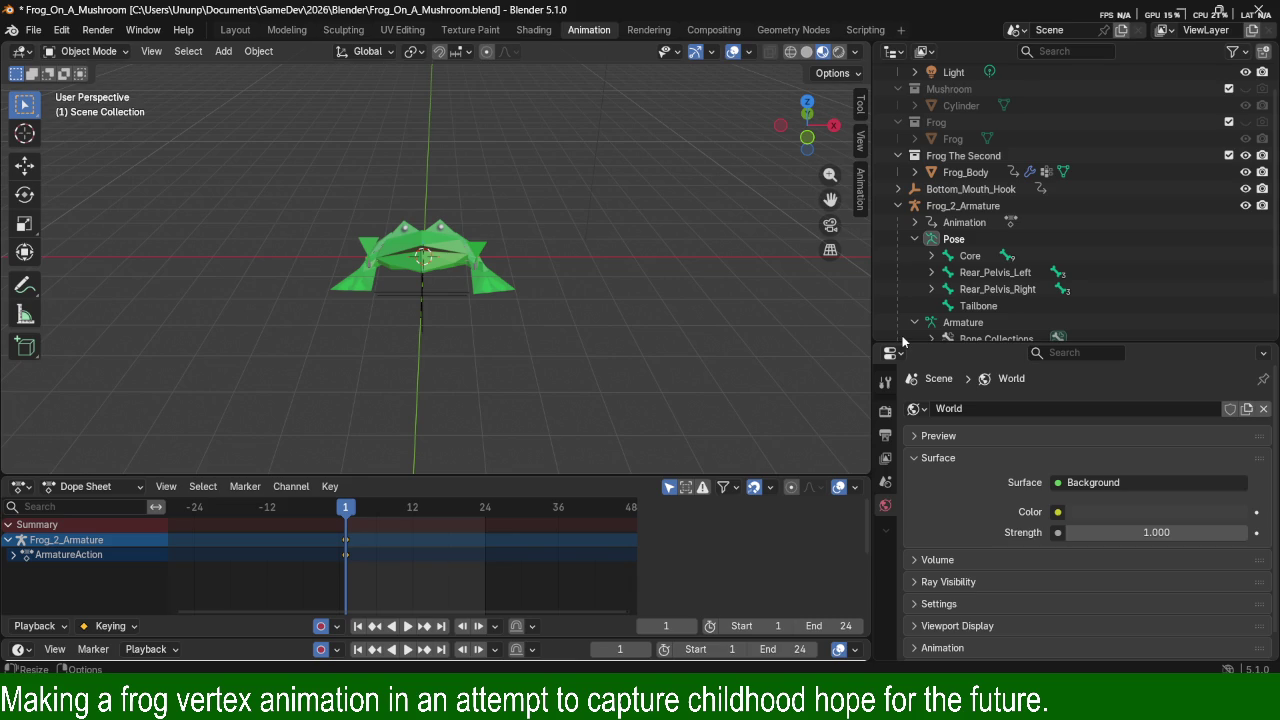
{"action": "key", "text": "ctrl+z"}
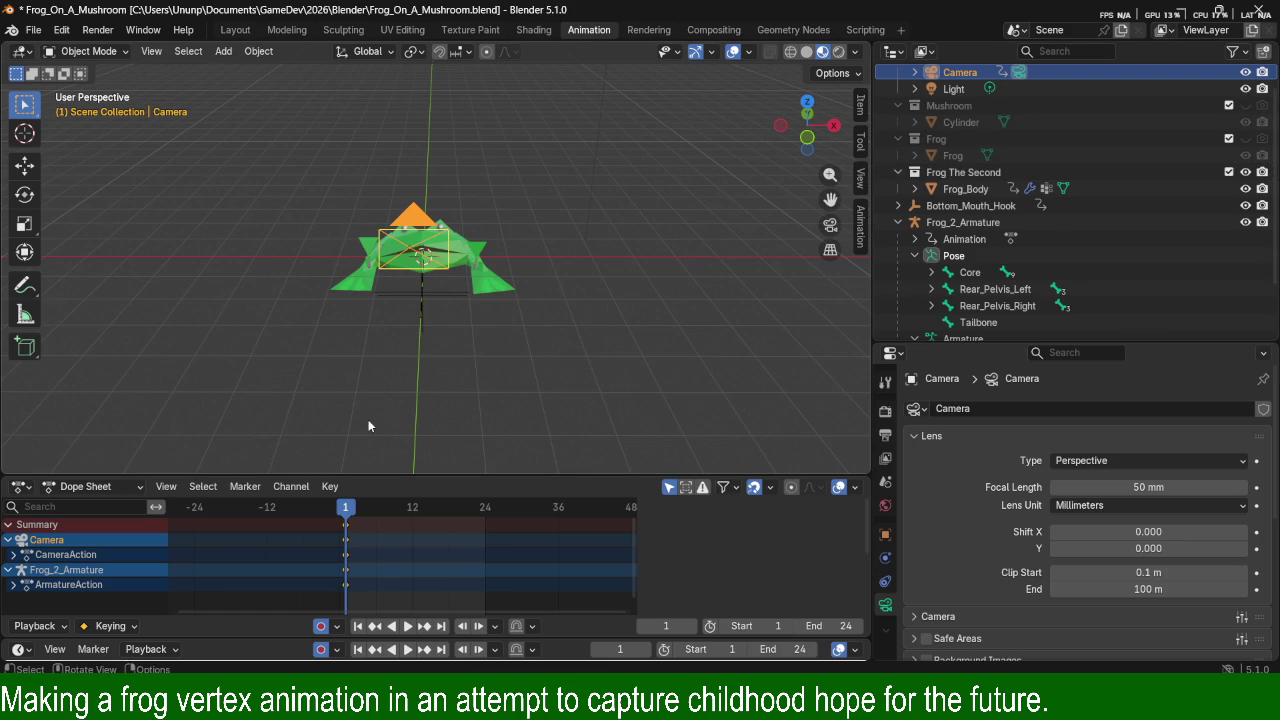
{"action": "key", "text": "F12"}
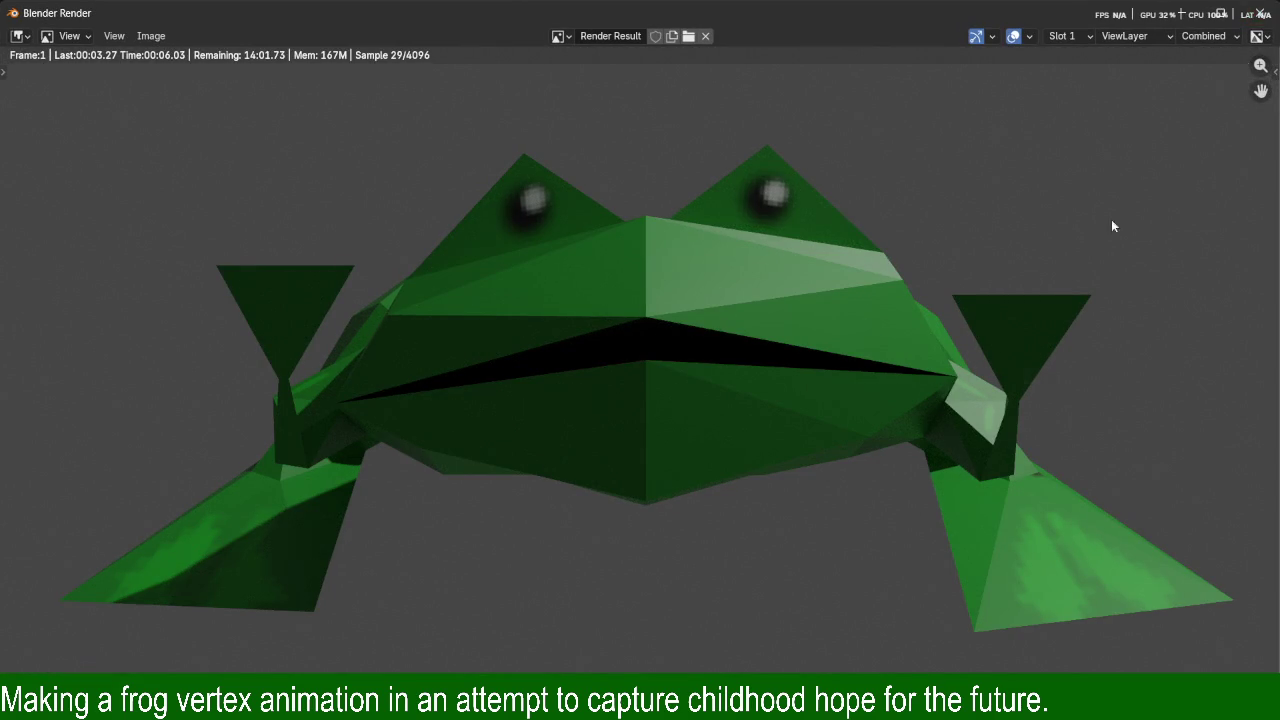
Switch the Render Engine from Cycles to EEVEE and render frame 1.
{"action": "key", "text": "Escape"}
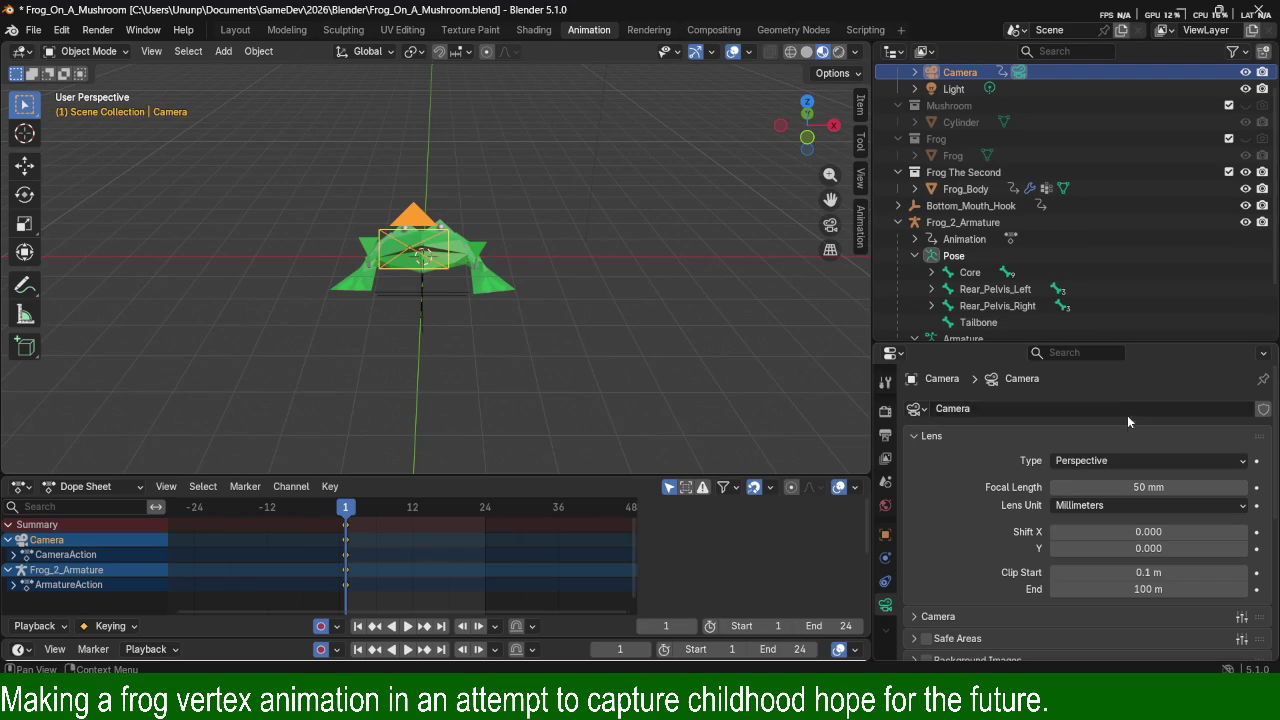
{"action": "scroll", "coordinate": [1162, 458], "scroll_direction": "down", "scroll_amount": 1}
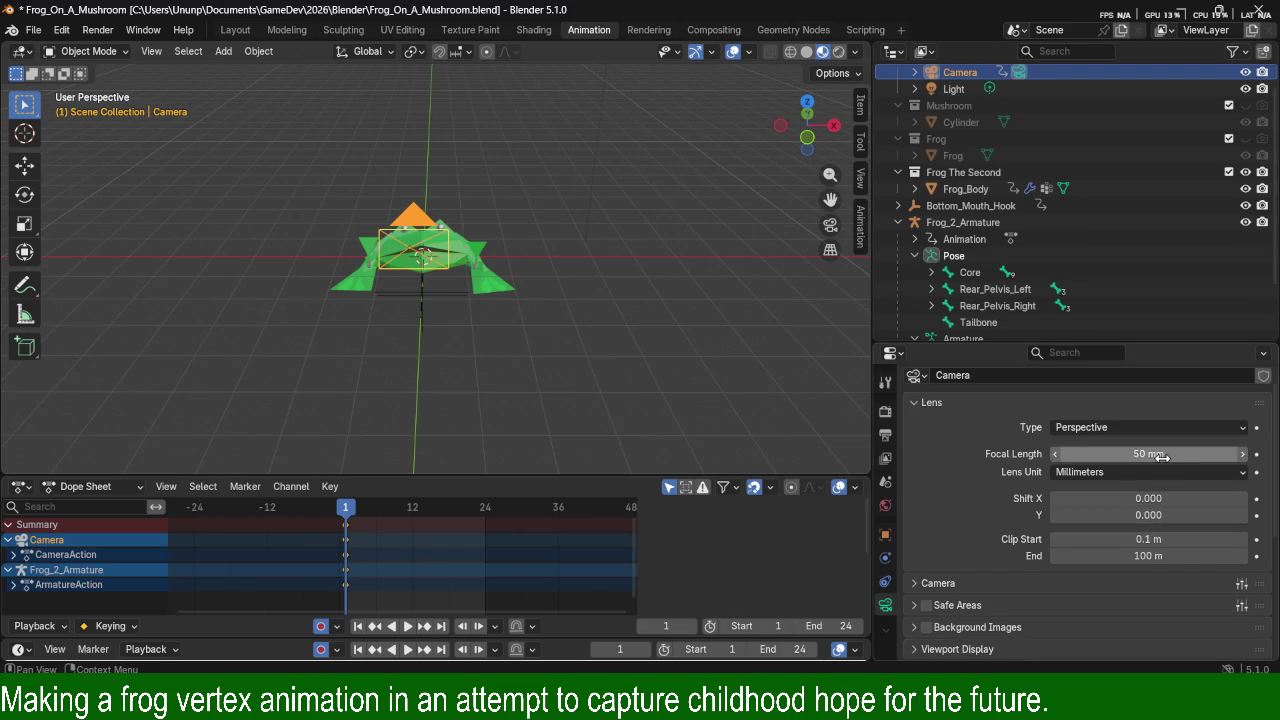
{"action": "left_click", "coordinate": [885, 383]}
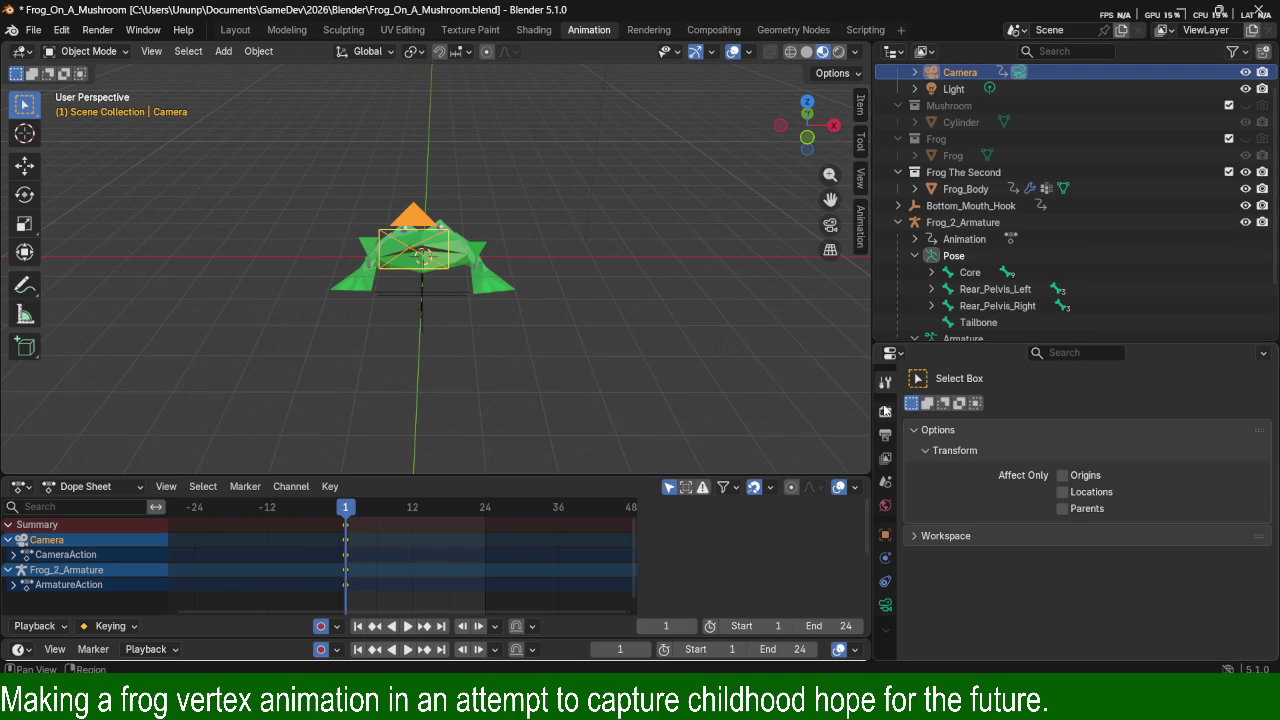
{"action": "left_click", "coordinate": [885, 411]}
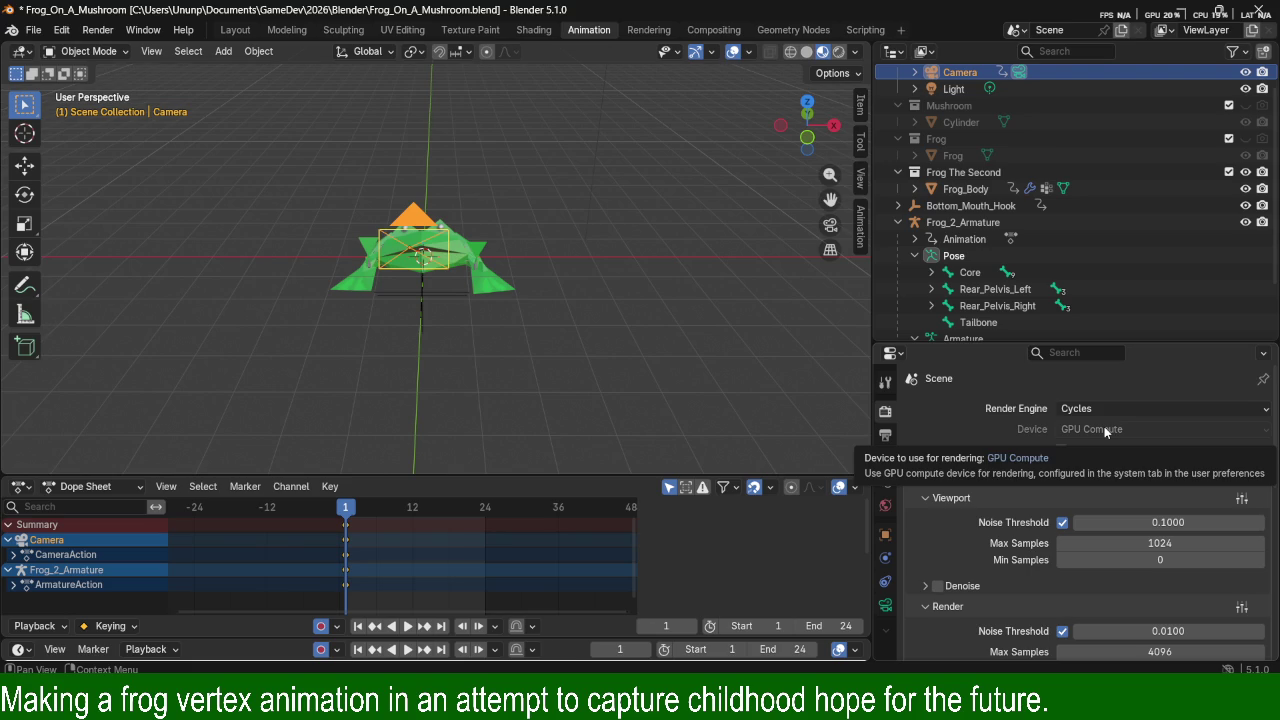
{"action": "left_click", "coordinate": [1100, 408]}
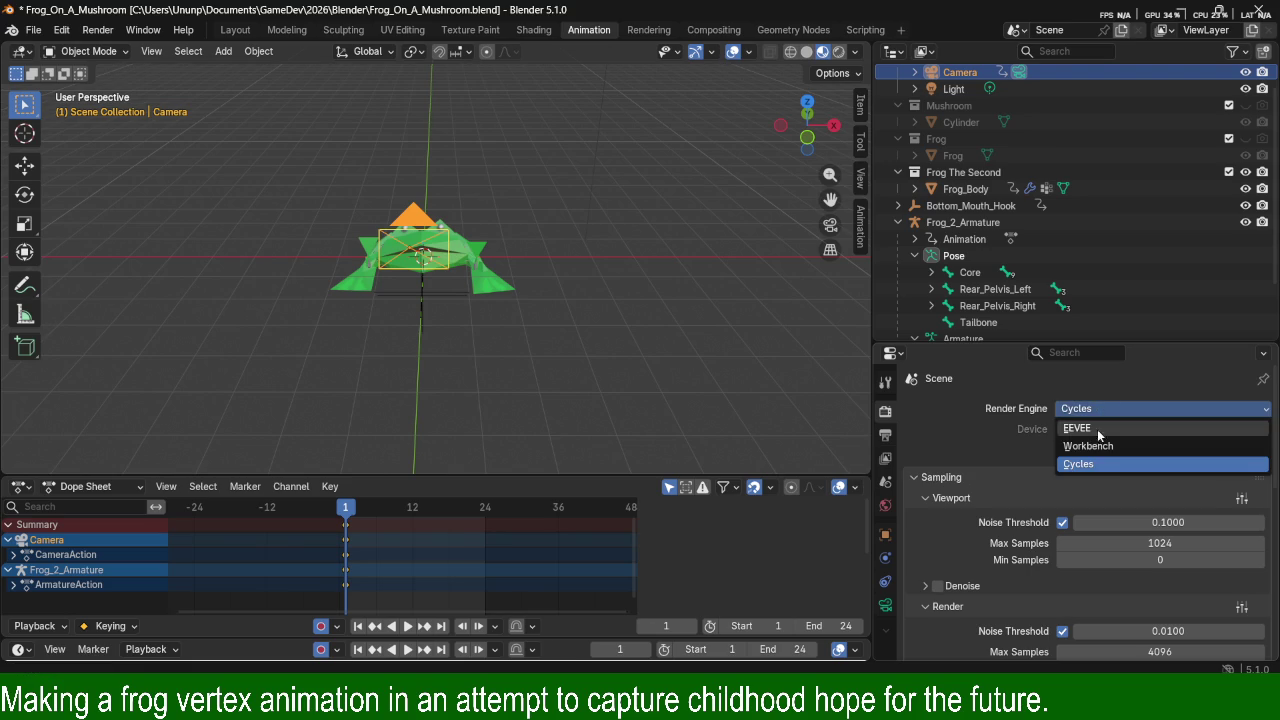
{"action": "left_click", "coordinate": [1080, 428]}
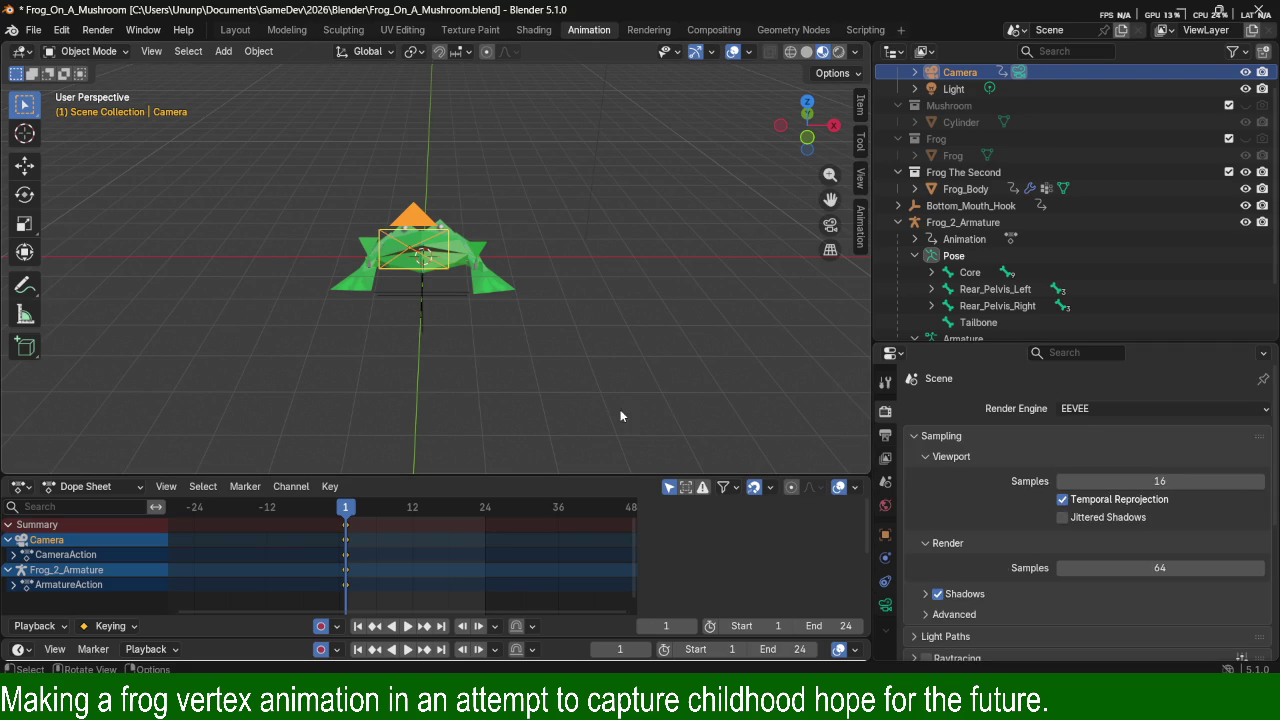
{"action": "key", "text": "F12"}
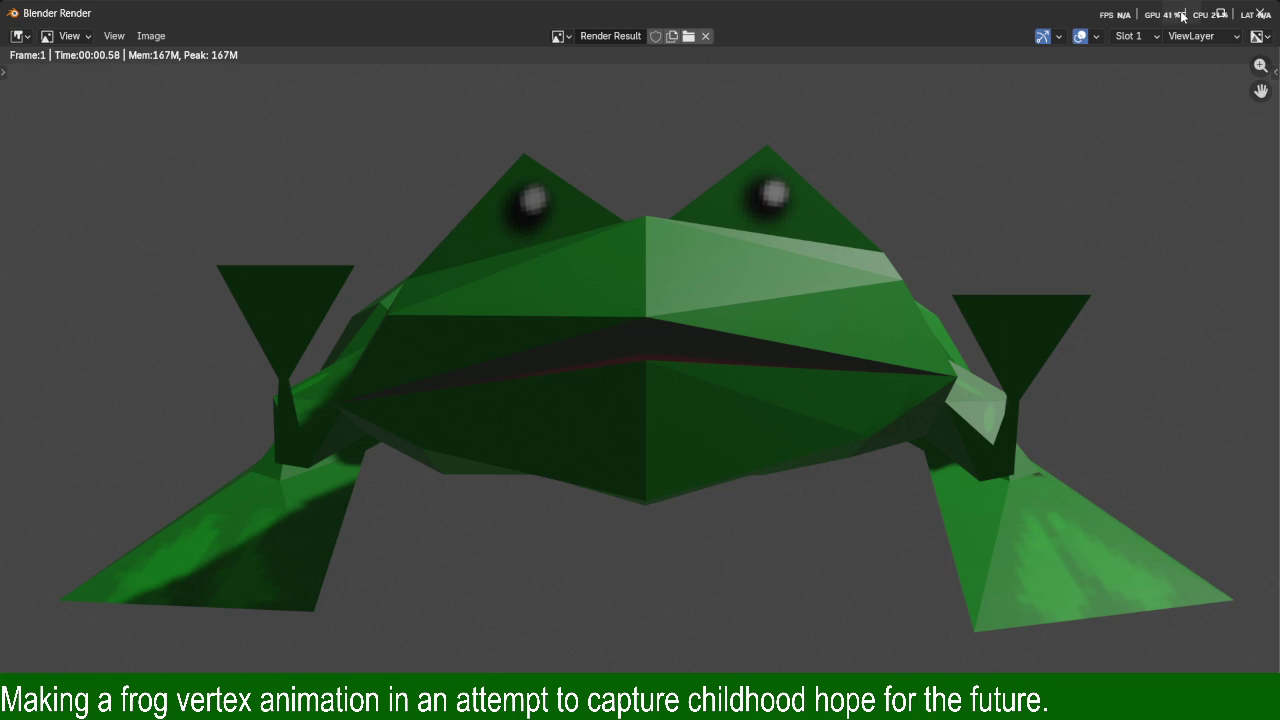
Close the EEVEE render, briefly open Preferences, review the render again, then orbit and select the light.
{"action": "key", "text": "Escape"}
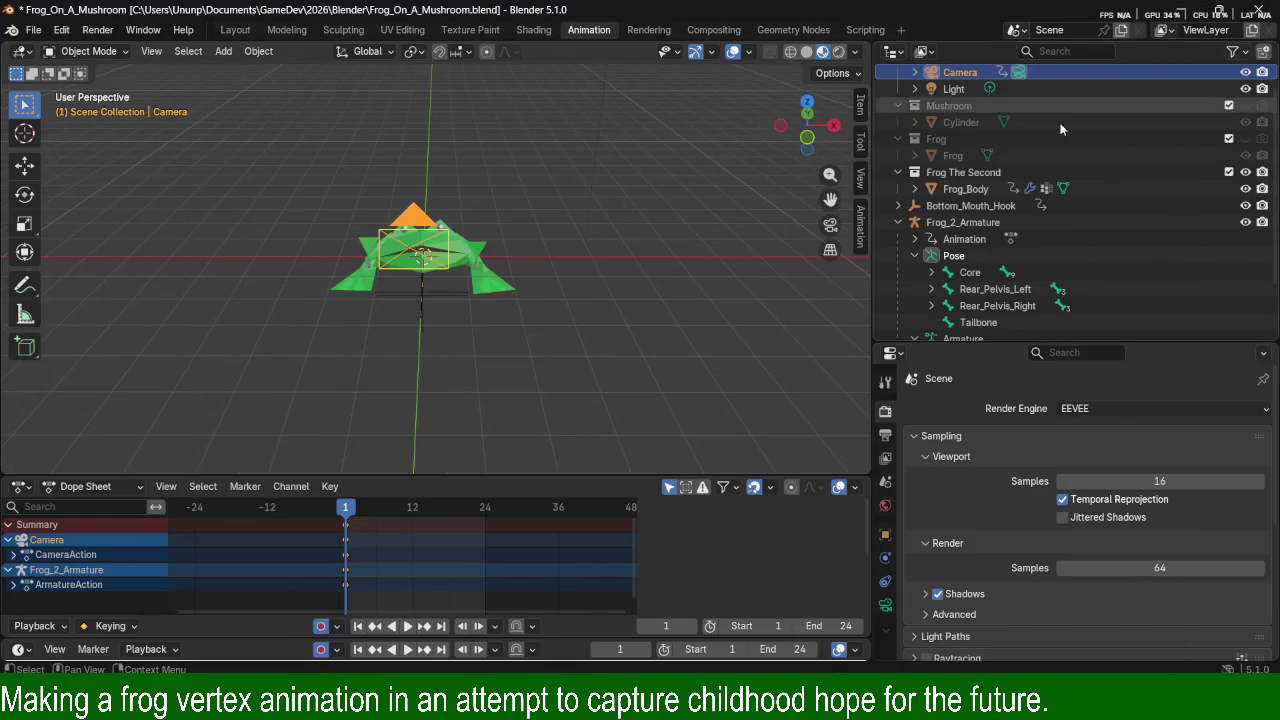
{"action": "key", "text": "ctrl+comma"}
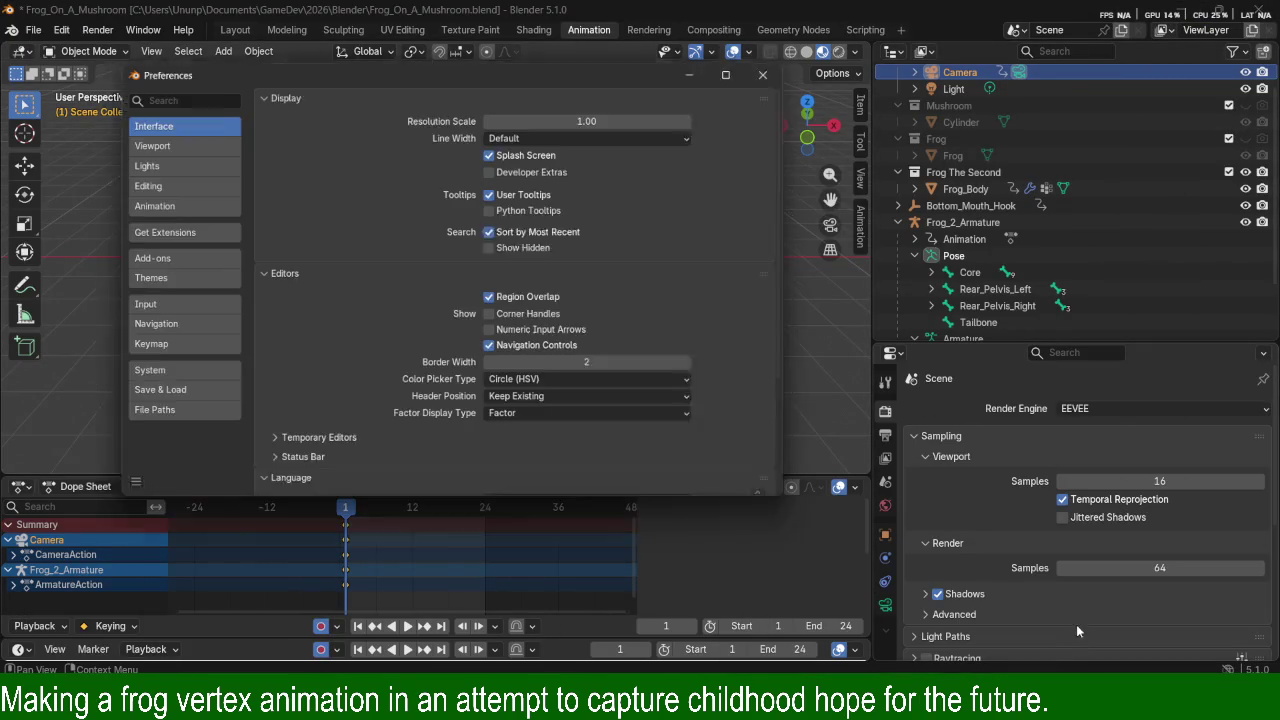
{"action": "left_click", "coordinate": [763, 37]}
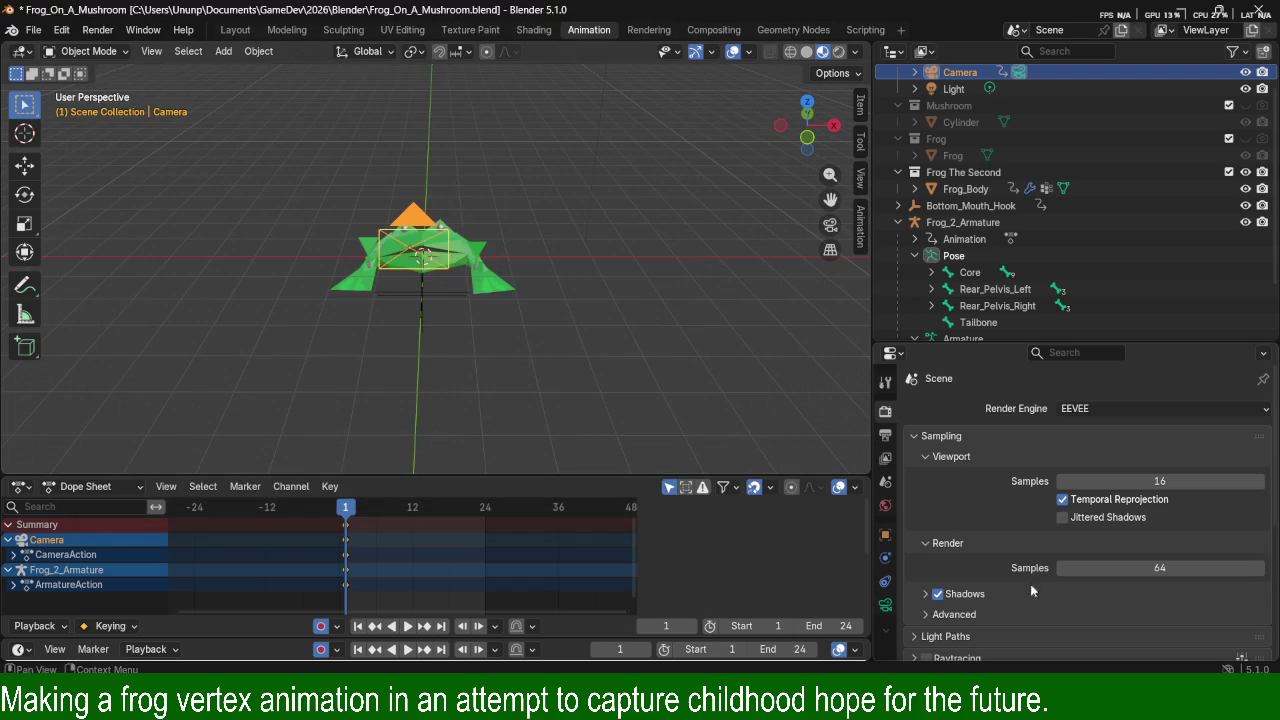
{"action": "key", "text": "F12"}
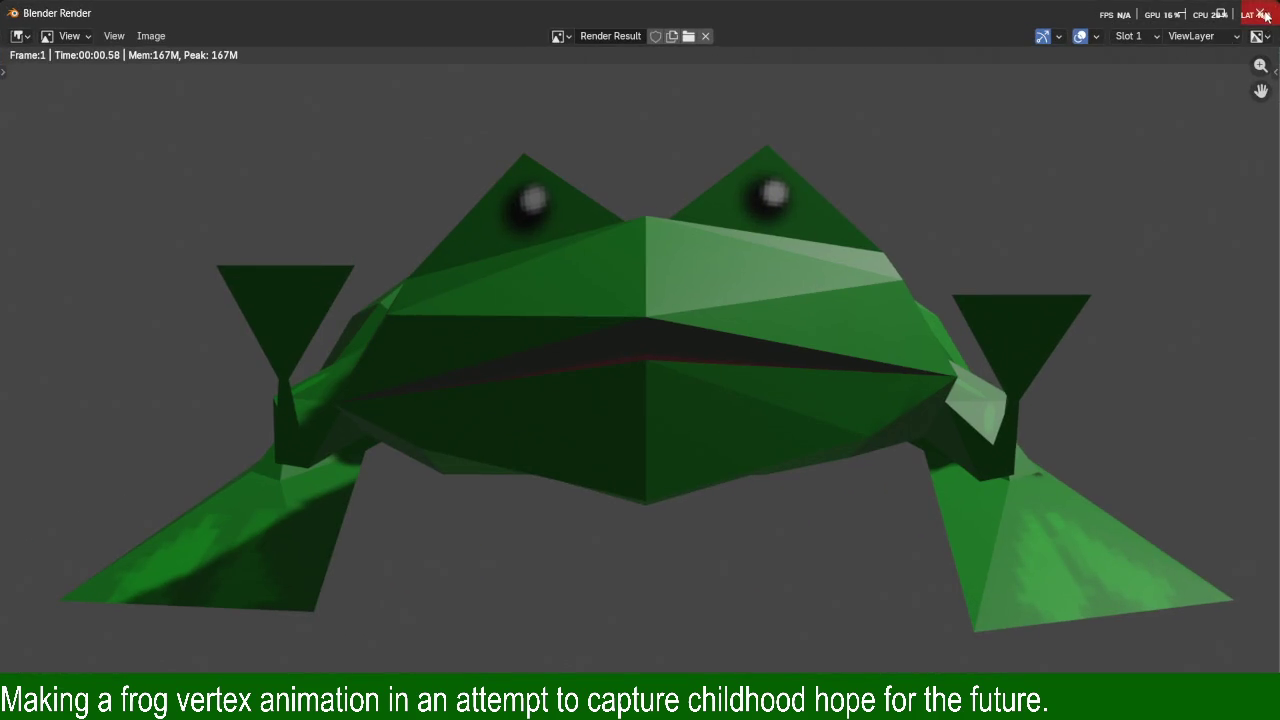
{"action": "left_click", "coordinate": [1262, 12]}
{"action": "mouse_move", "coordinate": [655, 255]}
{"action": "middle_mouse_down"}
{"action": "mouse_move", "coordinate": [605, 253]}
{"action": "mouse_move", "coordinate": [581, 106]}
{"action": "middle_mouse_up"}
{"action": "left_click", "coordinate": [566, 72]}
Lower the light along Z and orbit to view it from above.
{"action": "key", "text": "g"}
{"action": "key", "text": "z"}
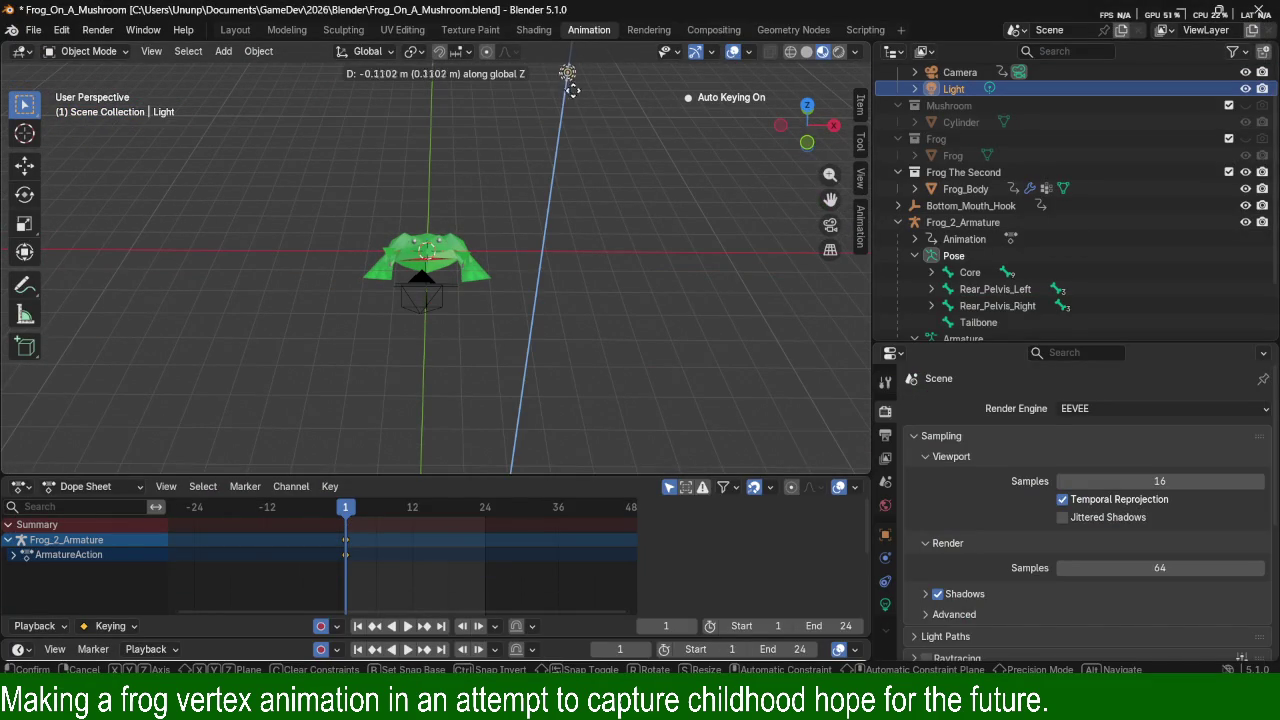
{"action": "left_click", "coordinate": [604, 247]}
{"action": "middle_click_drag", "start_coordinate": [707, 245], "coordinate": [579, 302]}
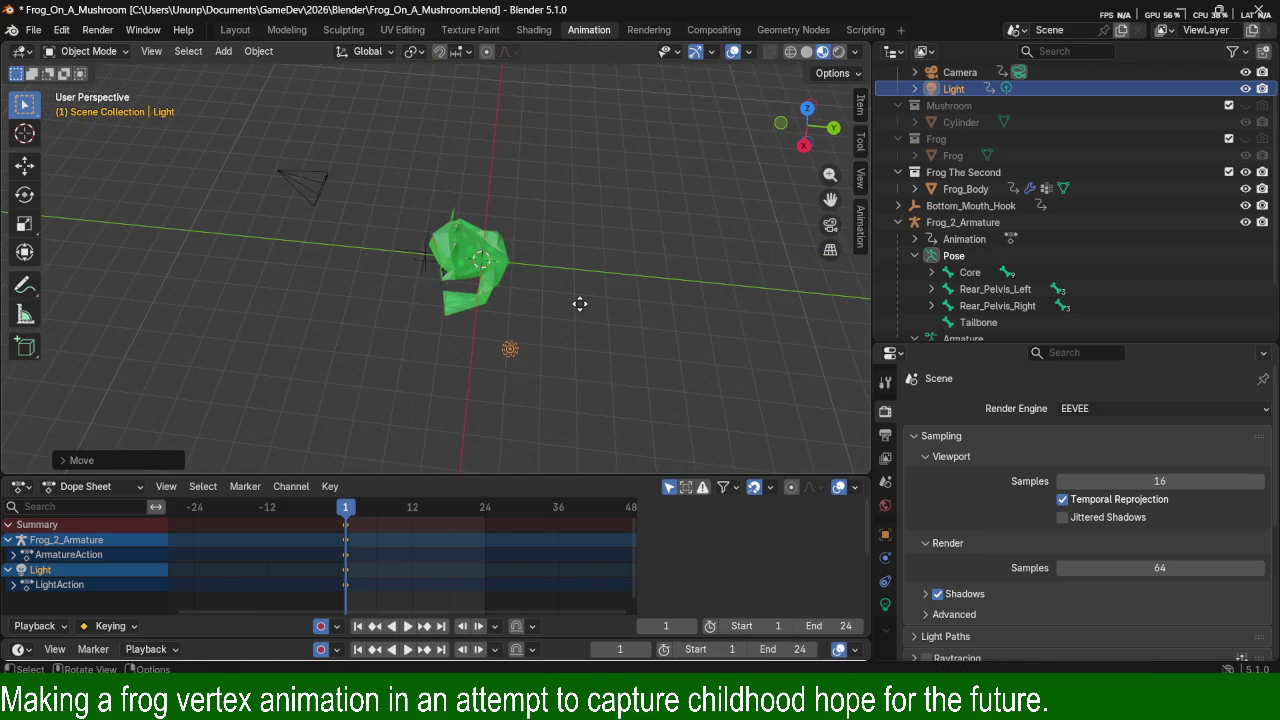
Shift the light along the X axis in two small adjustments.
{"action": "key", "text": "g"}
{"action": "key", "text": "y"}
{"action": "key", "text": "y"}
{"action": "key", "text": "x"}
{"action": "key", "text": "Escape"}
{"action": "key", "text": "g"}
{"action": "key", "text": "x"}
{"action": "left_click", "coordinate": [660, 192]}
{"action": "key", "text": "g"}
{"action": "key", "text": "x"}
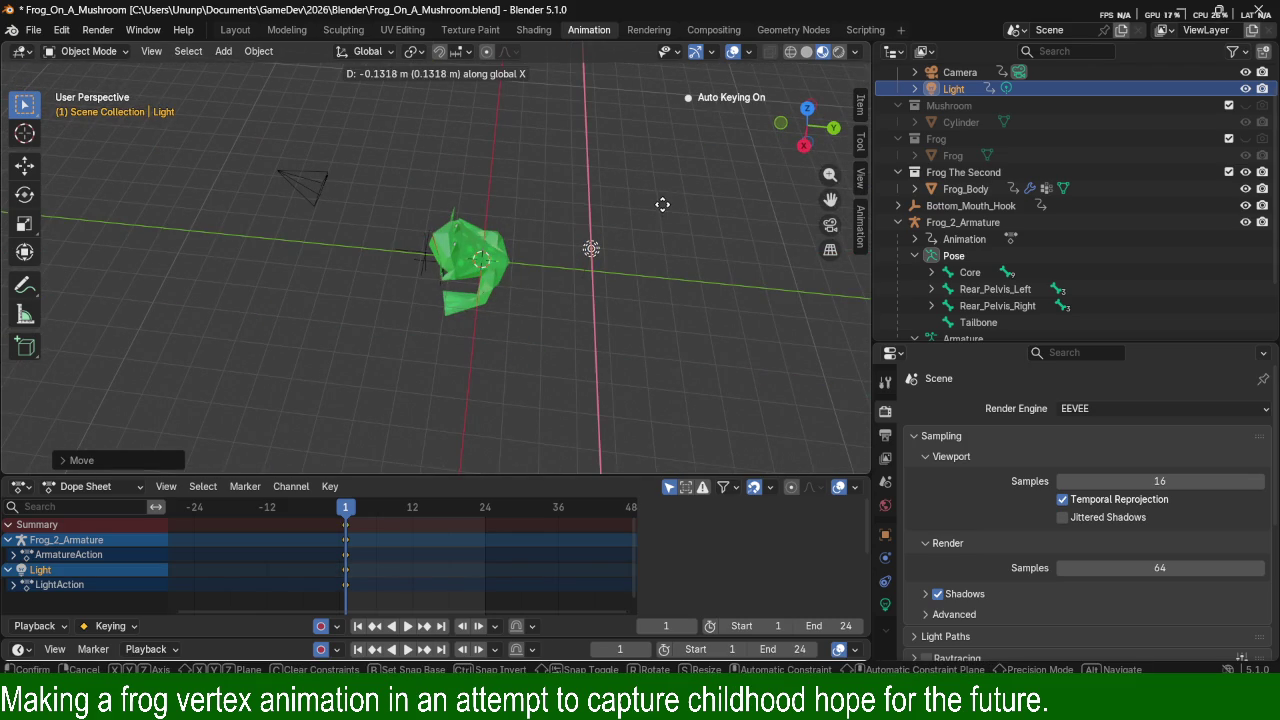
{"action": "left_click", "coordinate": [667, 202]}
Duplicate the light as Light.001 to the frog's left and lower it along Z.
{"action": "key", "text": "shift+d"}
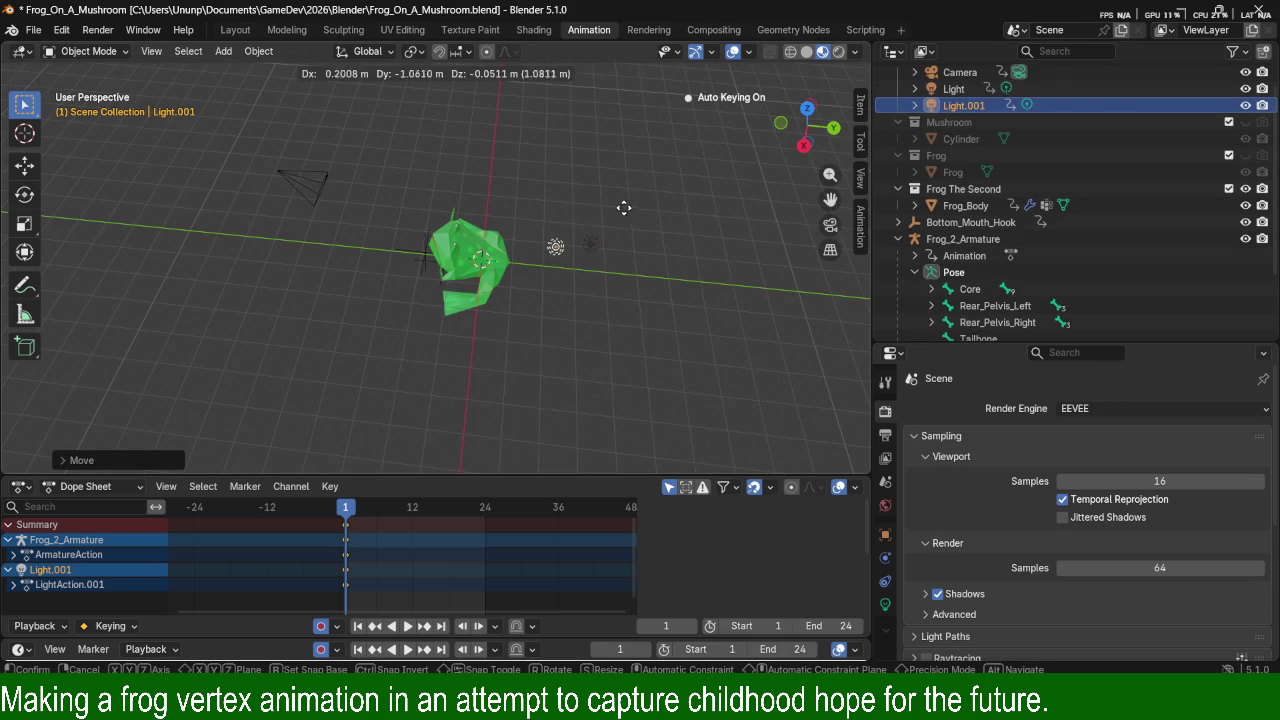
{"action": "left_click", "coordinate": [428, 236]}
{"action": "mouse_move", "coordinate": [428, 236]}
{"action": "middle_mouse_down"}
{"action": "mouse_move", "coordinate": [575, 226]}
{"action": "mouse_move", "coordinate": [516, 243]}
{"action": "mouse_move", "coordinate": [497, 233]}
{"action": "middle_mouse_up"}
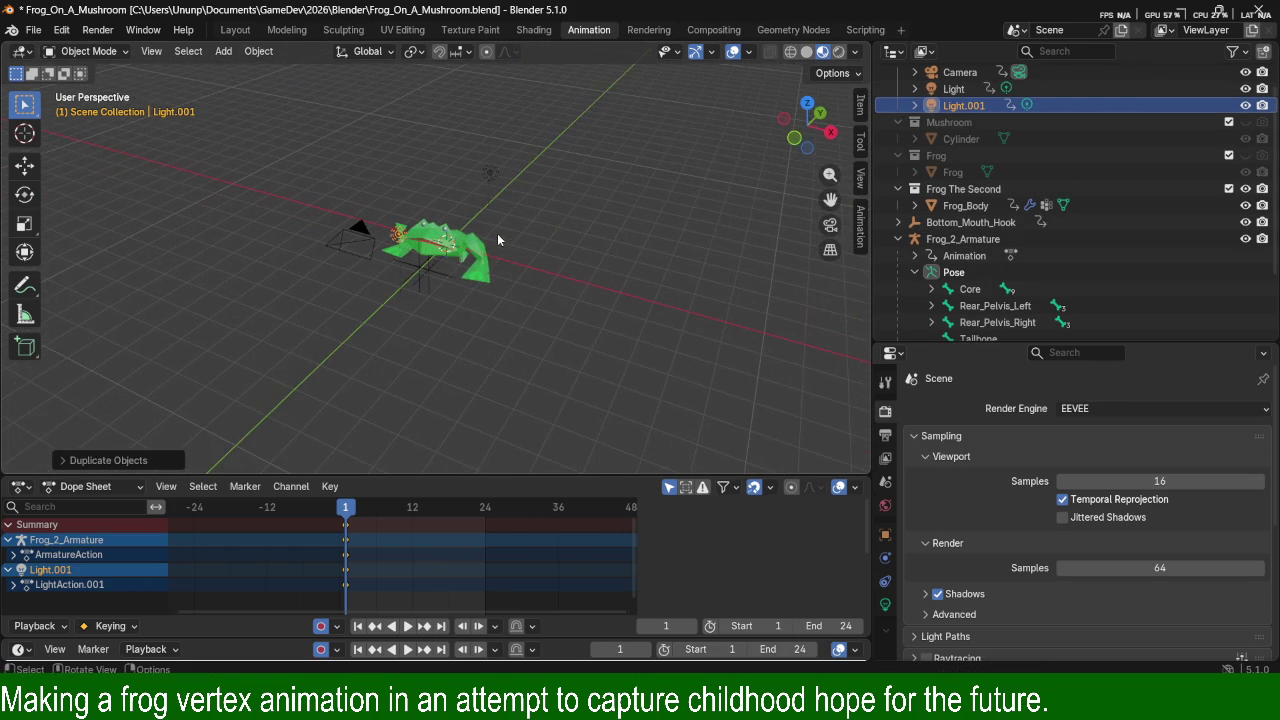
{"action": "key", "text": "g"}
{"action": "key", "text": "z"}
{"action": "left_click", "coordinate": [527, 287]}
{"action": "key", "text": "g"}
{"action": "left_click", "coordinate": [538, 273]}
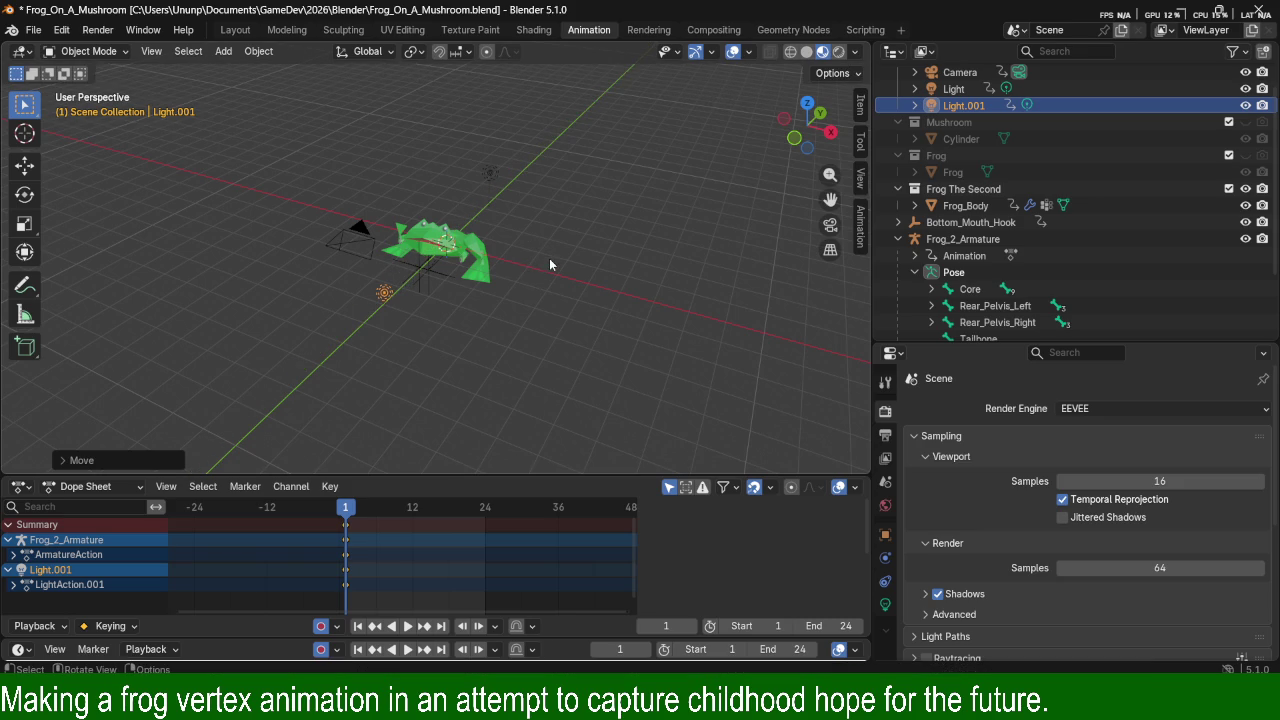
Test-render with both lights, then reposition Light.001.
{"action": "key", "text": "F12"}
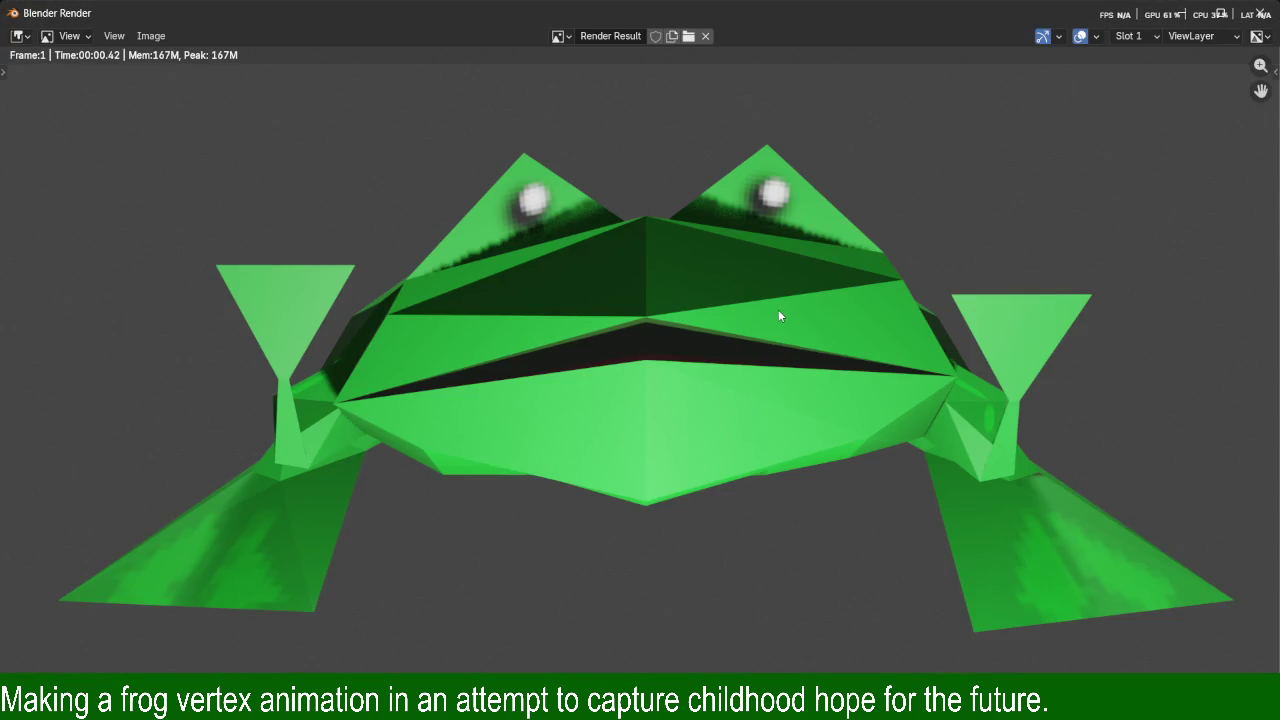
{"action": "left_click", "coordinate": [1259, 13]}
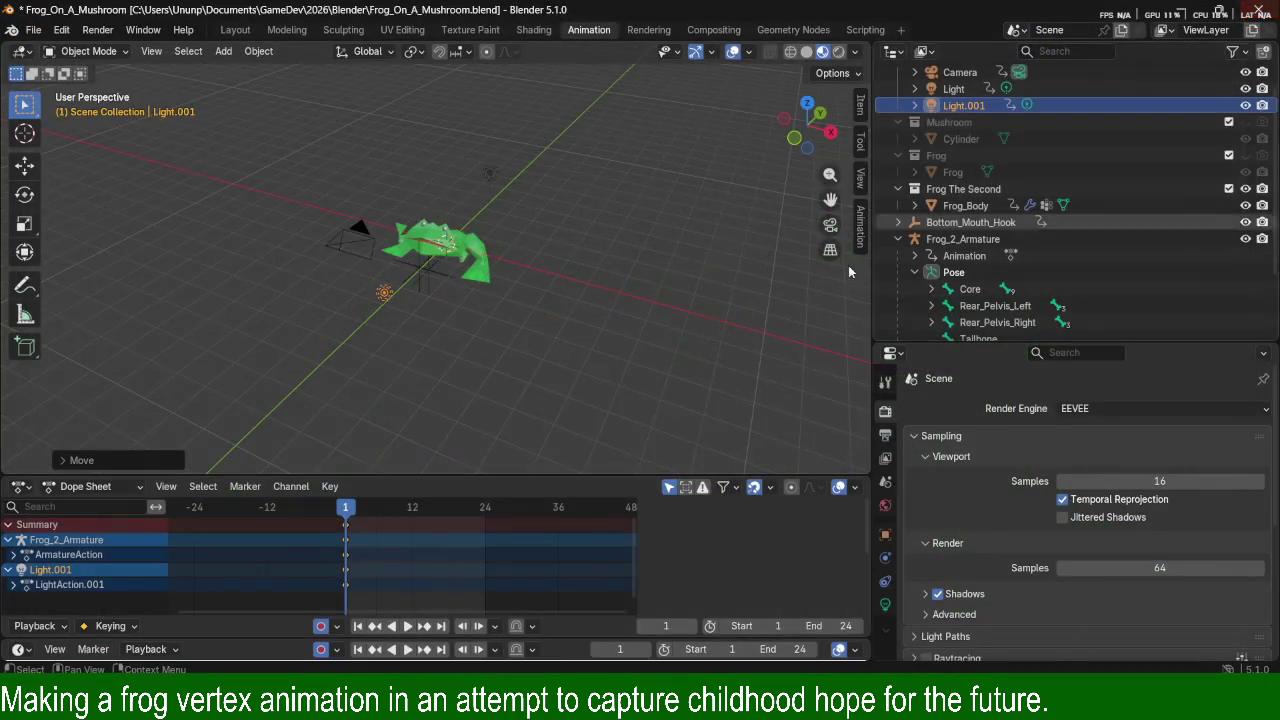
{"action": "key", "text": "g"}
{"action": "key", "text": "z"}
{"action": "key", "text": "Escape"}
{"action": "key", "text": "g"}
{"action": "left_click", "coordinate": [694, 370]}
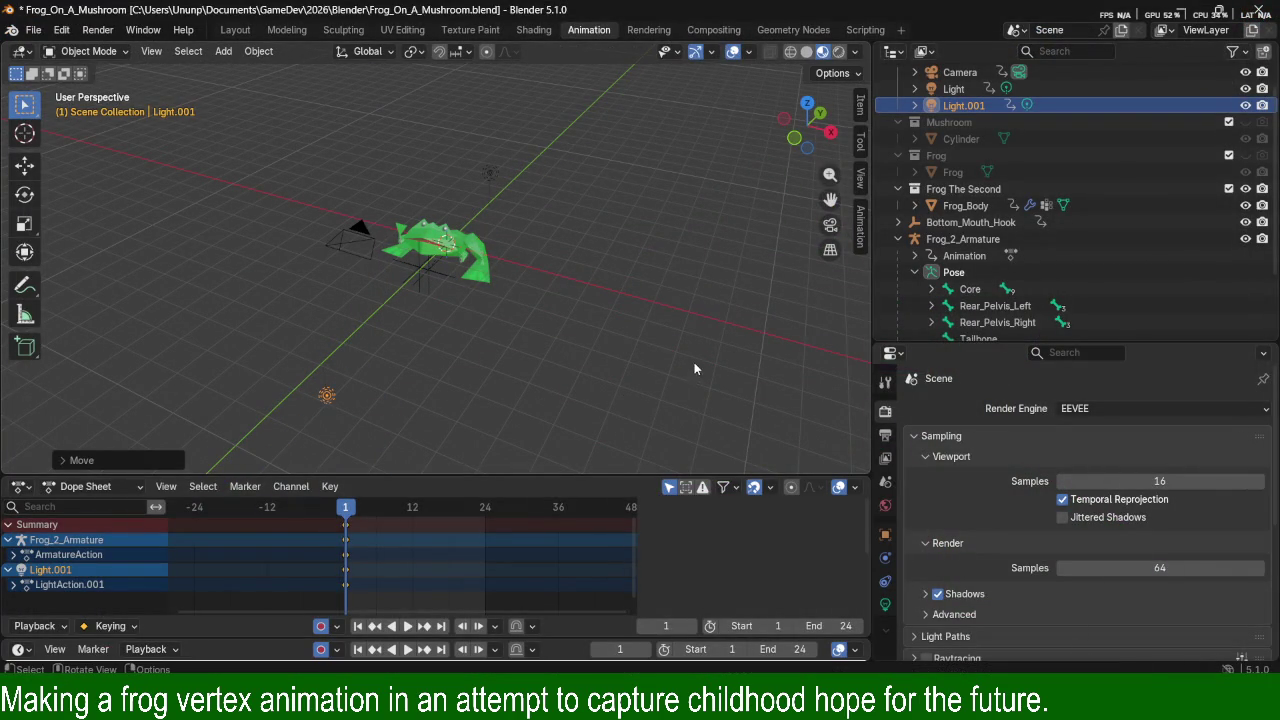
Lower Light.001 along Z, shift it along global Y, and deselect it.
{"action": "key", "text": "g"}
{"action": "key", "text": "z"}
{"action": "left_click", "coordinate": [704, 371]}
{"action": "key", "text": "g"}
{"action": "key", "text": "y"}
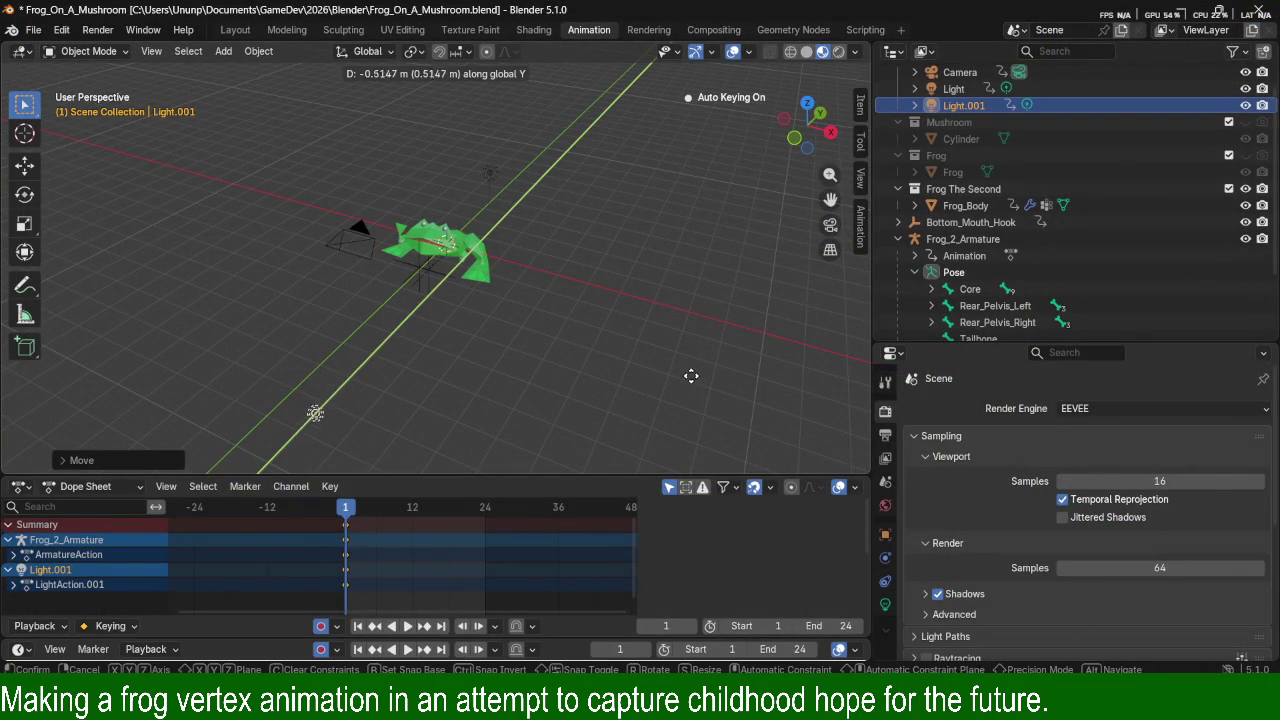
{"action": "left_click", "coordinate": [691, 383]}
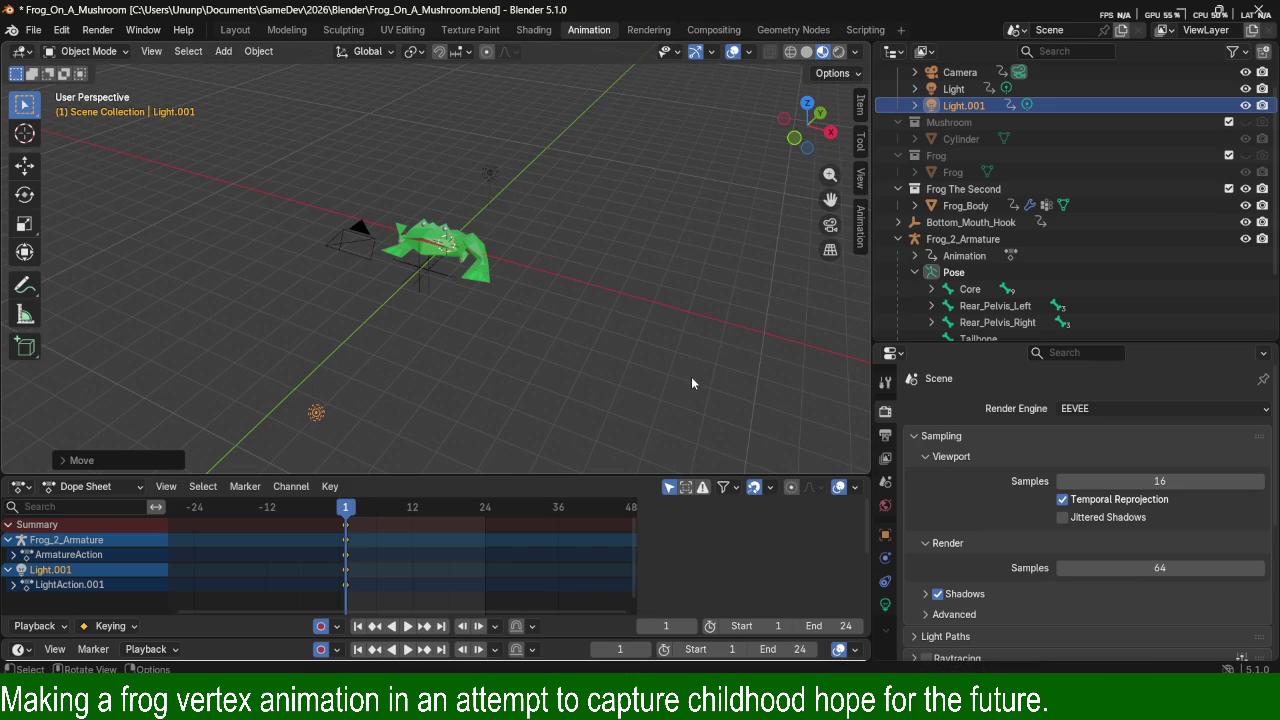
{"action": "left_click", "coordinate": [532, 405]}
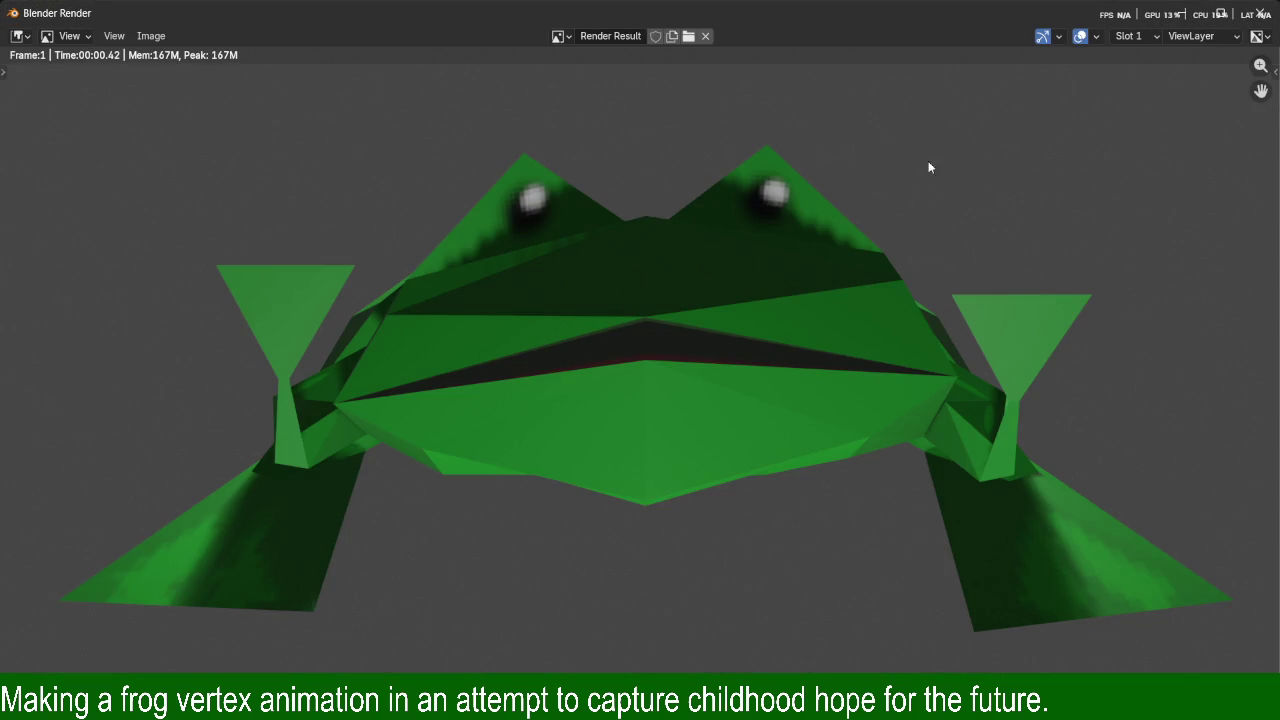
{"action": "scroll", "coordinate": [868, 195], "scroll_direction": "down", "scroll_amount": 2}
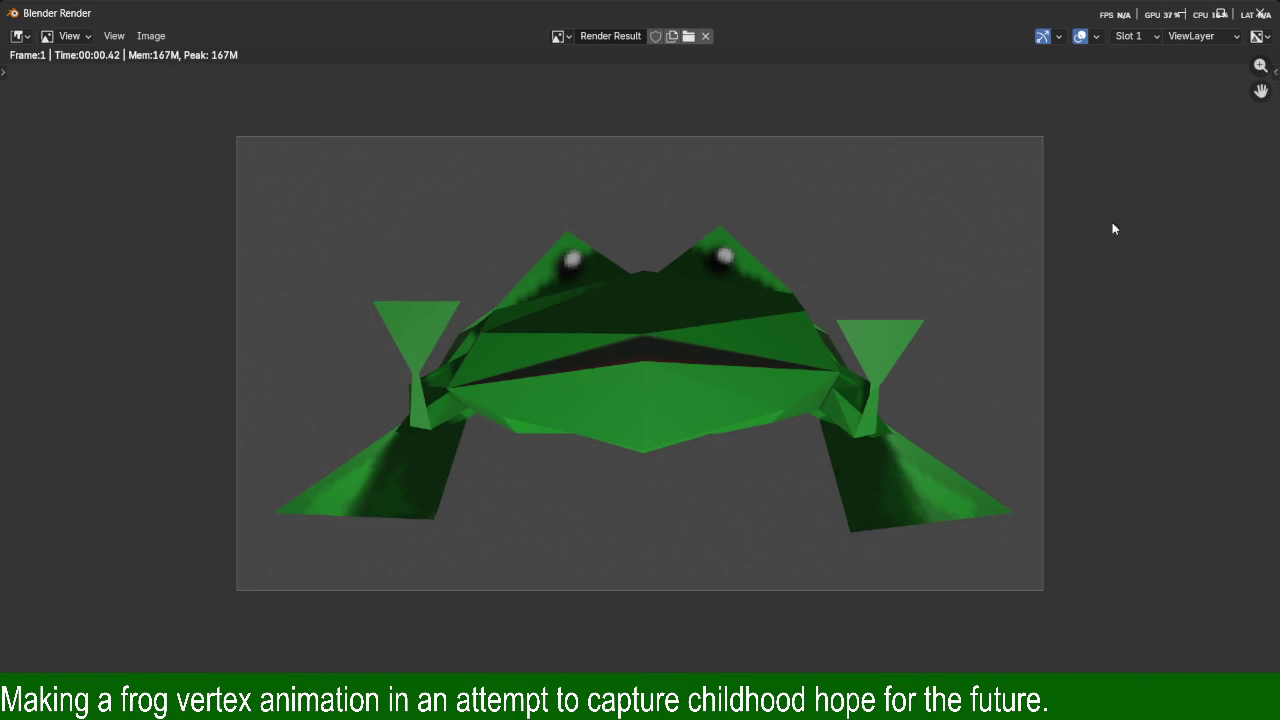
{"action": "left_click", "coordinate": [1258, 13]}
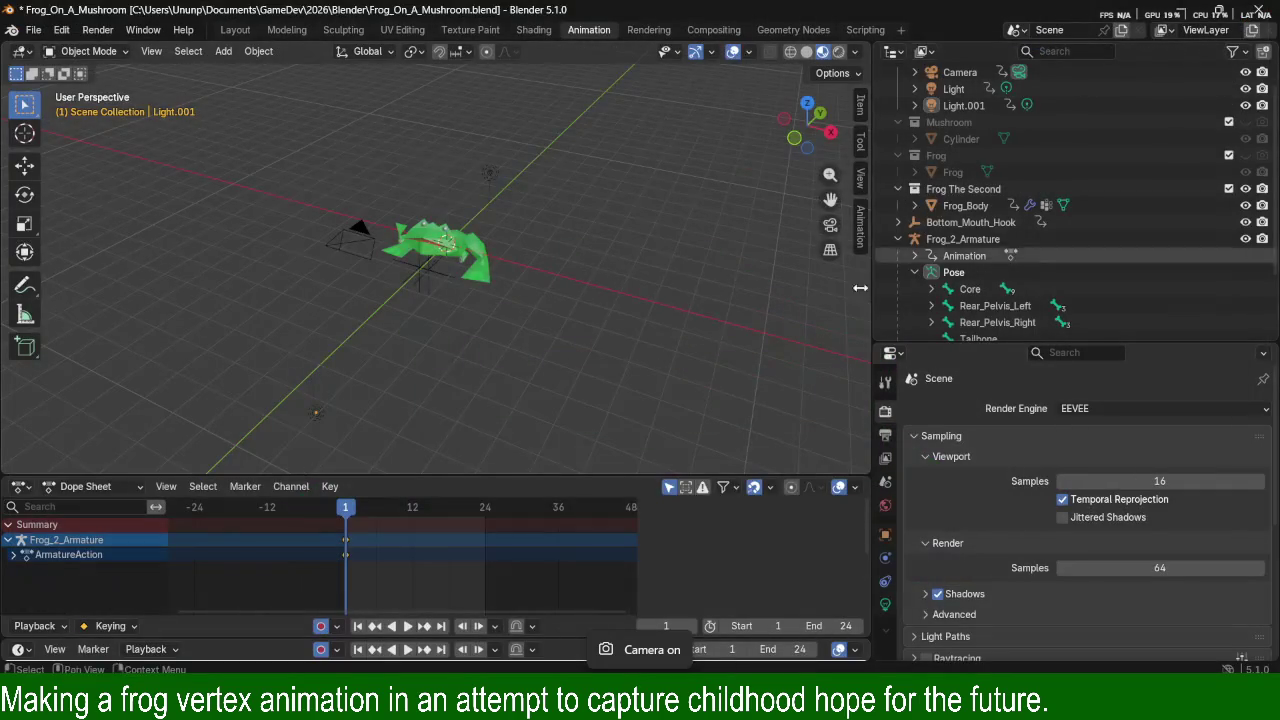
Move Light.001 along global Y and test-render the lighting.
{"action": "key", "text": "g"}
{"action": "key", "text": "y"}
{"action": "key", "text": "y"}
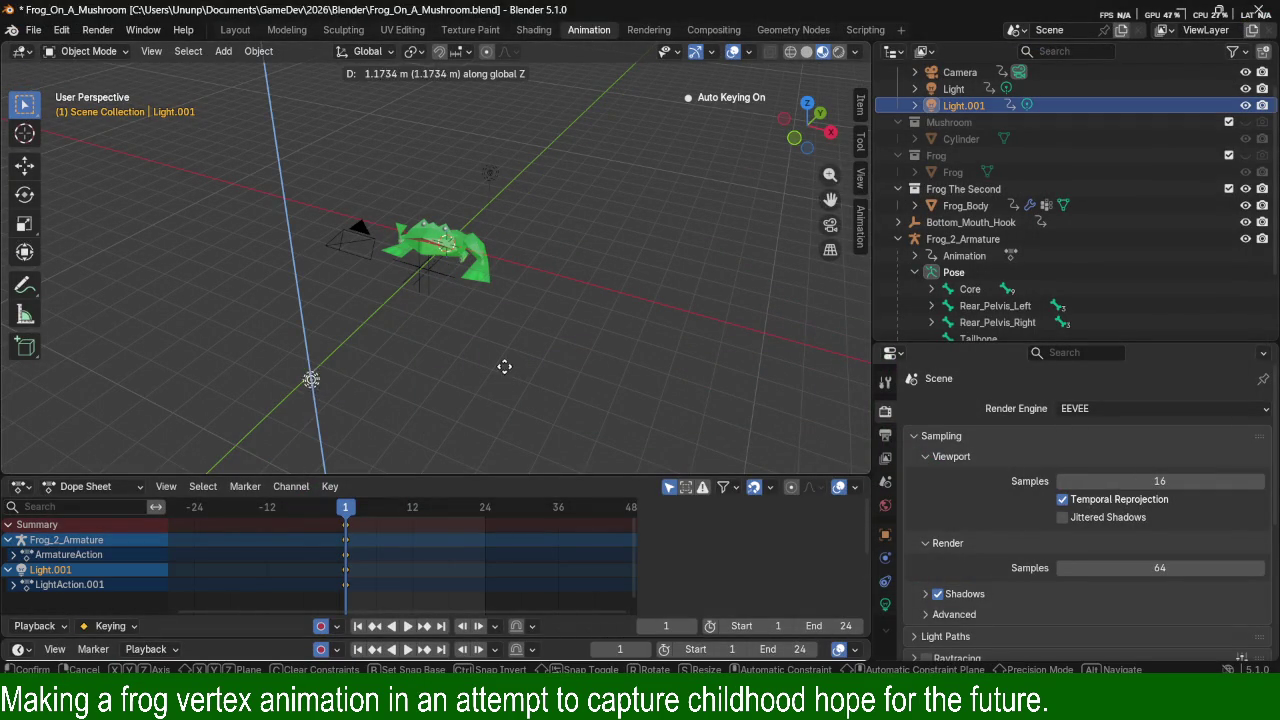
{"action": "left_click", "coordinate": [502, 348]}
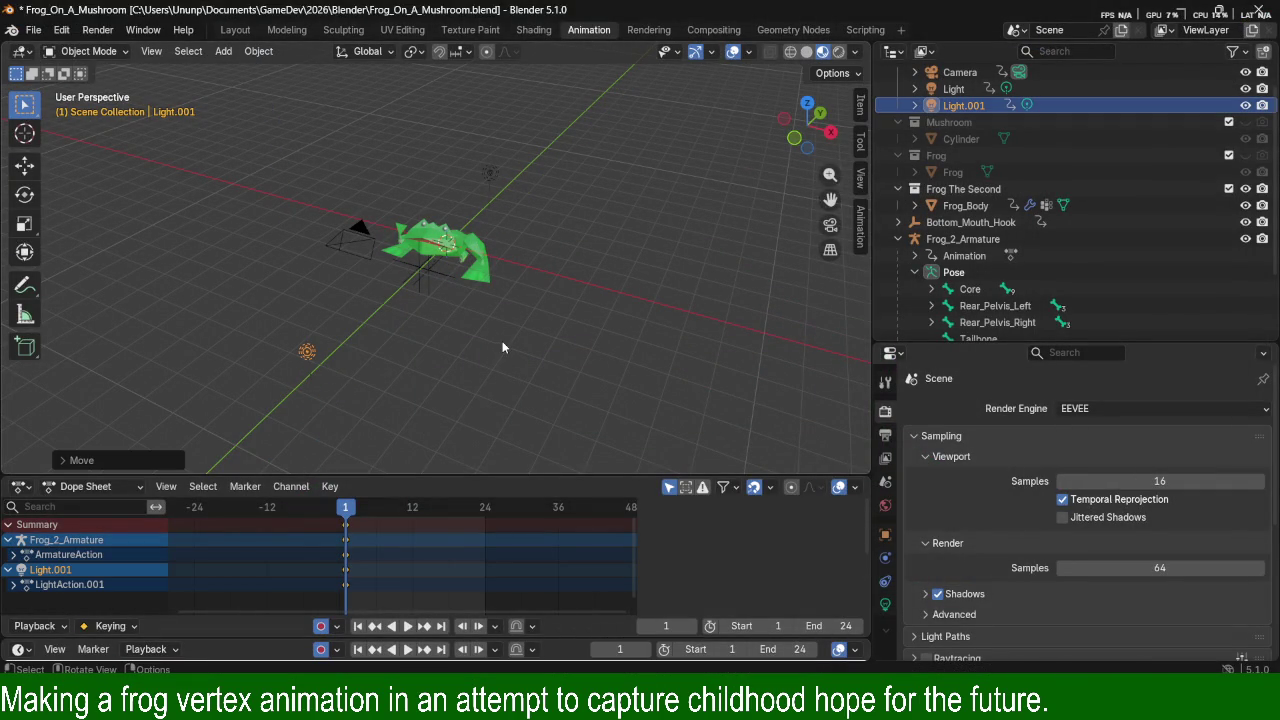
{"action": "key", "text": "F12"}
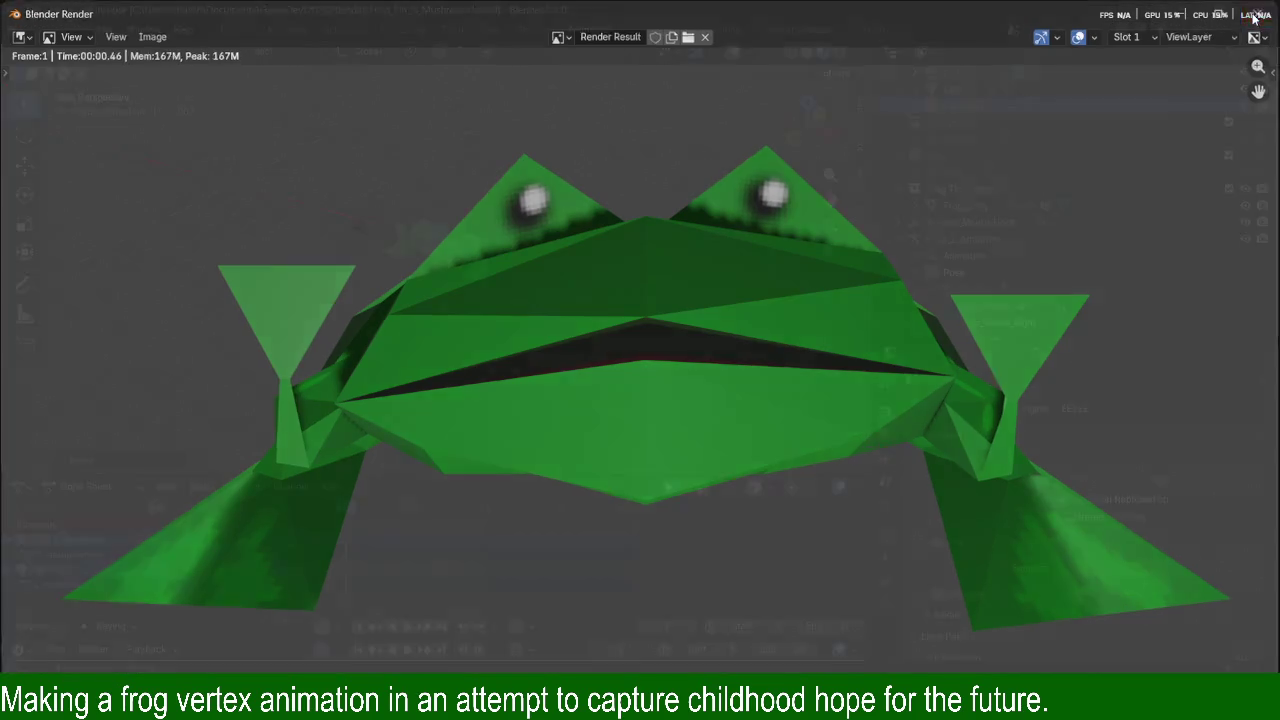
{"action": "left_click", "coordinate": [1256, 15]}
Raise Light.001 along Z and render again to compare.
{"action": "key", "text": "g"}
{"action": "key", "text": "z"}
{"action": "left_click", "coordinate": [600, 277]}
{"action": "key", "text": "F12"}
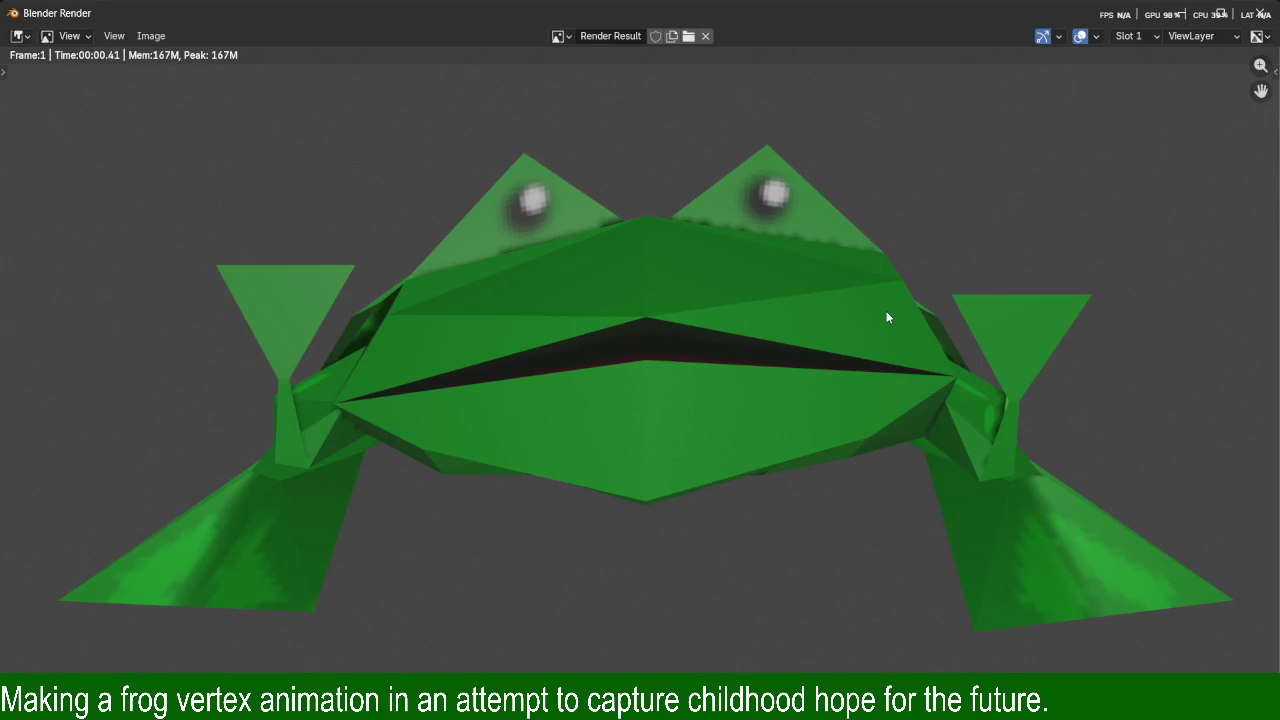
{"action": "left_click", "coordinate": [1256, 13]}
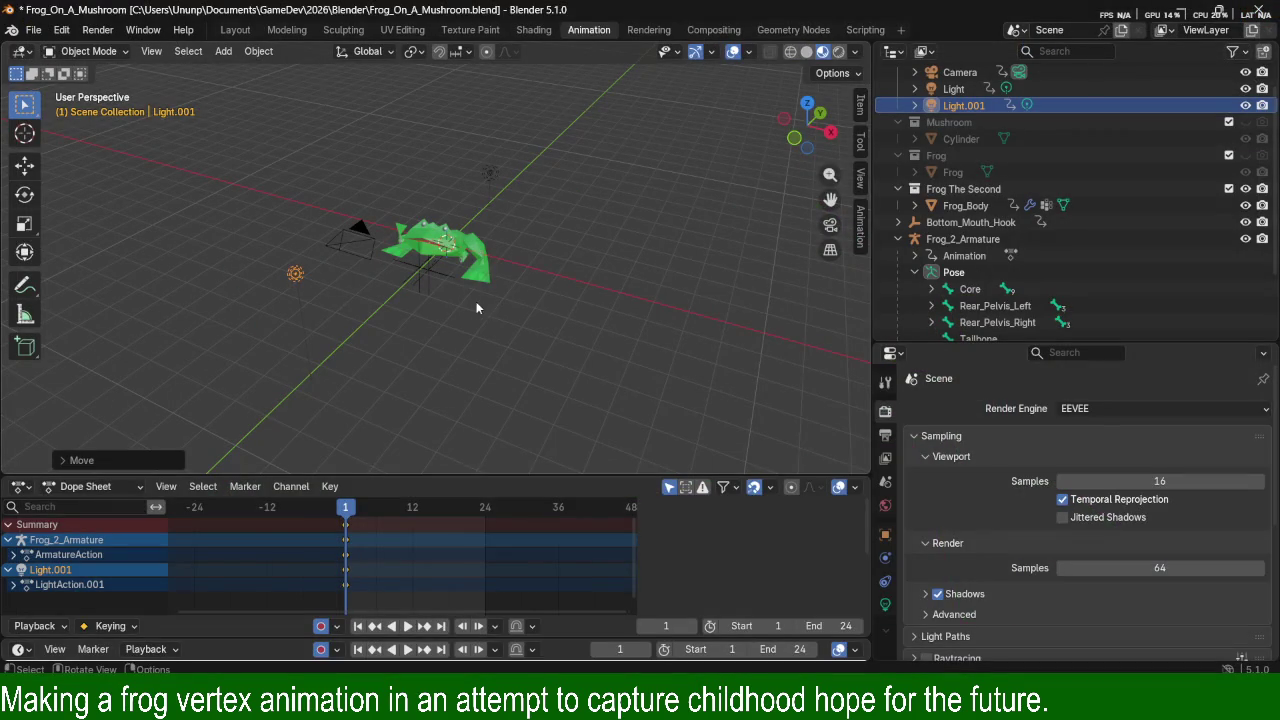
Move Light.001 along the Y axis to its final spot left of the frog.
{"action": "key", "text": "g"}
{"action": "key", "text": "z"}
{"action": "key", "text": "y"}
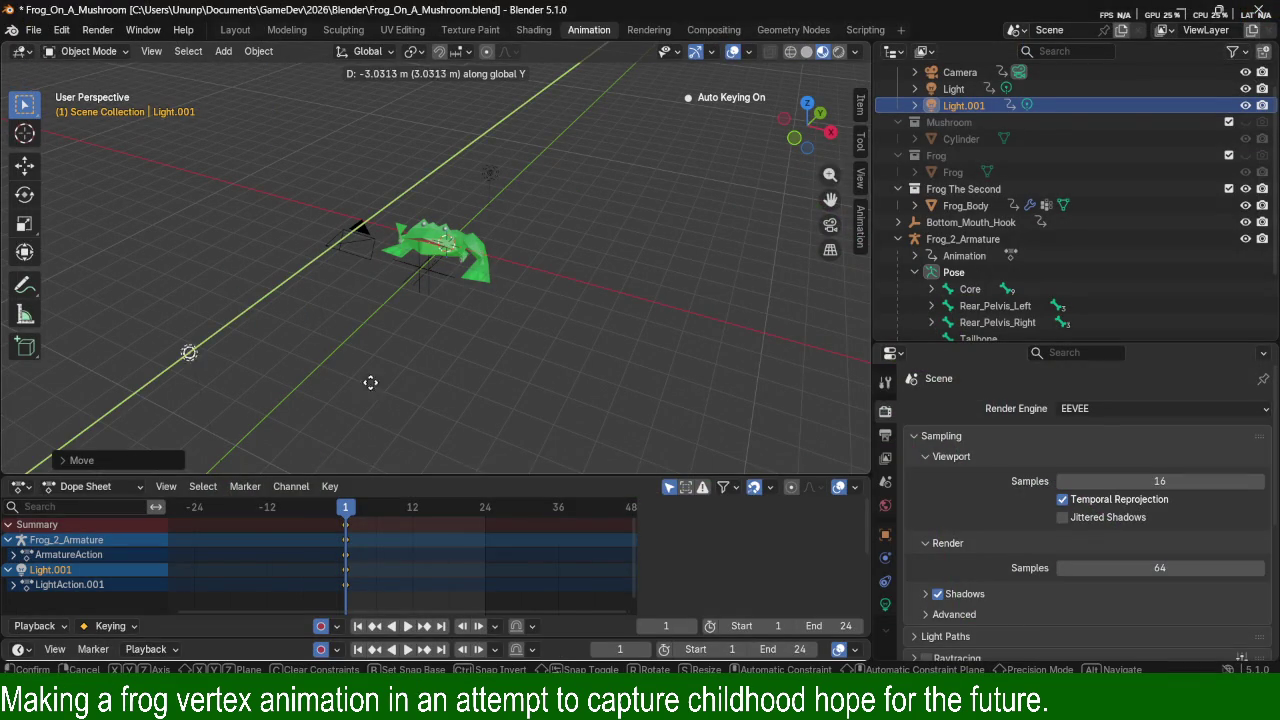
{"action": "left_click", "coordinate": [430, 330]}
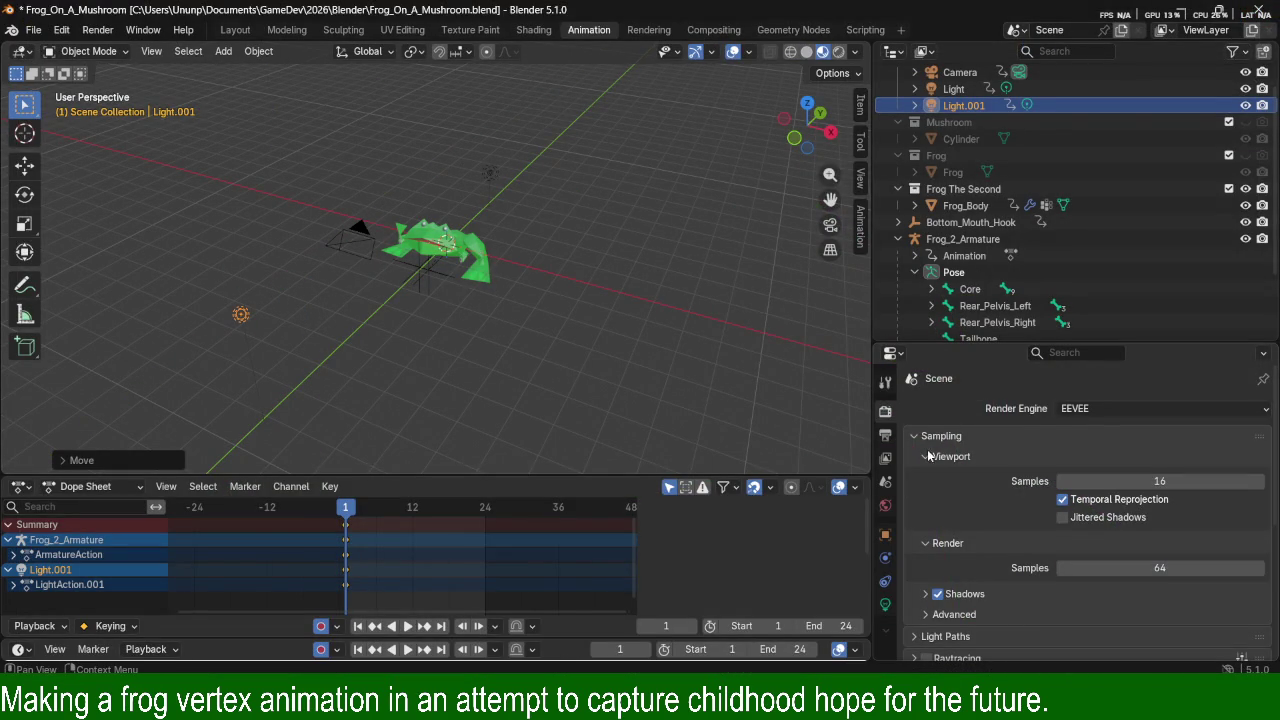
Browse the Properties tabs and Light.001's object panels looking for the light settings.
{"action": "scroll", "coordinate": [947, 464], "scroll_direction": "down", "scroll_amount": 1}
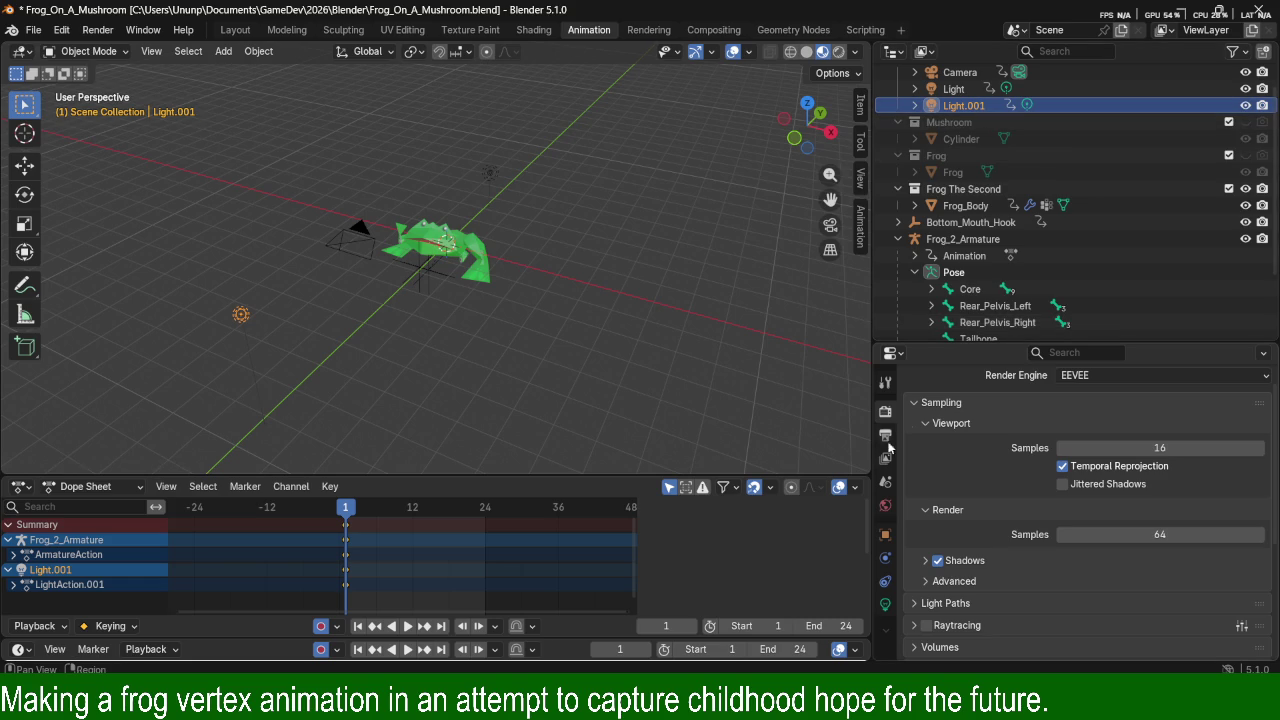
{"action": "left_click", "coordinate": [885, 506]}
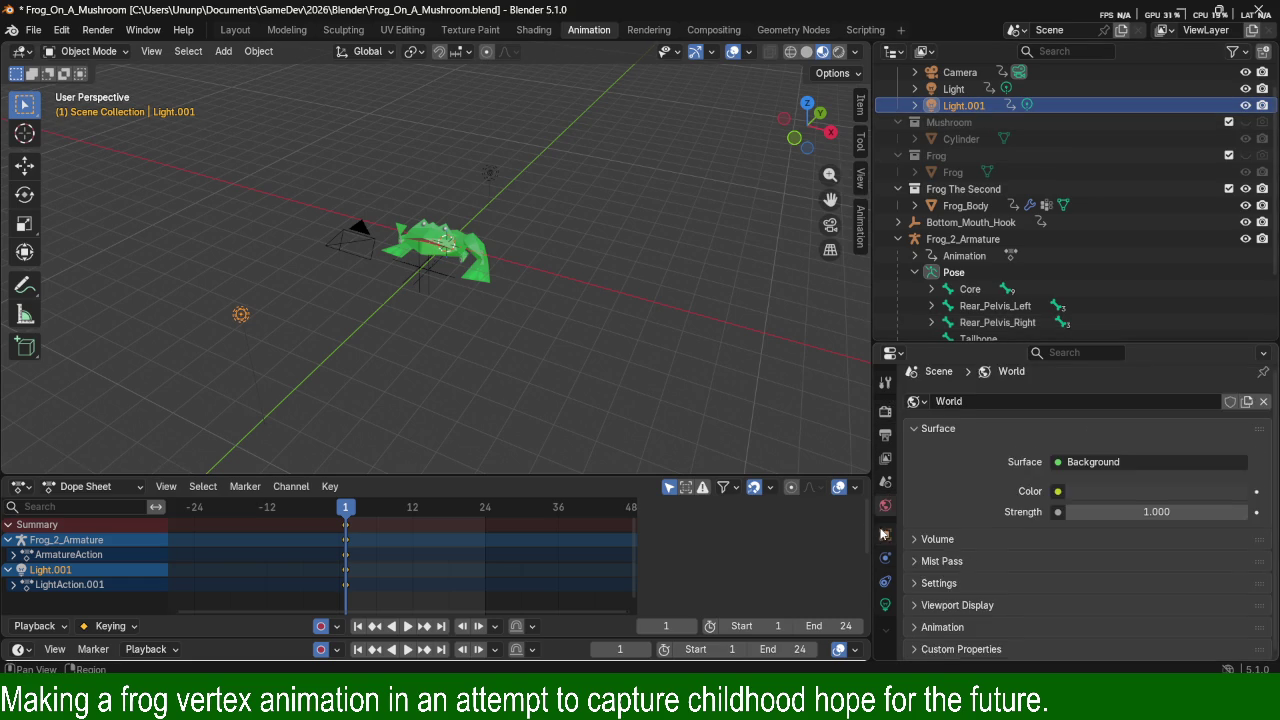
{"action": "left_click", "coordinate": [886, 534]}
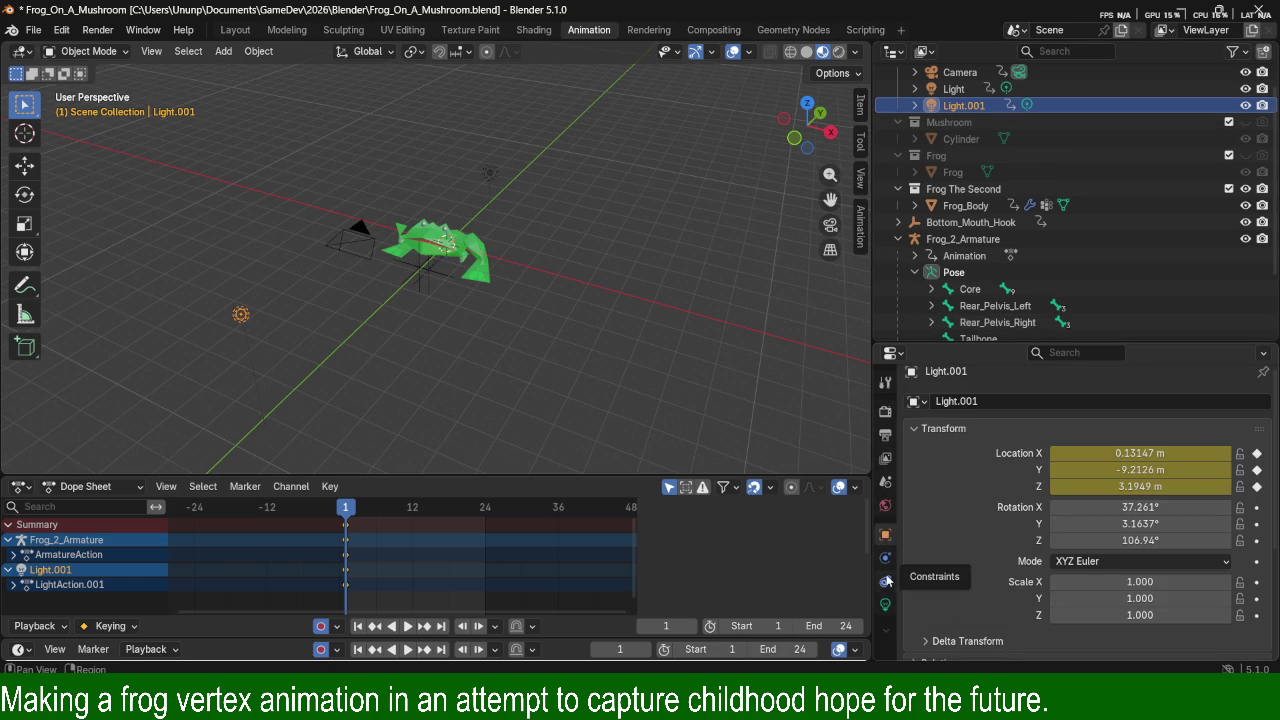
{"action": "left_click", "coordinate": [885, 558]}
{"action": "left_click", "coordinate": [885, 534]}
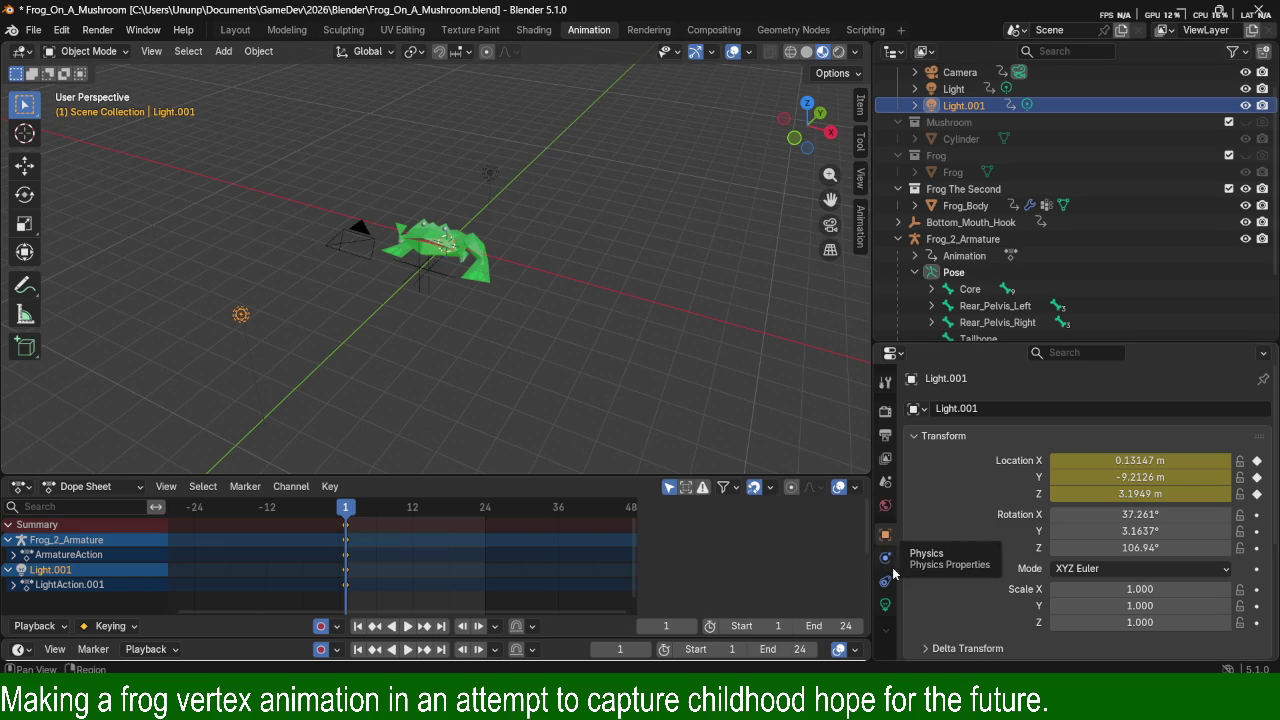
{"action": "left_click", "coordinate": [885, 558]}
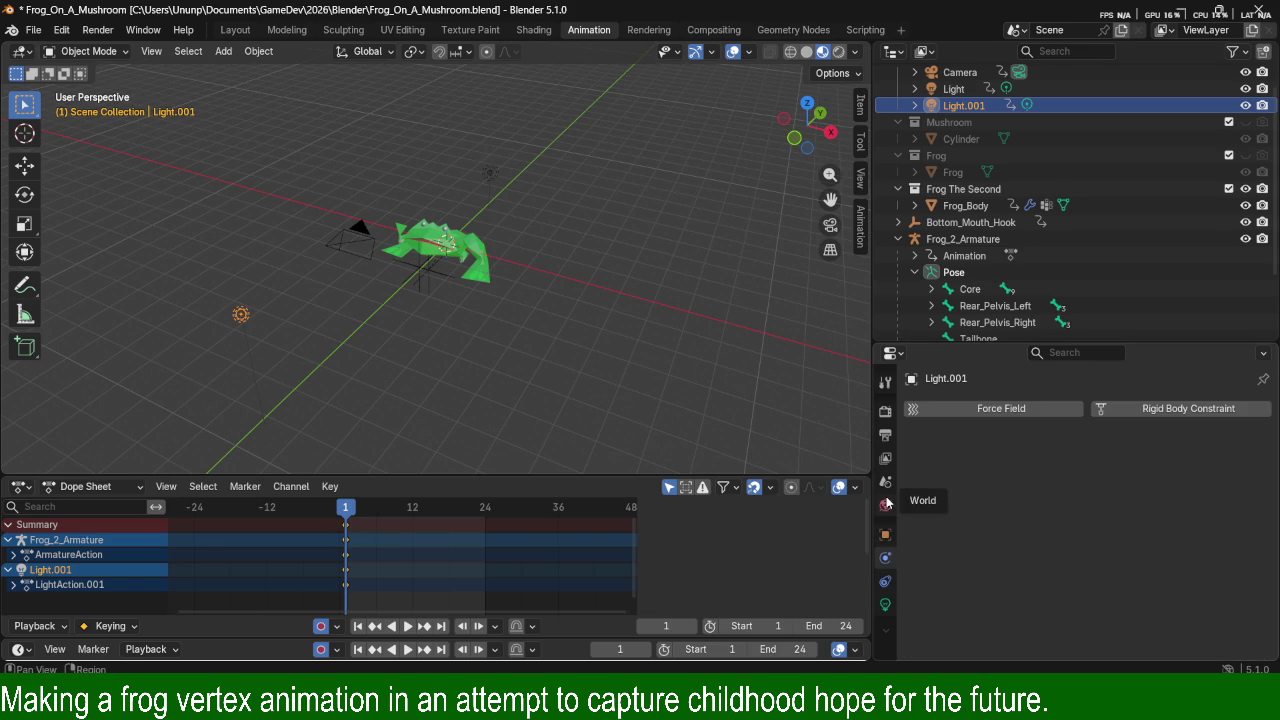
{"action": "left_click", "coordinate": [885, 505]}
{"action": "scroll", "coordinate": [1000, 514], "scroll_direction": "down", "scroll_amount": 1}
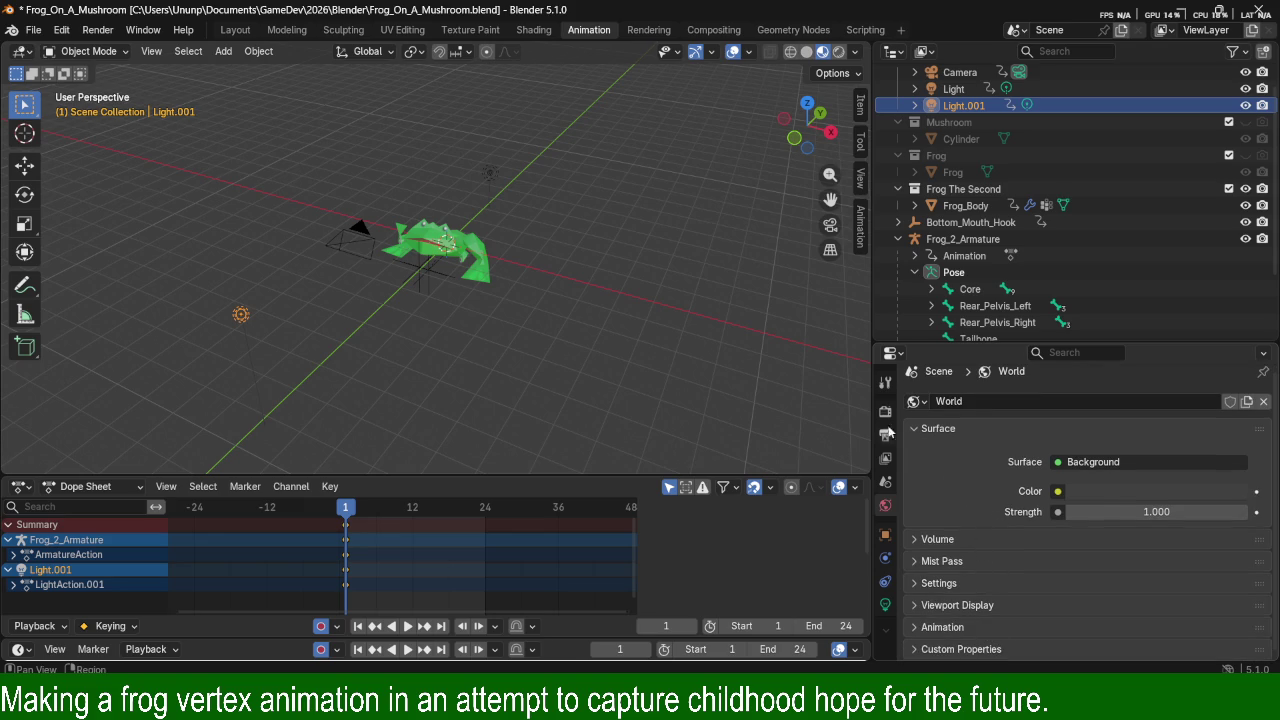
{"action": "left_click", "coordinate": [890, 383]}
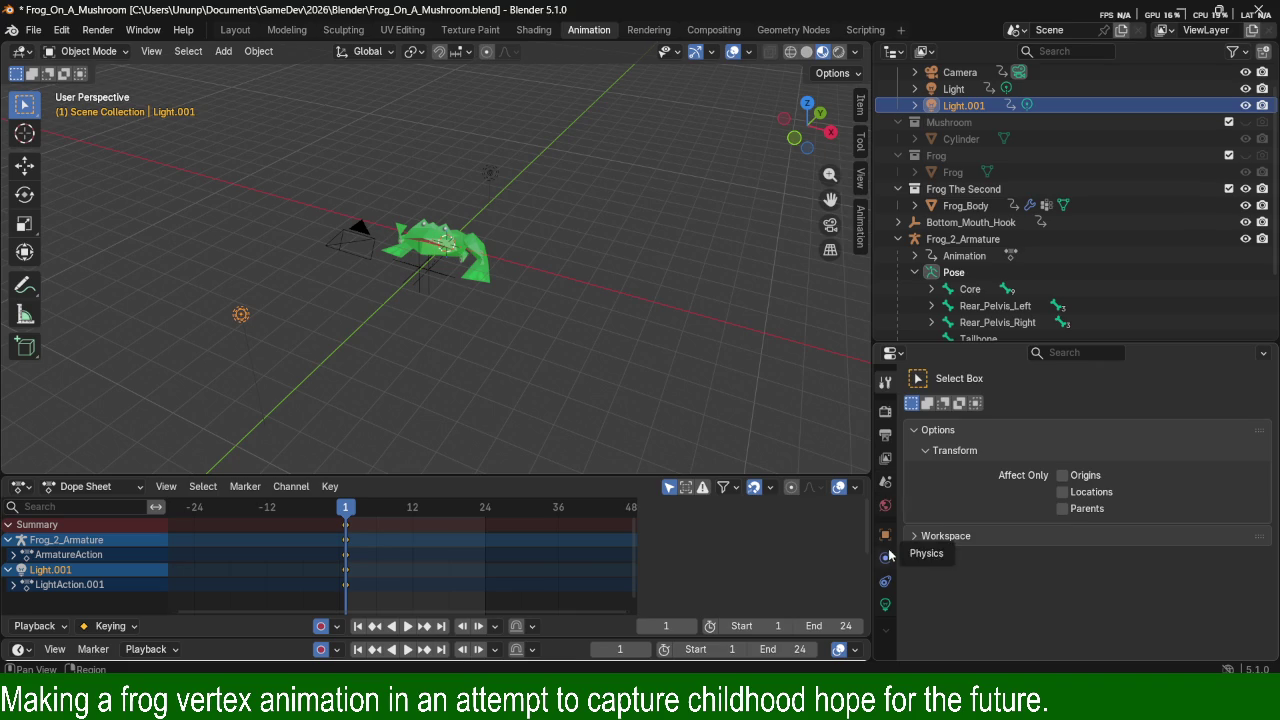
{"action": "left_click", "coordinate": [885, 535]}
{"action": "scroll", "coordinate": [978, 520], "scroll_direction": "down", "scroll_amount": 3}
{"action": "scroll", "coordinate": [978, 522], "scroll_direction": "down", "scroll_amount": 2}
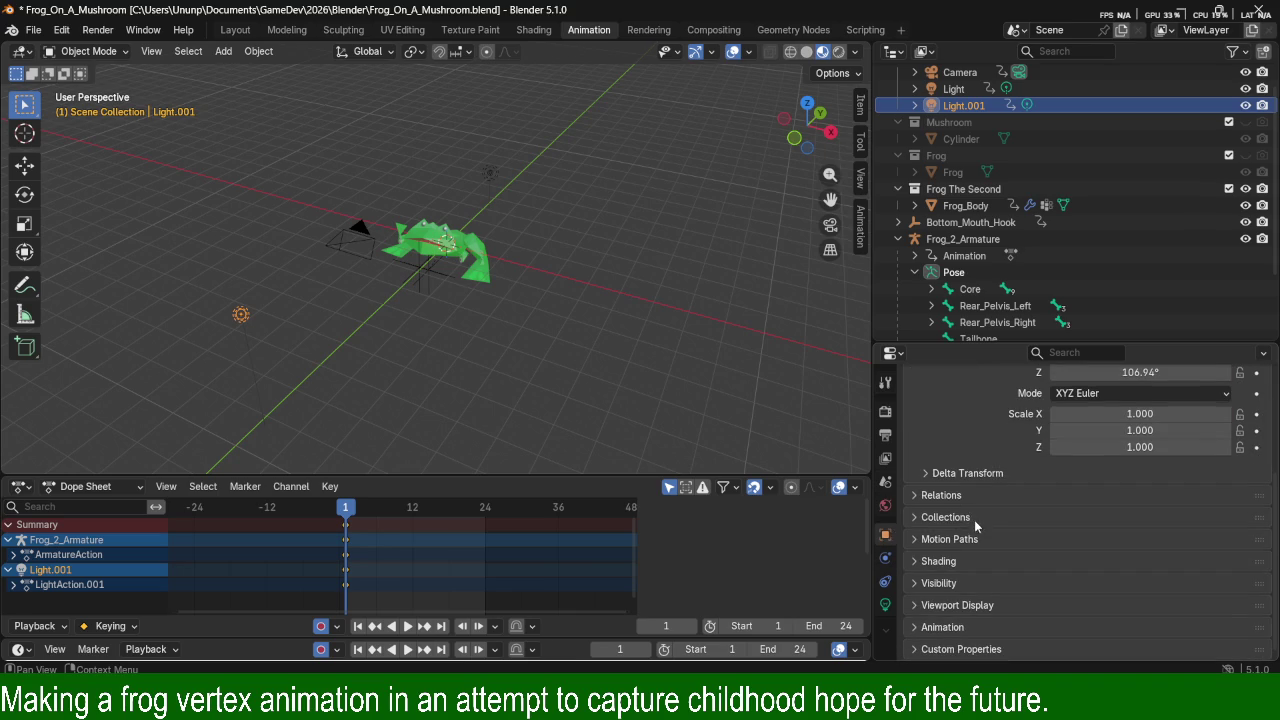
{"action": "left_click", "coordinate": [955, 562]}
{"action": "left_click", "coordinate": [954, 563]}
{"action": "left_click", "coordinate": [951, 562]}
{"action": "left_click", "coordinate": [951, 562]}
{"action": "left_click", "coordinate": [951, 583]}
{"action": "left_click", "coordinate": [951, 583]}
Drag Light.001's Power from 1000 down to 537.6 in the Light tab and render.
{"action": "left_click", "coordinate": [885, 604]}
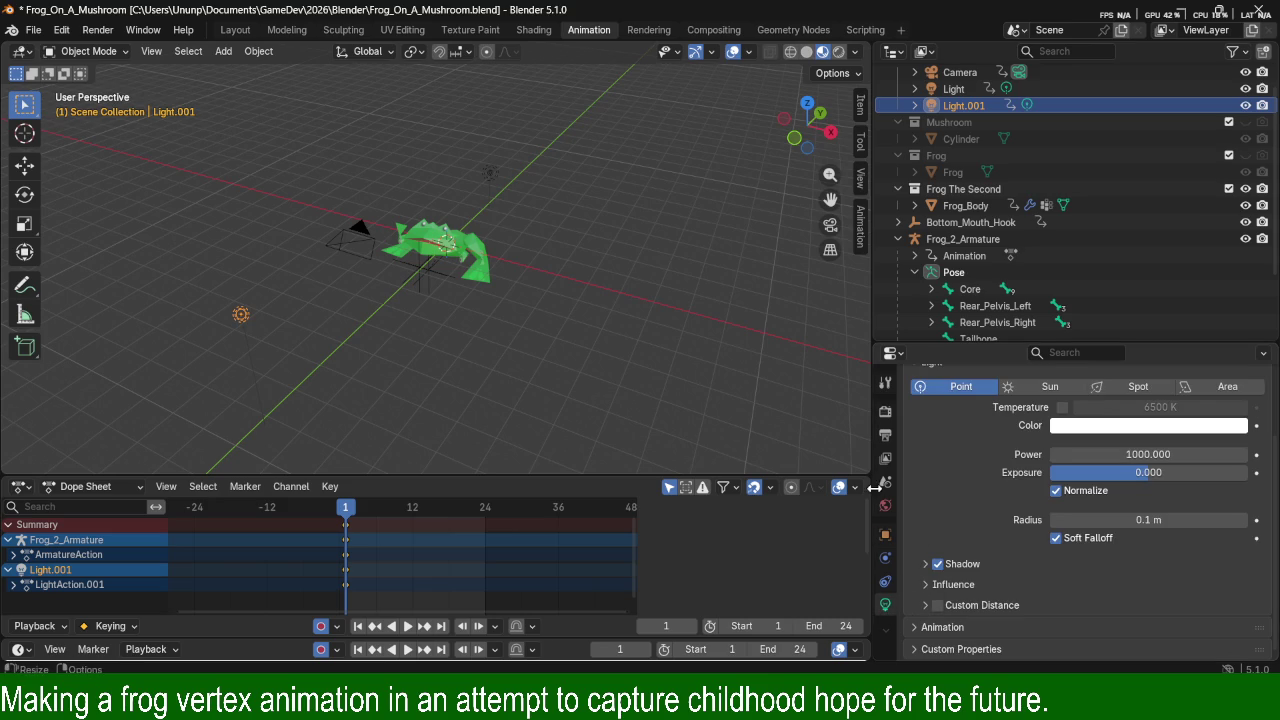
{"action": "left_click_drag", "start_coordinate": [980, 343], "coordinate": [980, 213]}
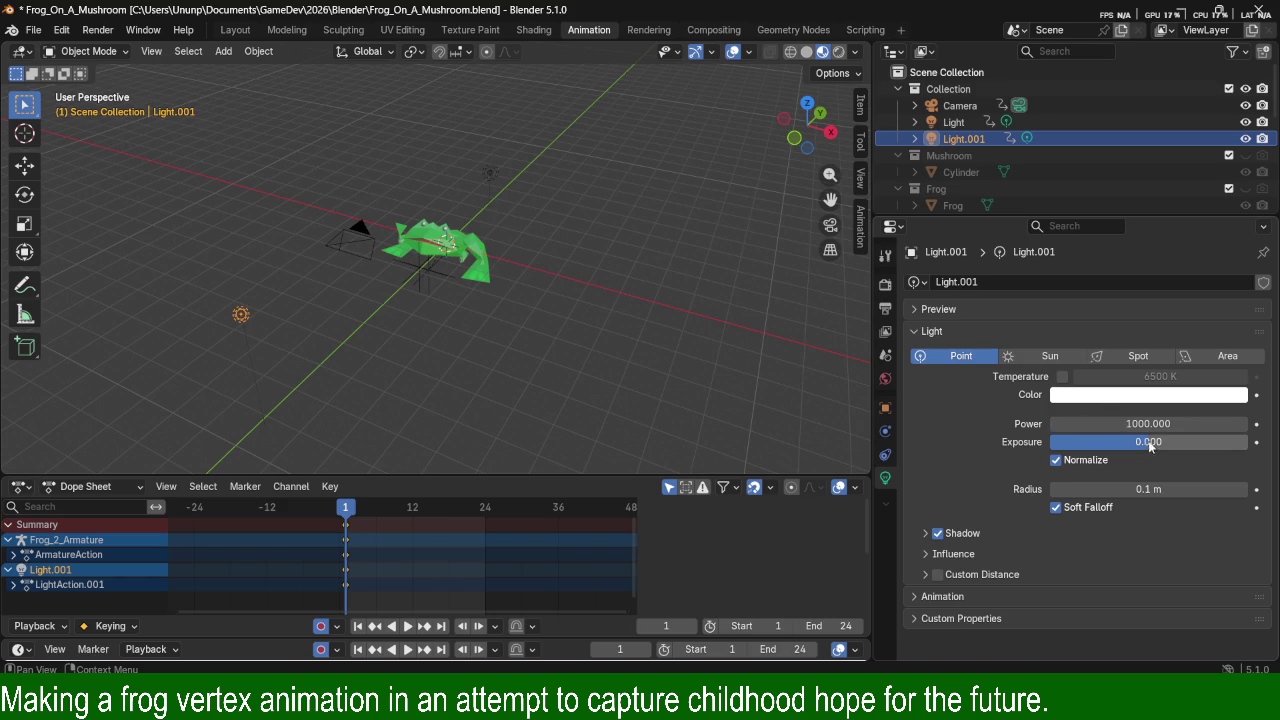
{"action": "left_click_drag", "start_coordinate": [1148, 424], "coordinate": [1088, 424]}
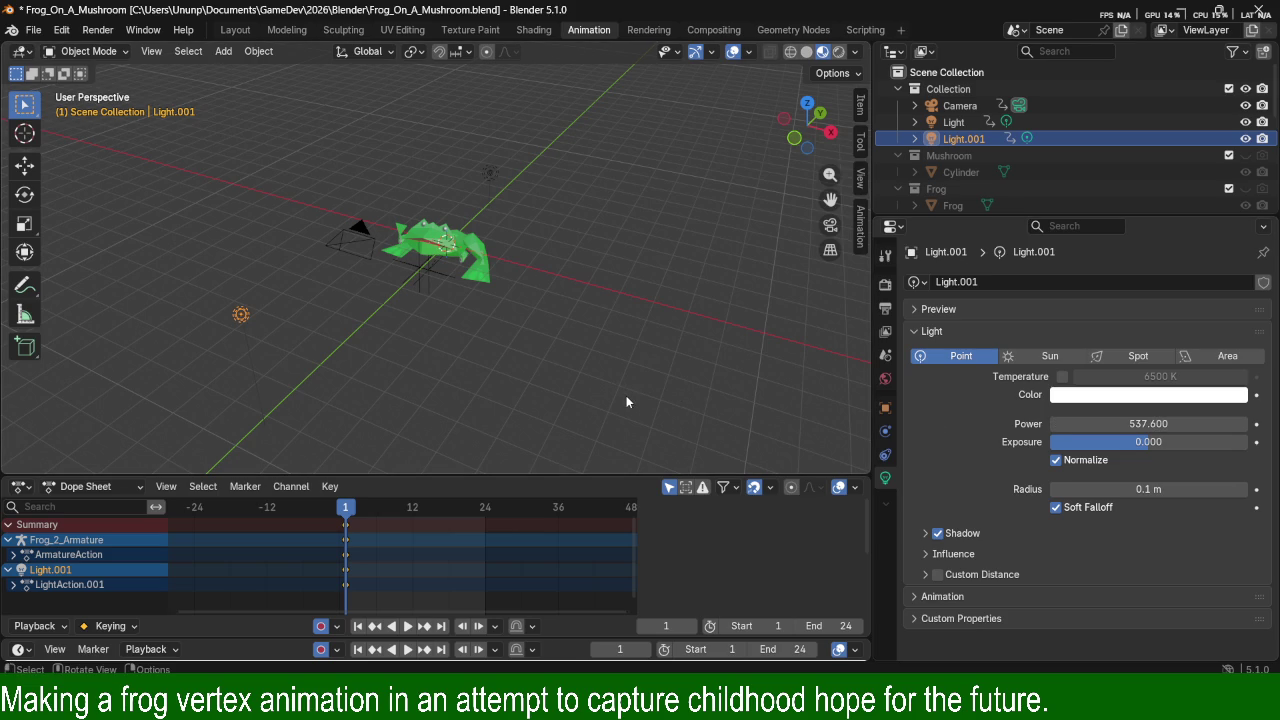
{"action": "key", "text": "F12"}
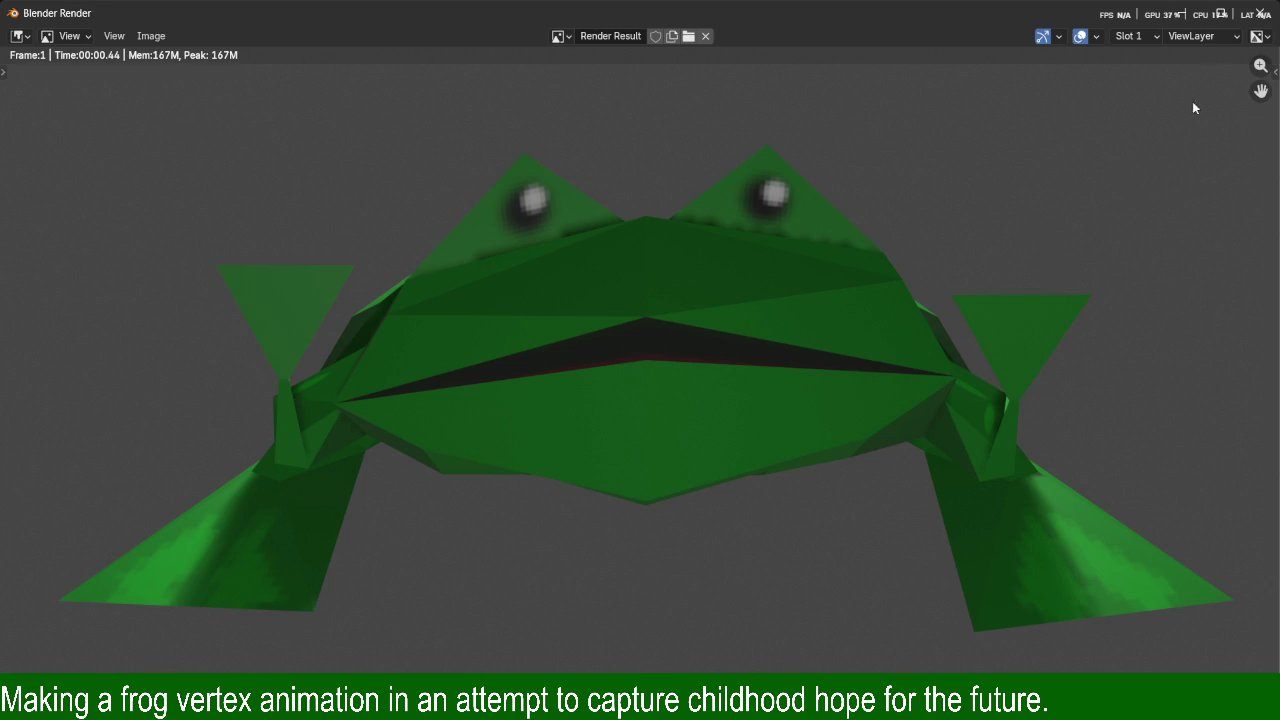
Make the Mushroom collection visible again and lower the mushroom along Z.
{"action": "left_click", "coordinate": [1183, 25]}
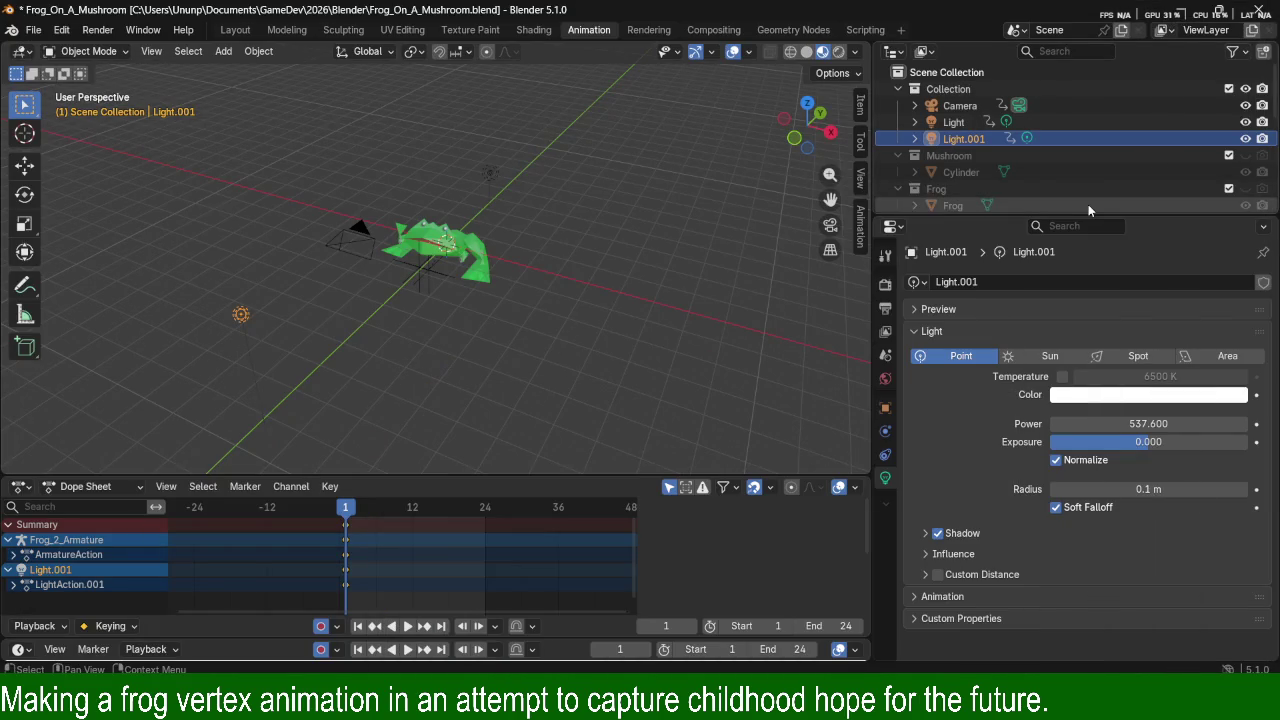
{"action": "left_click", "coordinate": [1082, 636]}
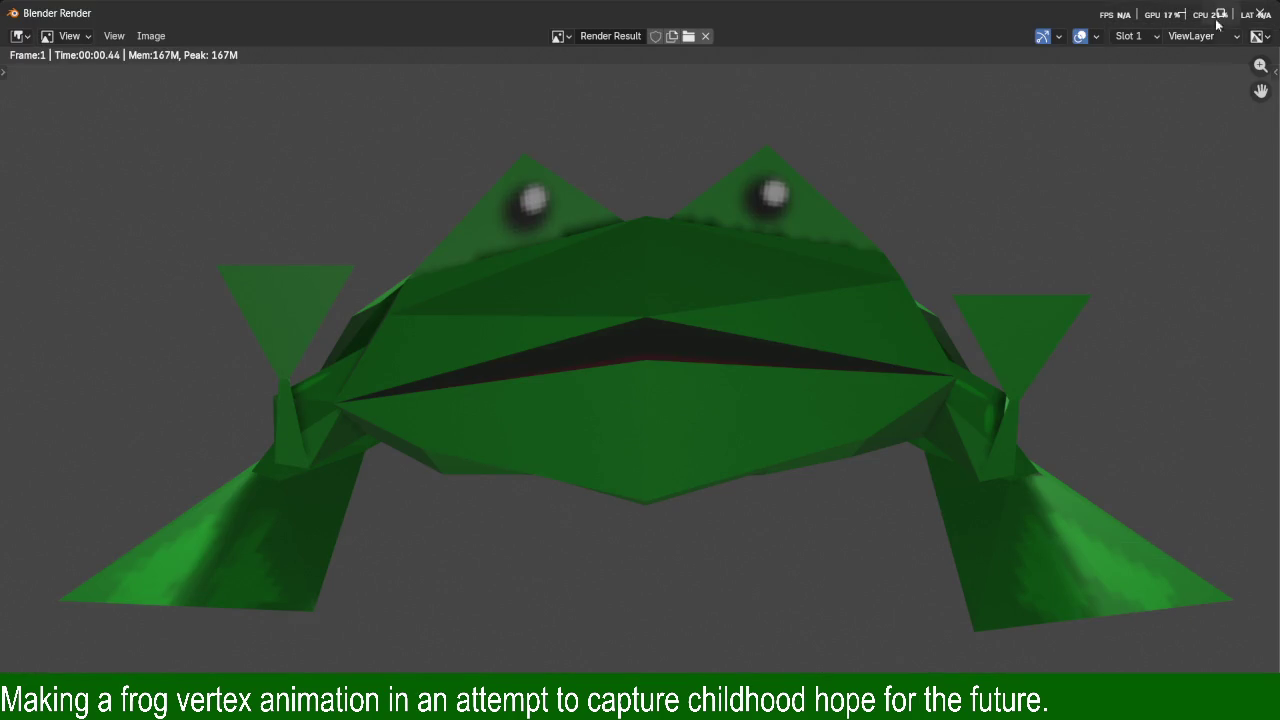
{"action": "left_click", "coordinate": [1216, 12]}
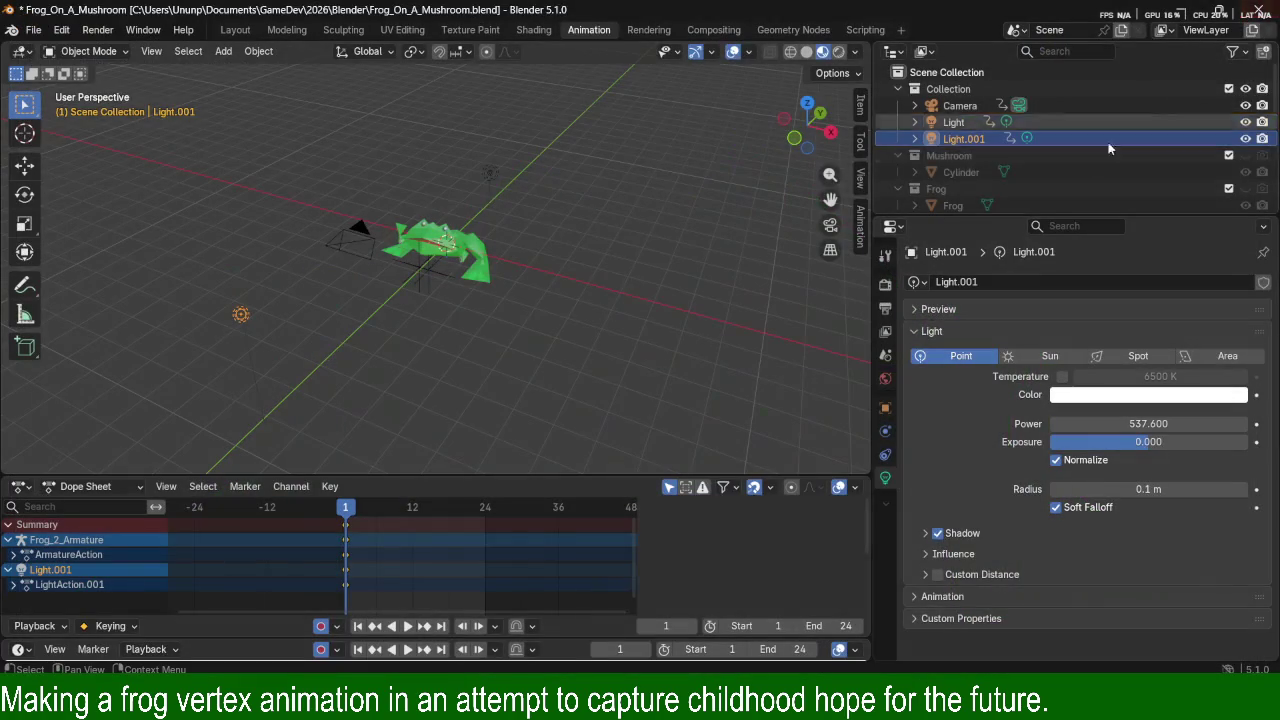
{"action": "left_click", "coordinate": [1245, 156]}
{"action": "left_click", "coordinate": [453, 198]}
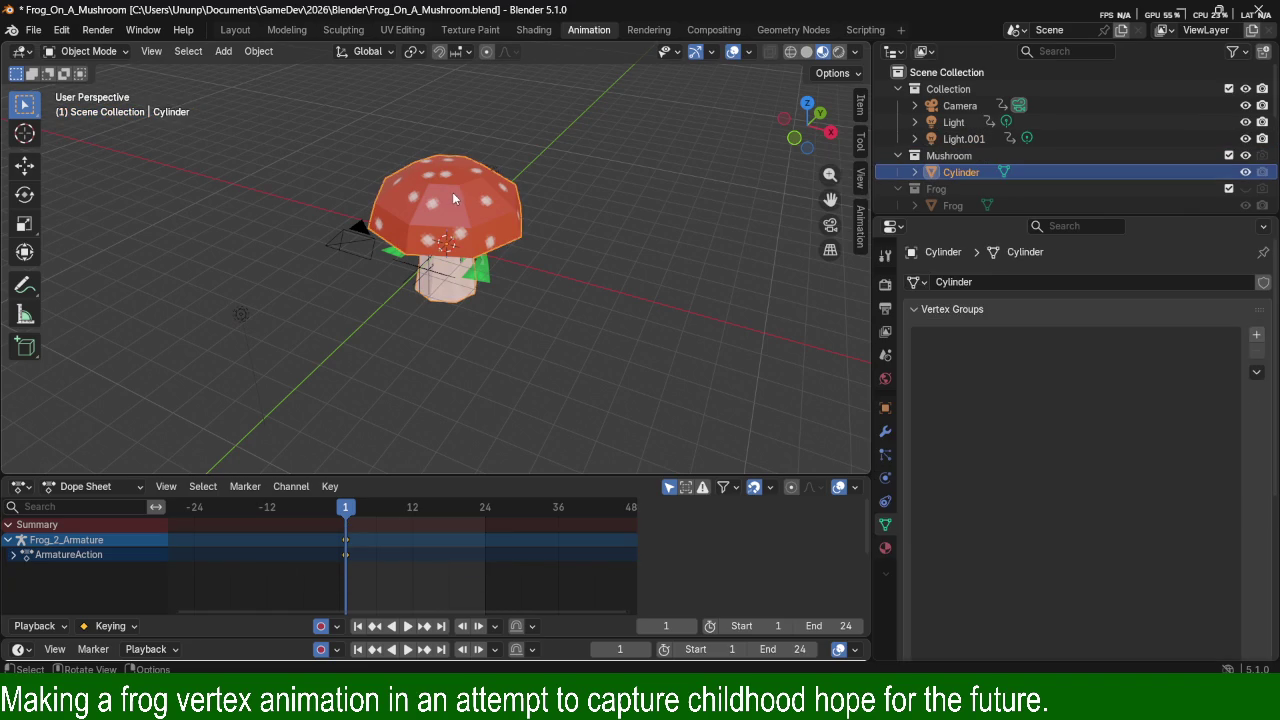
{"action": "key", "text": "g"}
{"action": "key", "text": "z"}
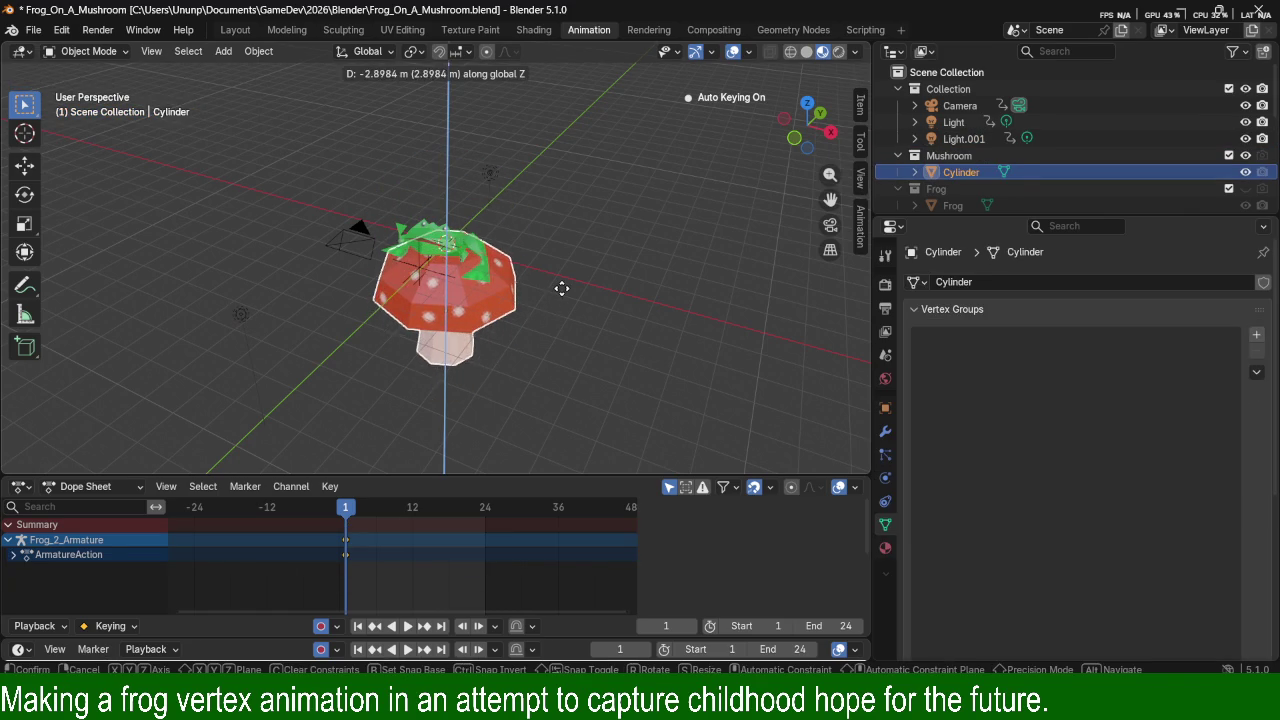
{"action": "left_click", "coordinate": [561, 288]}
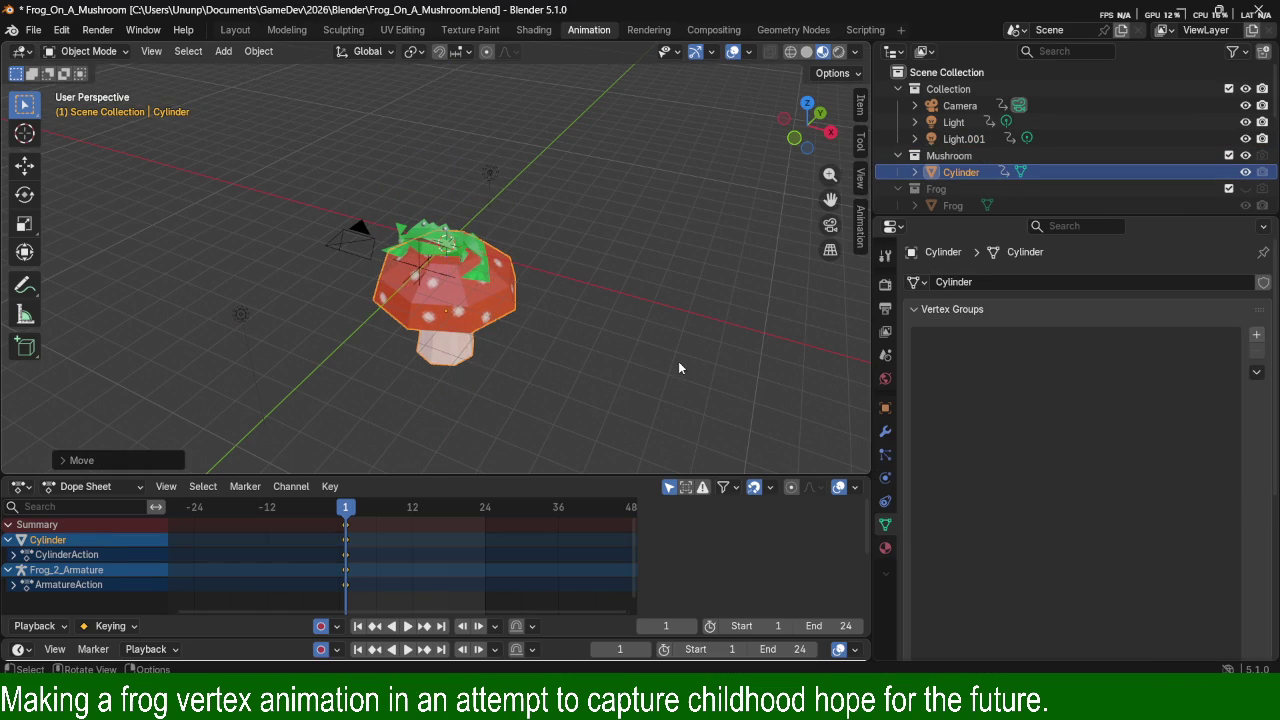
Enable the Mushroom collection's render toggle and re-render frame 1 with the frog on it.
{"action": "key", "text": "F12"}
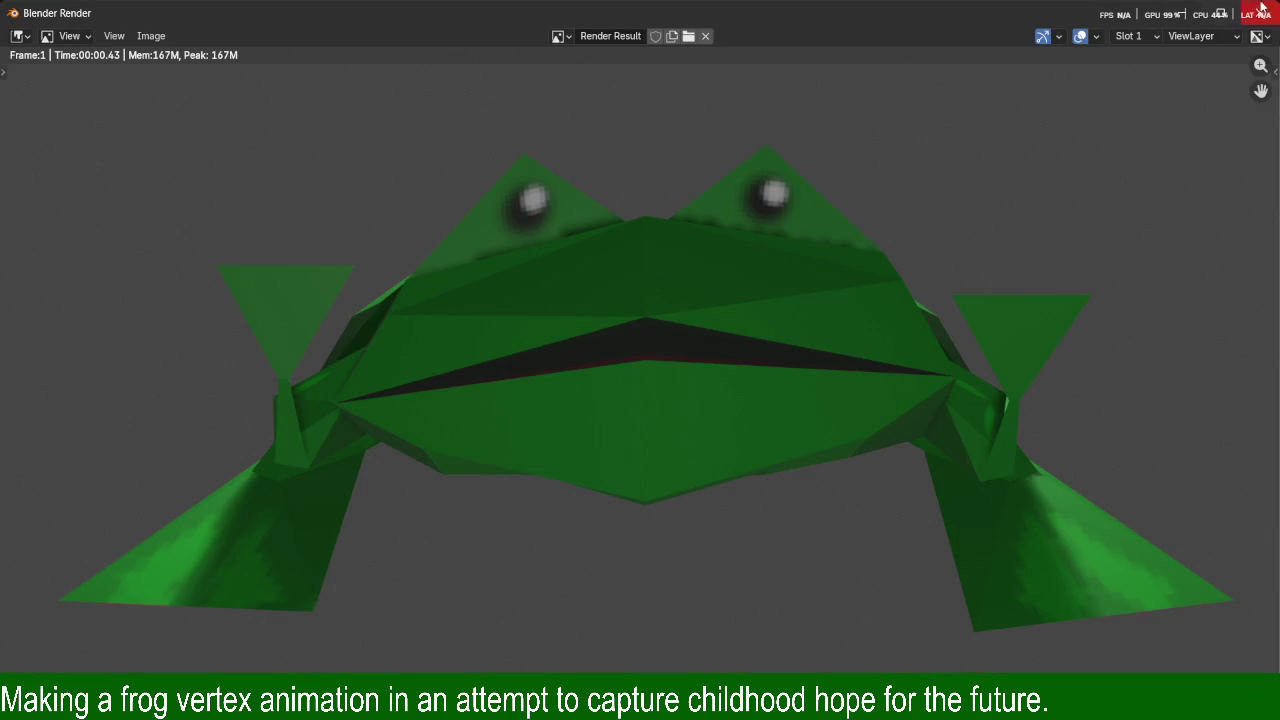
{"action": "left_click", "coordinate": [1266, 12]}
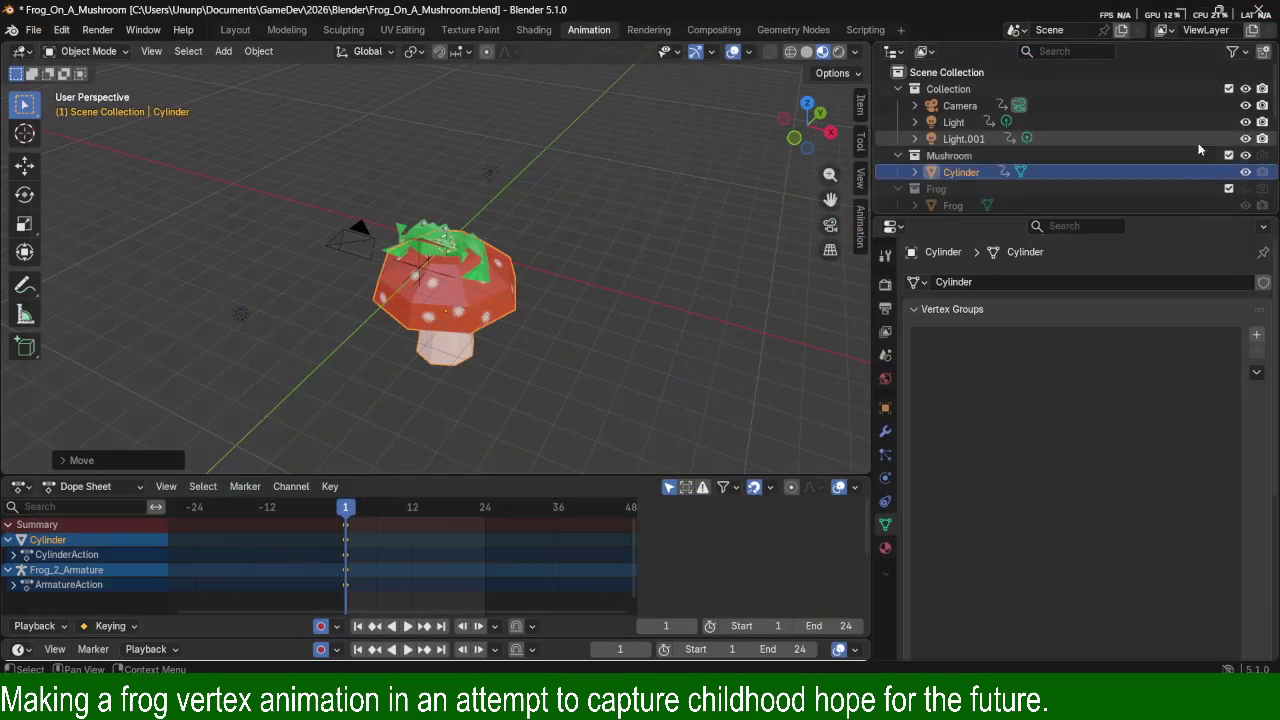
{"action": "left_click", "coordinate": [1262, 155]}
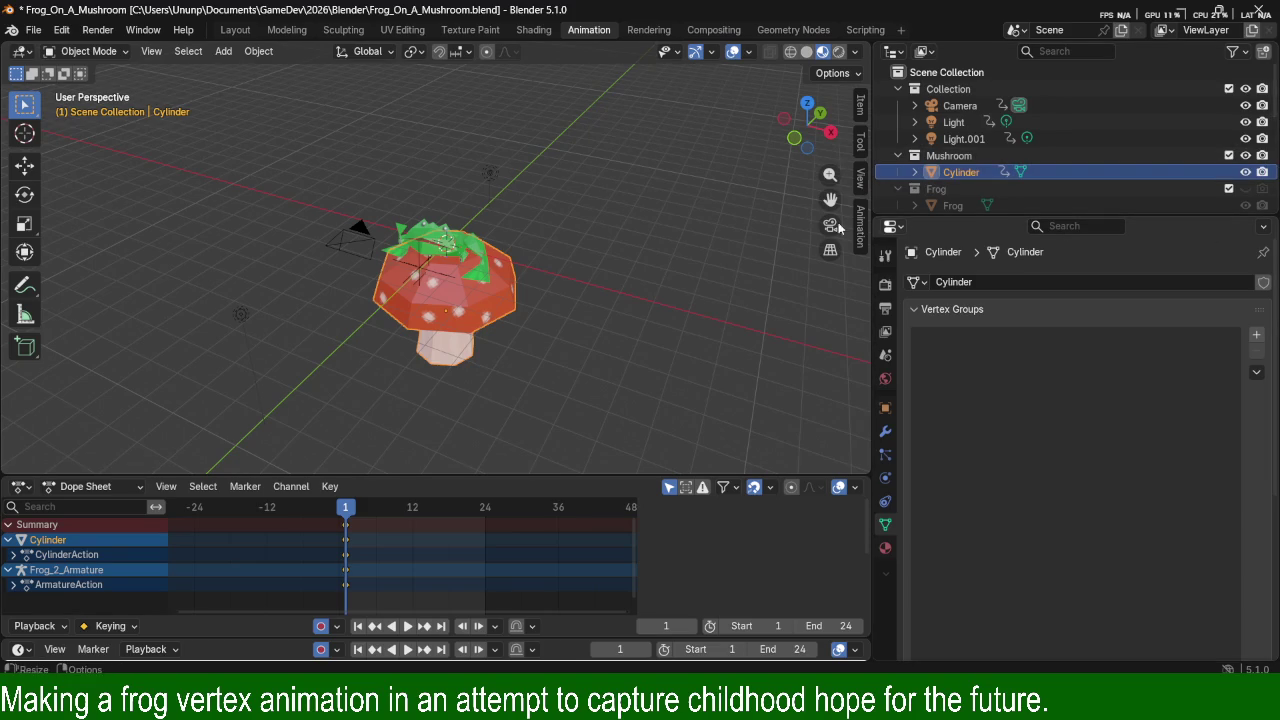
{"action": "key", "text": "F12"}
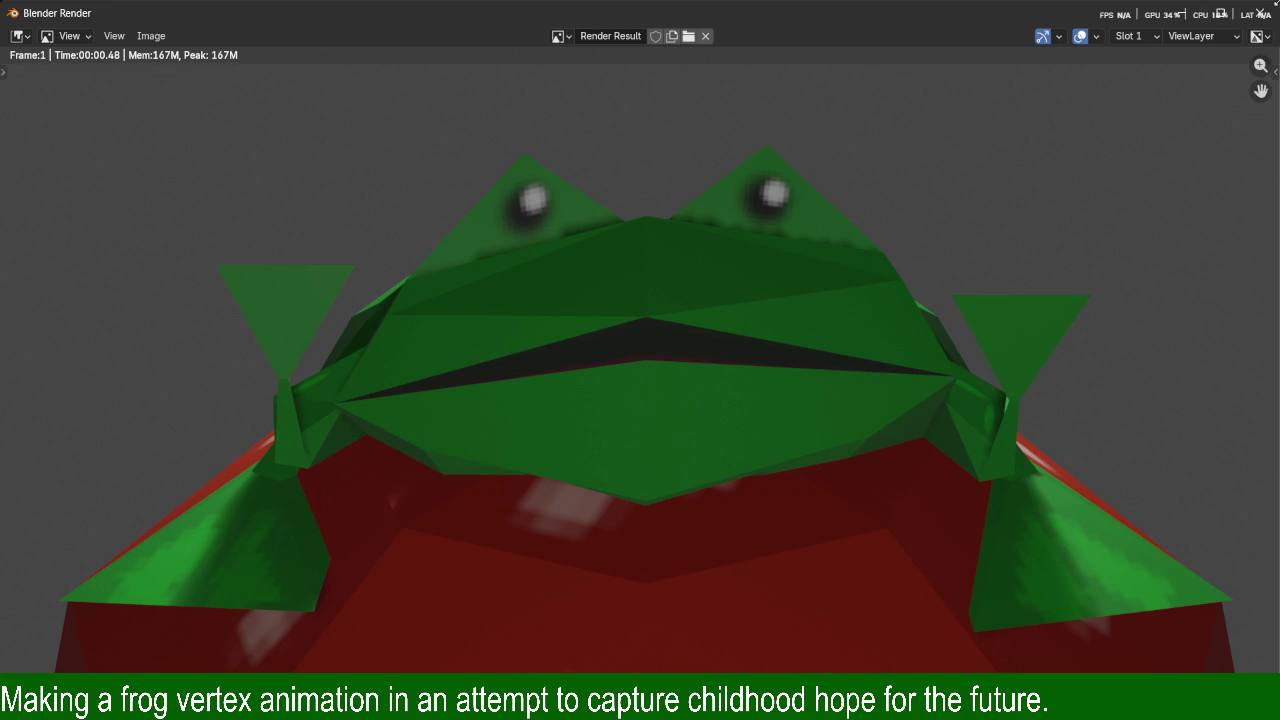
{"action": "left_click", "coordinate": [1268, 8]}
Orbit to view the mushroom from the side and scroll through the Outliner.
{"action": "middle_click_drag", "start_coordinate": [707, 272], "coordinate": [580, 251]}
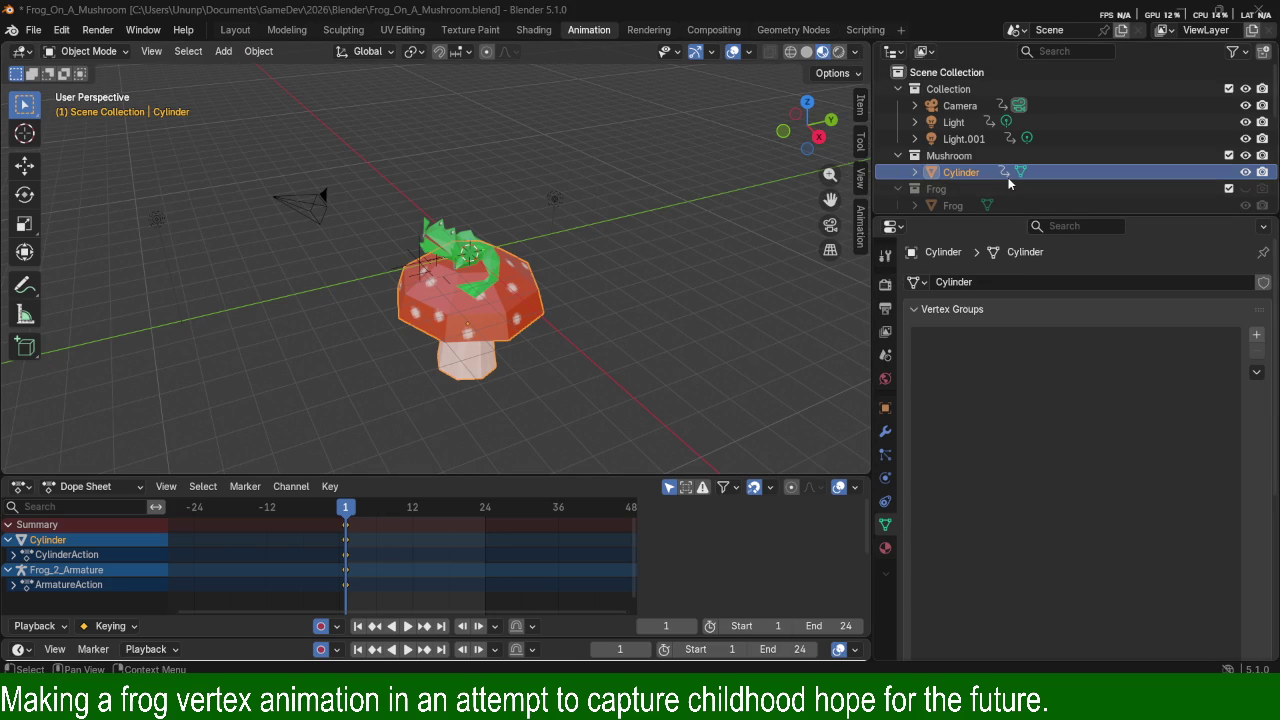
{"action": "scroll", "coordinate": [1008, 177], "scroll_direction": "down", "scroll_amount": 3}
{"action": "scroll", "coordinate": [1008, 183], "scroll_direction": "down", "scroll_amount": 2}
{"action": "scroll", "coordinate": [1012, 183], "scroll_direction": "up", "scroll_amount": 3}
{"action": "scroll", "coordinate": [1017, 185], "scroll_direction": "up", "scroll_amount": 2}
{"action": "scroll", "coordinate": [1017, 178], "scroll_direction": "down", "scroll_amount": 5}
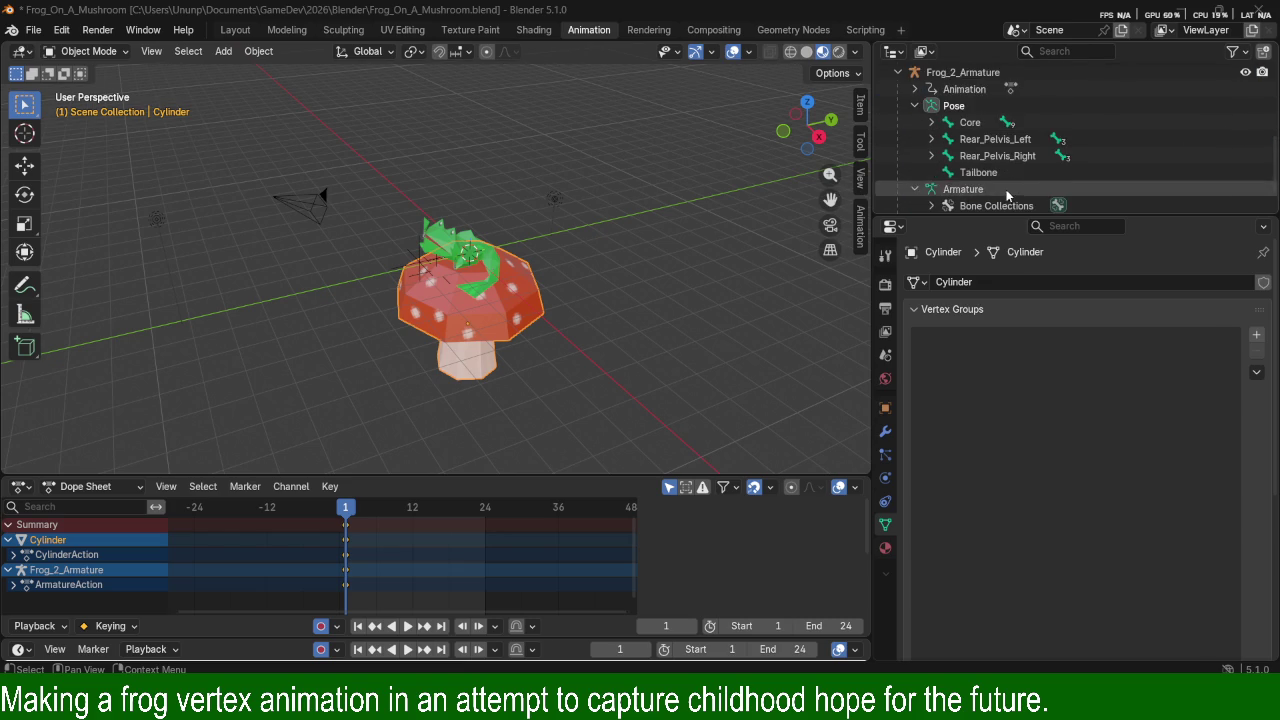
{"action": "scroll", "coordinate": [1007, 195], "scroll_direction": "down", "scroll_amount": 2}
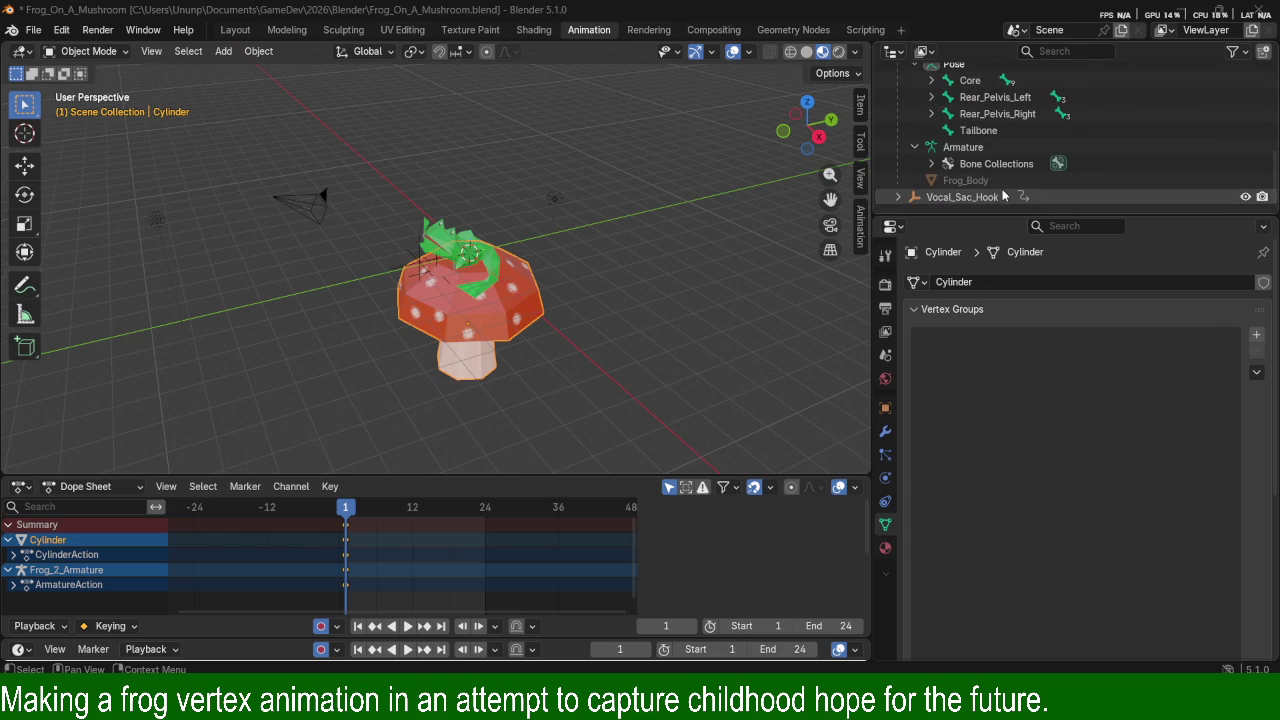
{"action": "scroll", "coordinate": [1002, 193], "scroll_direction": "up", "scroll_amount": 5}
{"action": "scroll", "coordinate": [998, 188], "scroll_direction": "up", "scroll_amount": 3}
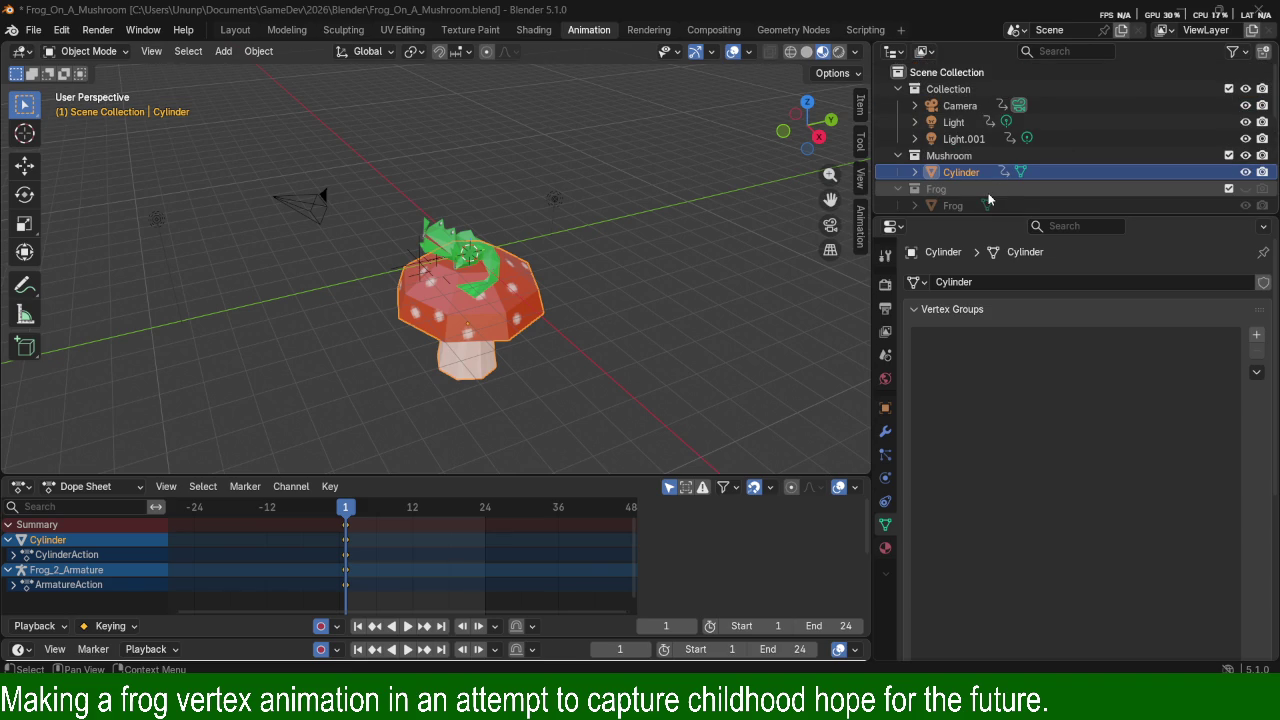
Orbit and zoom around the frog and mushroom, then switch to the music player.
{"action": "middle_click_drag", "start_coordinate": [367, 286], "coordinate": [463, 169]}
{"action": "scroll", "coordinate": [463, 169], "scroll_direction": "up", "scroll_amount": 3}
{"action": "scroll", "coordinate": [550, 190], "scroll_direction": "up", "scroll_amount": 2}
{"action": "scroll", "coordinate": [550, 190], "scroll_direction": "up", "scroll_amount": 3}
{"action": "scroll", "coordinate": [599, 170], "scroll_direction": "down", "scroll_amount": 3}
{"action": "scroll", "coordinate": [582, 172], "scroll_direction": "down", "scroll_amount": 3}
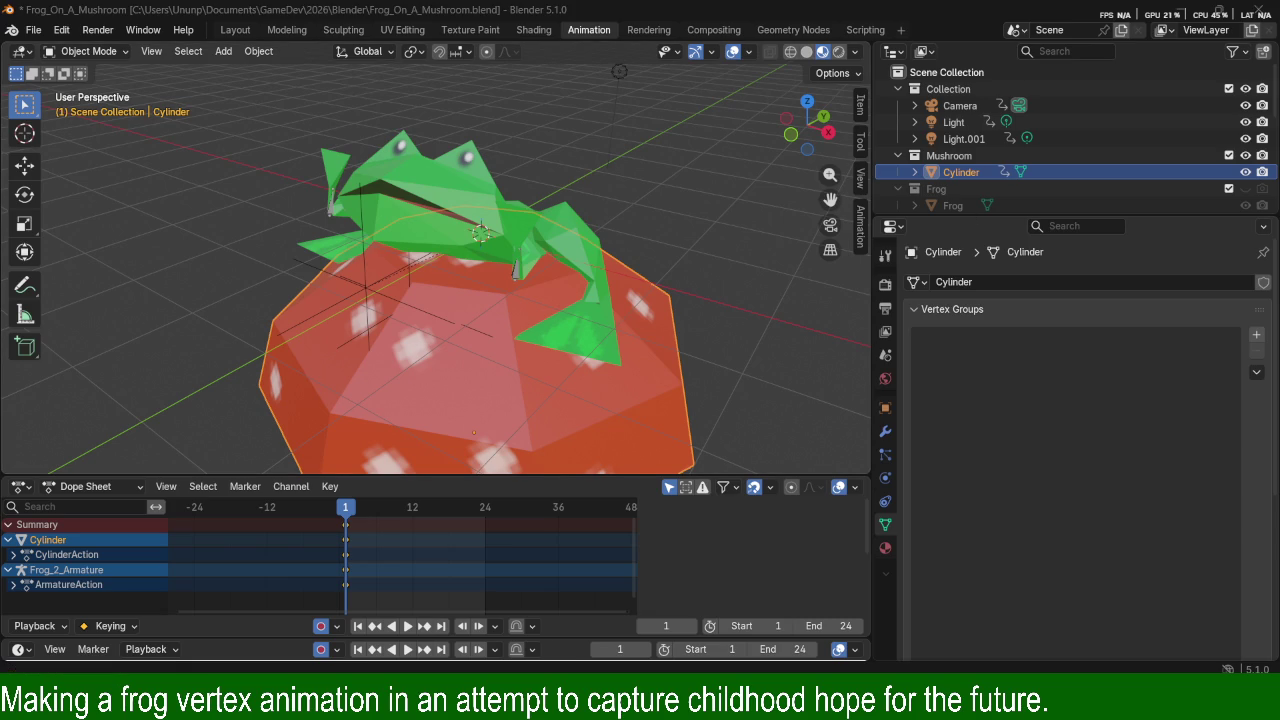
{"action": "key", "text": "alt+Tab"}
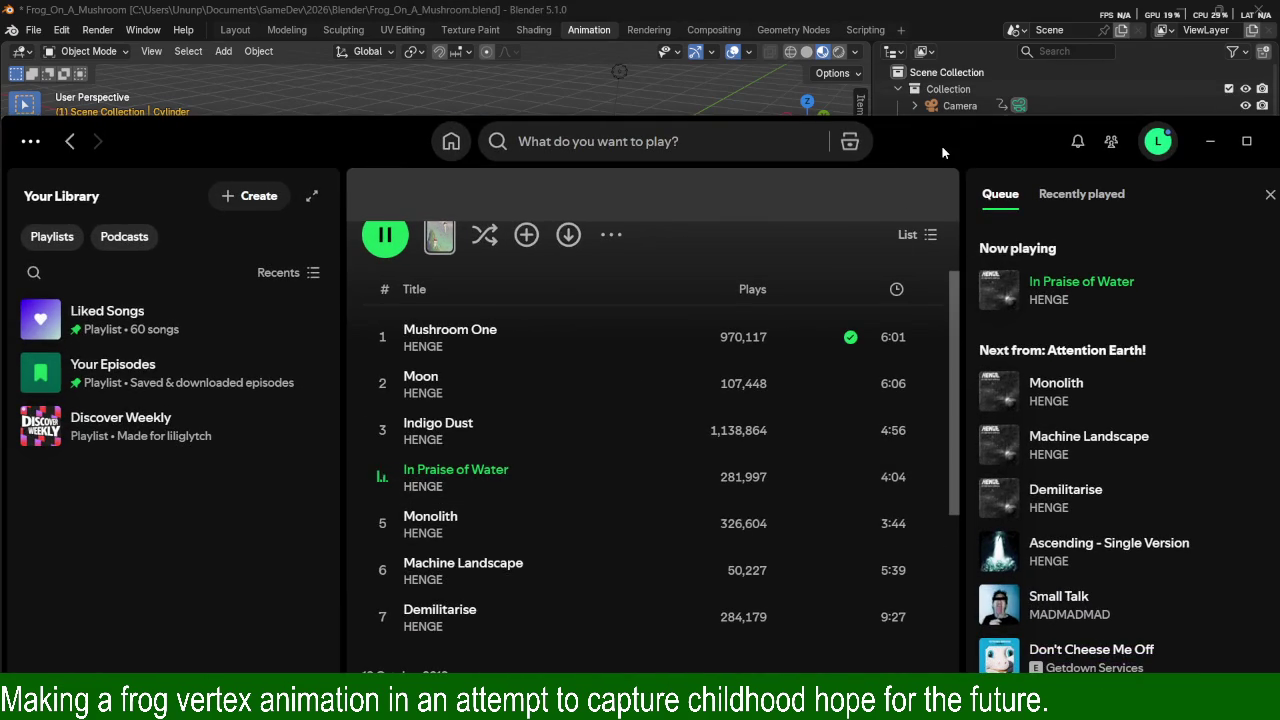
{"action": "key", "text": "alt+Tab"}
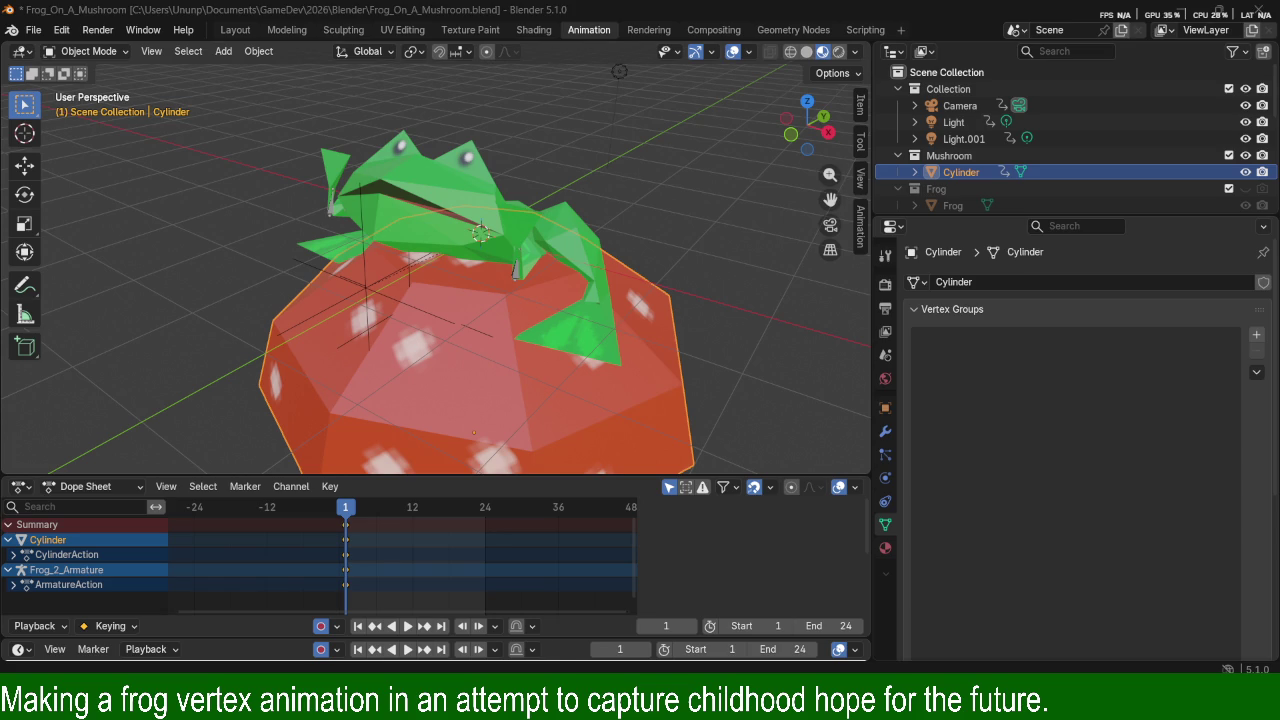
{"action": "mouse_move", "coordinate": [449, 298]}
{"action": "middle_mouse_down"}
{"action": "mouse_move", "coordinate": [603, 245]}
{"action": "mouse_move", "coordinate": [357, 176]}
{"action": "mouse_move", "coordinate": [541, 238]}
{"action": "mouse_move", "coordinate": [745, 214]}
{"action": "mouse_move", "coordinate": [623, 308]}
{"action": "mouse_move", "coordinate": [638, 279]}
{"action": "mouse_move", "coordinate": [607, 273]}
{"action": "mouse_move", "coordinate": [663, 258]}
{"action": "mouse_move", "coordinate": [798, 284]}
{"action": "mouse_move", "coordinate": [602, 285]}
{"action": "mouse_move", "coordinate": [824, 293]}
{"action": "mouse_move", "coordinate": [806, 264]}
{"action": "mouse_move", "coordinate": [706, 255]}
{"action": "mouse_move", "coordinate": [757, 235]}
{"action": "mouse_move", "coordinate": [8, 245]}
{"action": "mouse_move", "coordinate": [795, 274]}
{"action": "mouse_move", "coordinate": [588, 319]}
{"action": "mouse_move", "coordinate": [657, 316]}
{"action": "mouse_move", "coordinate": [12, 325]}
{"action": "mouse_move", "coordinate": [871, 290]}
{"action": "mouse_move", "coordinate": [714, 308]}
{"action": "mouse_move", "coordinate": [808, 311]}
{"action": "mouse_move", "coordinate": [622, 295]}
{"action": "mouse_move", "coordinate": [816, 283]}
{"action": "mouse_move", "coordinate": [775, 252]}
{"action": "mouse_move", "coordinate": [708, 242]}
{"action": "mouse_move", "coordinate": [782, 251]}
{"action": "mouse_move", "coordinate": [812, 315]}
{"action": "mouse_move", "coordinate": [709, 293]}
{"action": "middle_mouse_up"}
{"action": "scroll", "coordinate": [604, 250], "scroll_direction": "up", "scroll_amount": 4}
{"action": "scroll", "coordinate": [709, 293], "scroll_direction": "down", "scroll_amount": 3}
{"action": "scroll", "coordinate": [696, 285], "scroll_direction": "up", "scroll_amount": 1}
{"action": "scroll", "coordinate": [696, 285], "scroll_direction": "up", "scroll_amount": 1}
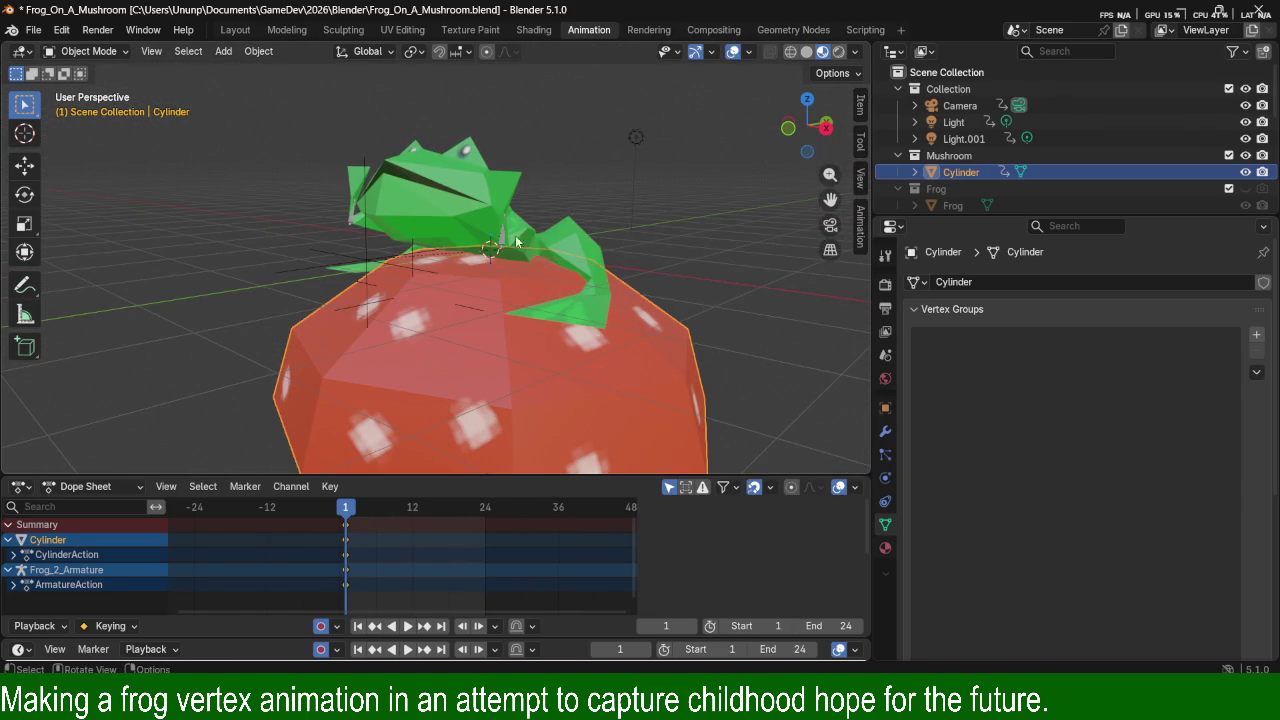
{"action": "scroll", "coordinate": [551, 206], "scroll_direction": "down", "scroll_amount": 1}
{"action": "middle_click_drag", "start_coordinate": [551, 206], "coordinate": [632, 257]}
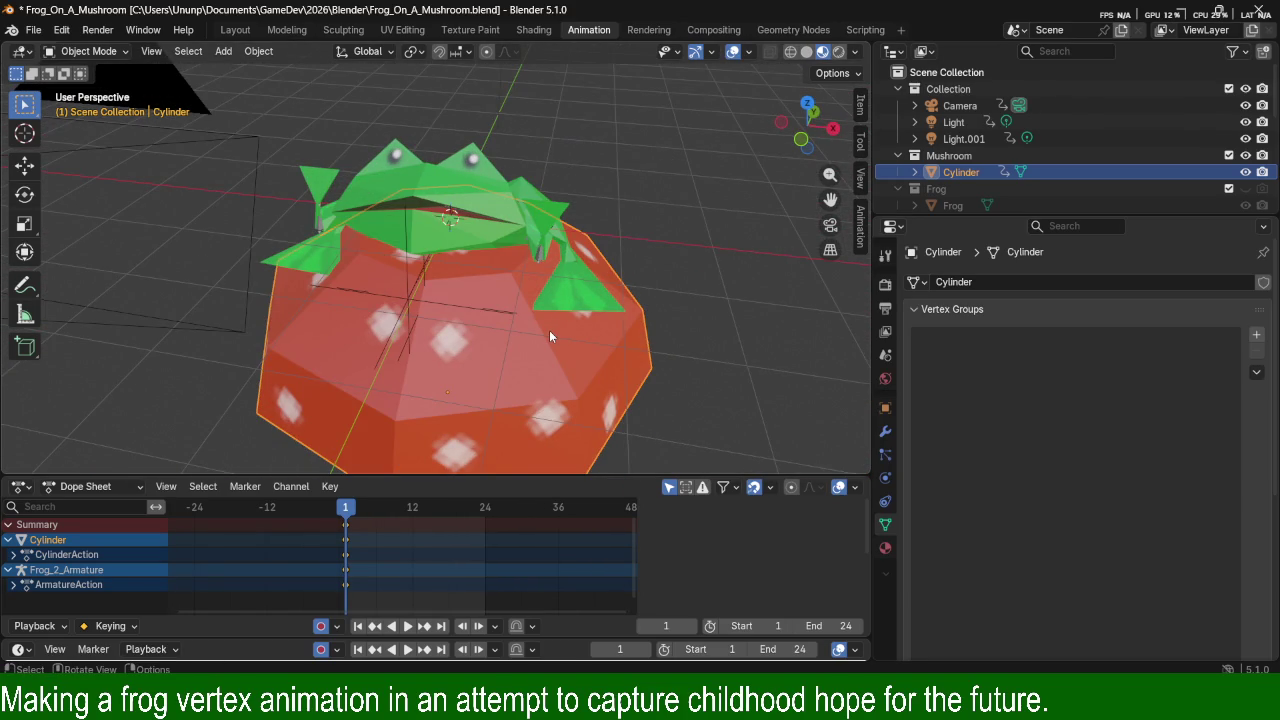
{"action": "scroll", "coordinate": [505, 308], "scroll_direction": "up", "scroll_amount": 3}
{"action": "mouse_move", "coordinate": [492, 303]}
{"action": "middle_mouse_down"}
{"action": "mouse_move", "coordinate": [576, 317]}
{"action": "mouse_move", "coordinate": [612, 279]}
{"action": "middle_mouse_up"}
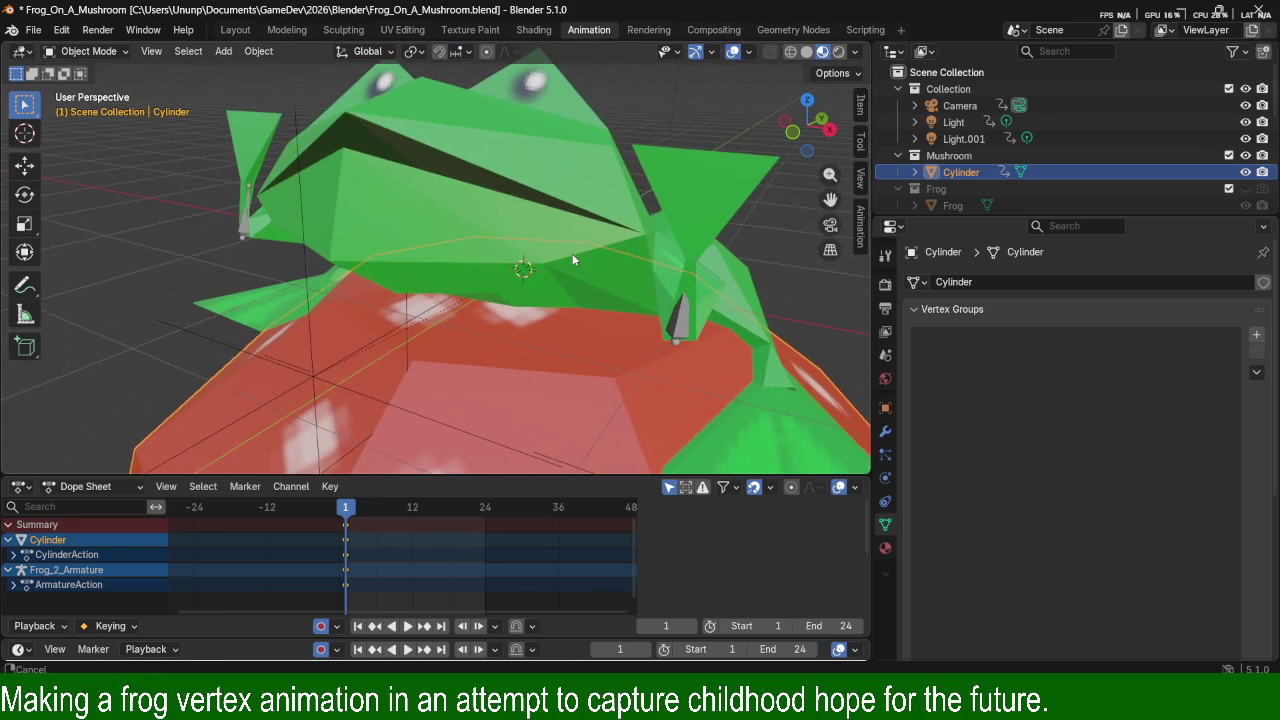
{"action": "scroll", "coordinate": [568, 254], "scroll_direction": "down", "scroll_amount": 2}
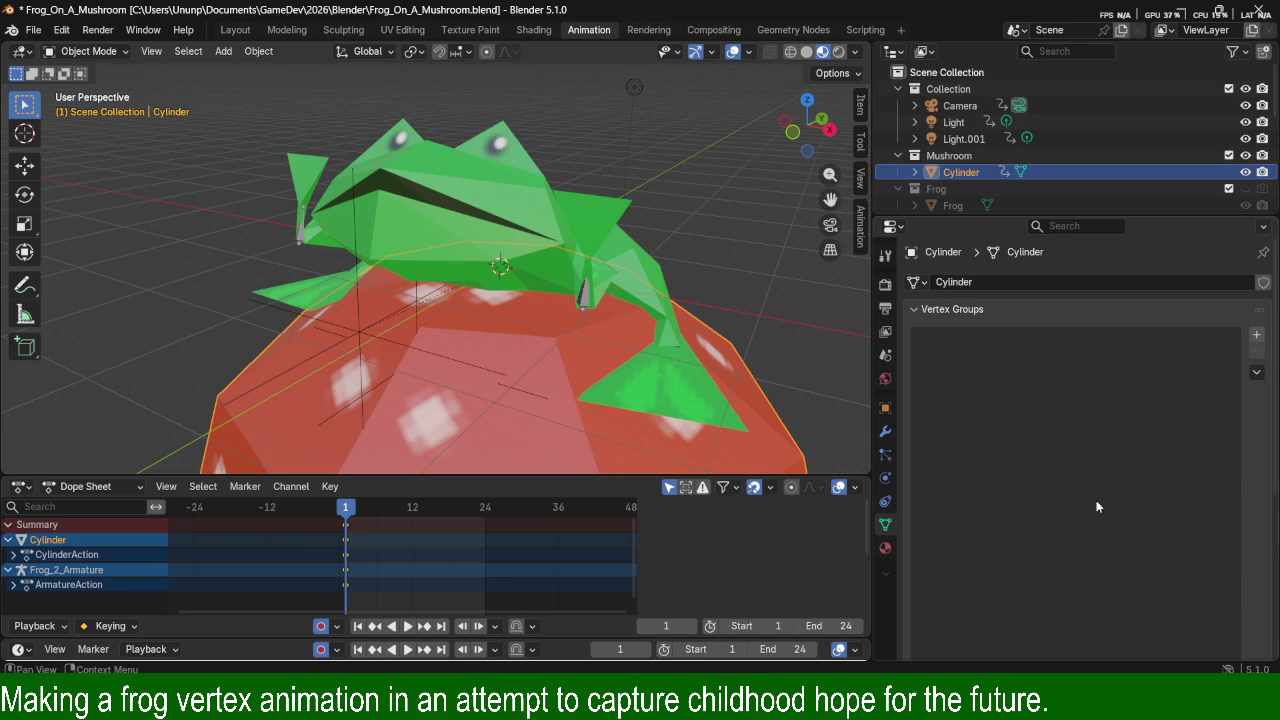
Select the frog body mesh and toggle Edit Mode to inspect it from the front.
{"action": "left_click", "coordinate": [517, 220]}
{"action": "middle_click_drag", "start_coordinate": [629, 200], "coordinate": [572, 290]}
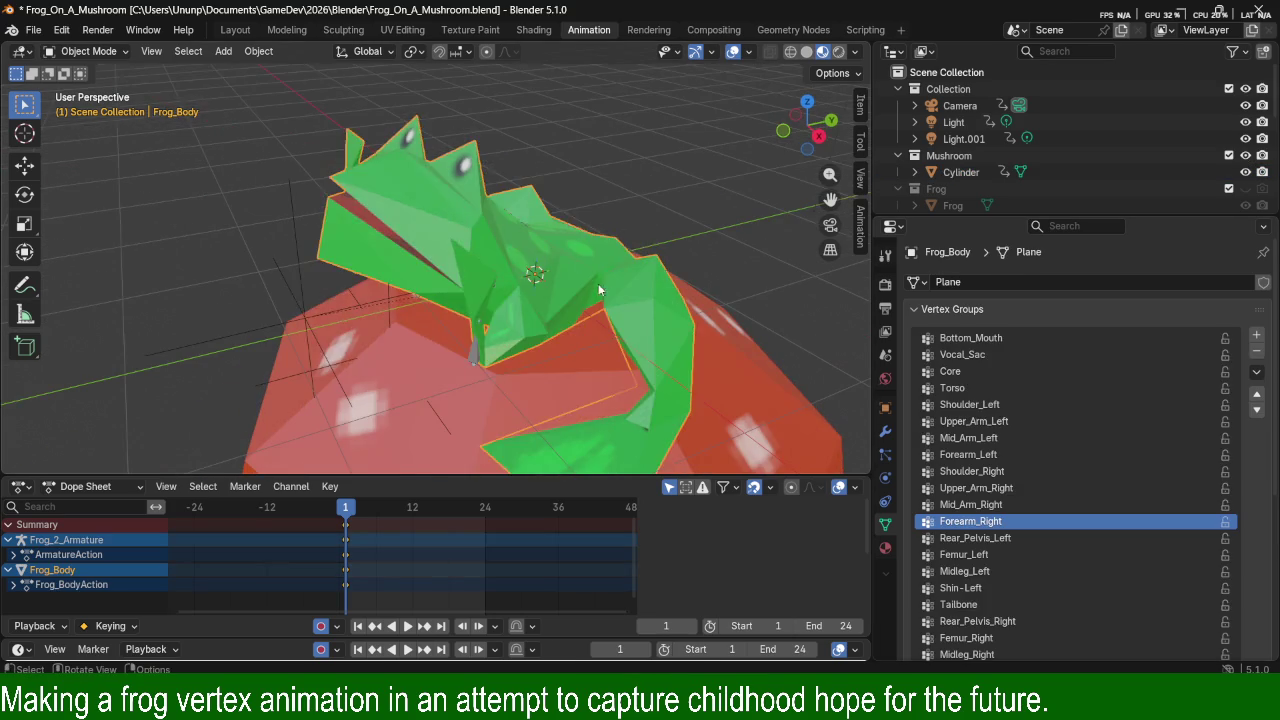
{"action": "key", "text": "Tab"}
{"action": "key", "text": "Tab"}
{"action": "key", "text": "Tab"}
{"action": "key", "text": "Tab"}
{"action": "key", "text": "Tab"}
{"action": "mouse_move", "coordinate": [569, 306]}
{"action": "middle_mouse_down"}
{"action": "mouse_move", "coordinate": [637, 299]}
{"action": "mouse_move", "coordinate": [686, 254]}
{"action": "middle_mouse_up"}
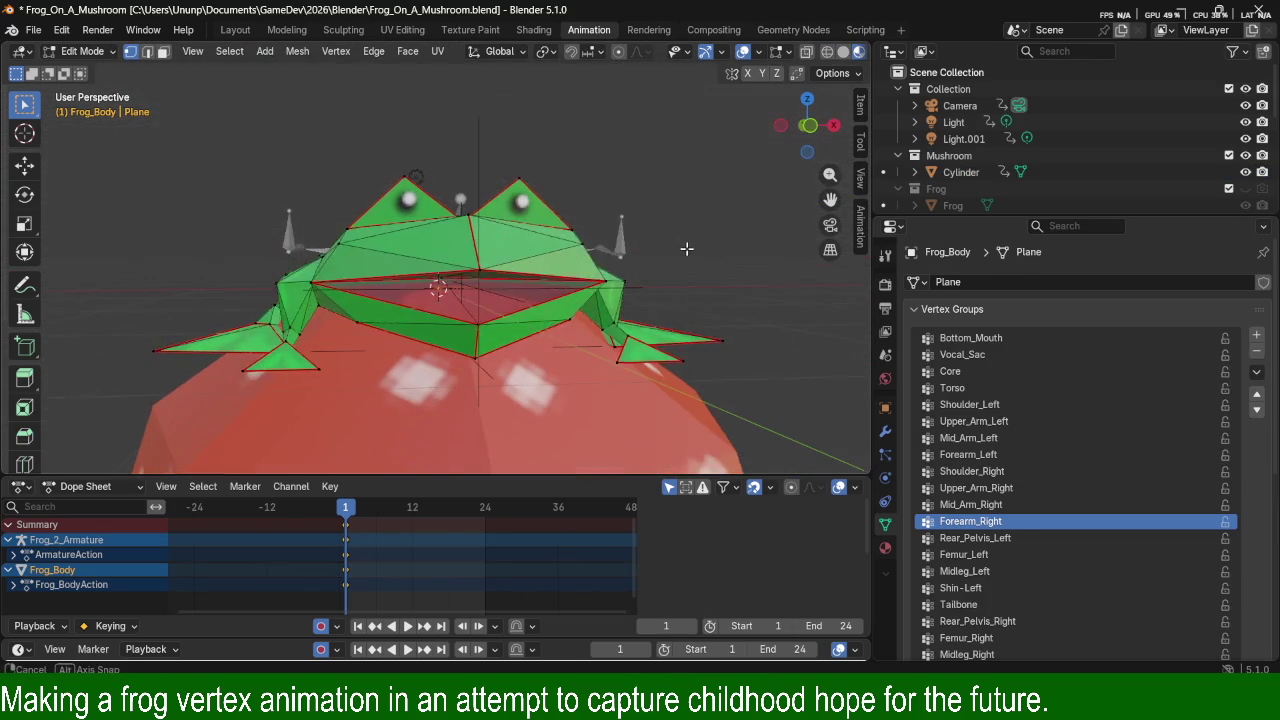
{"action": "key", "text": "Tab"}
{"action": "key", "text": "Tab"}
{"action": "key", "text": "Tab"}
{"action": "key", "text": "Tab"}
{"action": "key", "text": "Tab"}
{"action": "key", "text": "Tab"}
Zoom in and out on the frog's front, then return to Object Mode to view the posed frog.
{"action": "middle_click_drag", "start_coordinate": [686, 254], "coordinate": [658, 271]}
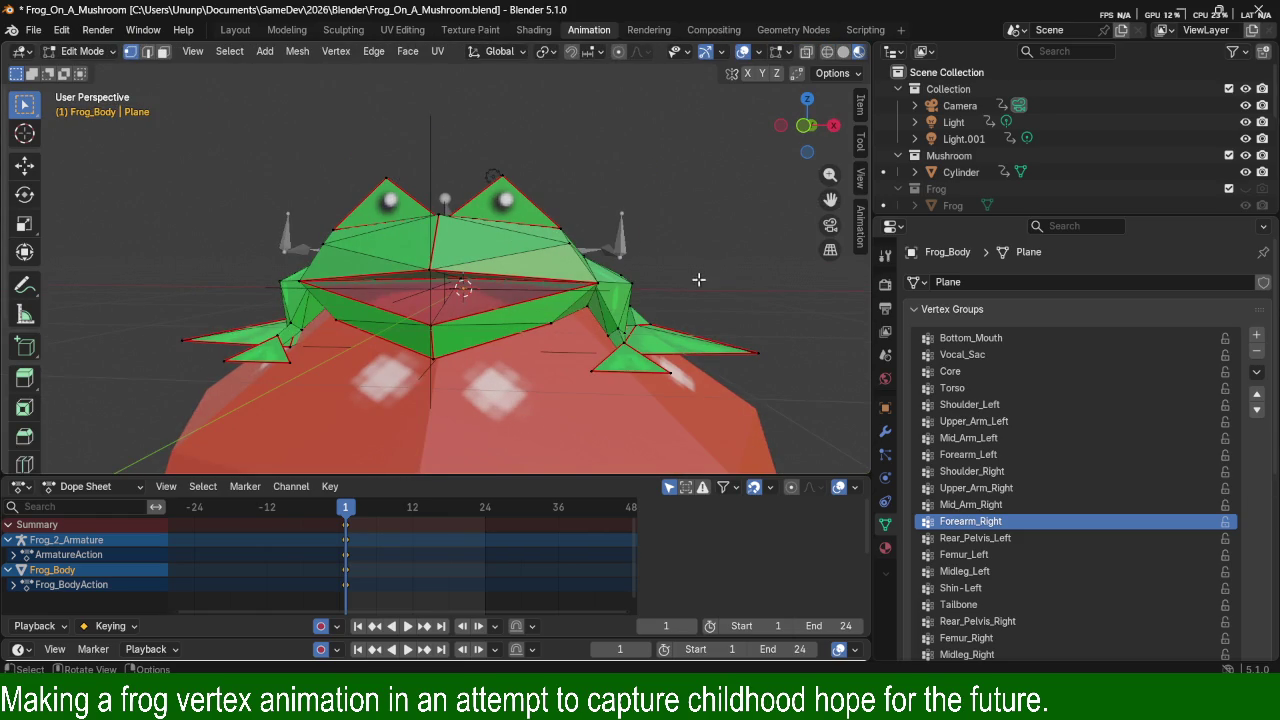
{"action": "scroll", "coordinate": [698, 272], "scroll_direction": "up", "scroll_amount": 2}
{"action": "scroll", "coordinate": [698, 272], "scroll_direction": "up", "scroll_amount": 2}
{"action": "scroll", "coordinate": [666, 281], "scroll_direction": "up", "scroll_amount": 2}
{"action": "scroll", "coordinate": [666, 281], "scroll_direction": "down", "scroll_amount": 5}
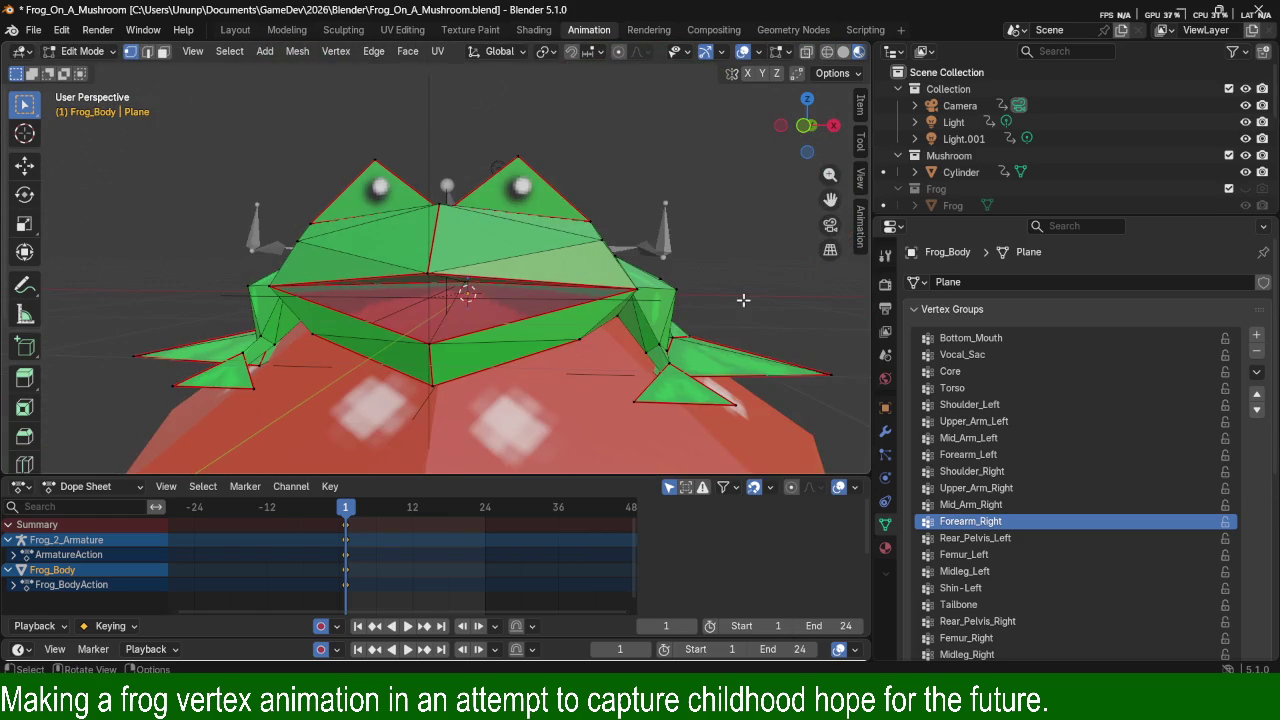
{"action": "scroll", "coordinate": [752, 310], "scroll_direction": "down", "scroll_amount": 2}
{"action": "scroll", "coordinate": [740, 315], "scroll_direction": "down", "scroll_amount": 1}
{"action": "scroll", "coordinate": [700, 288], "scroll_direction": "down", "scroll_amount": 3}
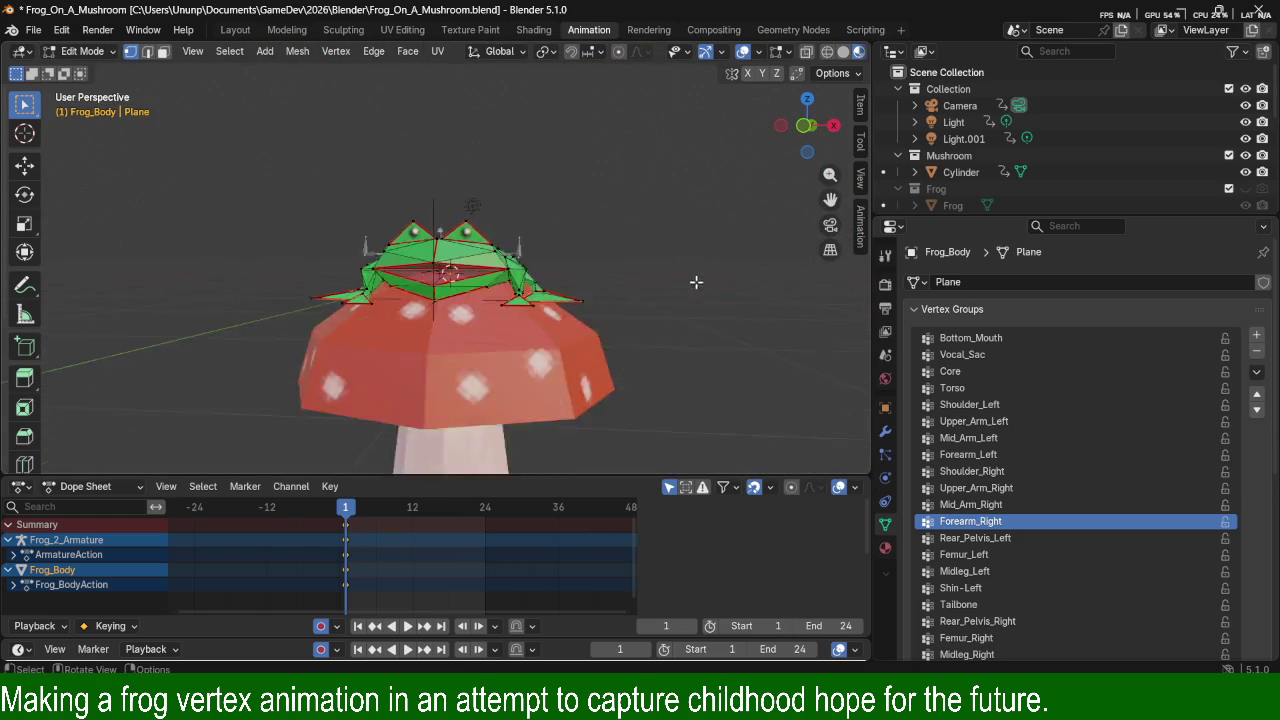
{"action": "scroll", "coordinate": [697, 286], "scroll_direction": "up", "scroll_amount": 4}
{"action": "key", "text": "Tab"}
{"action": "mouse_move", "coordinate": [598, 215]}
{"action": "middle_mouse_down"}
{"action": "mouse_move", "coordinate": [605, 207]}
{"action": "mouse_move", "coordinate": [403, 280]}
{"action": "mouse_move", "coordinate": [502, 302]}
{"action": "mouse_move", "coordinate": [429, 400]}
{"action": "middle_mouse_up"}
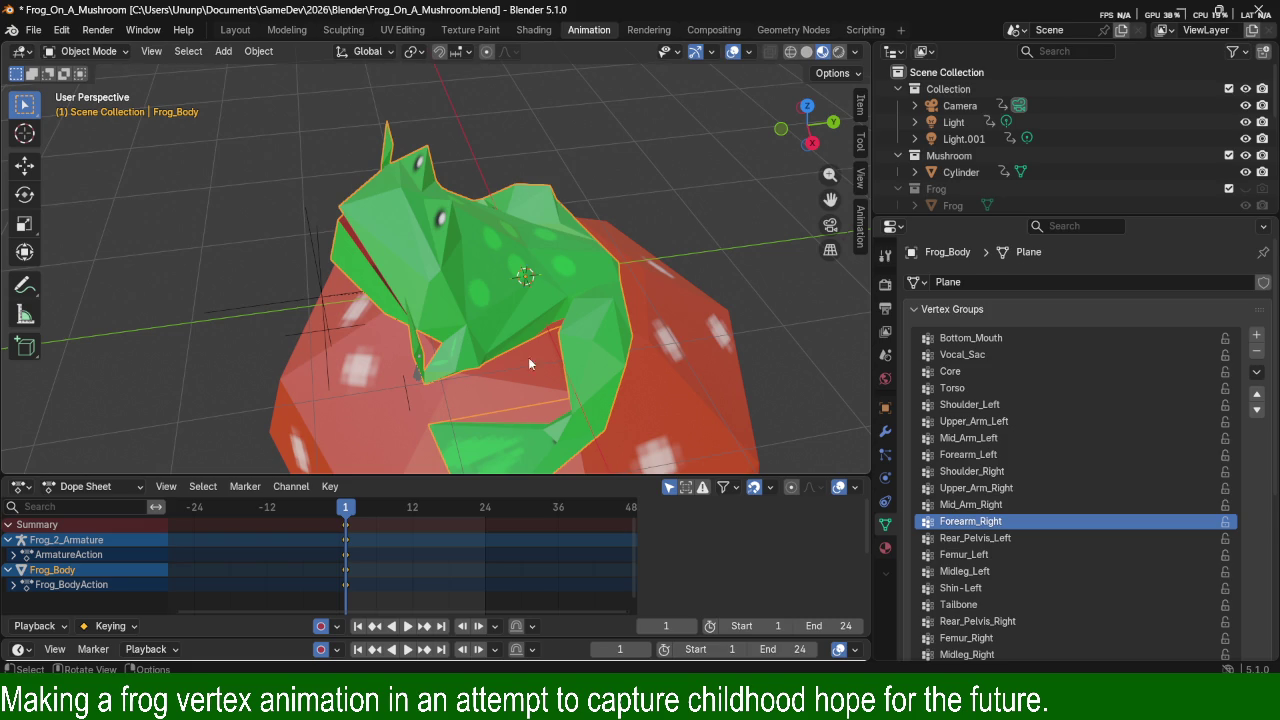
Put the frog armature in Pose Mode and select the Core bone.
{"action": "middle_click_drag", "start_coordinate": [450, 335], "coordinate": [551, 277]}
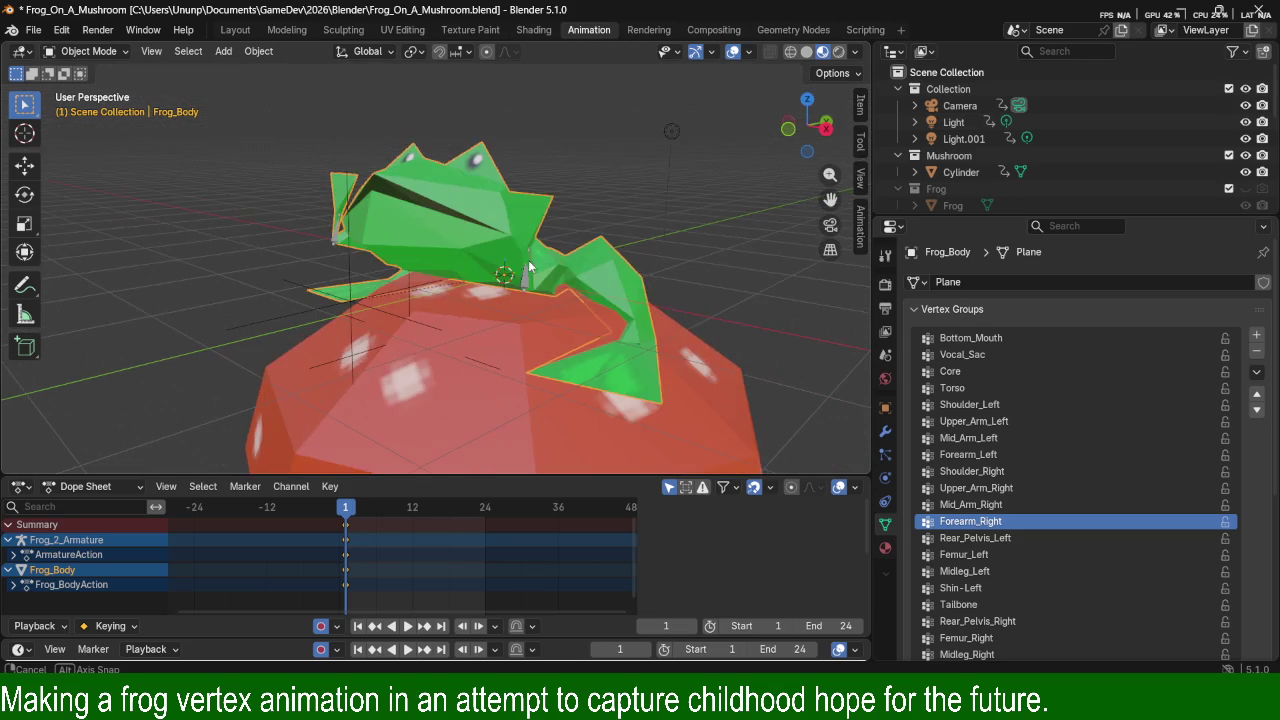
{"action": "left_click", "coordinate": [569, 268]}
{"action": "key", "text": "ctrl+Tab"}
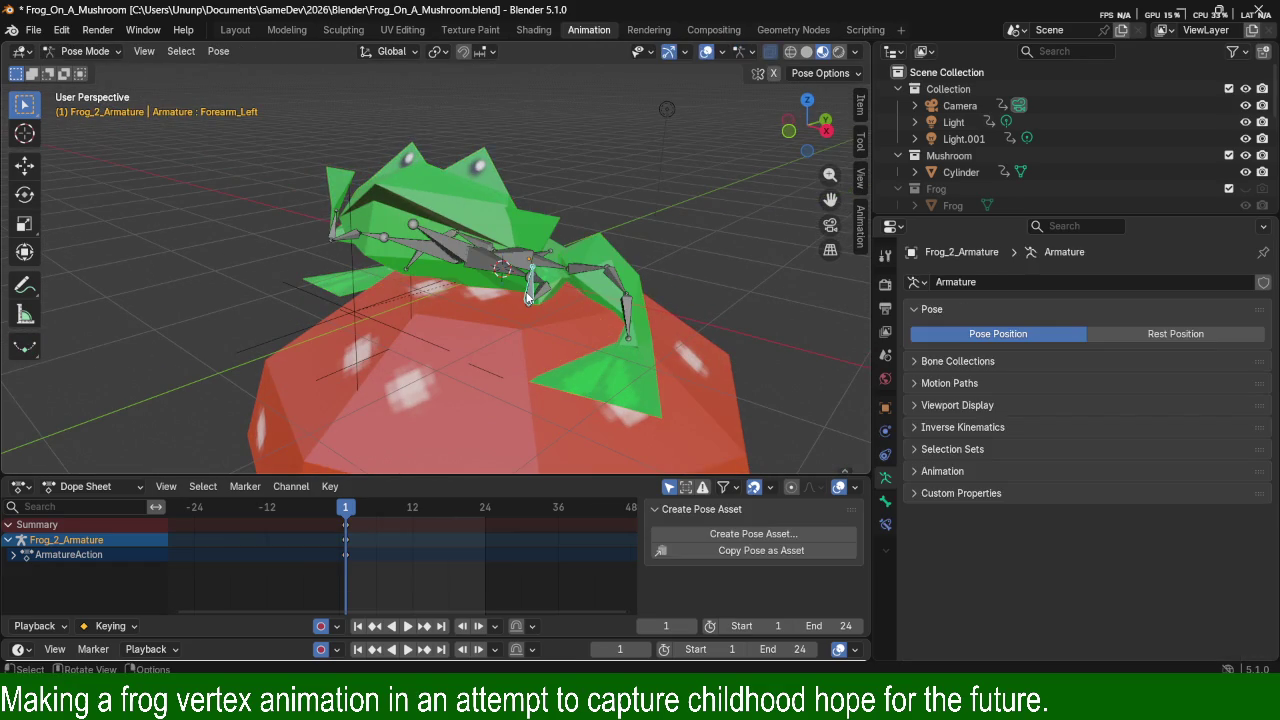
{"action": "middle_click_drag", "start_coordinate": [581, 300], "coordinate": [530, 300]}
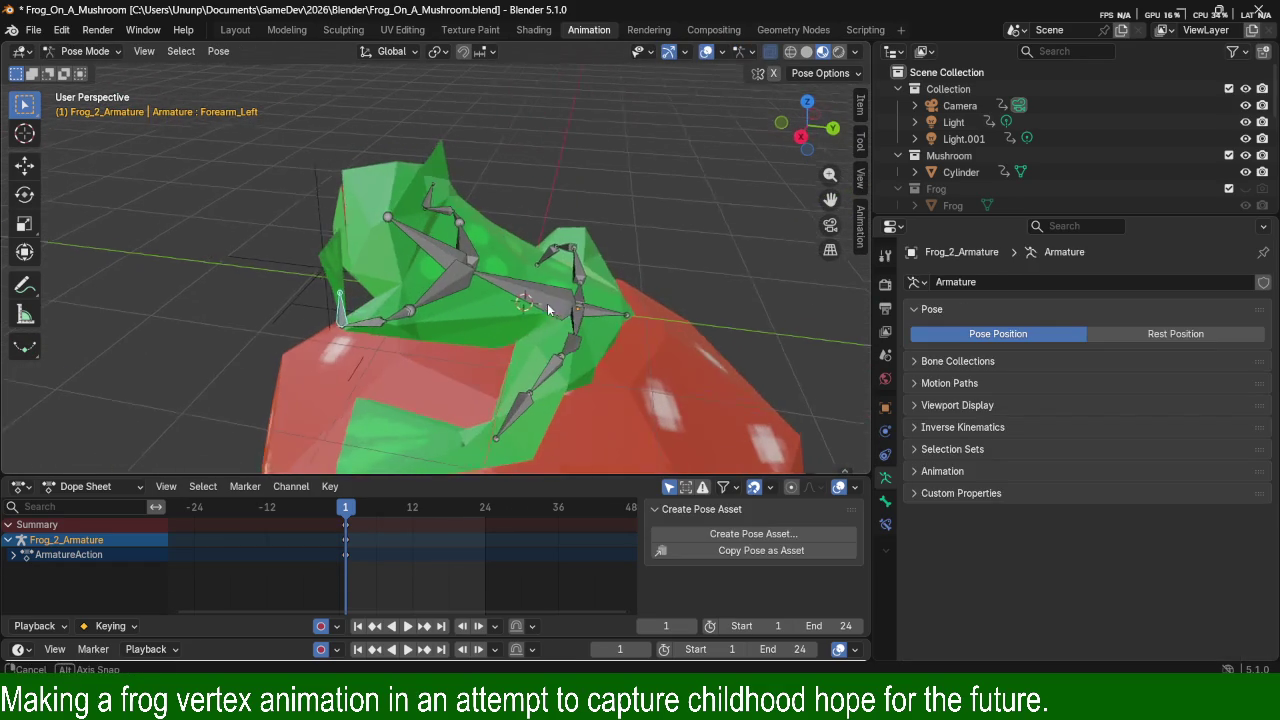
{"action": "left_click", "coordinate": [530, 301]}
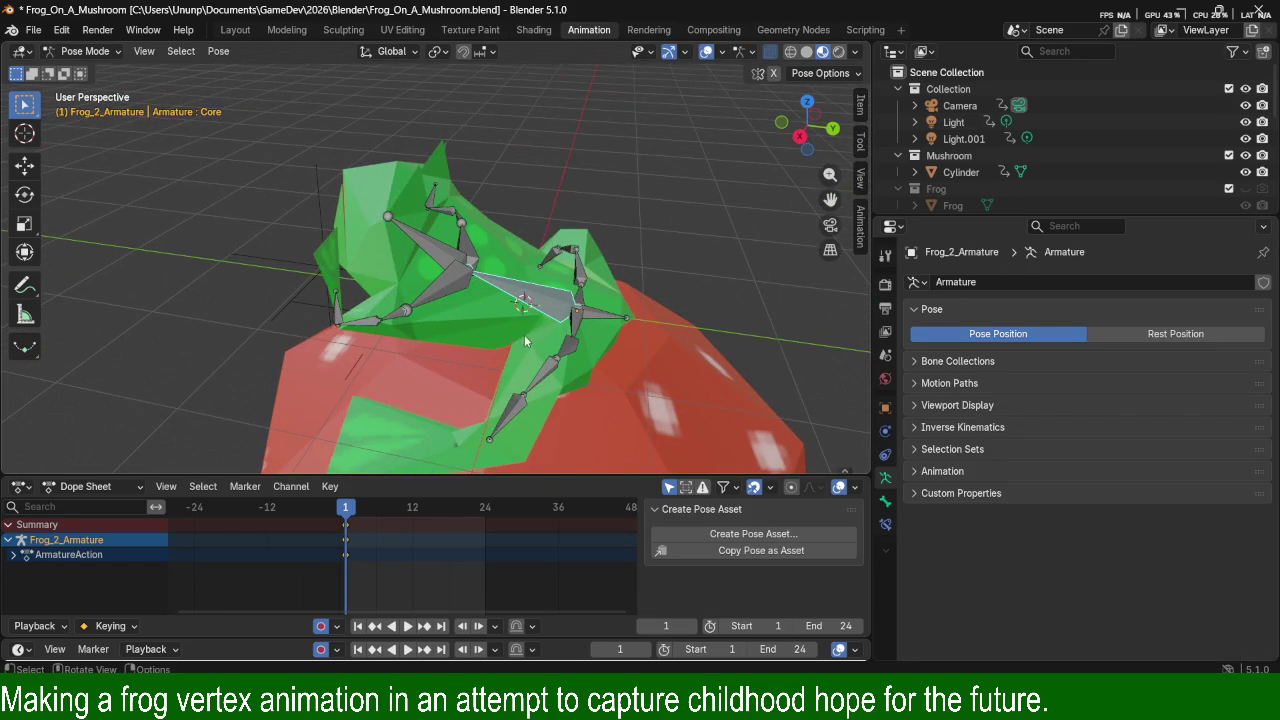
{"action": "middle_click_drag", "start_coordinate": [530, 300], "coordinate": [605, 322]}
{"action": "middle_click_drag", "start_coordinate": [542, 359], "coordinate": [574, 355]}
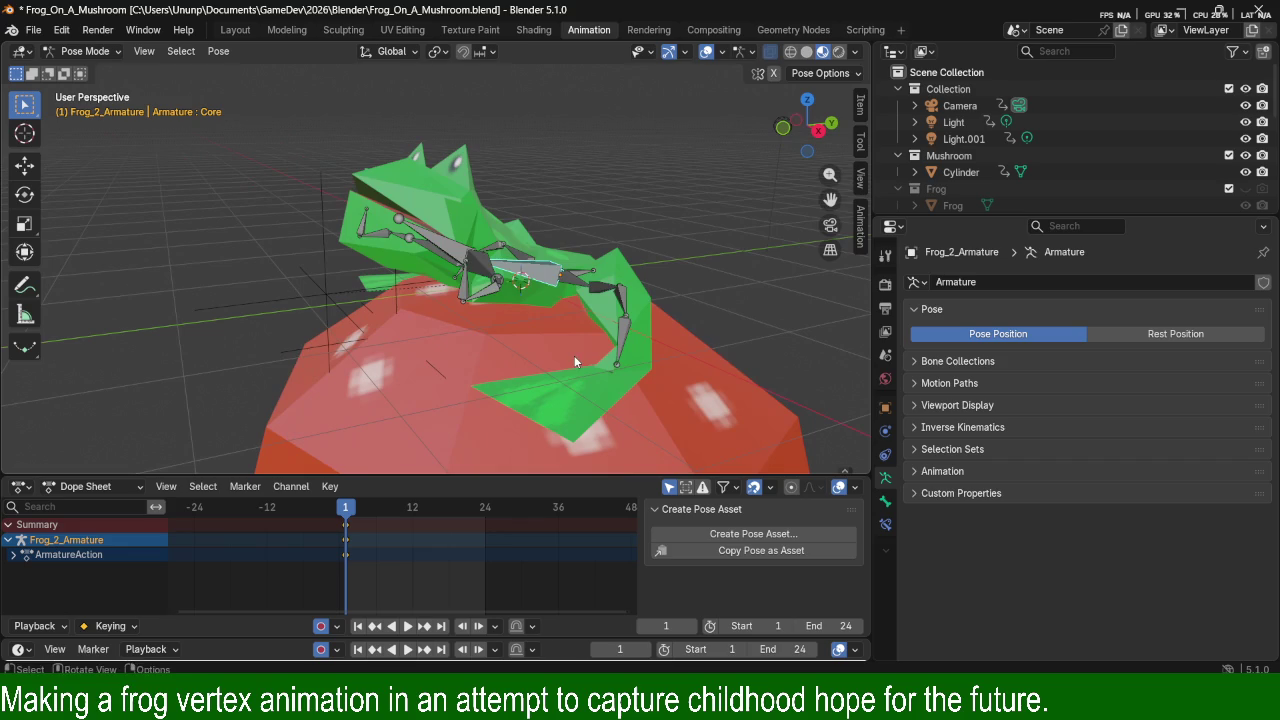
Scrub to frame 15 and back to 1, deselect all bones, and check Pose Options.
{"action": "mouse_move", "coordinate": [346, 509]}
{"action": "left_mouse_down"}
{"action": "mouse_move", "coordinate": [490, 510]}
{"action": "mouse_move", "coordinate": [346, 510]}
{"action": "left_mouse_up"}
{"action": "mouse_move", "coordinate": [430, 345]}
{"action": "middle_mouse_down"}
{"action": "mouse_move", "coordinate": [546, 367]}
{"action": "mouse_move", "coordinate": [503, 346]}
{"action": "mouse_move", "coordinate": [476, 355]}
{"action": "middle_mouse_up"}
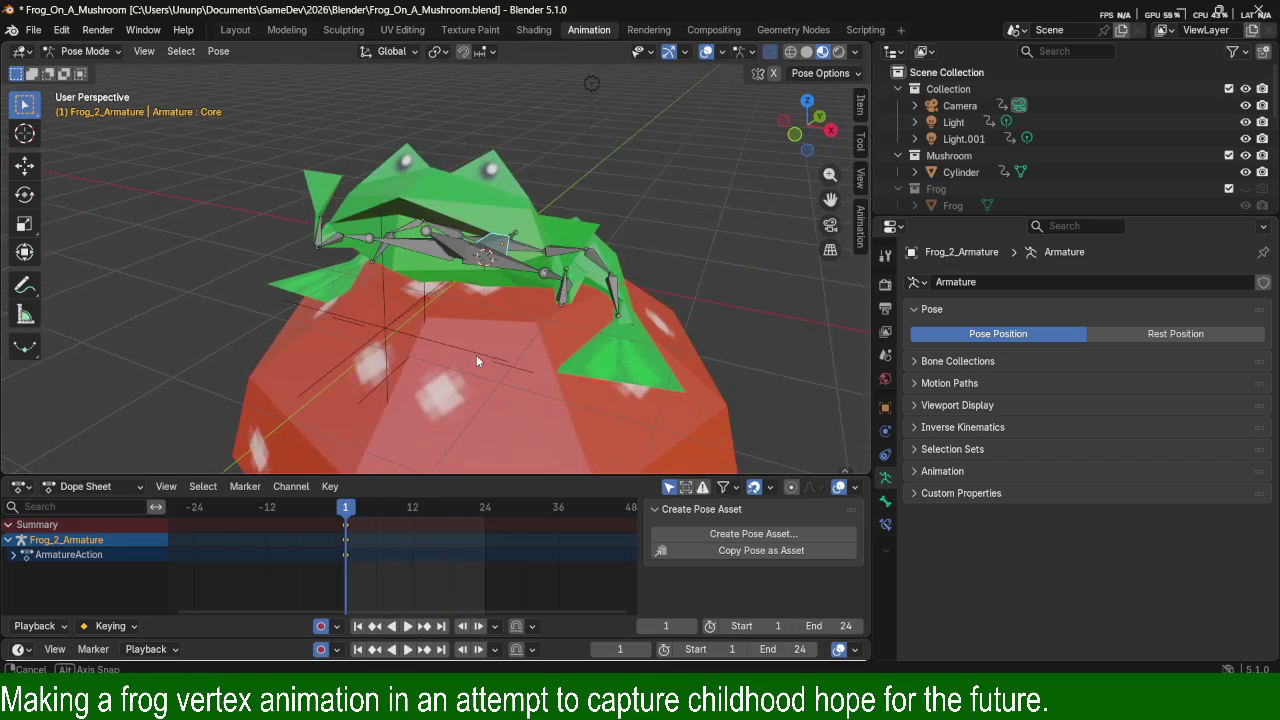
{"action": "key", "text": "Tab"}
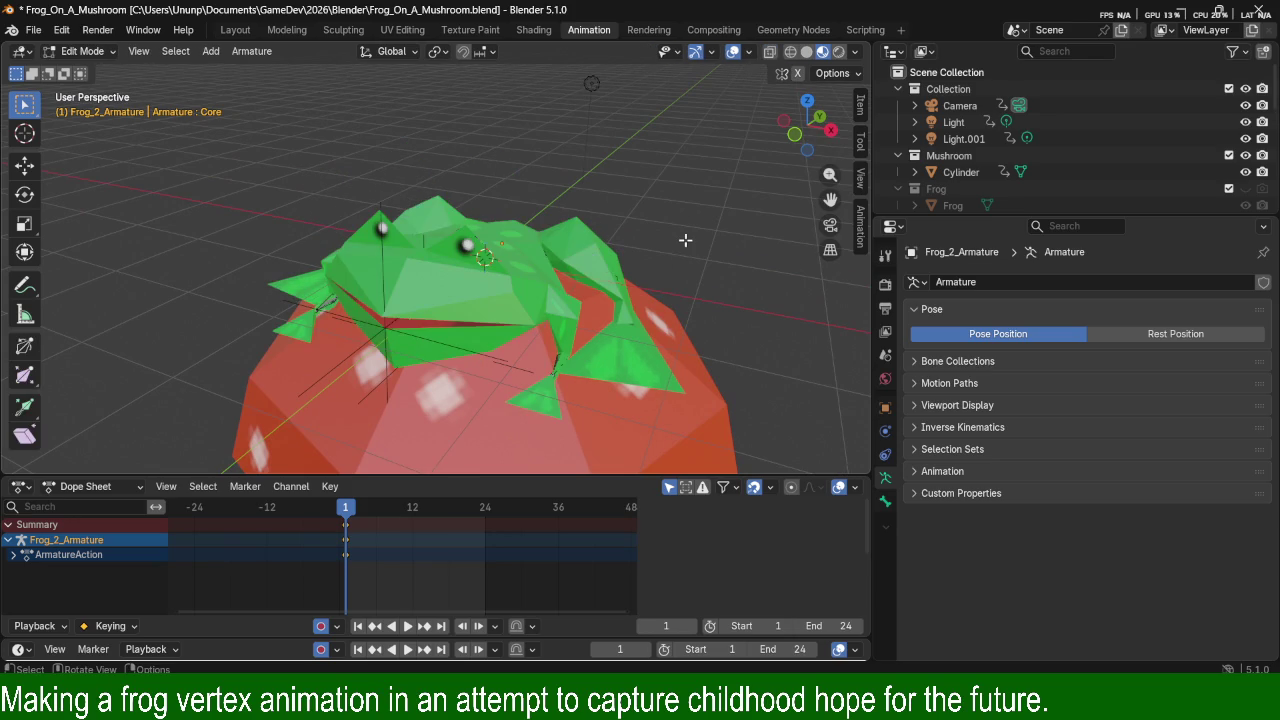
{"action": "key", "text": "Tab"}
{"action": "key", "text": "alt+a"}
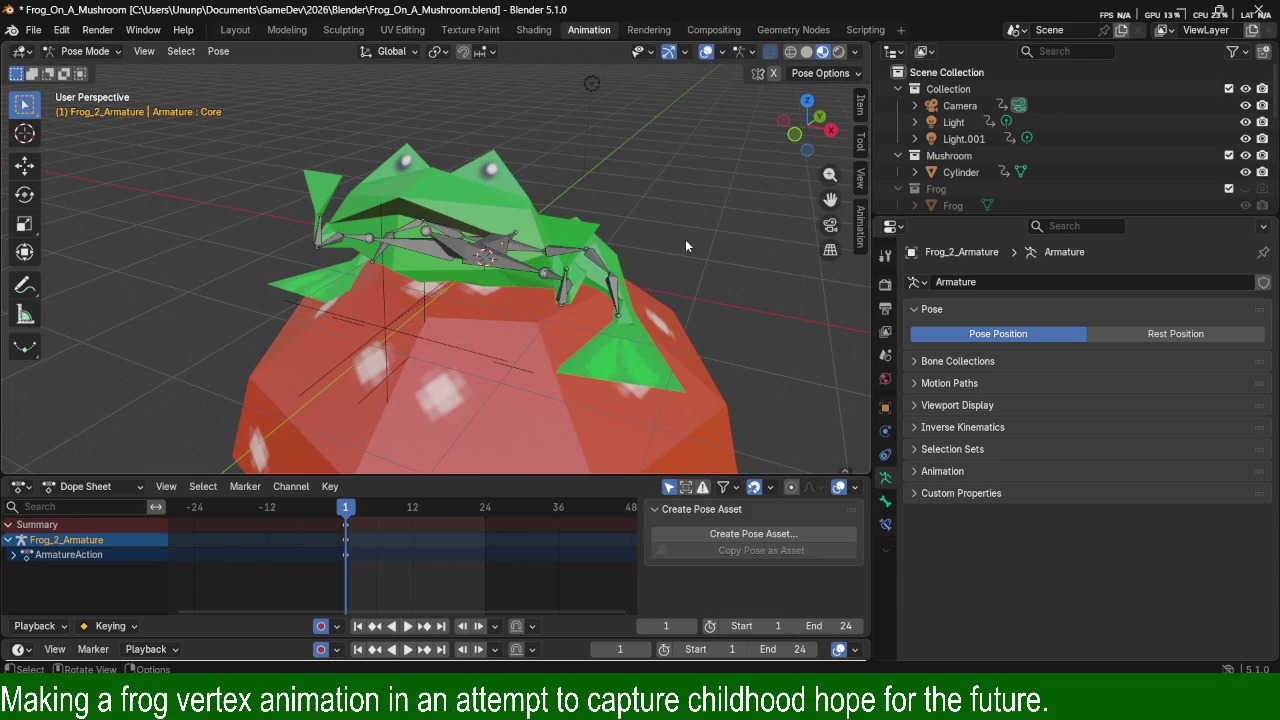
{"action": "left_click", "coordinate": [818, 76]}
{"action": "left_click", "coordinate": [759, 80]}
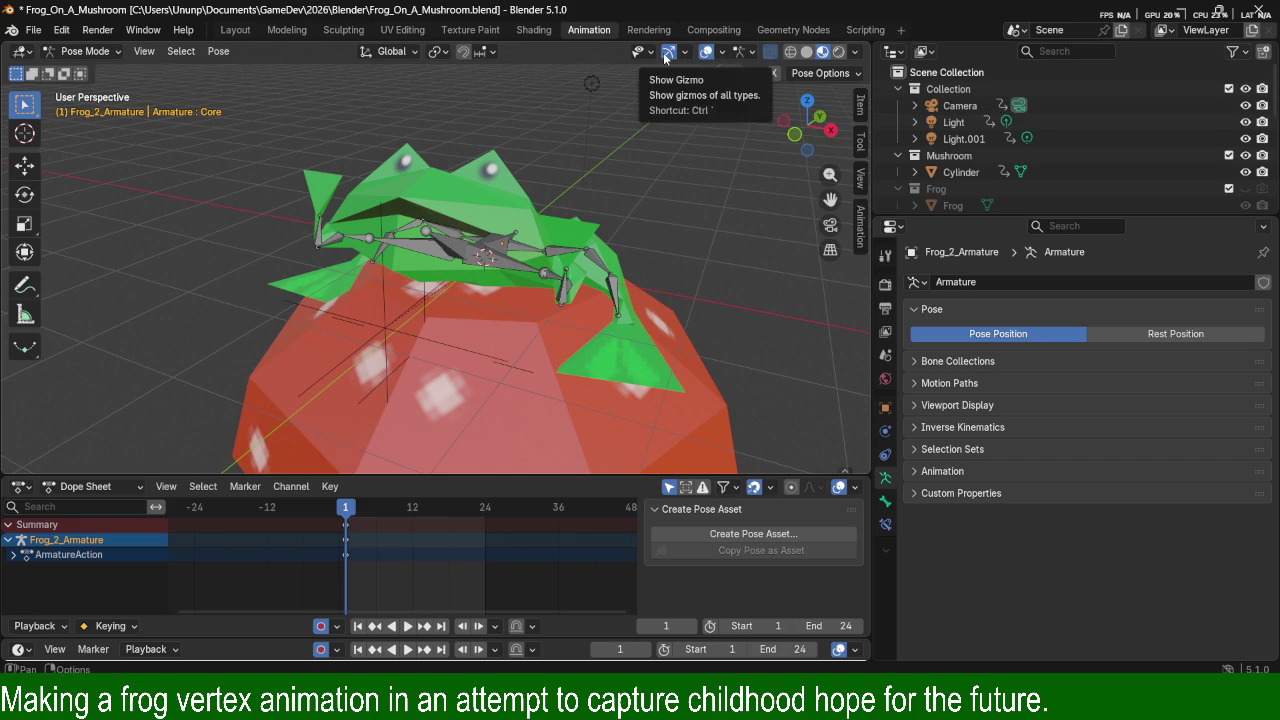
Hide the armature bones in the viewport overlays and start animation playback.
{"action": "left_click", "coordinate": [742, 55]}
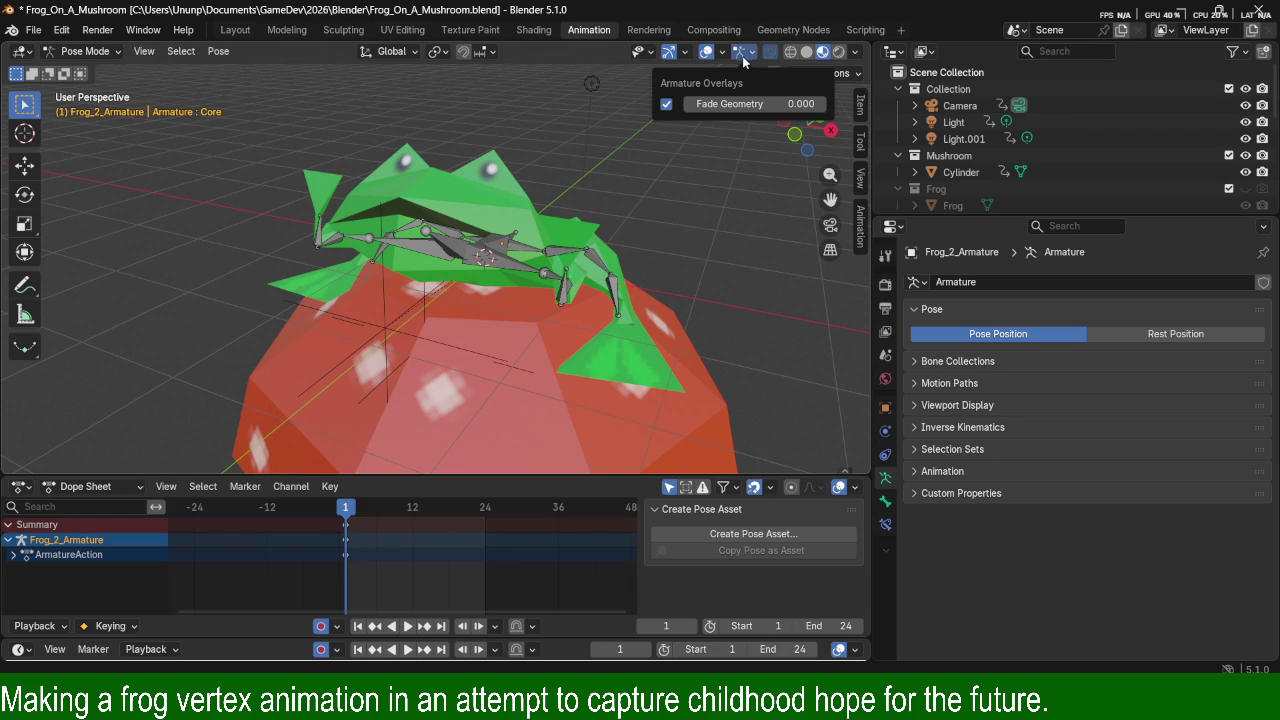
{"action": "left_click", "coordinate": [738, 52]}
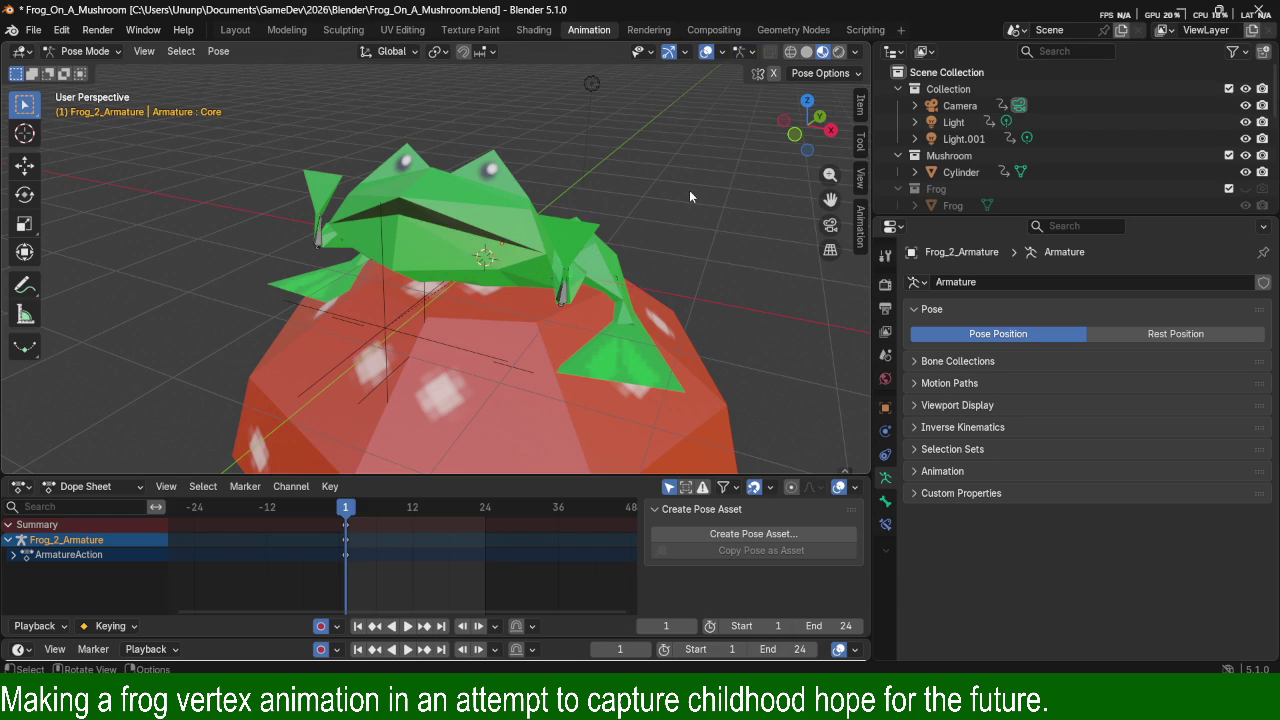
{"action": "key", "text": "space"}
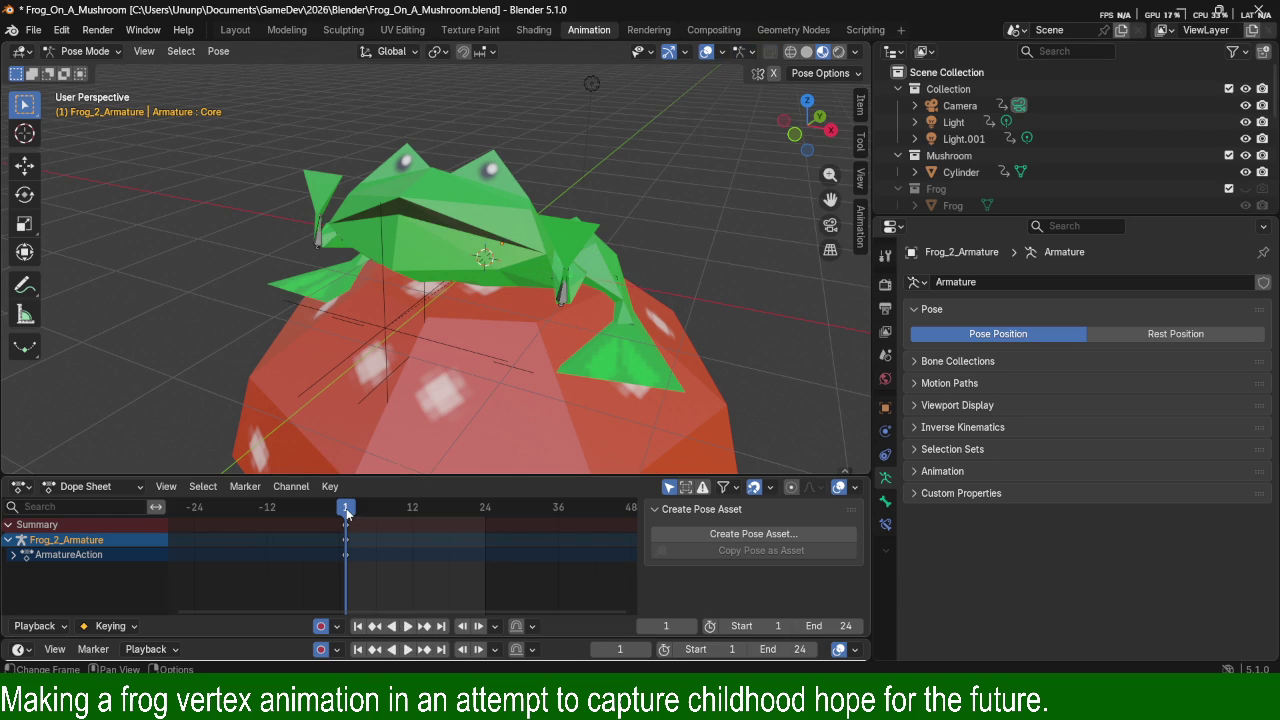
{"action": "mouse_move", "coordinate": [702, 350]}
{"action": "middle_mouse_down"}
{"action": "mouse_move", "coordinate": [636, 262]}
{"action": "mouse_move", "coordinate": [649, 264]}
{"action": "middle_mouse_up"}
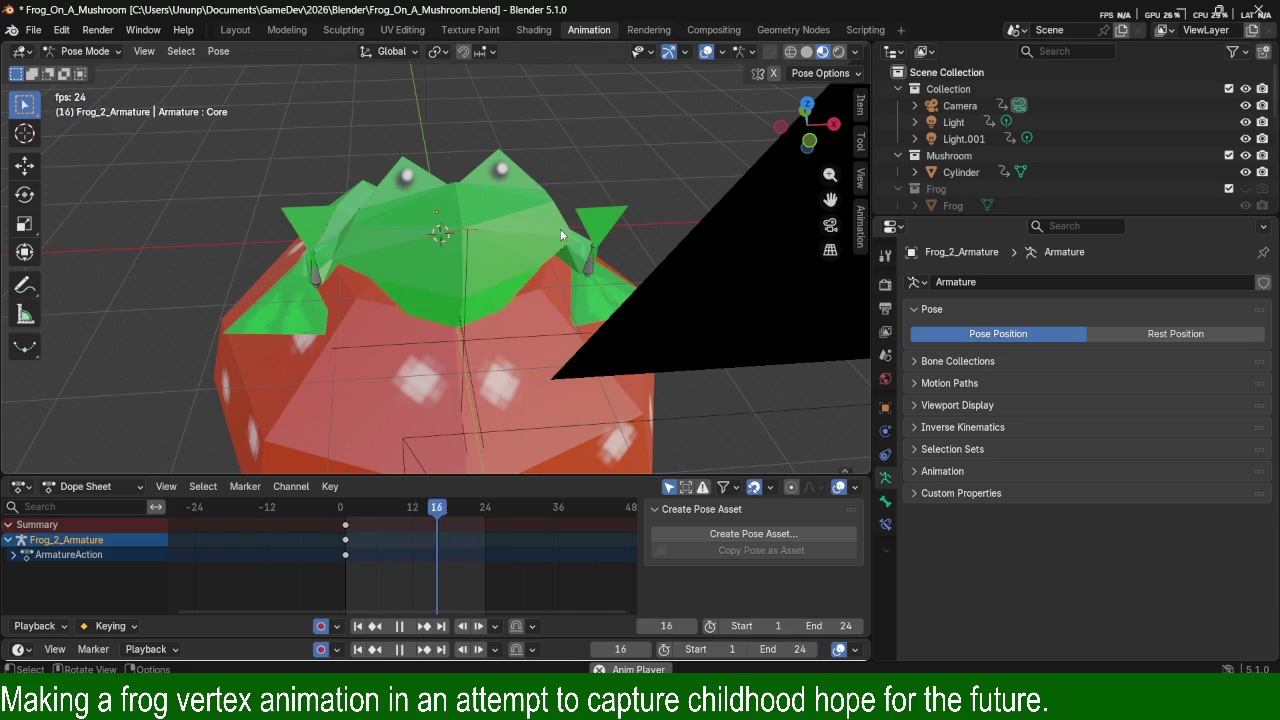
{"action": "mouse_move", "coordinate": [547, 237]}
{"action": "middle_mouse_down"}
{"action": "mouse_move", "coordinate": [414, 238]}
{"action": "mouse_move", "coordinate": [391, 191]}
{"action": "mouse_move", "coordinate": [502, 222]}
{"action": "middle_mouse_up"}
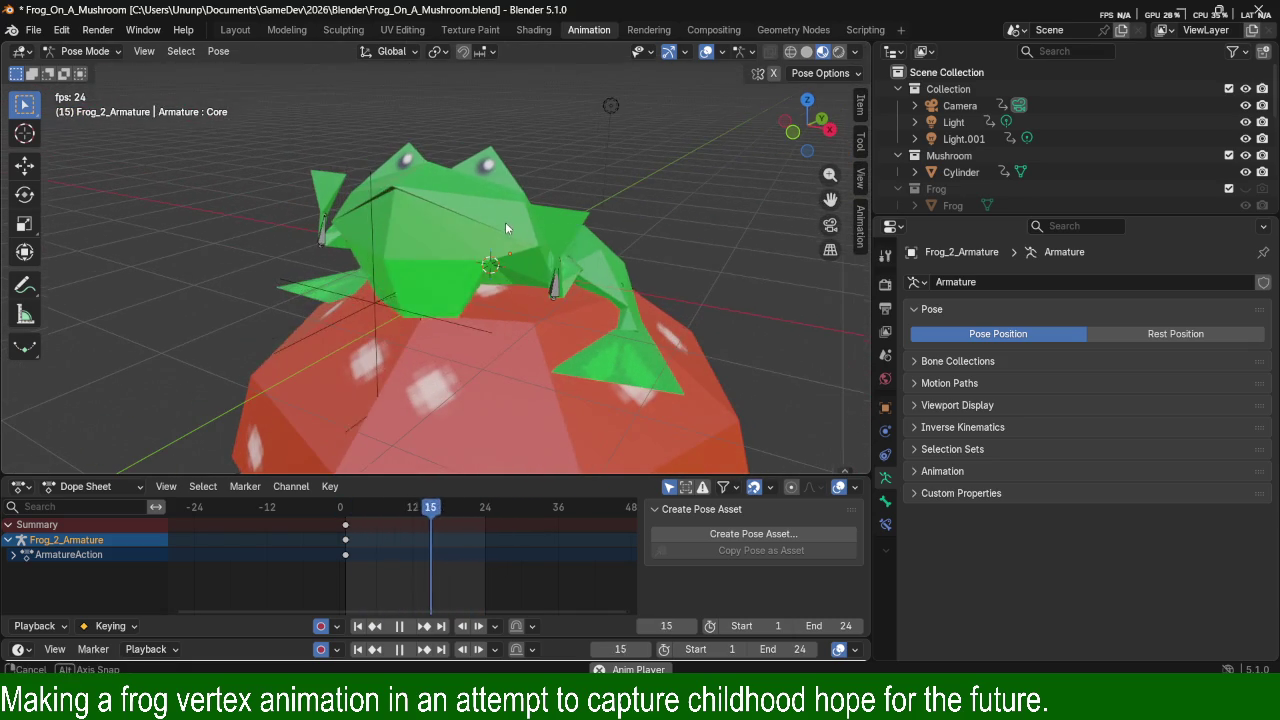
Try a Y-axis rotation on Forearm_Left, then undo it and return to frame 1.
{"action": "left_click", "coordinate": [592, 276]}
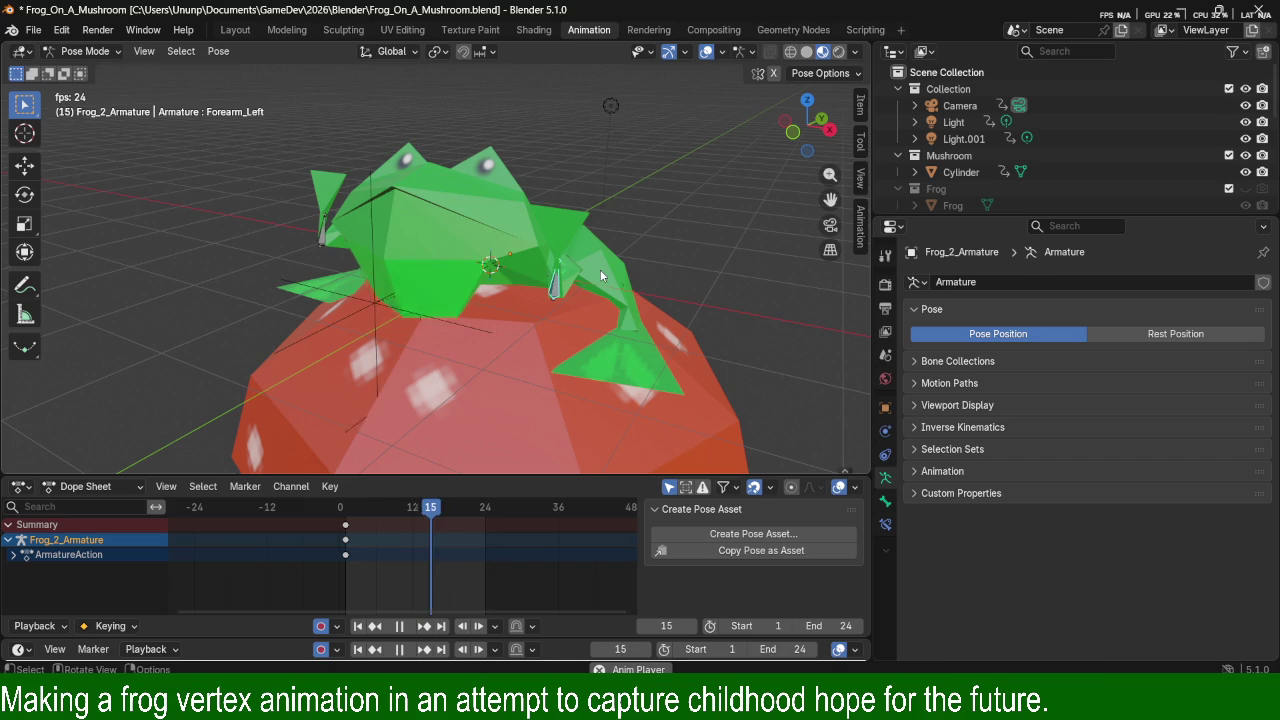
{"action": "key", "text": "r"}
{"action": "key", "text": "y"}
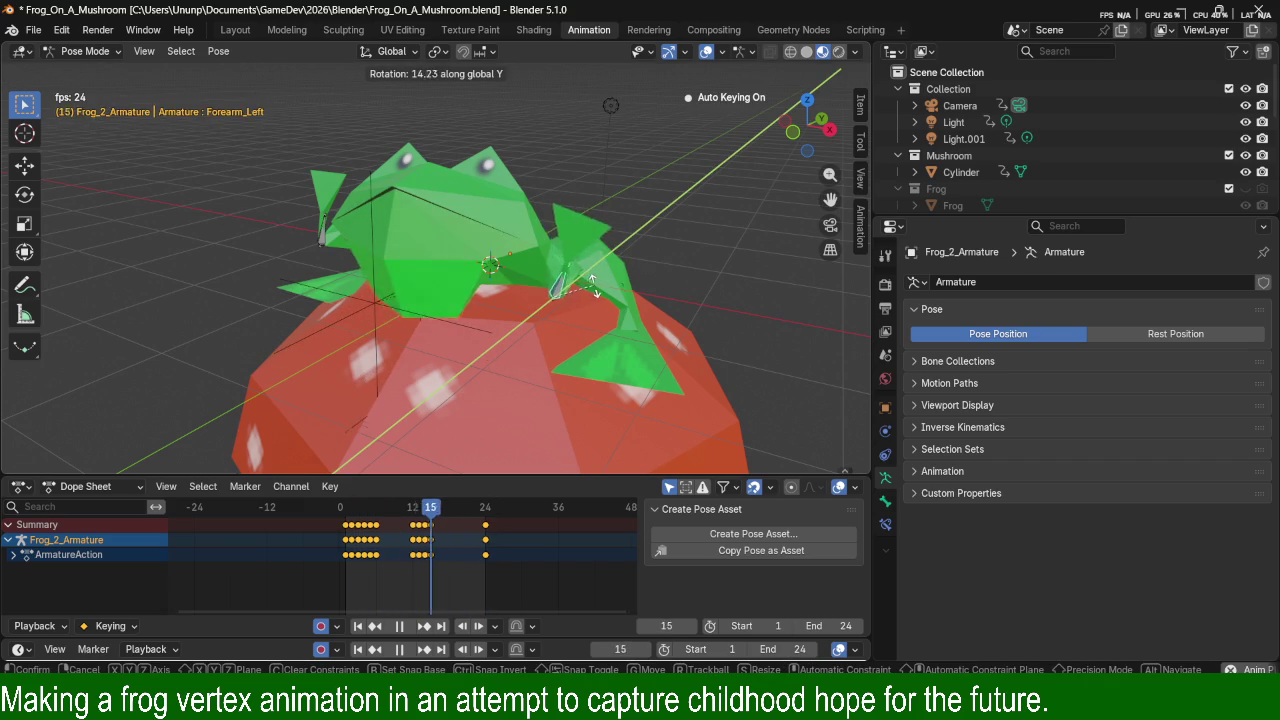
{"action": "left_click", "coordinate": [651, 312]}
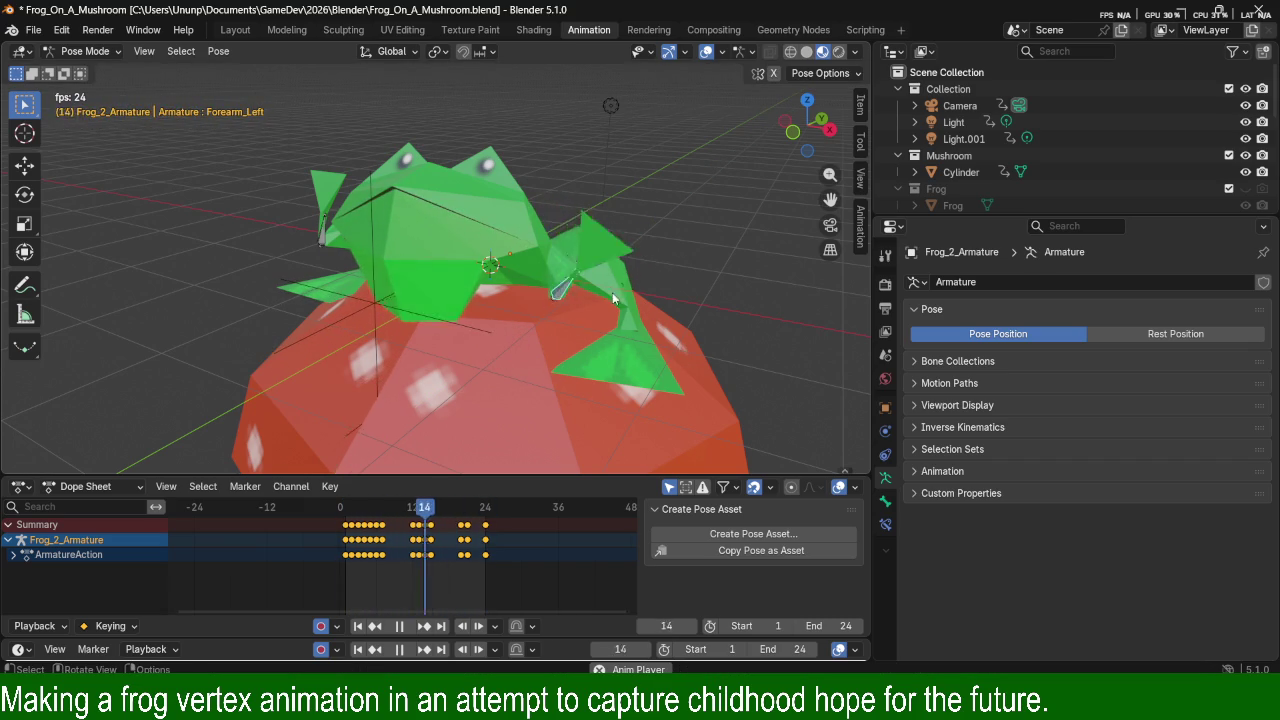
{"action": "key", "text": "space"}
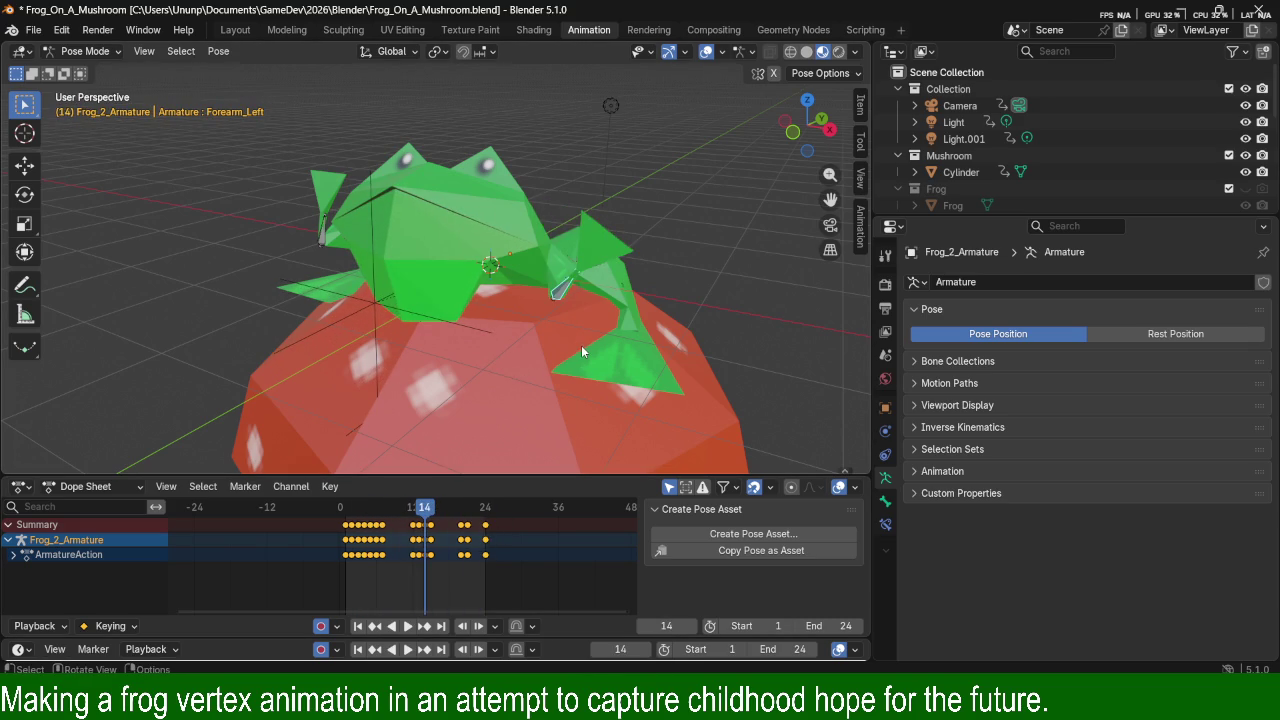
{"action": "key", "text": "ctrl+z"}
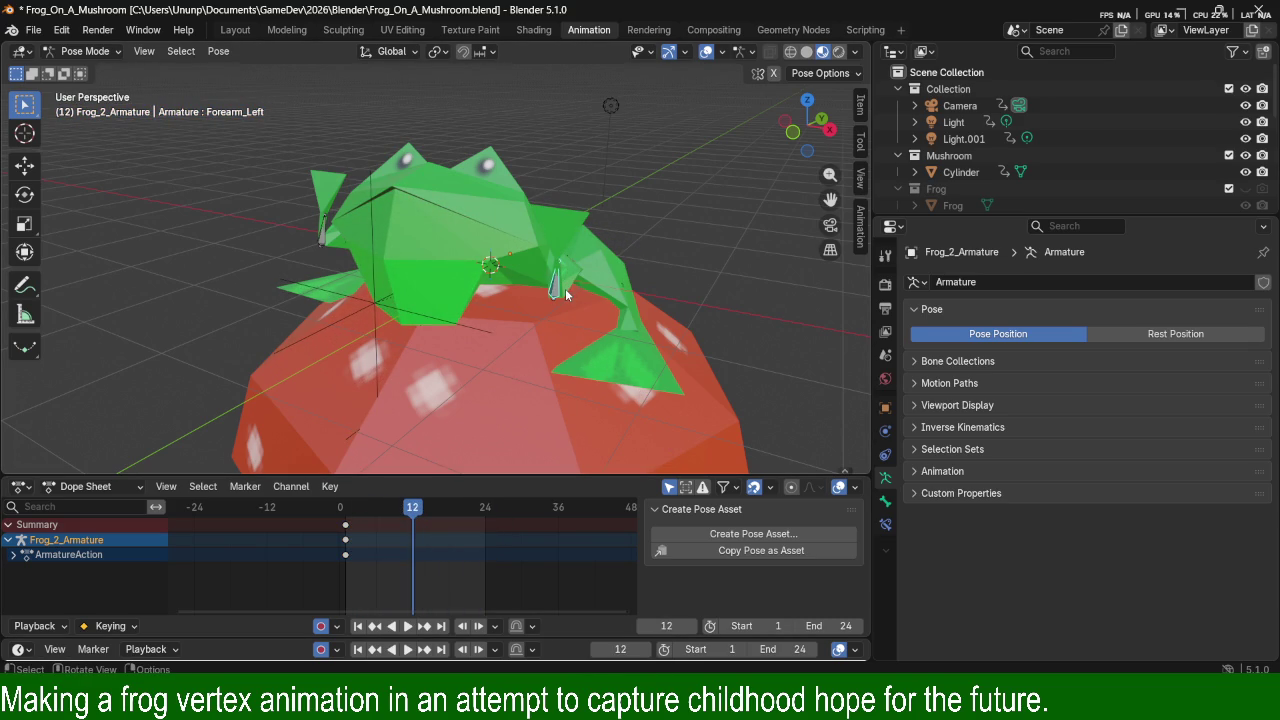
{"action": "middle_click_drag", "start_coordinate": [680, 318], "coordinate": [560, 340]}
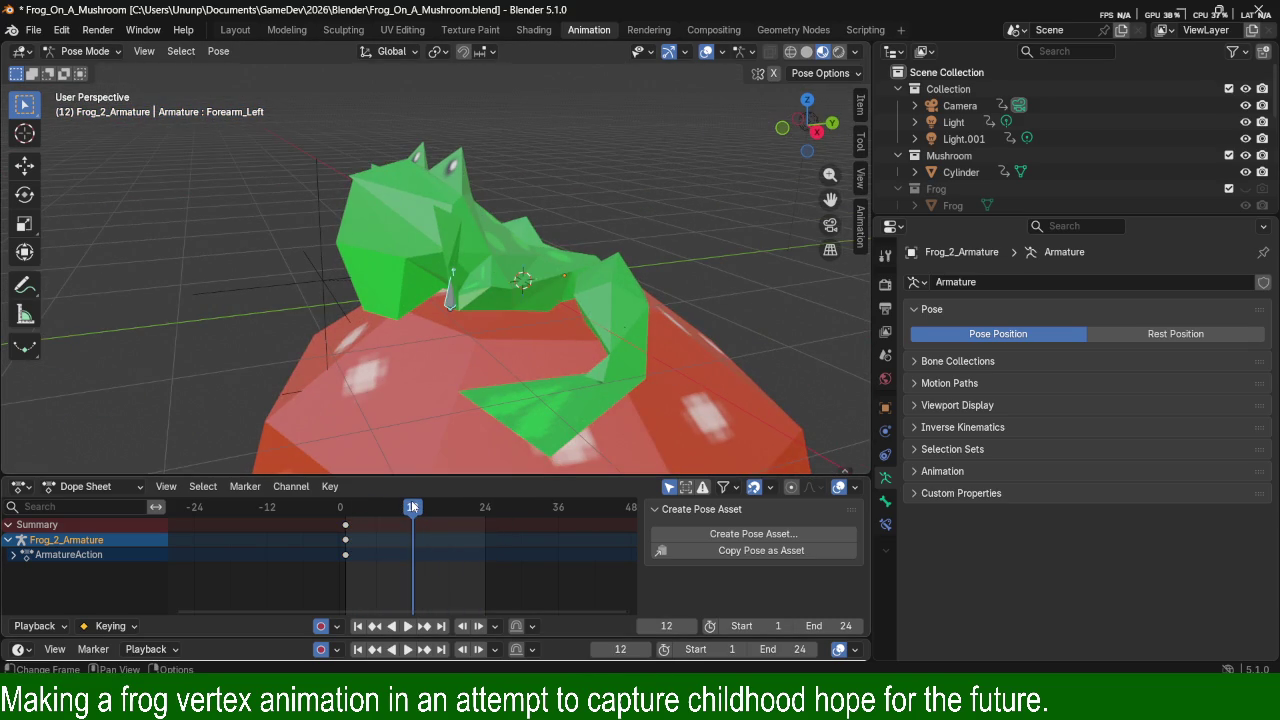
{"action": "left_click_drag", "start_coordinate": [413, 507], "coordinate": [346, 506]}
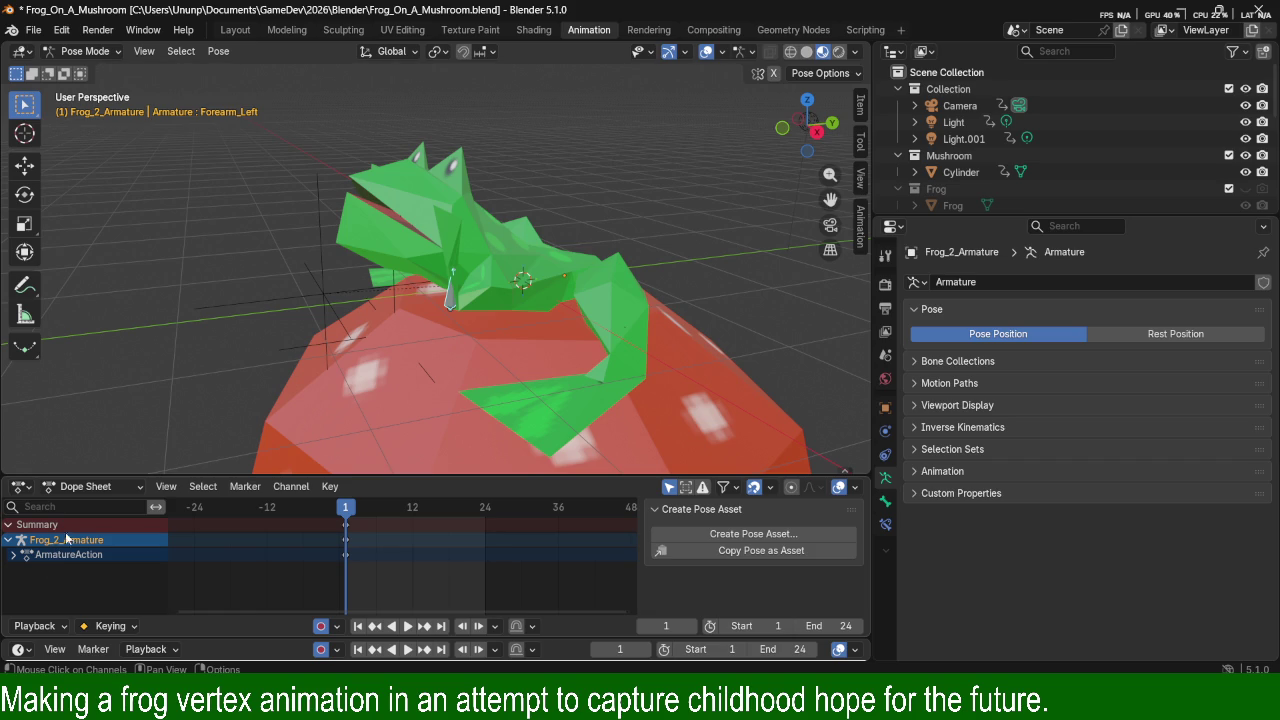
{"action": "left_click", "coordinate": [24, 487]}
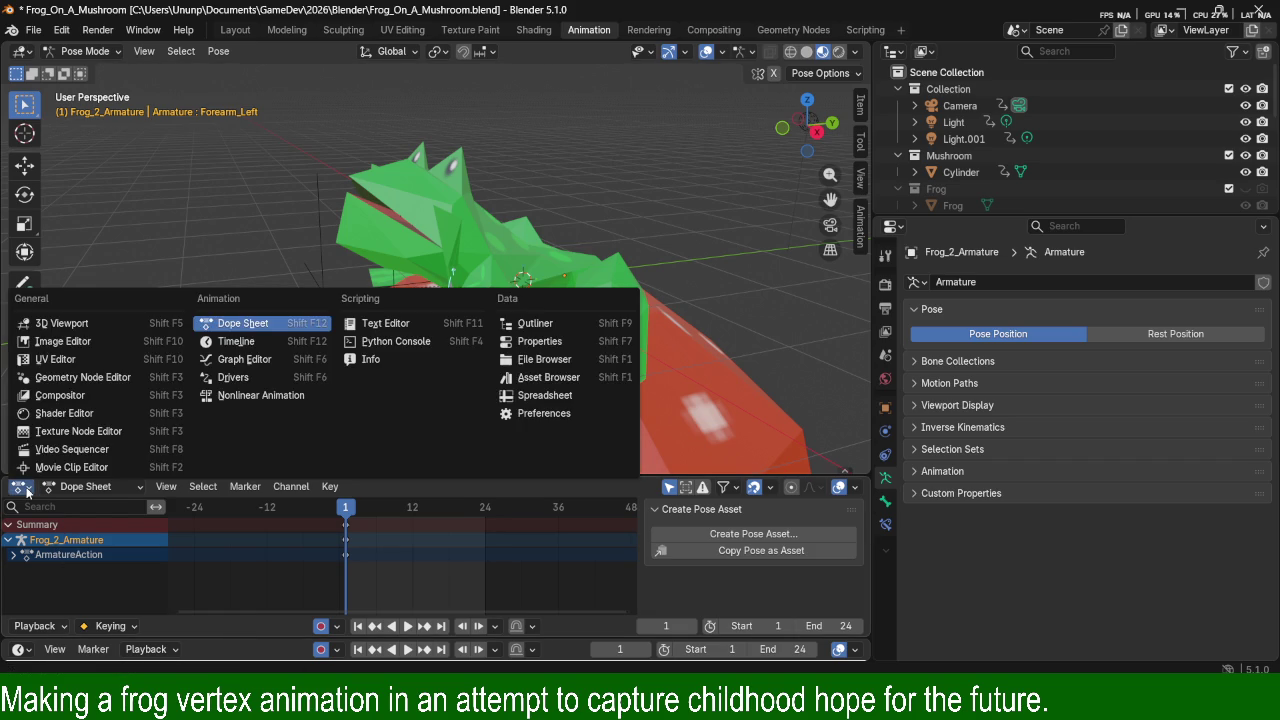
{"action": "left_click", "coordinate": [166, 487]}
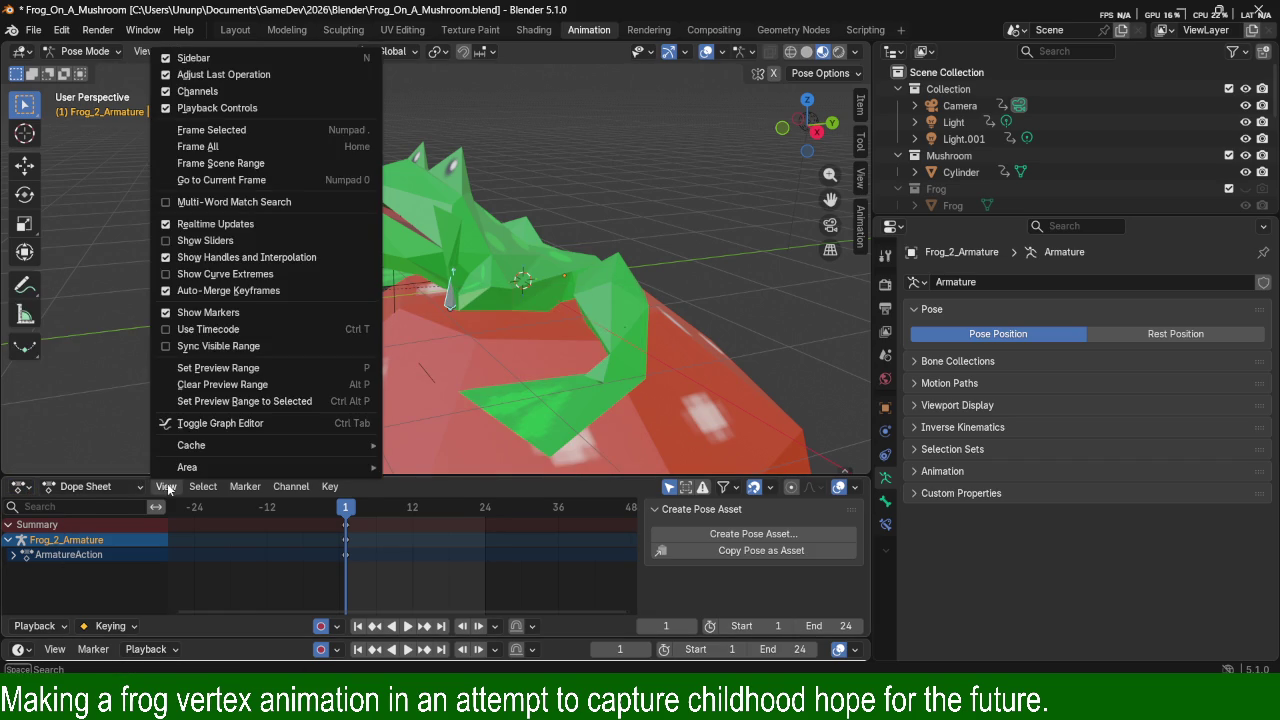
{"action": "mouse_move", "coordinate": [203, 486]}
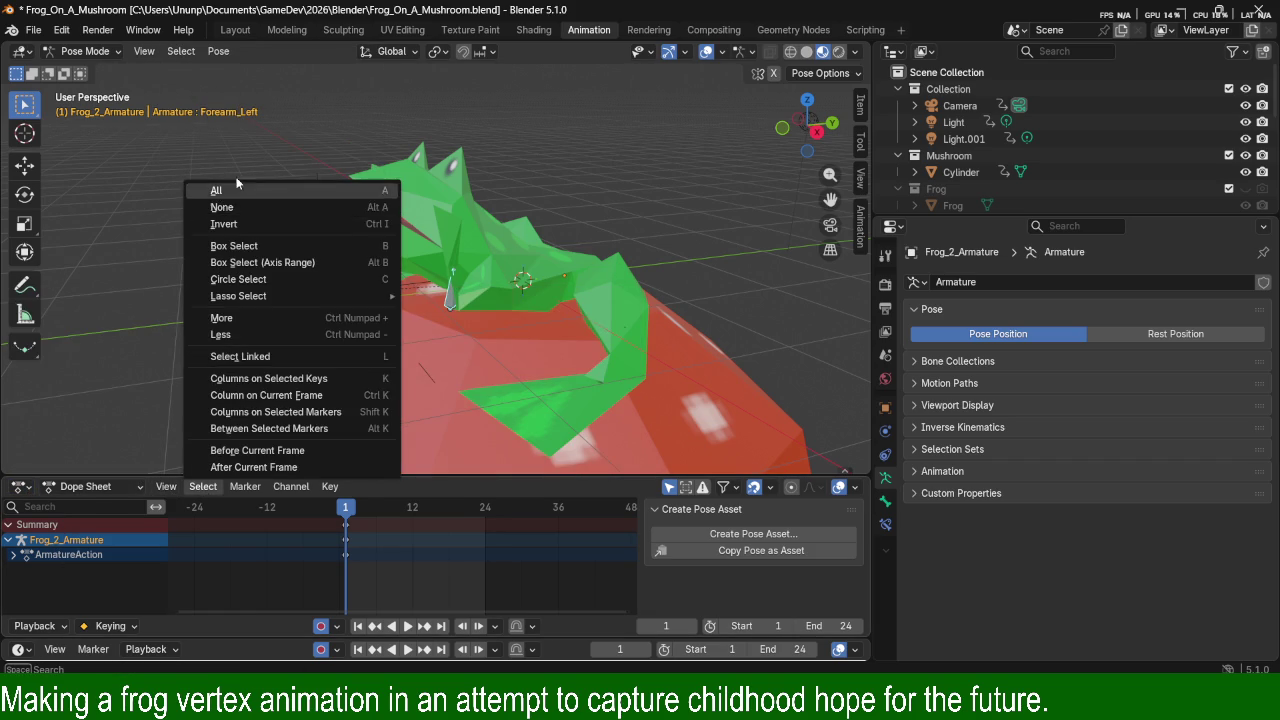
{"action": "left_click", "coordinate": [283, 488]}
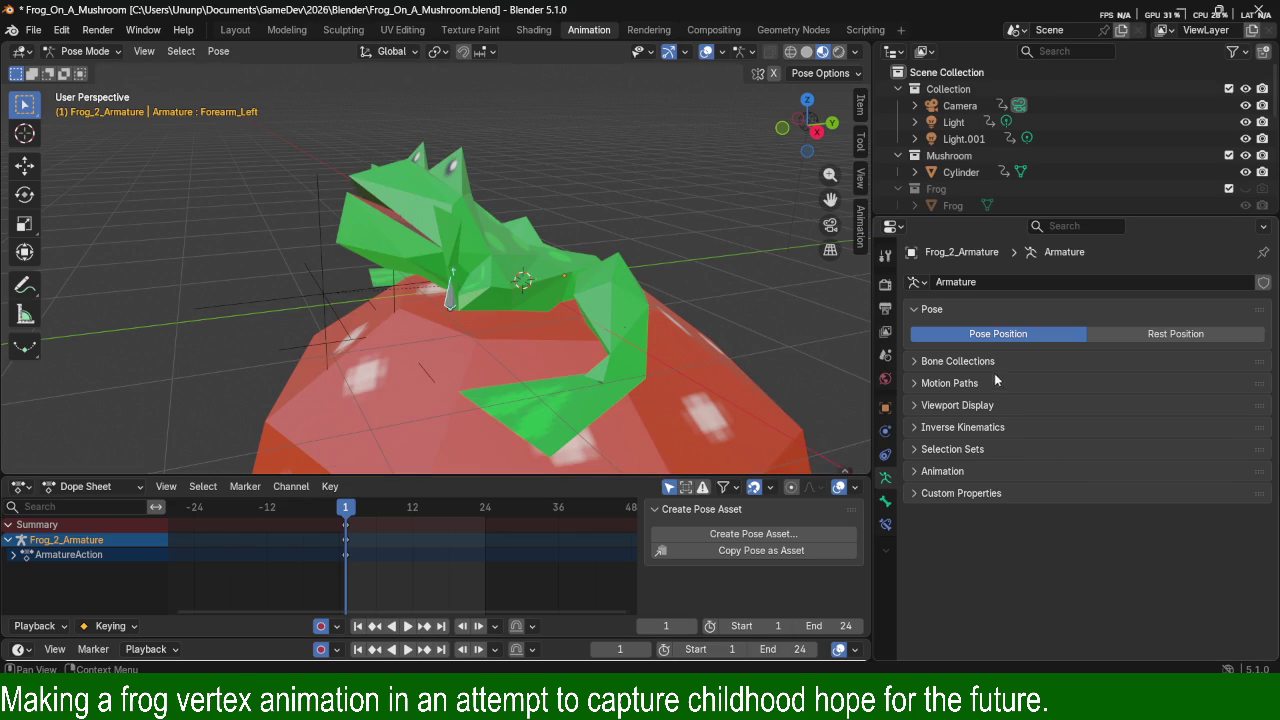
Expand the armature's Animation settings and browse the existing actions list.
{"action": "left_click", "coordinate": [964, 382]}
{"action": "left_click", "coordinate": [964, 382]}
{"action": "left_click", "coordinate": [950, 471]}
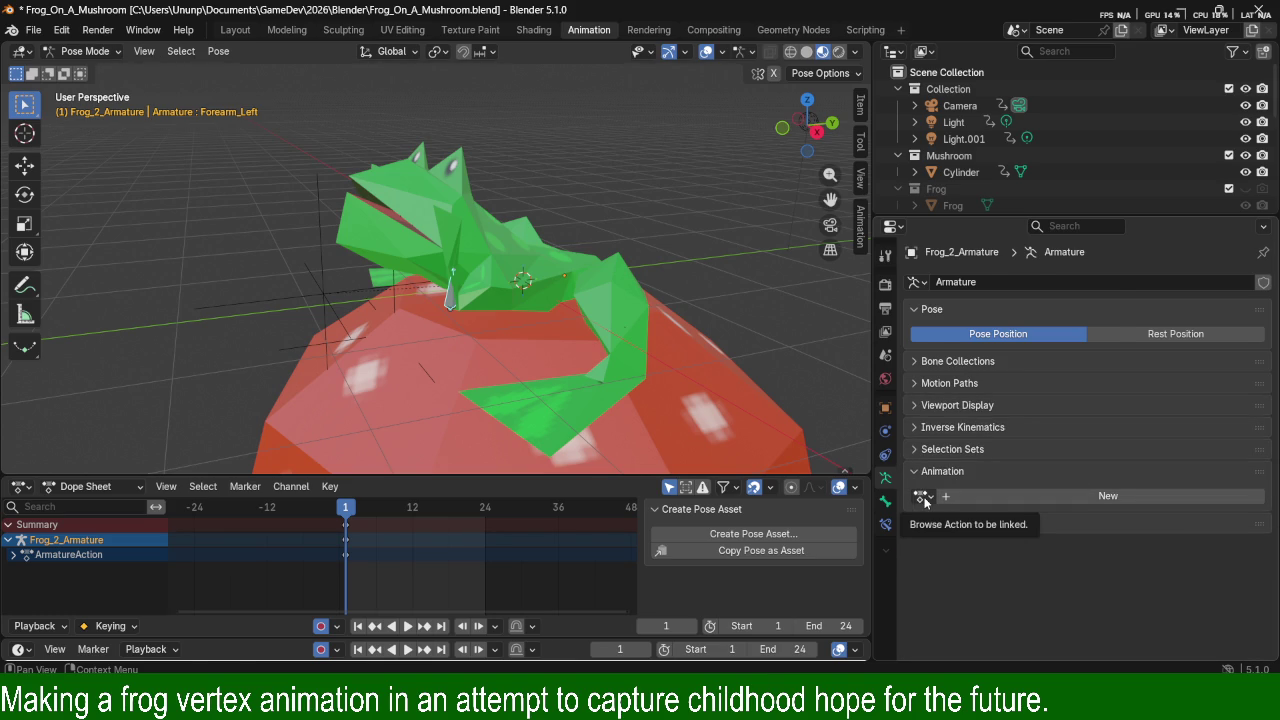
{"action": "left_click", "coordinate": [922, 496]}
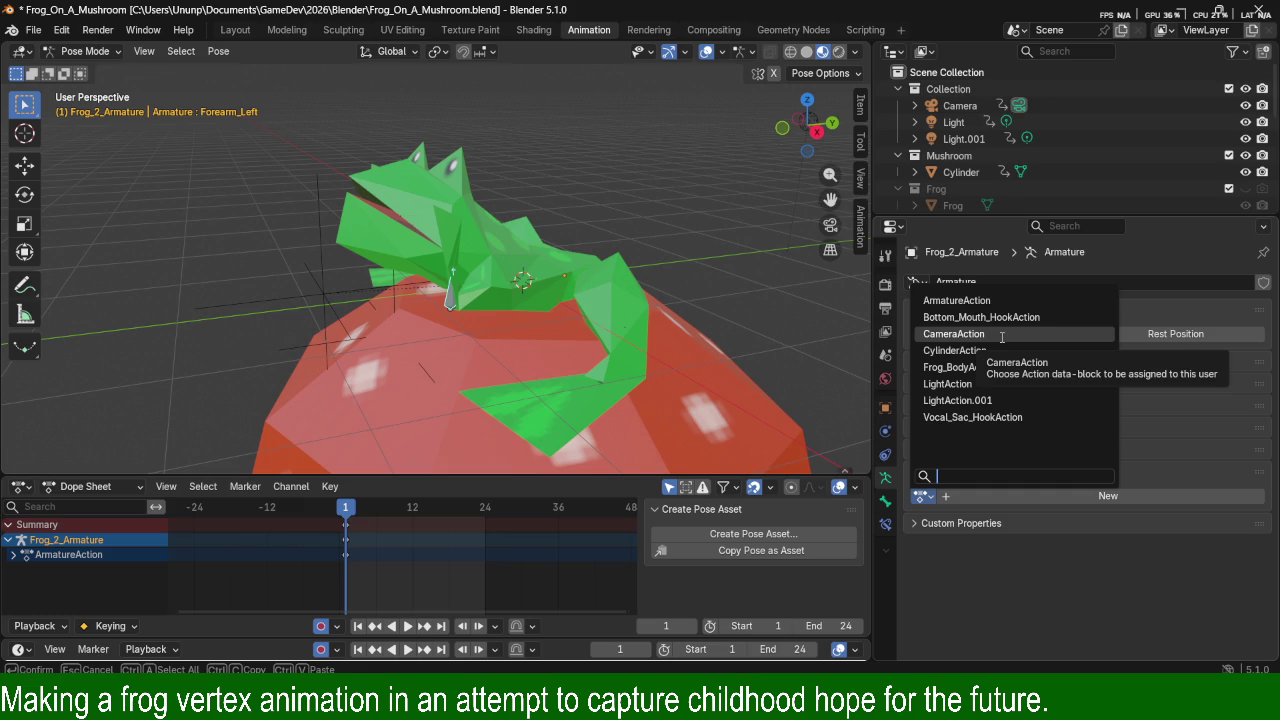
{"action": "left_click", "coordinate": [1042, 634]}
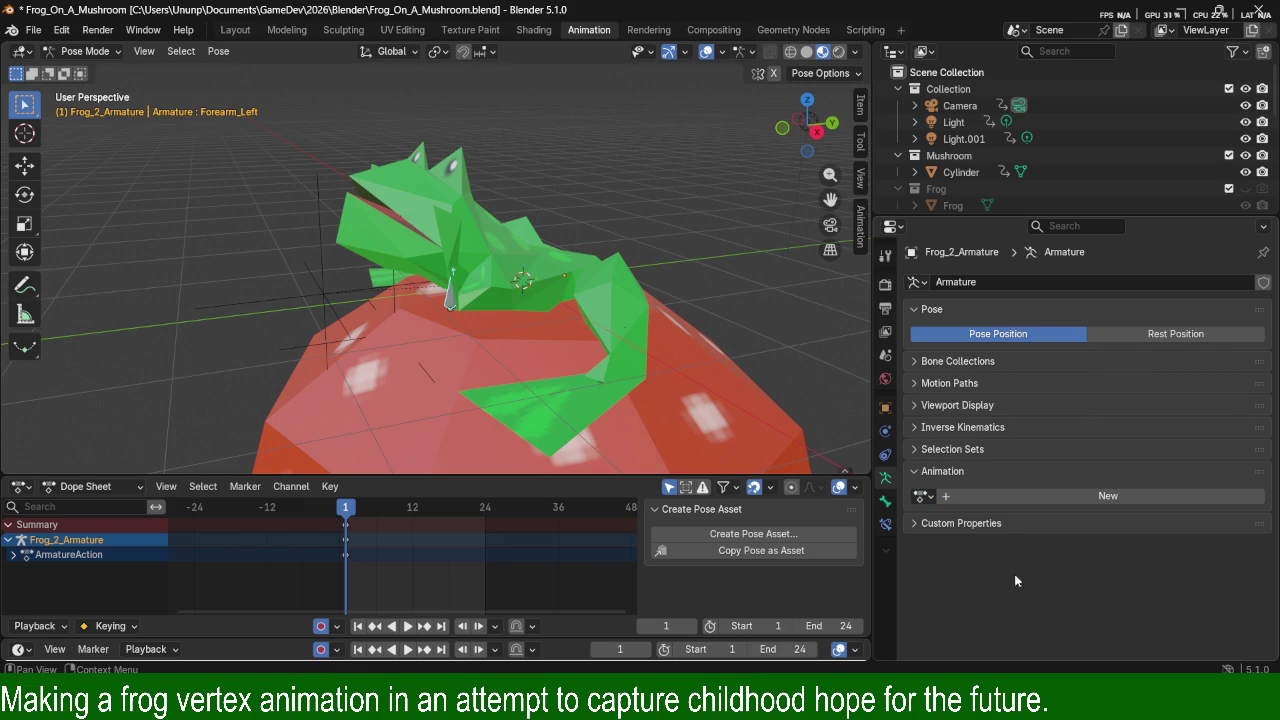
Create a new armature action named 'Jump'.
{"action": "left_click", "coordinate": [958, 497]}
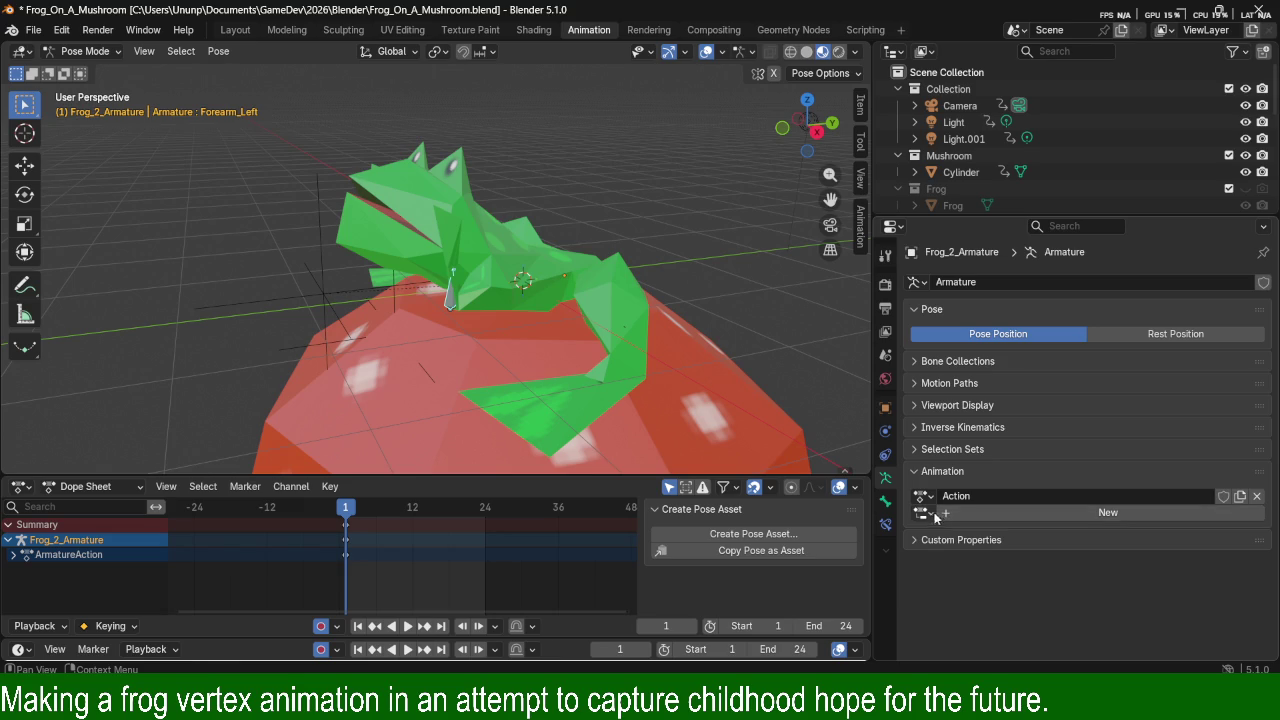
{"action": "double_click", "coordinate": [978, 496]}
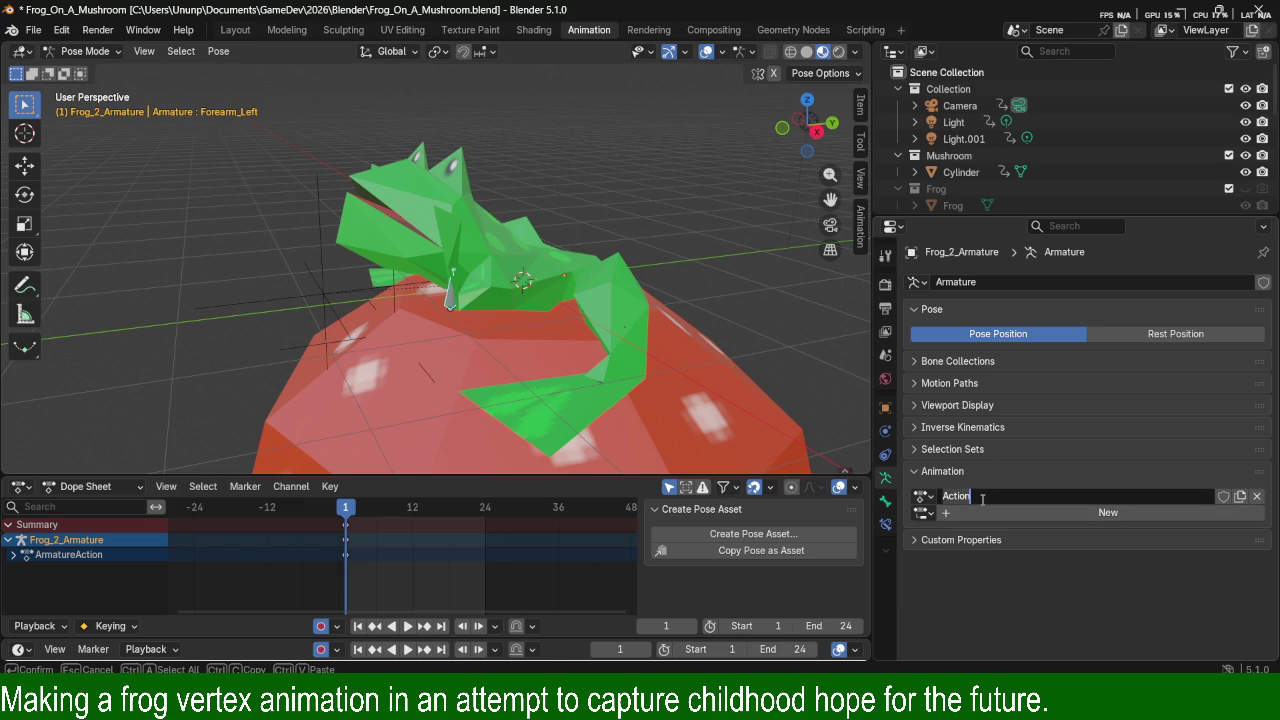
{"action": "type", "text": "Jump"}
{"action": "key", "text": "Return"}
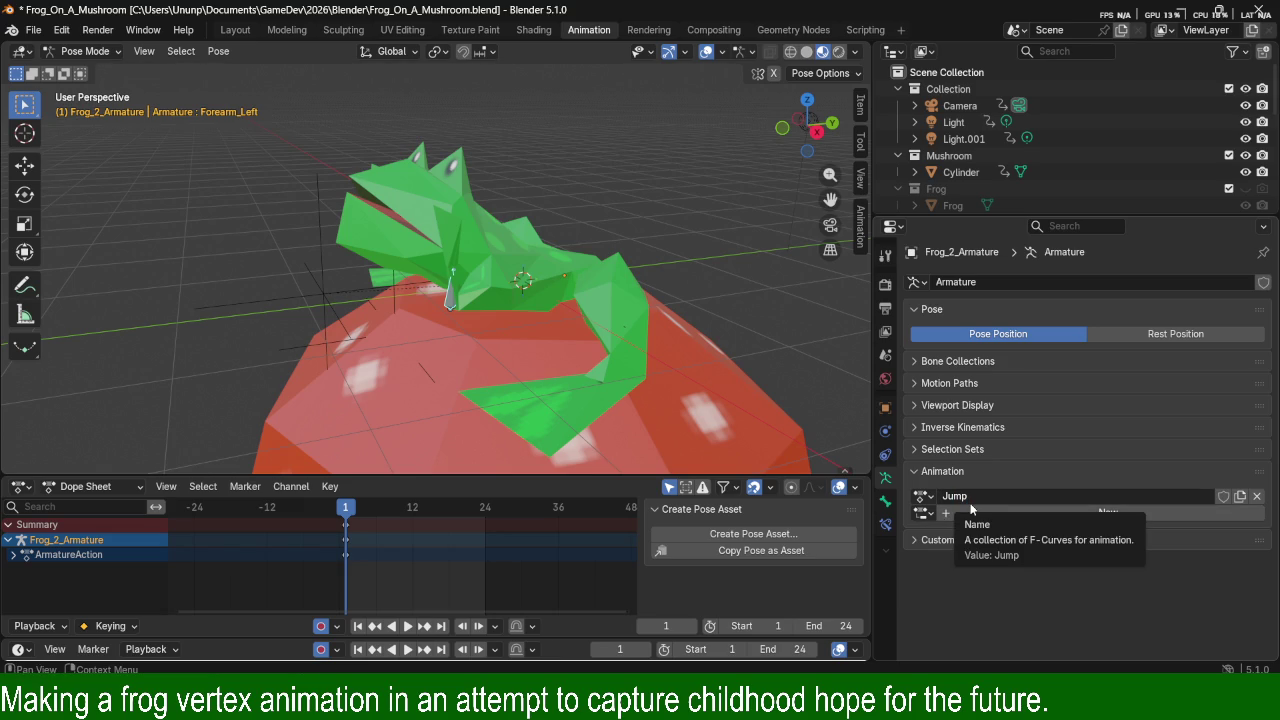
Unlink the Jump action from the armature and save the blend file.
{"action": "left_click", "coordinate": [1257, 496]}
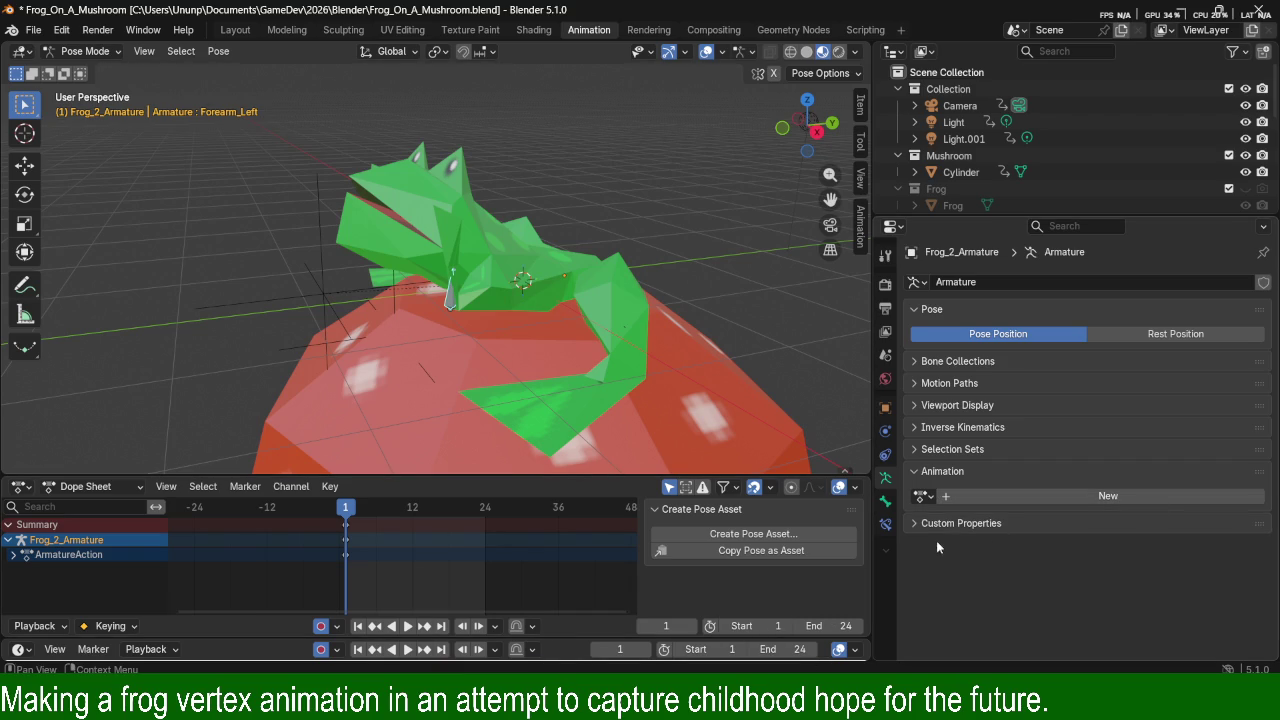
{"action": "left_click", "coordinate": [1002, 524]}
{"action": "left_click", "coordinate": [1002, 523]}
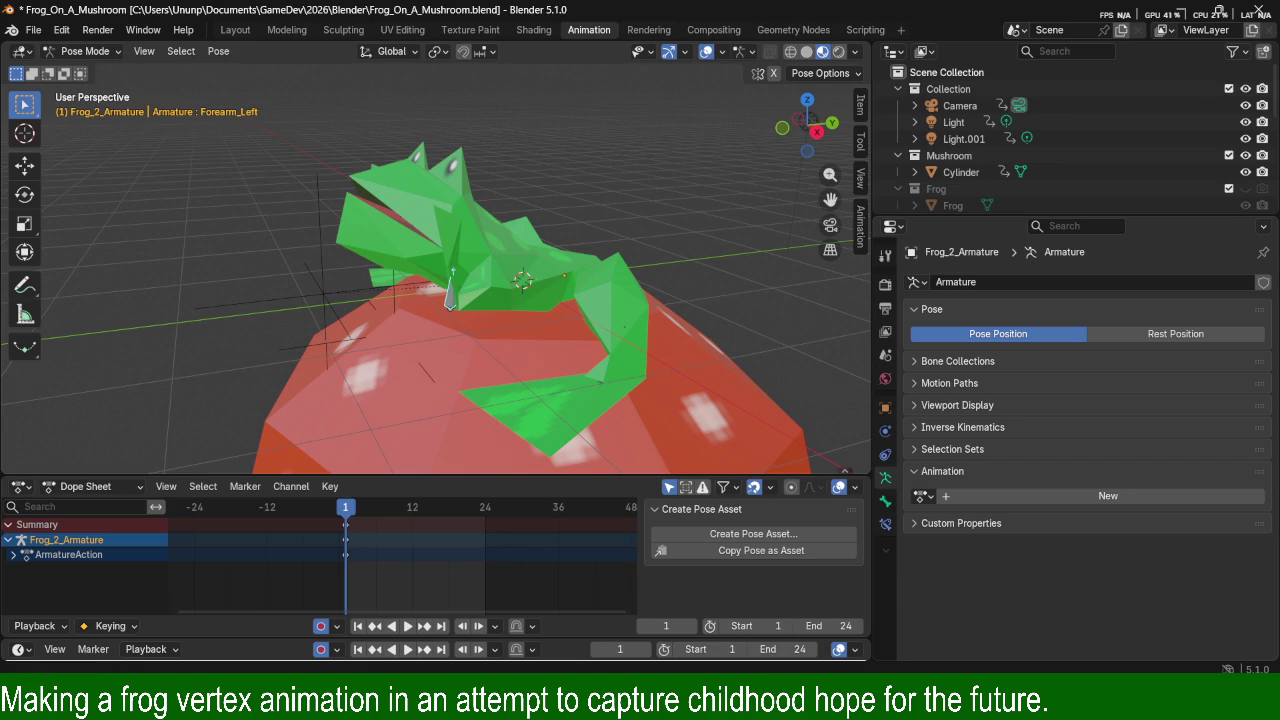
{"action": "key", "text": "ctrl+s"}
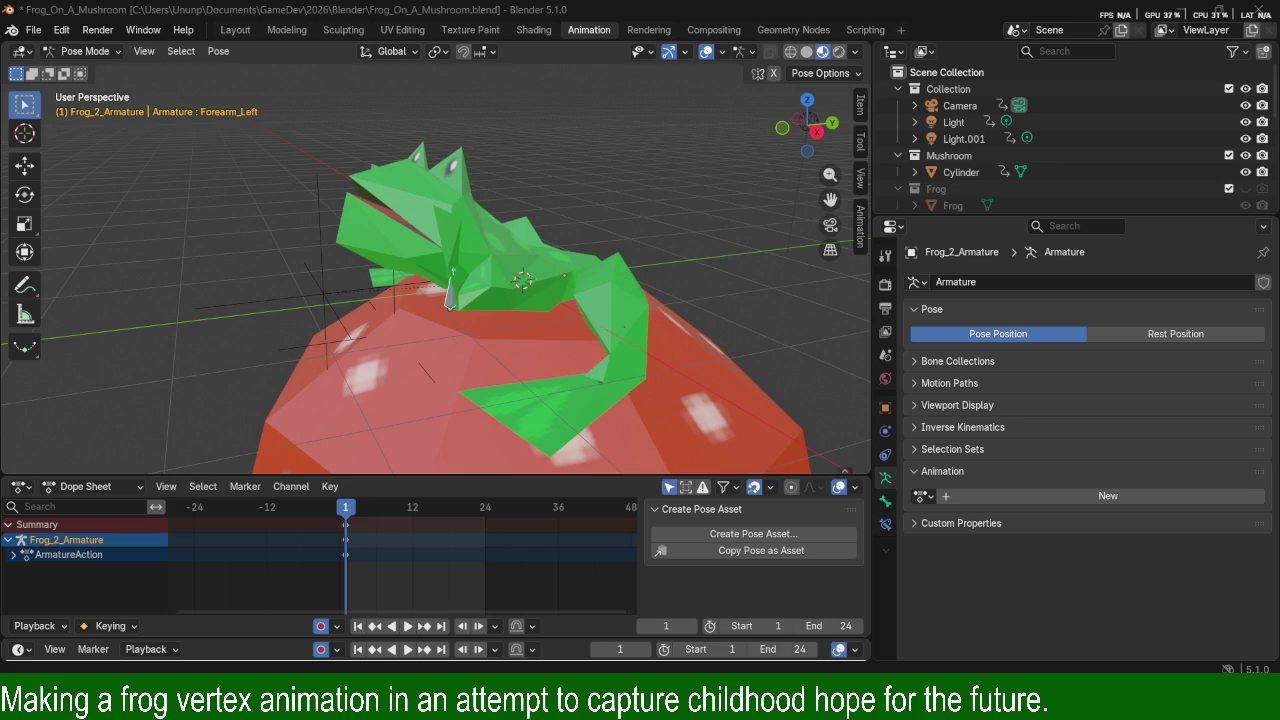
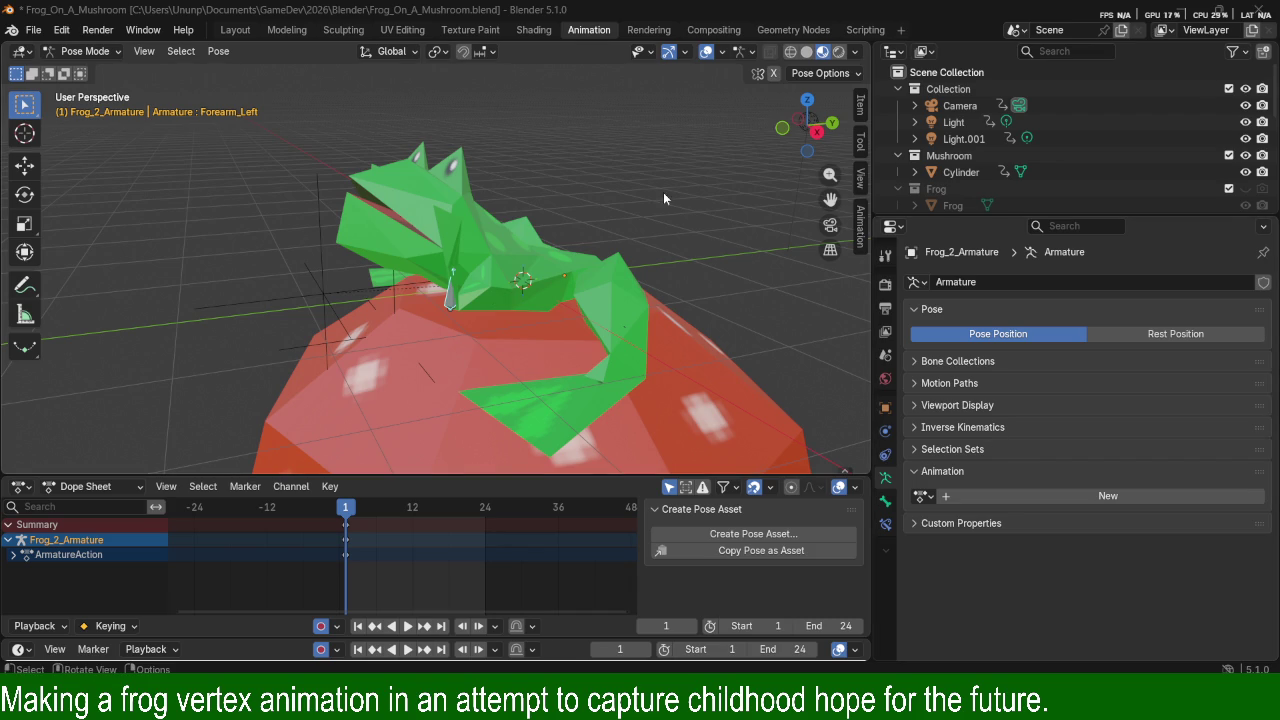
Orbit to a front view of the frog and show the Forearm_Left bone's own properties.
{"action": "mouse_move", "coordinate": [663, 285]}
{"action": "middle_mouse_down"}
{"action": "mouse_move", "coordinate": [459, 210]}
{"action": "mouse_move", "coordinate": [520, 295]}
{"action": "mouse_move", "coordinate": [513, 218]}
{"action": "mouse_move", "coordinate": [442, 243]}
{"action": "middle_mouse_up"}
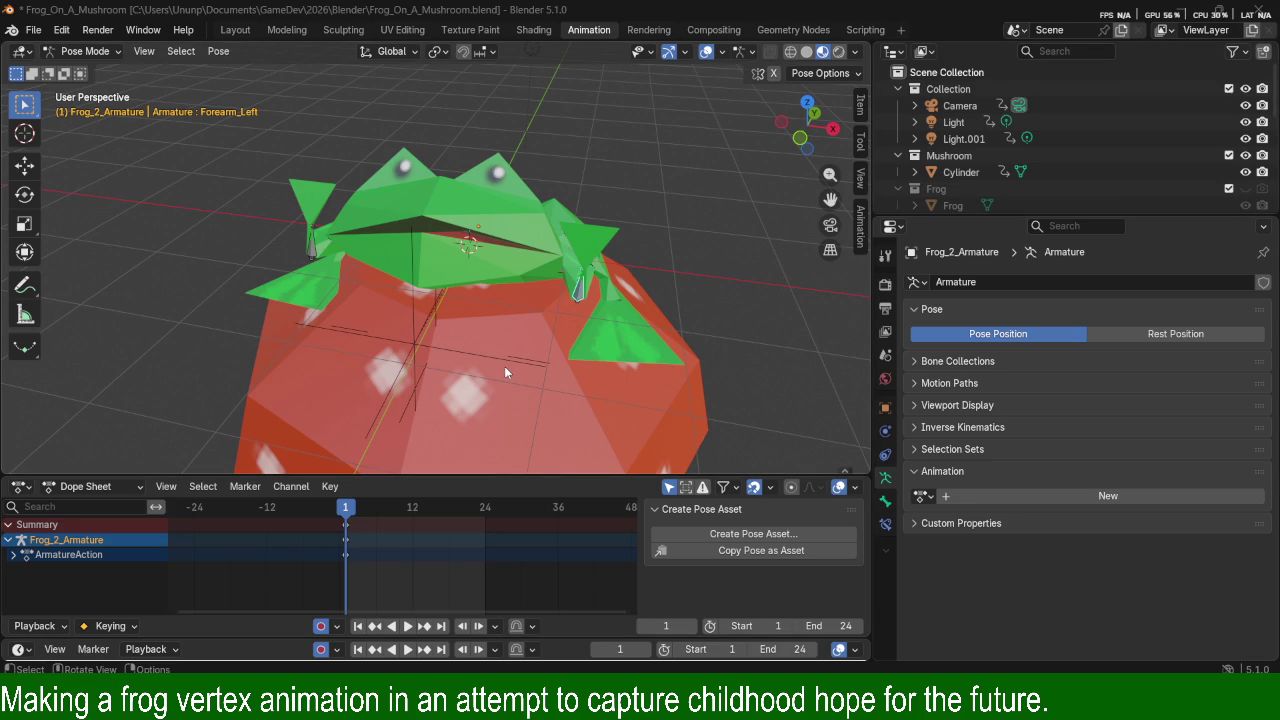
{"action": "left_click", "coordinate": [885, 501]}
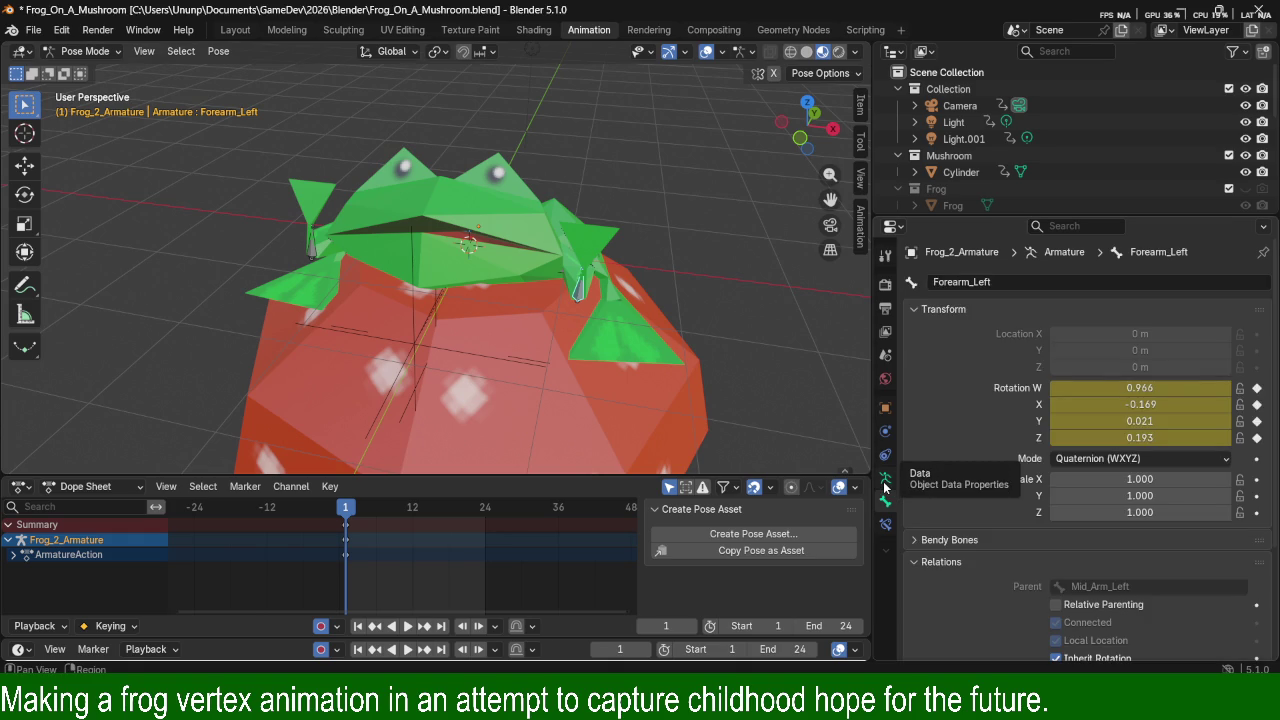
Check the bone's constraints, then view the armature object's transform settings.
{"action": "left_click", "coordinate": [884, 480]}
{"action": "left_click", "coordinate": [884, 524]}
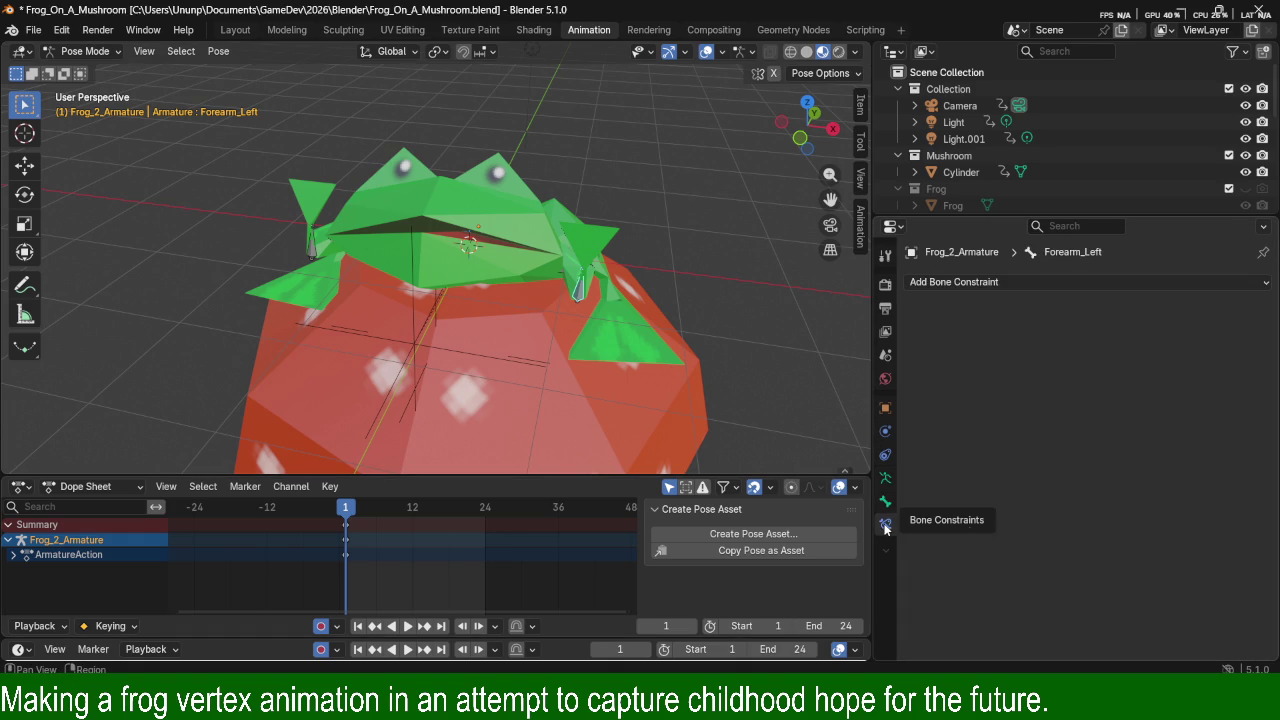
{"action": "left_click", "coordinate": [885, 409]}
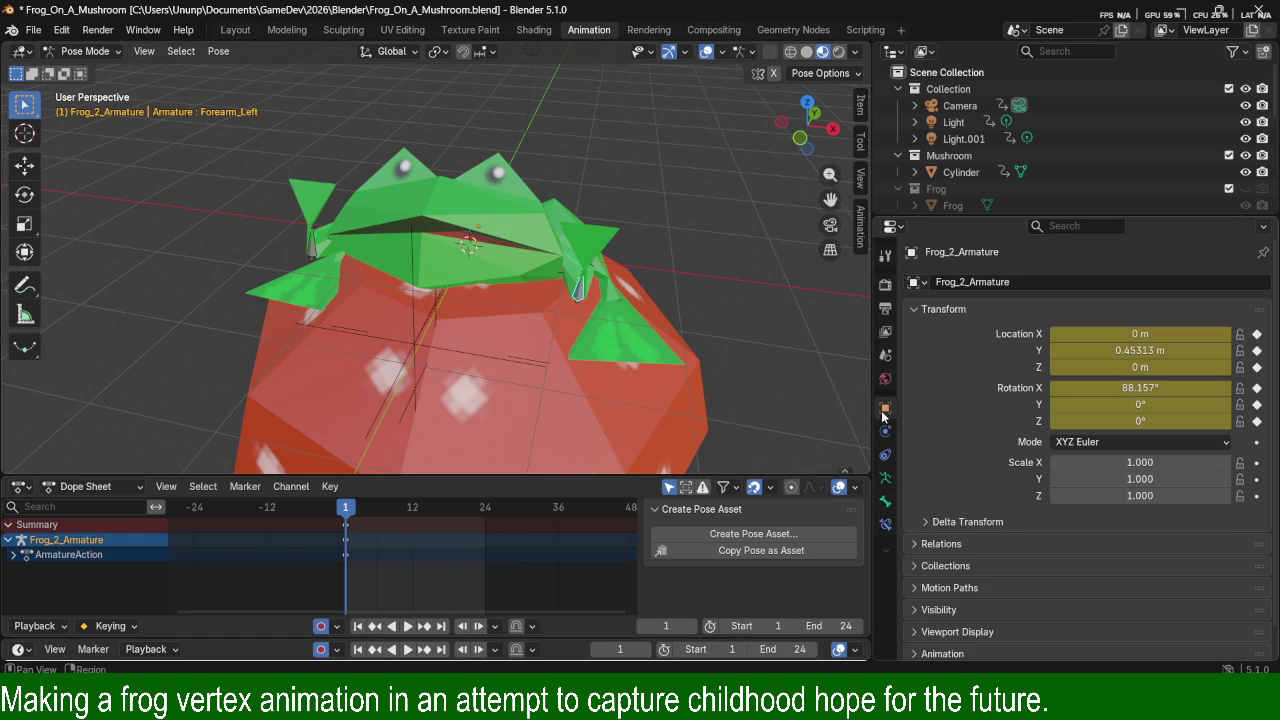
{"action": "scroll", "coordinate": [1002, 476], "scroll_direction": "down", "scroll_amount": 1}
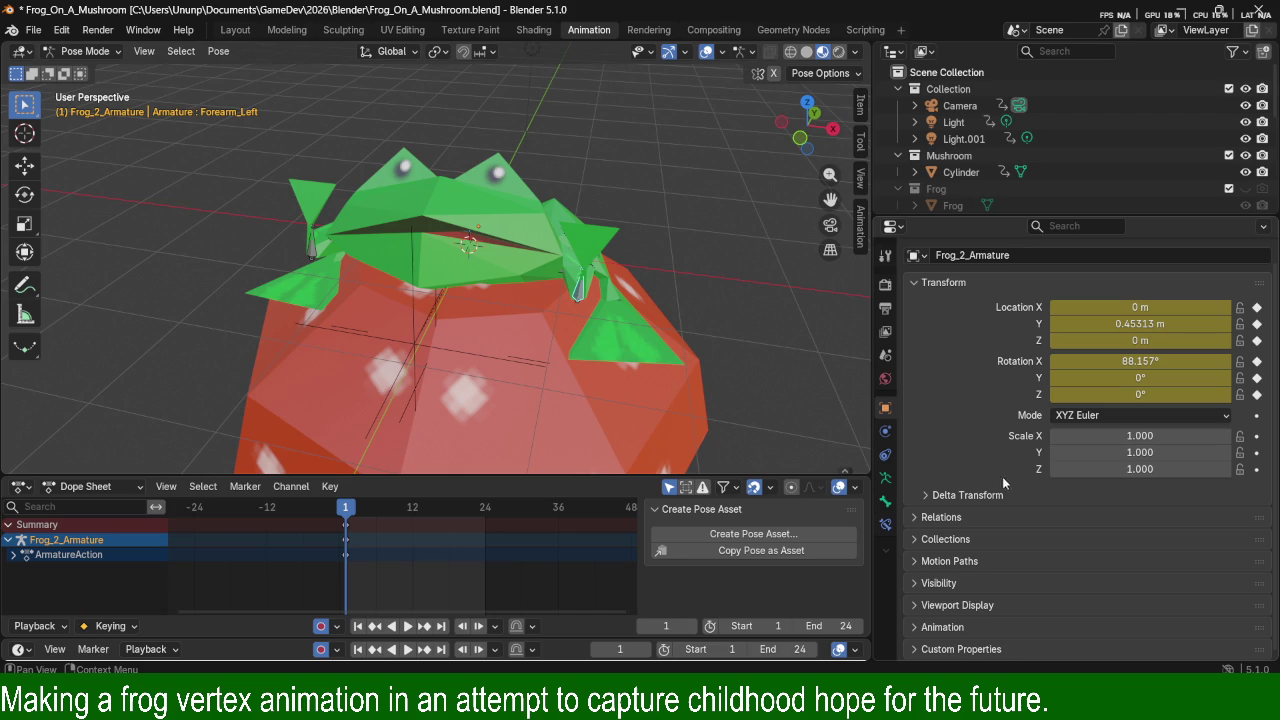
Select the body, then the armature, enter Pose Mode and make the bones visible.
{"action": "mouse_move", "coordinate": [363, 289]}
{"action": "middle_mouse_down"}
{"action": "mouse_move", "coordinate": [535, 270]}
{"action": "mouse_move", "coordinate": [447, 262]}
{"action": "mouse_move", "coordinate": [581, 283]}
{"action": "middle_mouse_up"}
{"action": "left_click", "coordinate": [581, 283]}
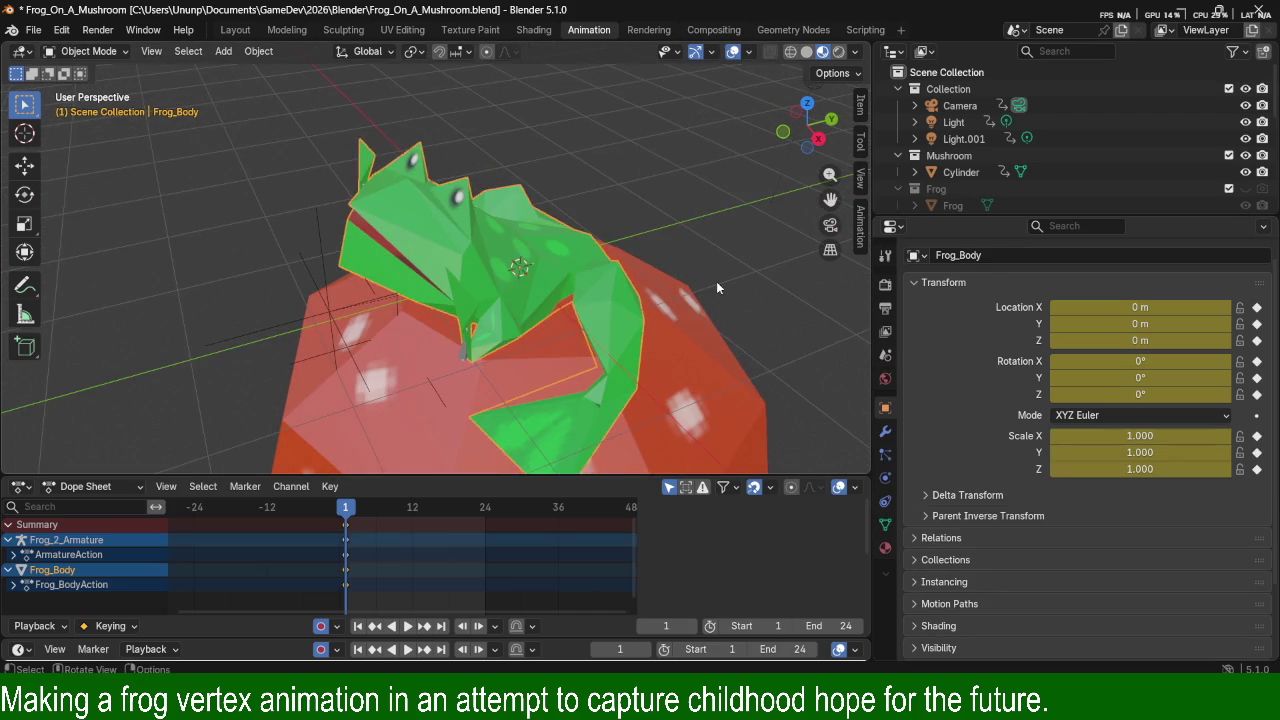
{"action": "middle_click_drag", "start_coordinate": [708, 287], "coordinate": [598, 263]}
{"action": "mouse_move", "coordinate": [604, 333]}
{"action": "middle_mouse_down"}
{"action": "mouse_move", "coordinate": [605, 294]}
{"action": "mouse_move", "coordinate": [561, 328]}
{"action": "mouse_move", "coordinate": [590, 313]}
{"action": "mouse_move", "coordinate": [531, 316]}
{"action": "mouse_move", "coordinate": [604, 306]}
{"action": "middle_mouse_up"}
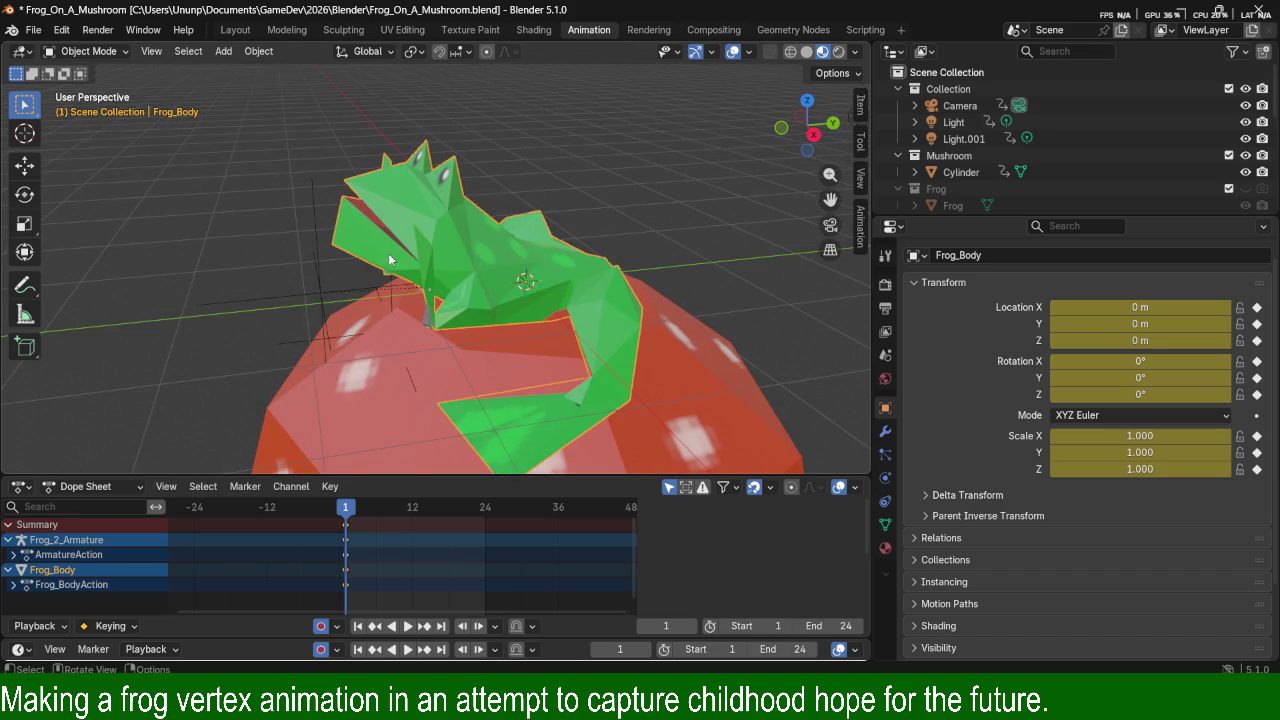
{"action": "left_click", "coordinate": [423, 314]}
{"action": "key", "text": "ctrl+Tab"}
{"action": "mouse_move", "coordinate": [423, 314]}
{"action": "middle_mouse_down"}
{"action": "mouse_move", "coordinate": [593, 270]}
{"action": "mouse_move", "coordinate": [758, 72]}
{"action": "middle_mouse_up"}
{"action": "left_click", "coordinate": [751, 51]}
{"action": "left_click", "coordinate": [738, 51]}
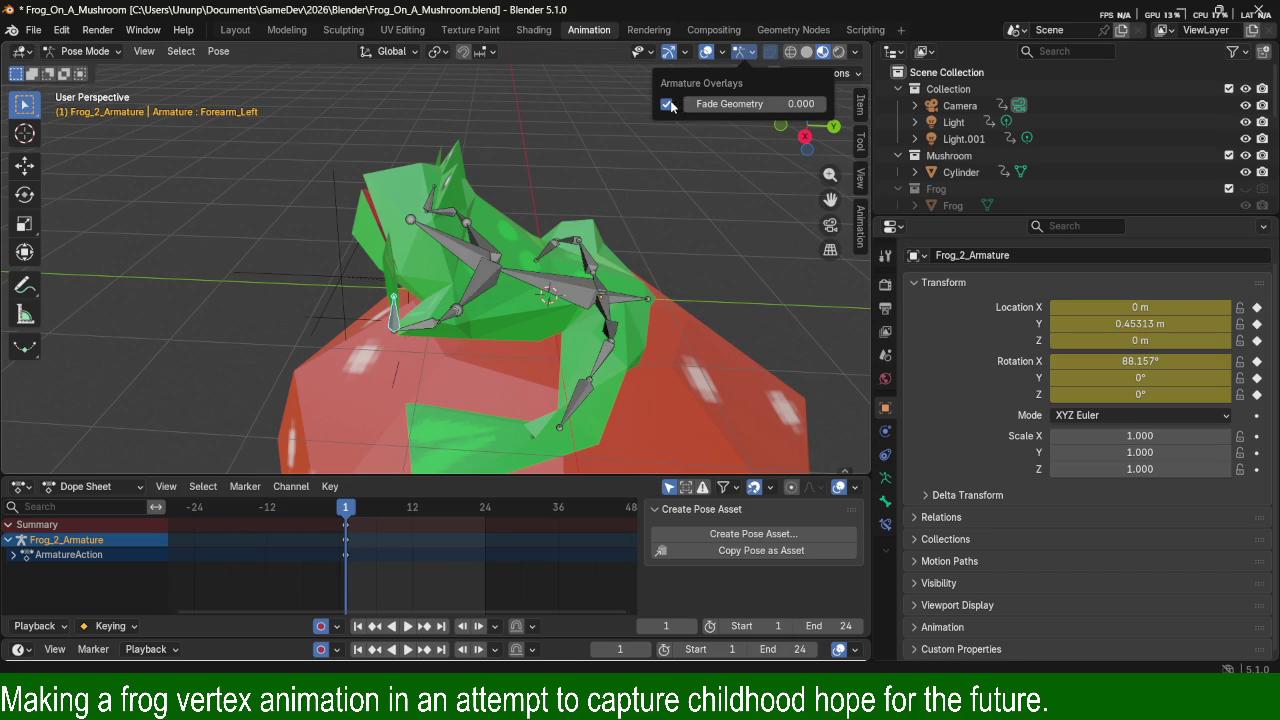
Select the Core bone and try moving and rotating it, undoing the result.
{"action": "left_click", "coordinate": [560, 292]}
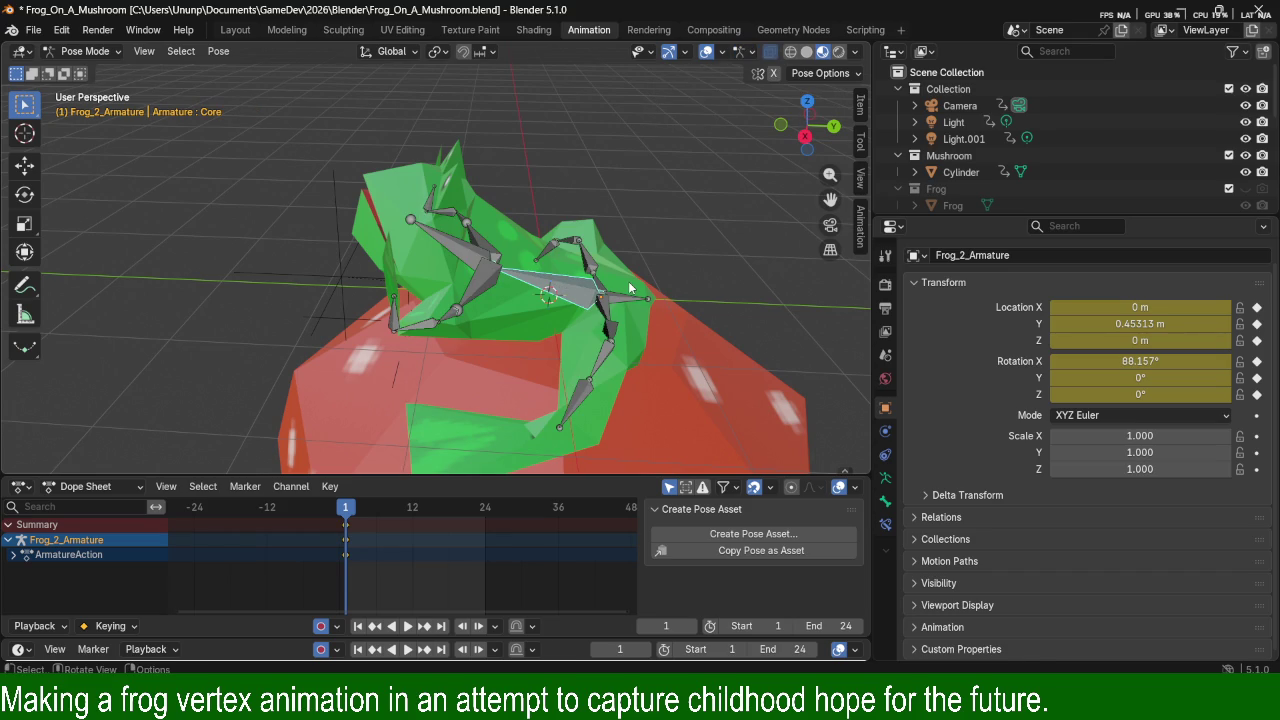
{"action": "key", "text": "g"}
{"action": "key", "text": "z"}
{"action": "key", "text": "Escape"}
{"action": "key", "text": "r"}
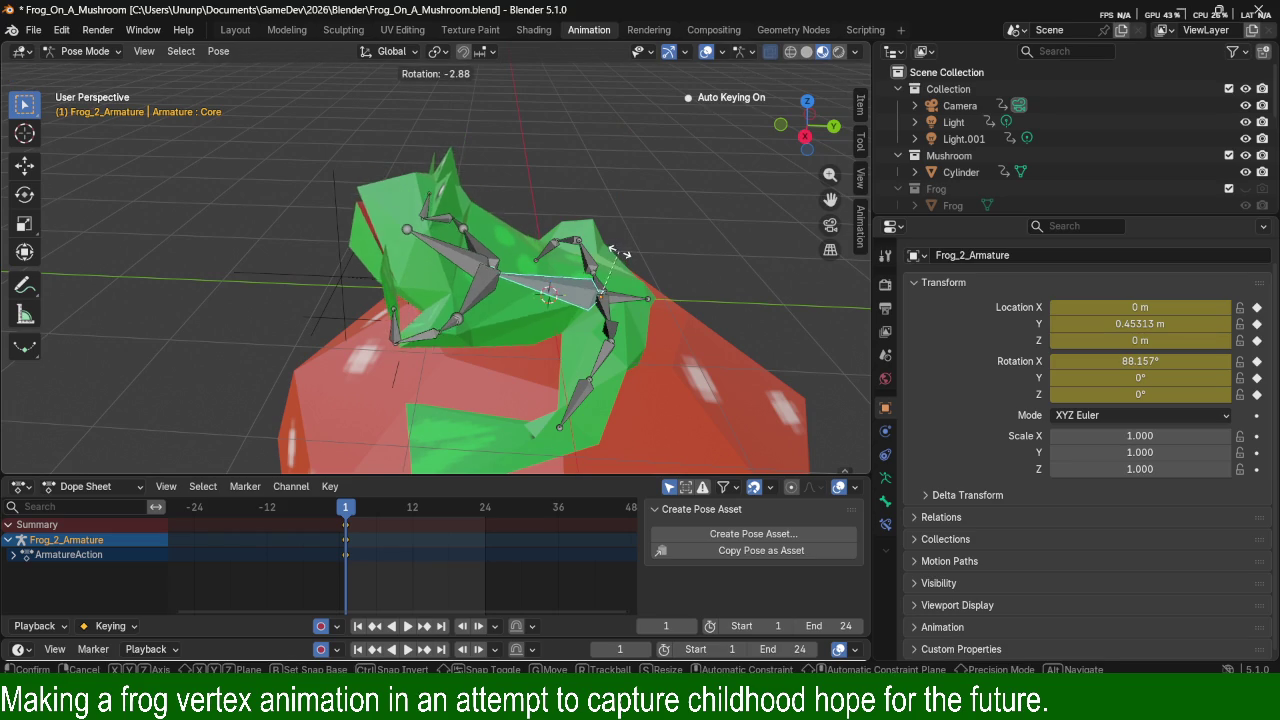
{"action": "left_click", "coordinate": [642, 275]}
{"action": "mouse_move", "coordinate": [641, 269]}
{"action": "middle_mouse_down"}
{"action": "mouse_move", "coordinate": [656, 303]}
{"action": "mouse_move", "coordinate": [560, 274]}
{"action": "middle_mouse_up"}
{"action": "key", "text": "ctrl+z"}
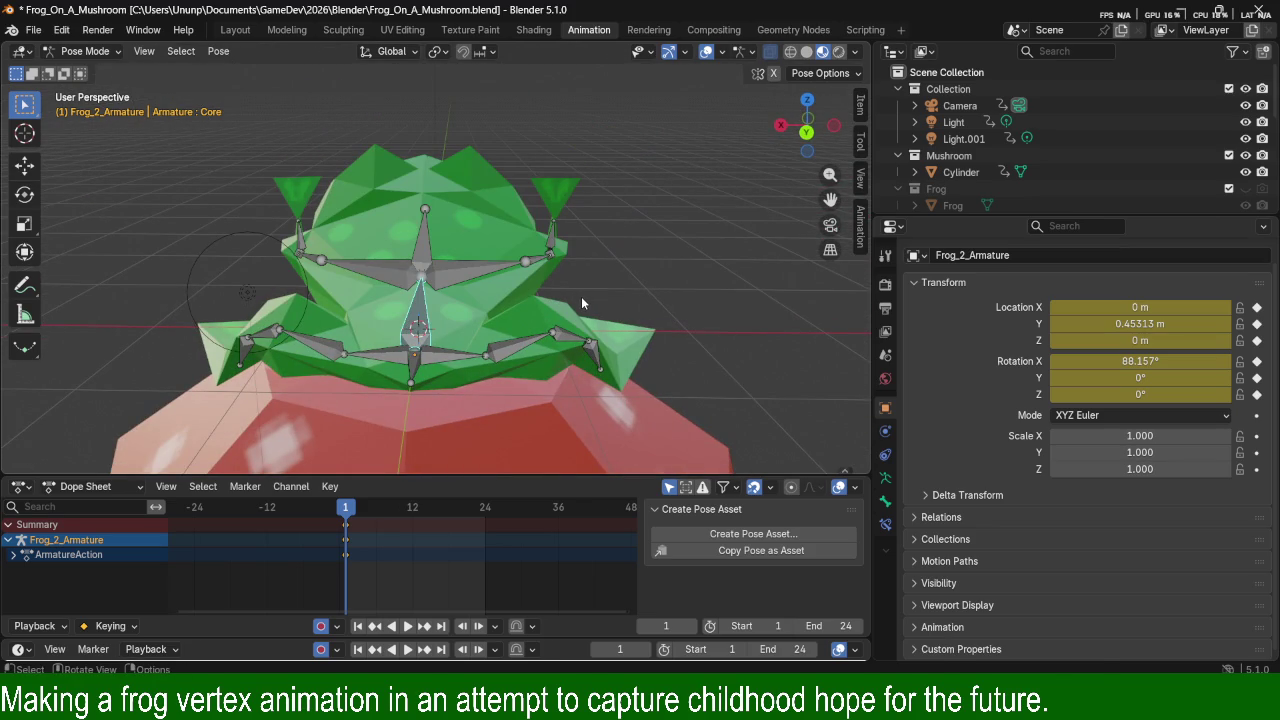
Tilt the Core bone -12° about the X axis.
{"action": "key", "text": "r"}
{"action": "key", "text": "x"}
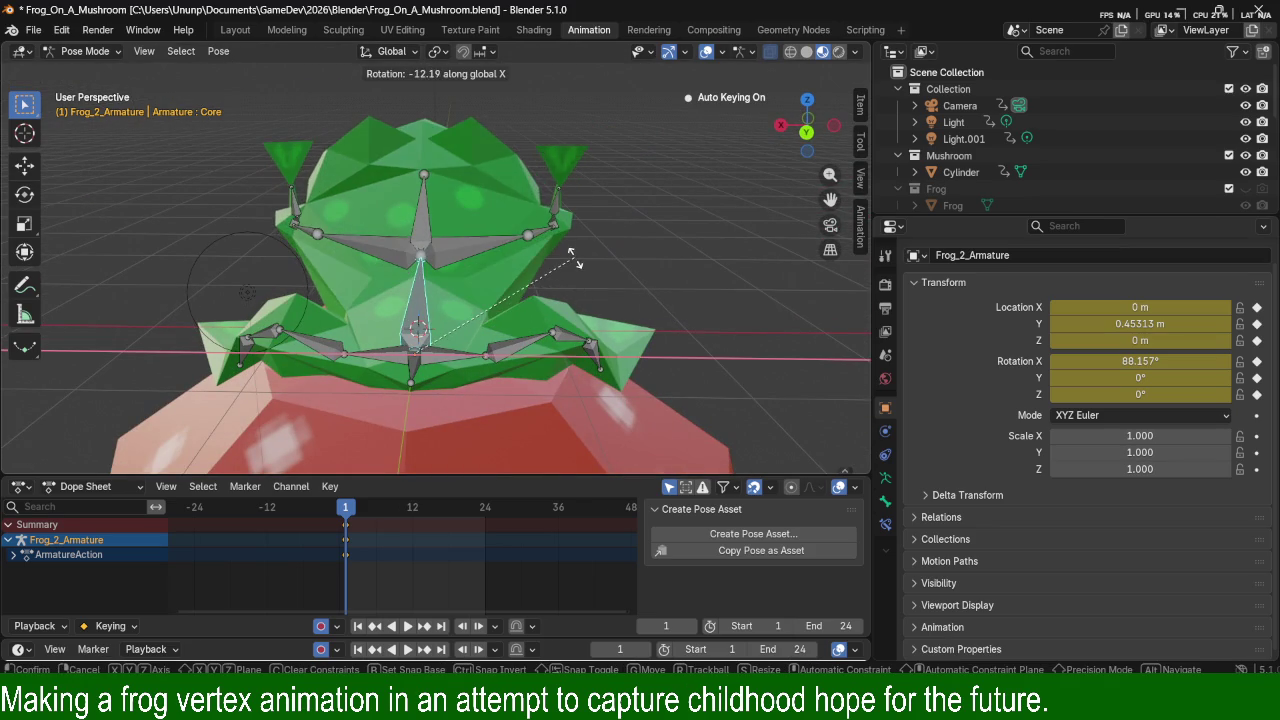
{"action": "left_click", "coordinate": [640, 275]}
{"action": "mouse_move", "coordinate": [667, 281]}
{"action": "middle_mouse_down"}
{"action": "mouse_move", "coordinate": [487, 295]}
{"action": "mouse_move", "coordinate": [352, 378]}
{"action": "middle_mouse_up"}
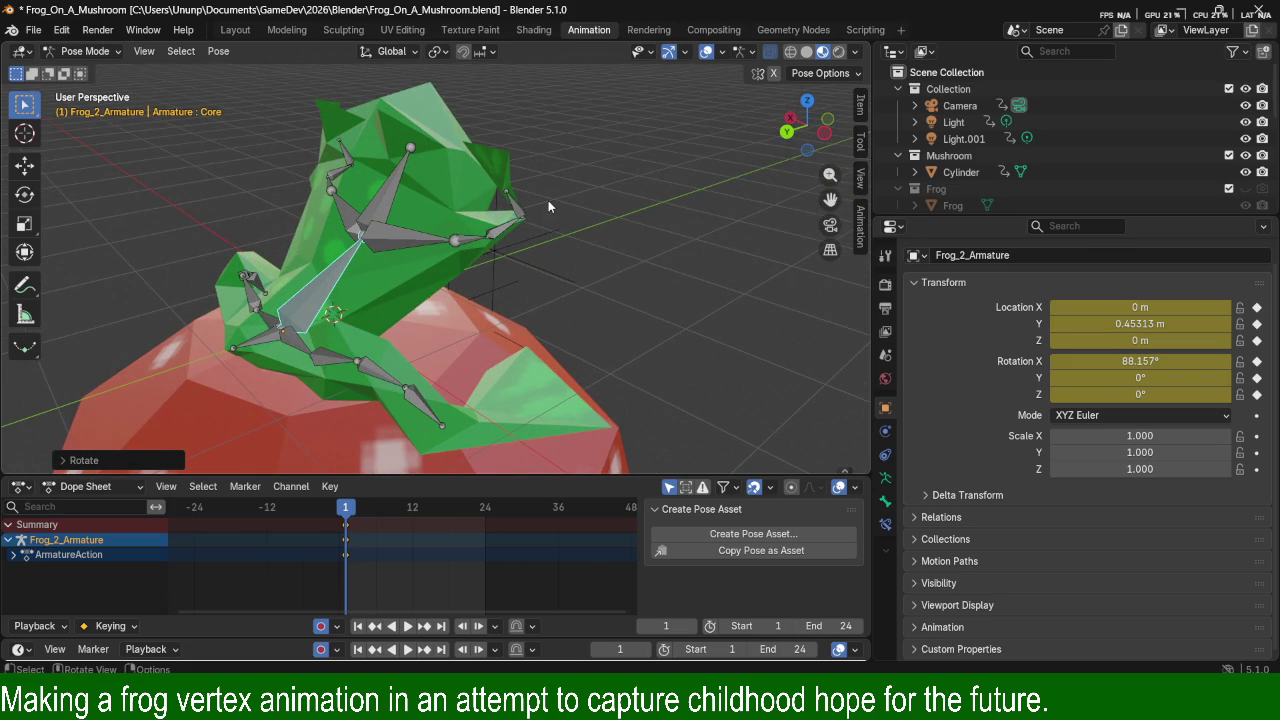
Raise Forearm_Right and Forearm_Left by rotating each about the X axis.
{"action": "middle_click_drag", "start_coordinate": [548, 200], "coordinate": [502, 205]}
{"action": "left_click", "coordinate": [472, 228]}
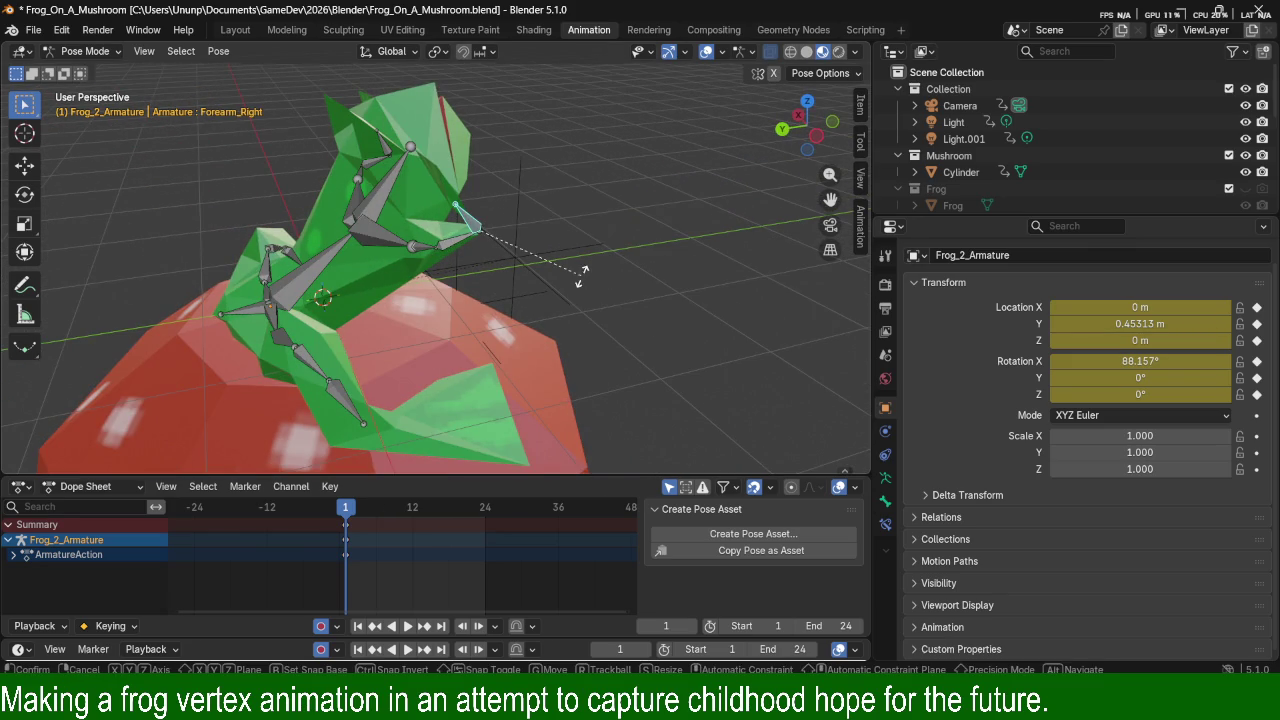
{"action": "key", "text": "r"}
{"action": "key", "text": "y"}
{"action": "key", "text": "x"}
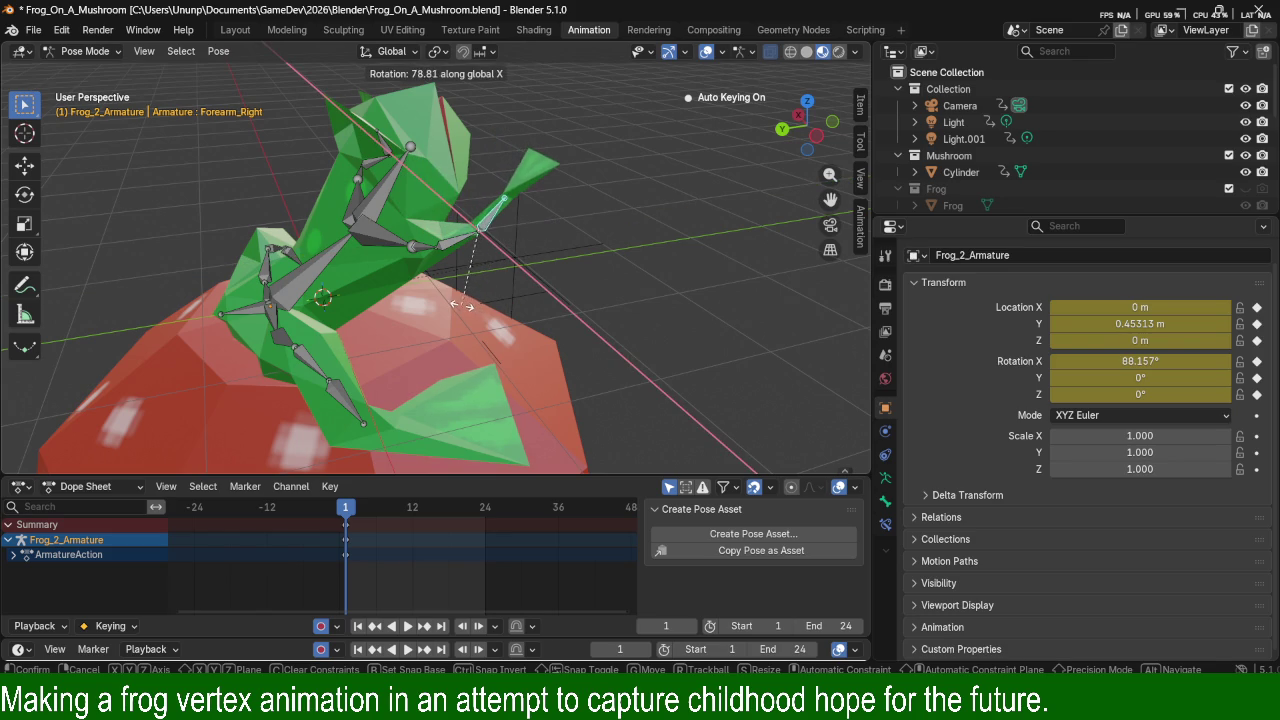
{"action": "left_click", "coordinate": [470, 250]}
{"action": "mouse_move", "coordinate": [434, 290]}
{"action": "middle_mouse_down"}
{"action": "mouse_move", "coordinate": [400, 254]}
{"action": "mouse_move", "coordinate": [337, 229]}
{"action": "mouse_move", "coordinate": [325, 239]}
{"action": "middle_mouse_up"}
{"action": "left_click", "coordinate": [329, 226]}
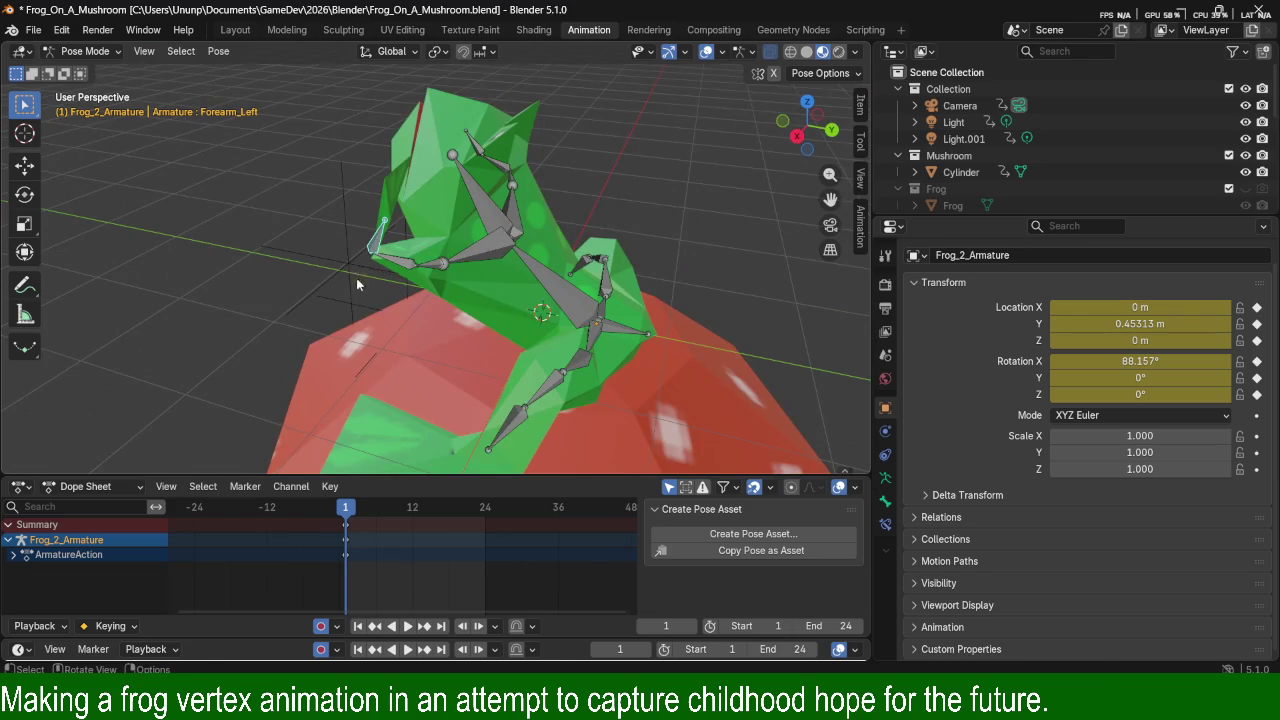
{"action": "key", "text": "r"}
{"action": "key", "text": "y"}
{"action": "key", "text": "x"}
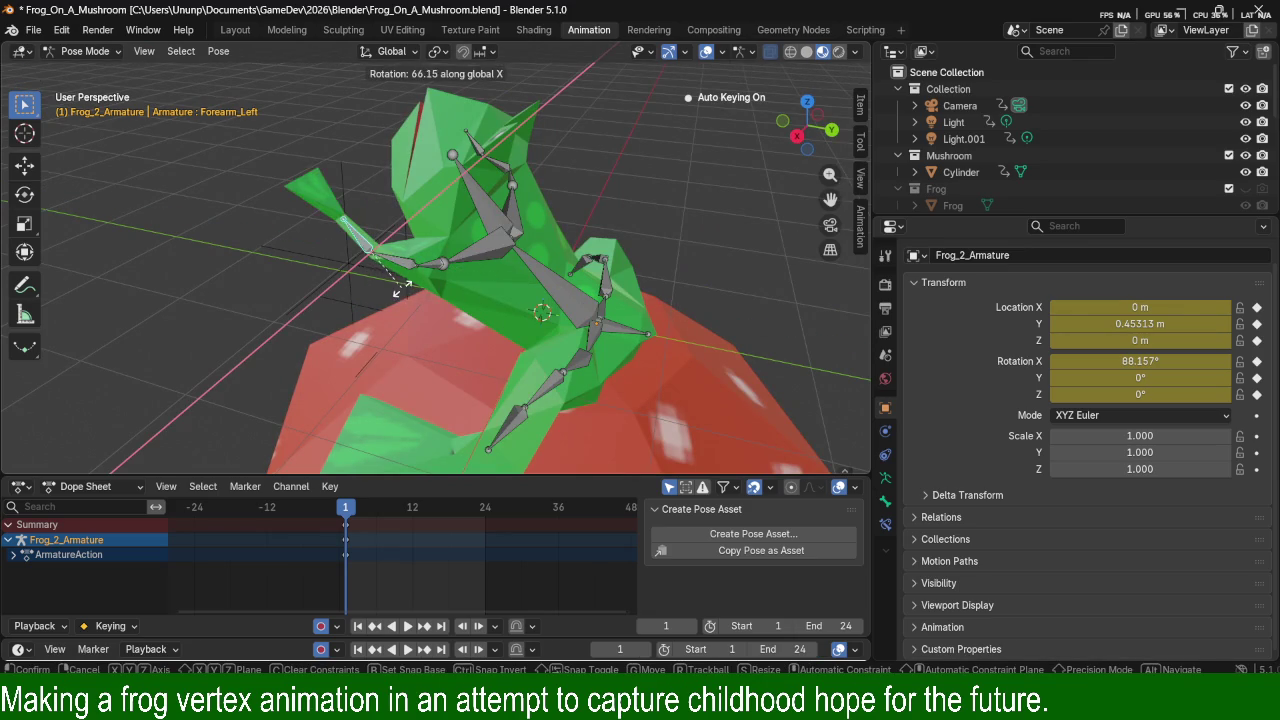
{"action": "left_click", "coordinate": [398, 284]}
{"action": "mouse_move", "coordinate": [398, 284]}
{"action": "middle_mouse_down"}
{"action": "mouse_move", "coordinate": [345, 264]}
{"action": "mouse_move", "coordinate": [550, 302]}
{"action": "mouse_move", "coordinate": [410, 224]}
{"action": "mouse_move", "coordinate": [467, 168]}
{"action": "mouse_move", "coordinate": [596, 225]}
{"action": "mouse_move", "coordinate": [594, 238]}
{"action": "middle_mouse_up"}
Rotate the Torso bone slightly about the X axis.
{"action": "left_click", "coordinate": [486, 180]}
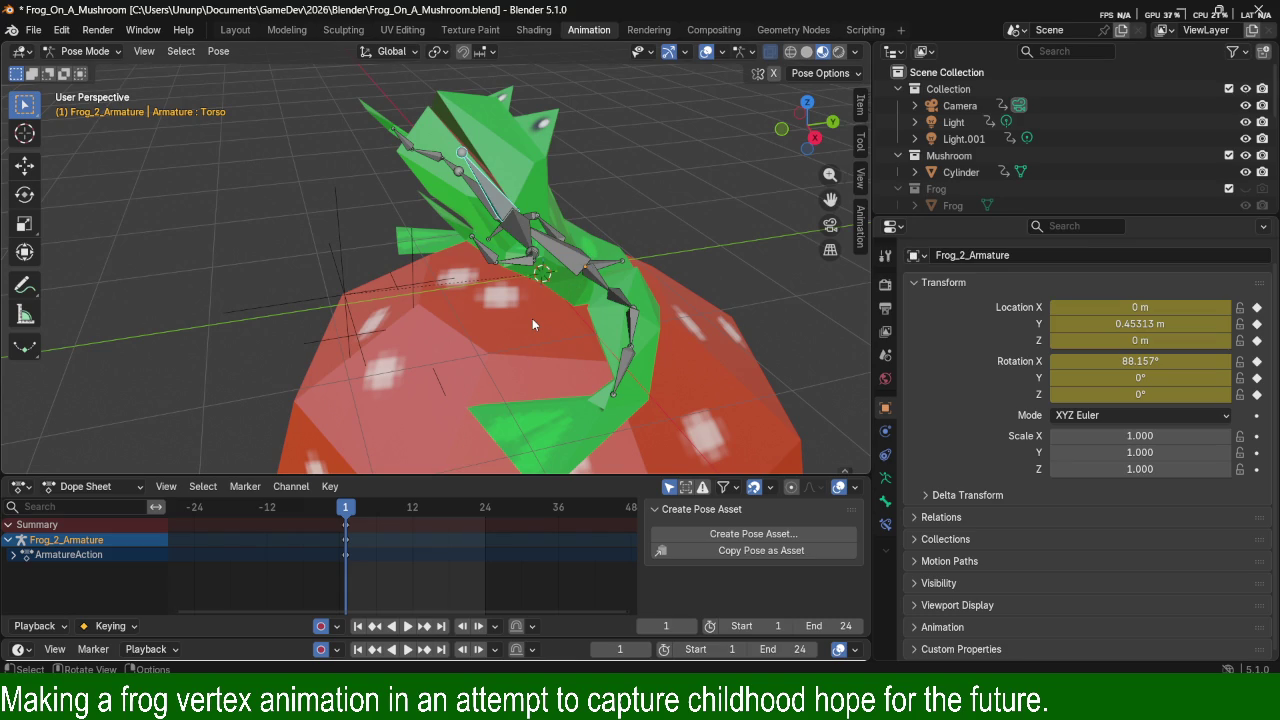
{"action": "key", "text": "r"}
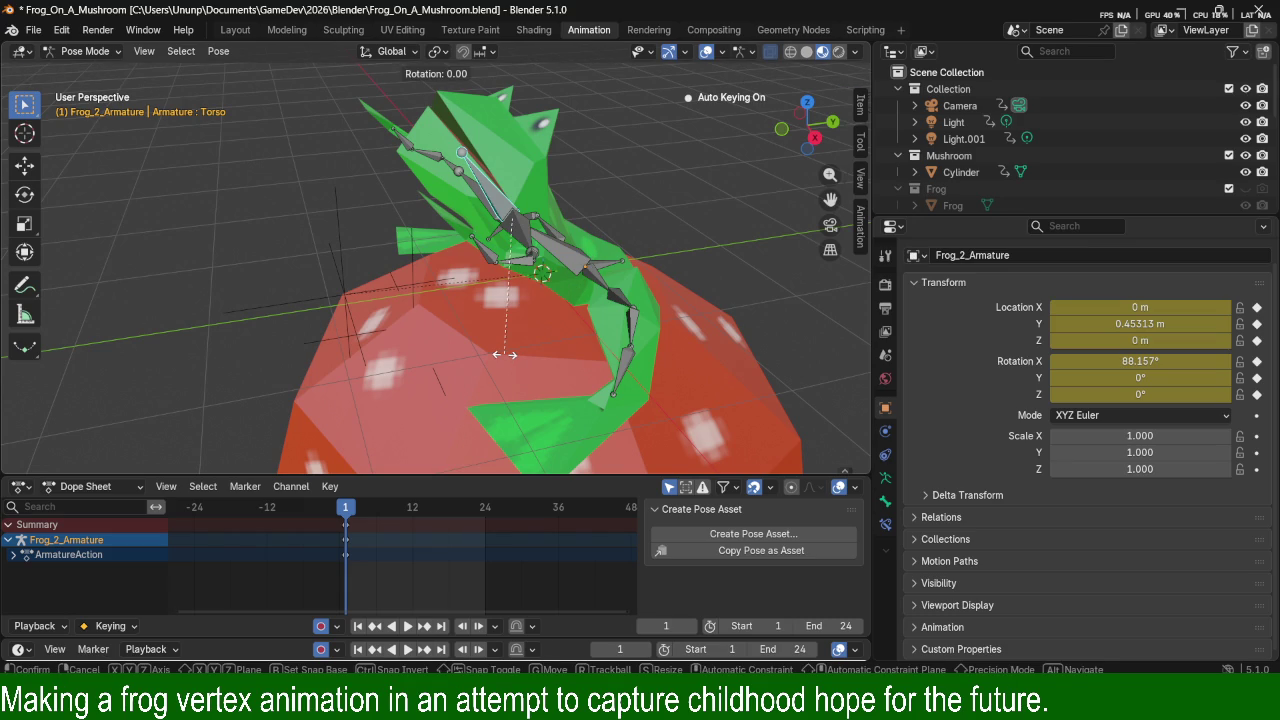
{"action": "key", "text": "x"}
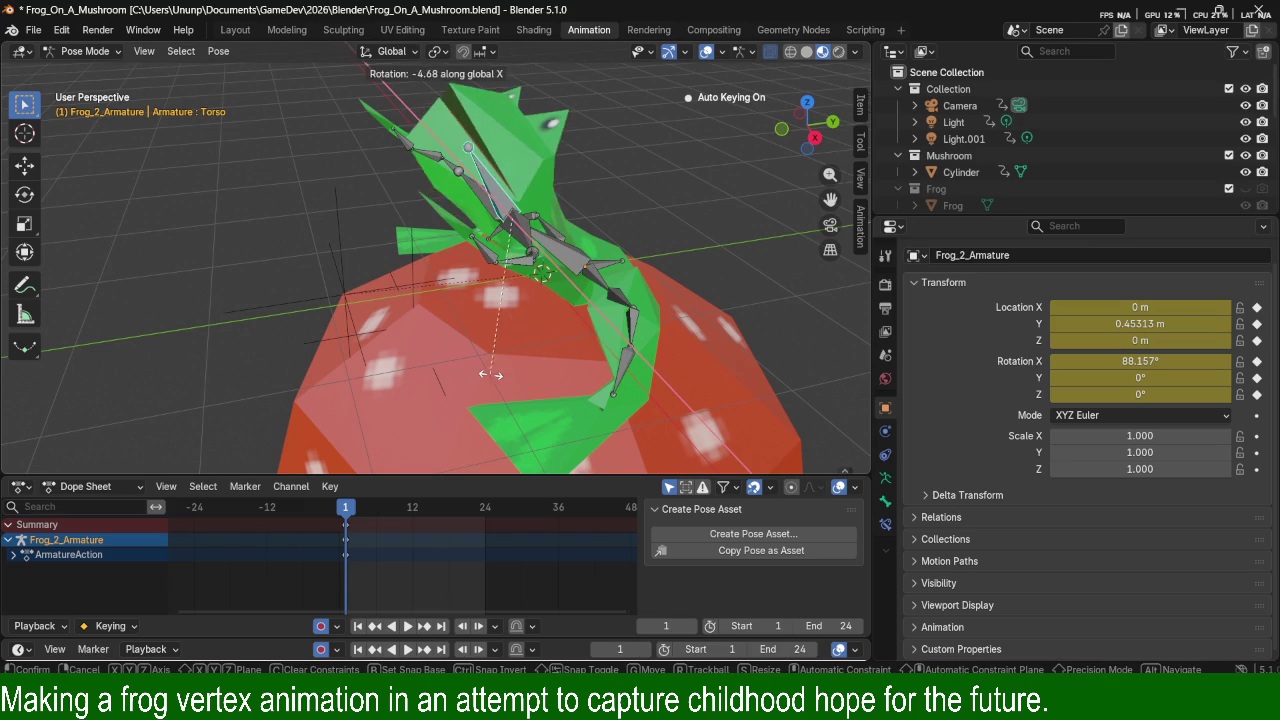
{"action": "left_click", "coordinate": [514, 367]}
{"action": "middle_click_drag", "start_coordinate": [609, 307], "coordinate": [506, 303]}
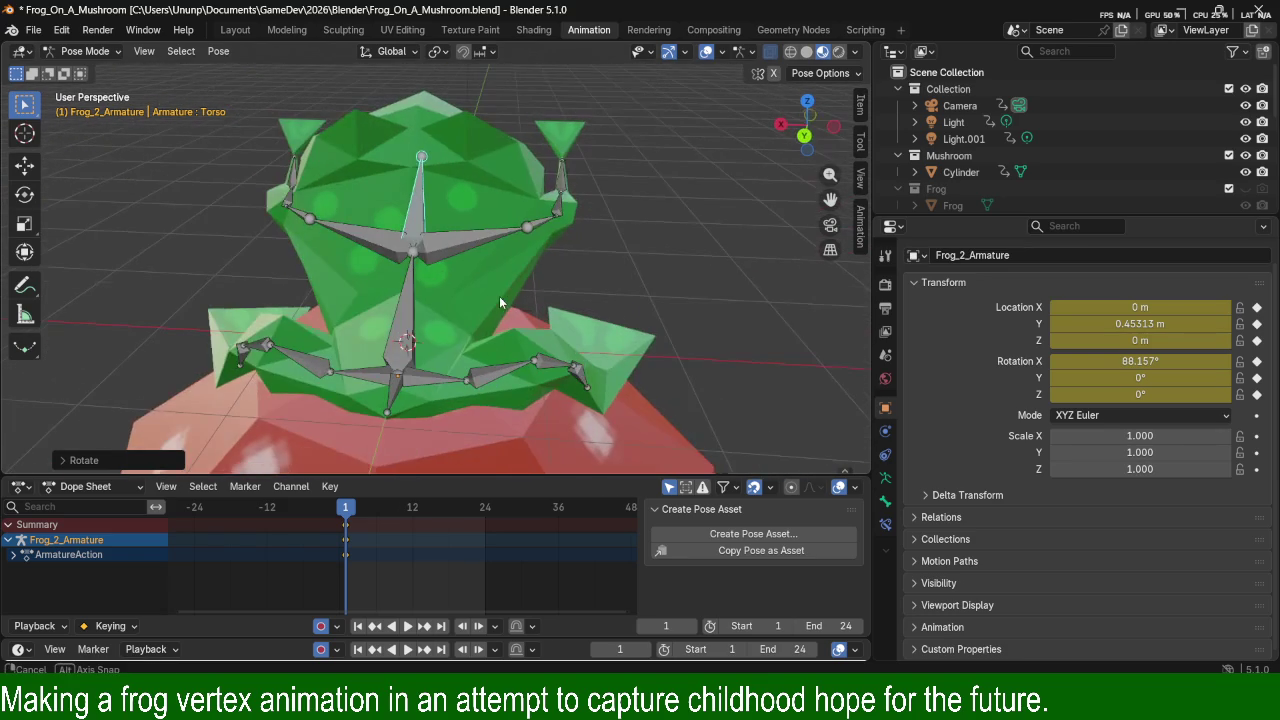
{"action": "left_click_drag", "start_coordinate": [506, 287], "coordinate": [638, 294]}
Drag the Core bone, then select Frog_Body in Object Mode and switch to Weight Paint.
{"action": "mouse_move", "coordinate": [638, 294]}
{"action": "middle_mouse_down"}
{"action": "mouse_move", "coordinate": [486, 286]}
{"action": "mouse_move", "coordinate": [578, 321]}
{"action": "mouse_move", "coordinate": [754, 290]}
{"action": "mouse_move", "coordinate": [555, 266]}
{"action": "mouse_move", "coordinate": [512, 291]}
{"action": "mouse_move", "coordinate": [643, 260]}
{"action": "mouse_move", "coordinate": [604, 338]}
{"action": "mouse_move", "coordinate": [460, 320]}
{"action": "mouse_move", "coordinate": [514, 334]}
{"action": "mouse_move", "coordinate": [418, 351]}
{"action": "mouse_move", "coordinate": [617, 374]}
{"action": "mouse_move", "coordinate": [228, 418]}
{"action": "mouse_move", "coordinate": [415, 379]}
{"action": "mouse_move", "coordinate": [356, 328]}
{"action": "mouse_move", "coordinate": [409, 340]}
{"action": "mouse_move", "coordinate": [455, 324]}
{"action": "mouse_move", "coordinate": [451, 359]}
{"action": "mouse_move", "coordinate": [288, 306]}
{"action": "mouse_move", "coordinate": [352, 314]}
{"action": "mouse_move", "coordinate": [277, 343]}
{"action": "mouse_move", "coordinate": [508, 195]}
{"action": "mouse_move", "coordinate": [543, 239]}
{"action": "middle_mouse_up"}
{"action": "left_click", "coordinate": [110, 53]}
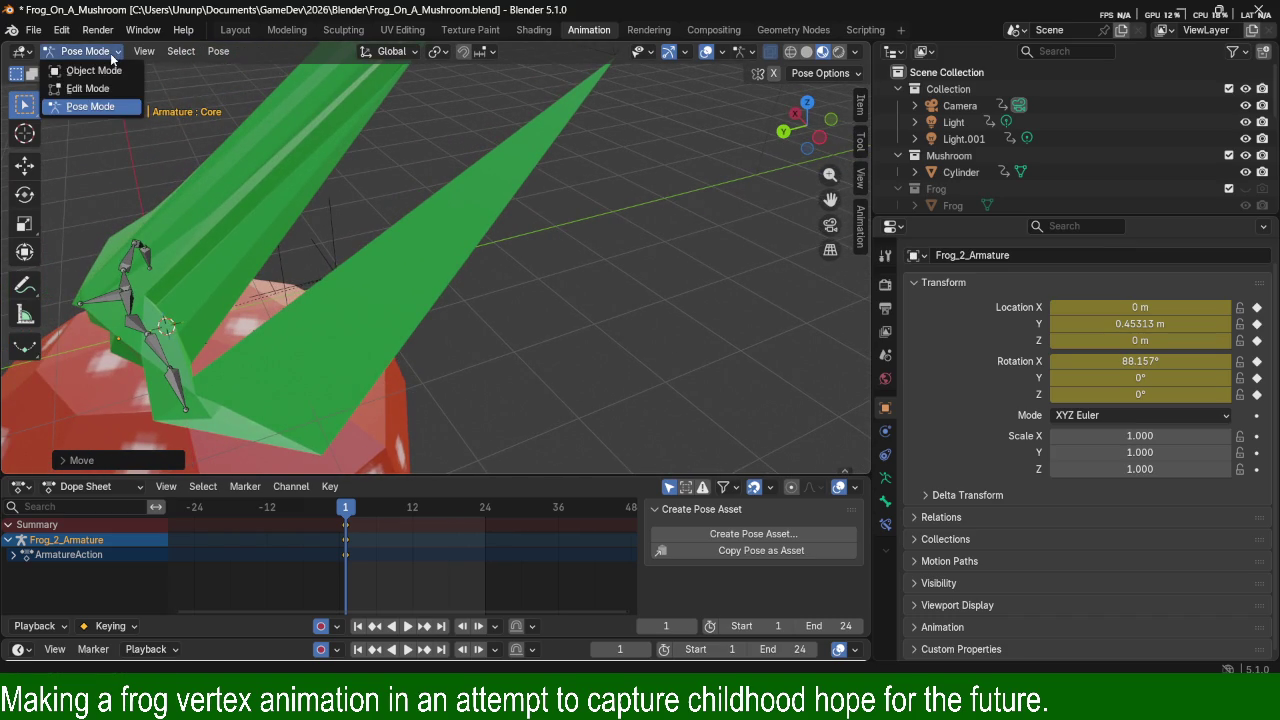
{"action": "left_click", "coordinate": [101, 72]}
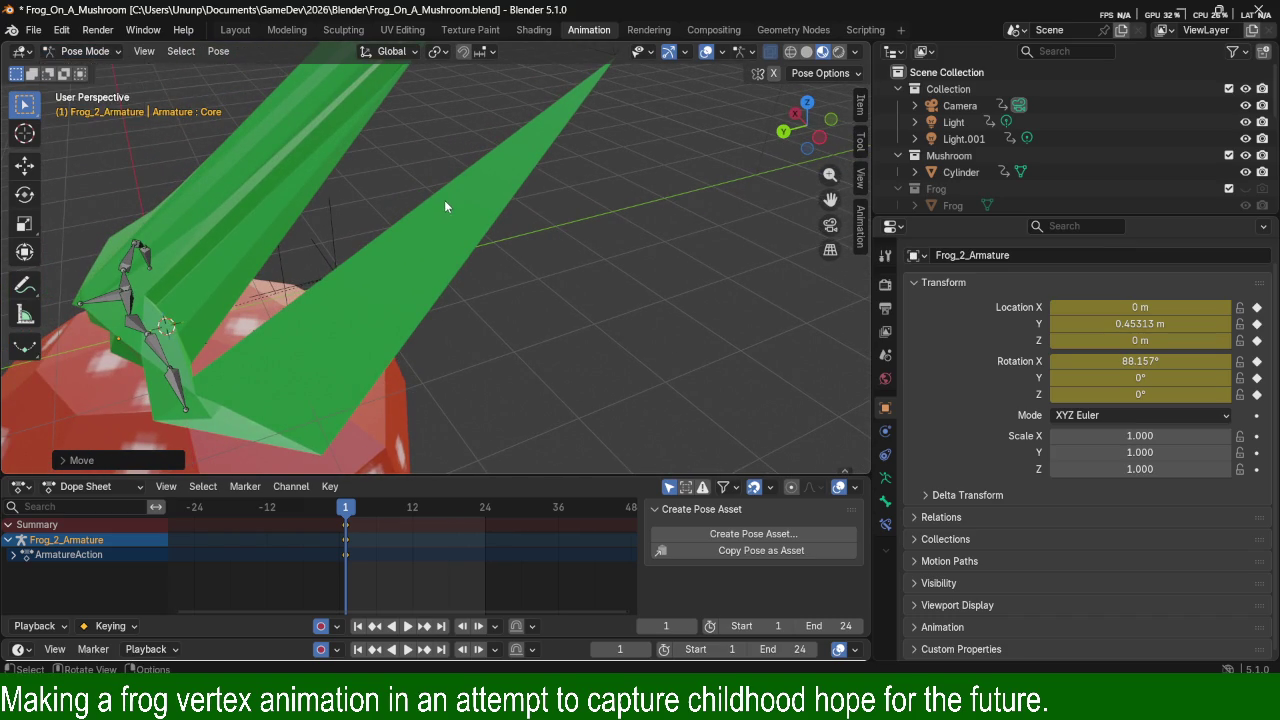
{"action": "left_click", "coordinate": [448, 185]}
{"action": "left_click", "coordinate": [112, 55]}
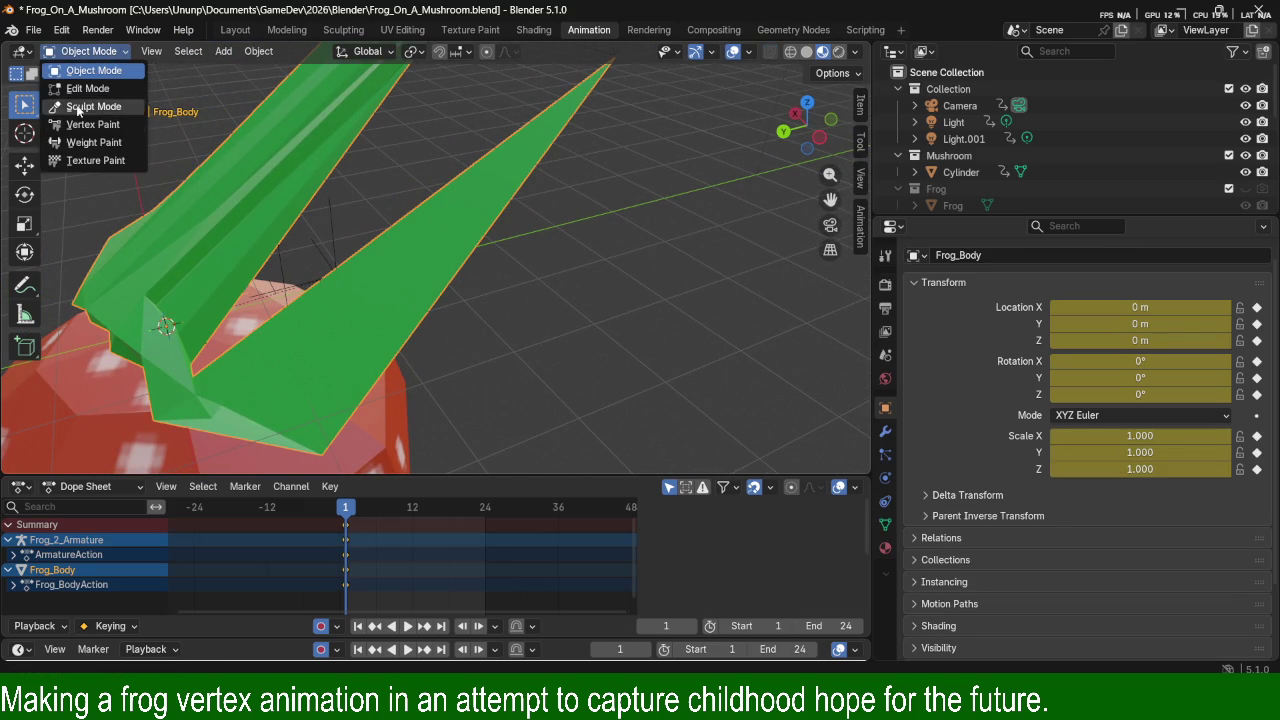
{"action": "left_click", "coordinate": [97, 142]}
Zoom out to the whole mushroom and list the body's vertex groups.
{"action": "scroll", "coordinate": [410, 236], "scroll_direction": "down", "scroll_amount": 3}
{"action": "scroll", "coordinate": [520, 185], "scroll_direction": "down", "scroll_amount": 3}
{"action": "mouse_move", "coordinate": [548, 160]}
{"action": "middle_mouse_down", "text": "ctrl"}
{"action": "mouse_move", "coordinate": [538, 218]}
{"action": "mouse_move", "coordinate": [570, 268]}
{"action": "middle_mouse_up", "text": "ctrl"}
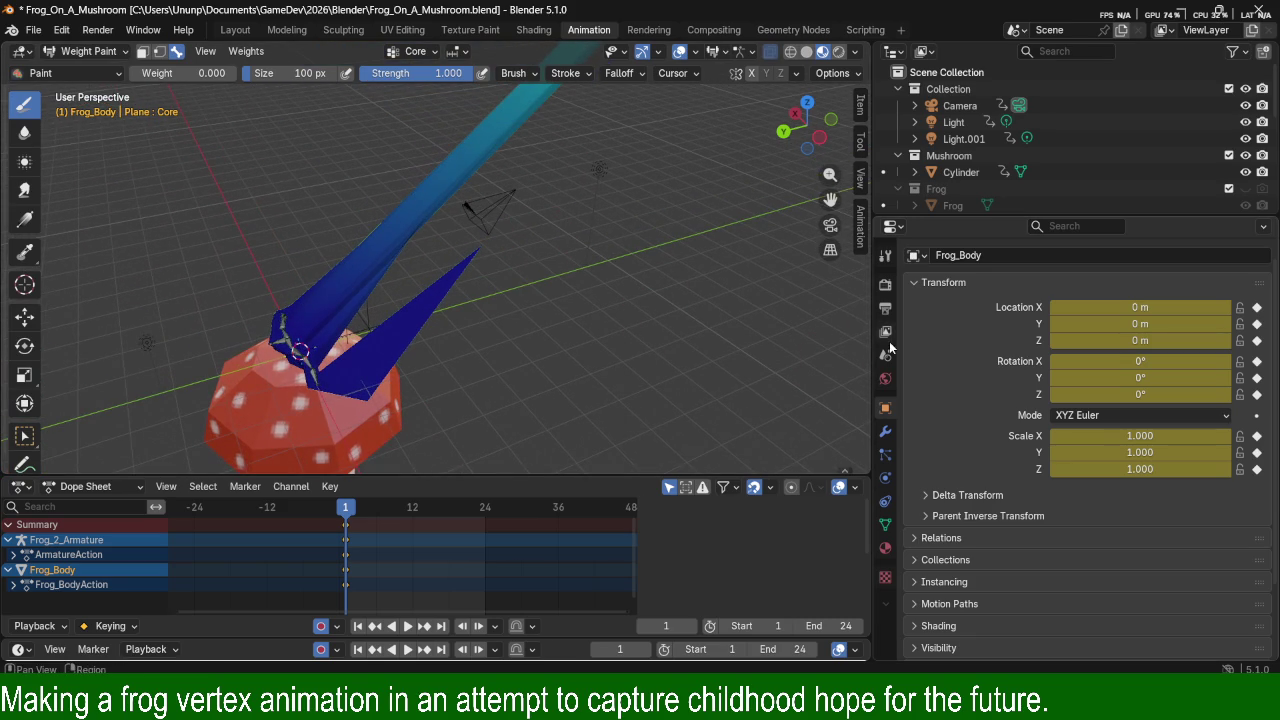
{"action": "left_click", "coordinate": [885, 431]}
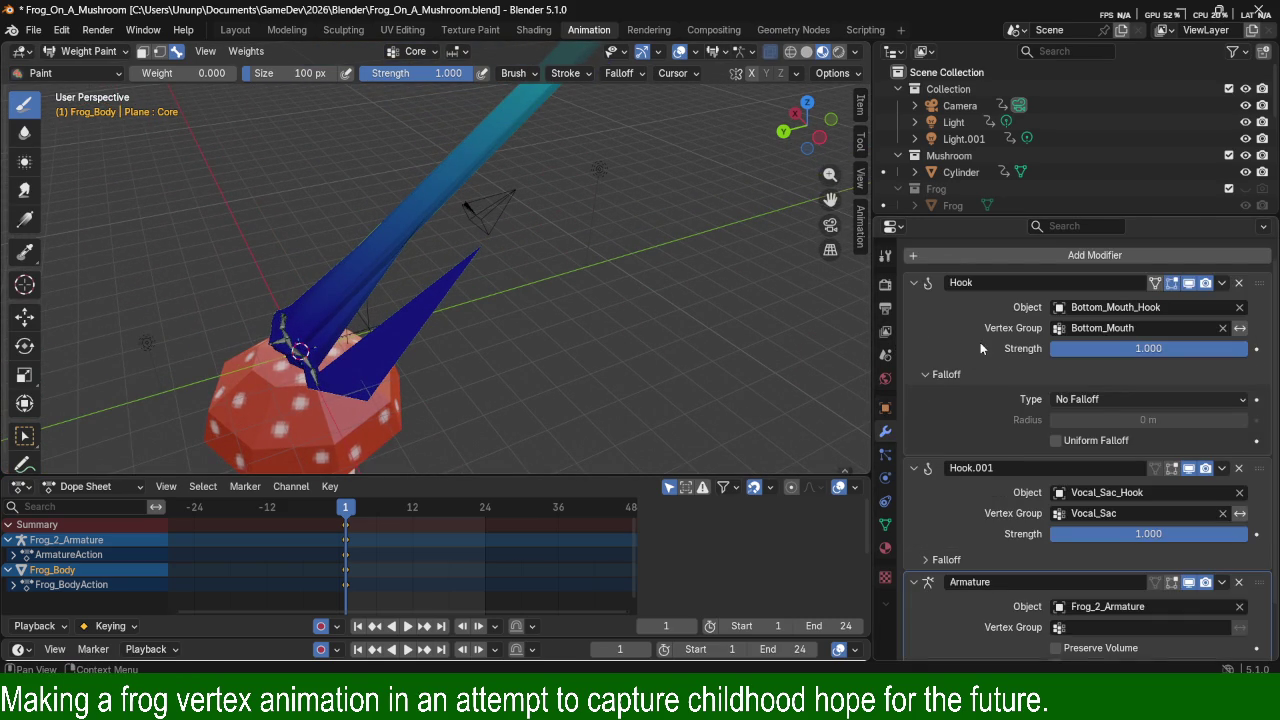
{"action": "left_click", "coordinate": [886, 256]}
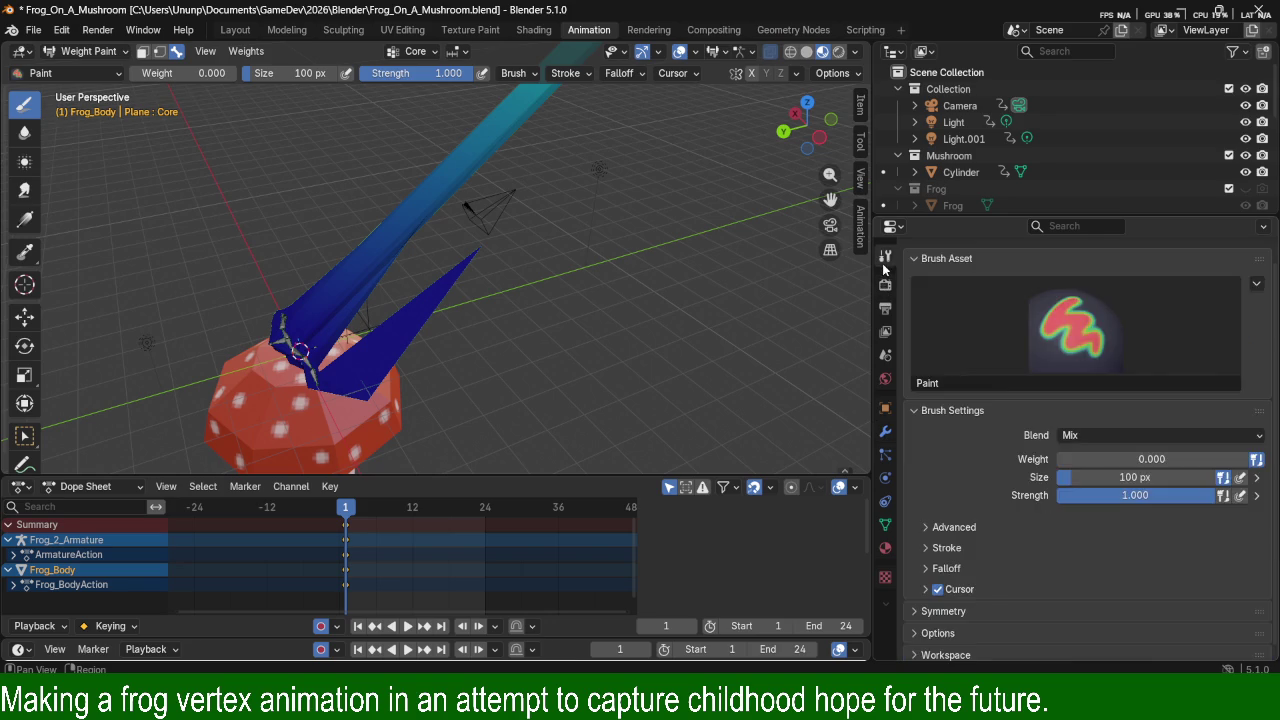
{"action": "left_click", "coordinate": [887, 286]}
{"action": "left_click", "coordinate": [885, 256]}
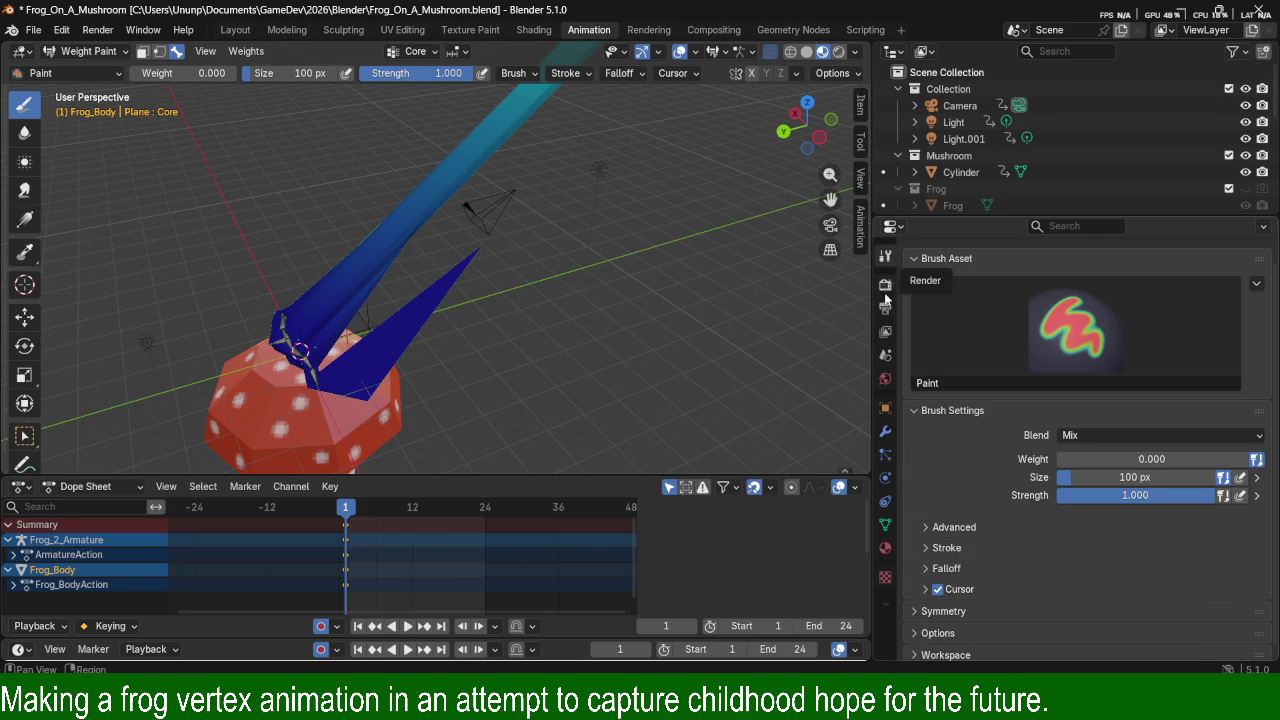
{"action": "left_click", "coordinate": [886, 522]}
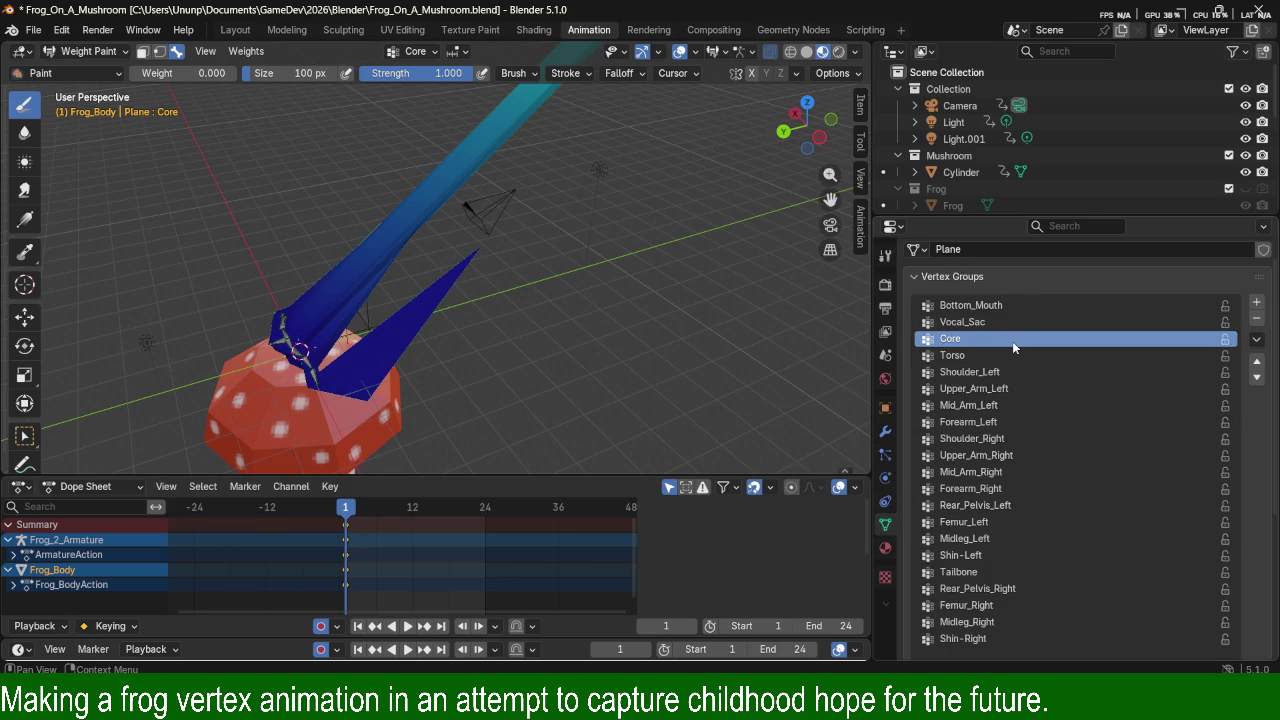
Paint Core group weight onto the stretched frog body strip.
{"action": "scroll", "coordinate": [492, 252], "scroll_direction": "up", "scroll_amount": 2}
{"action": "scroll", "coordinate": [492, 252], "scroll_direction": "up", "scroll_amount": 2}
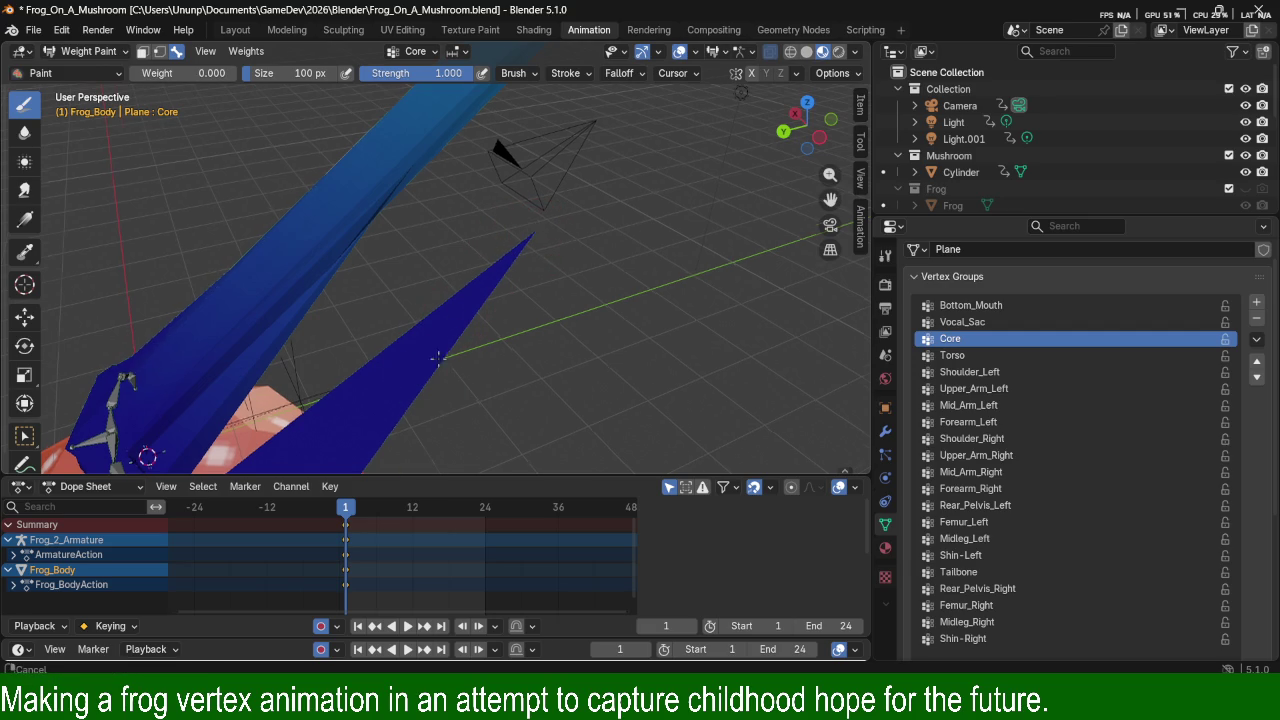
{"action": "middle_click_drag", "start_coordinate": [423, 366], "coordinate": [590, 260], "text": "shift"}
{"action": "left_click_drag", "start_coordinate": [590, 260], "coordinate": [397, 415]}
{"action": "middle_click_drag", "start_coordinate": [407, 422], "coordinate": [452, 306]}
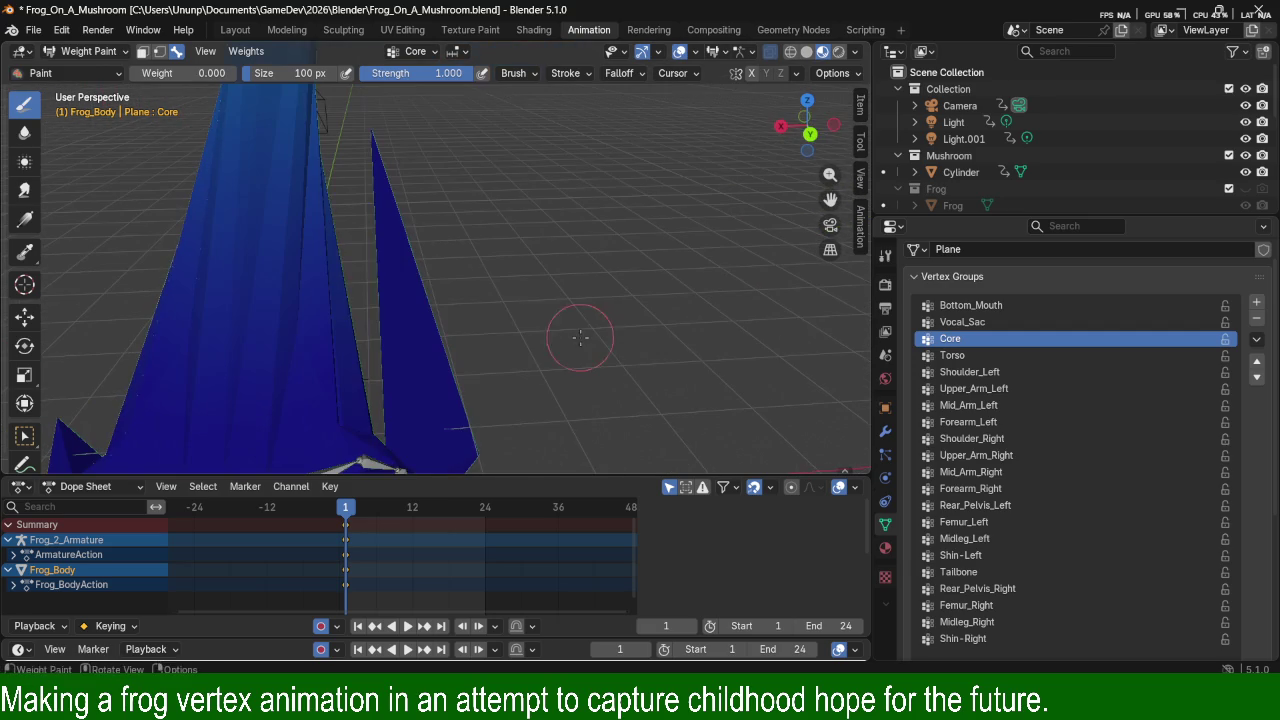
{"action": "scroll", "coordinate": [501, 149], "scroll_direction": "down", "scroll_amount": 2}
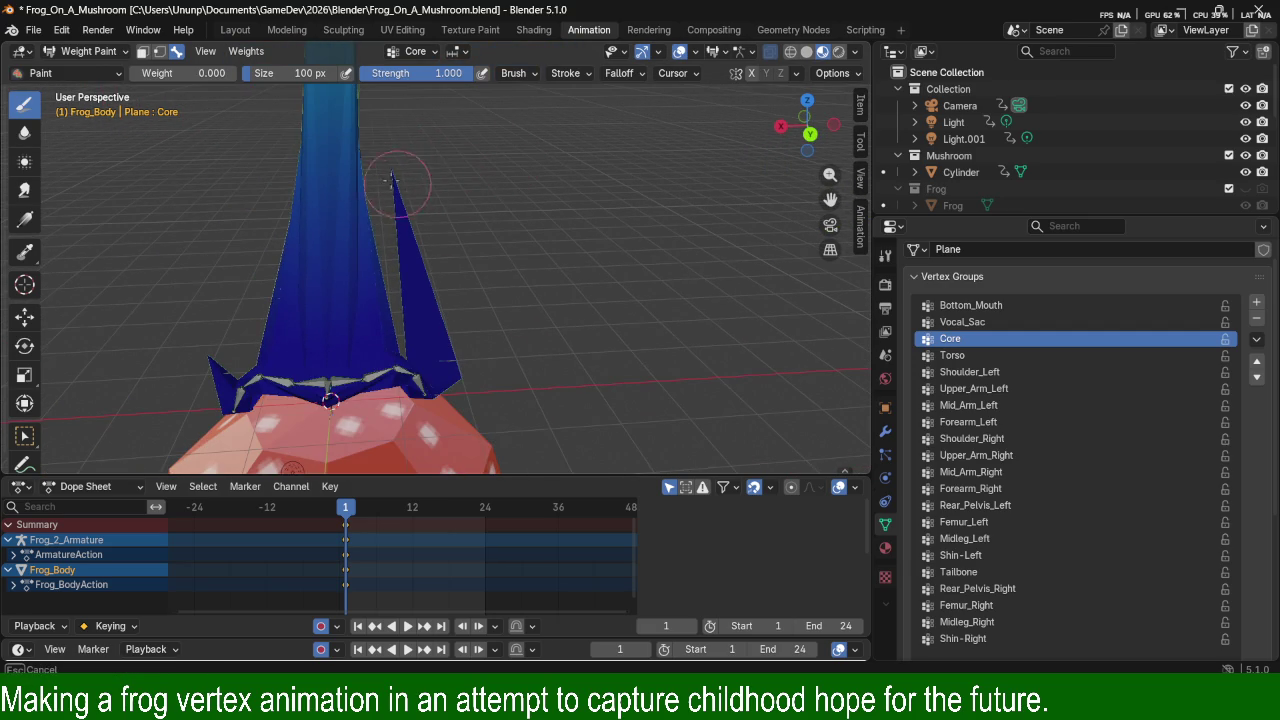
{"action": "scroll", "coordinate": [464, 170], "scroll_direction": "up", "scroll_amount": 3}
{"action": "scroll", "coordinate": [551, 320], "scroll_direction": "up", "scroll_amount": 2, "text": "shift"}
{"action": "mouse_move", "coordinate": [551, 320]}
{"action": "middle_mouse_down"}
{"action": "mouse_move", "coordinate": [629, 302]}
{"action": "mouse_move", "coordinate": [470, 318]}
{"action": "mouse_move", "coordinate": [379, 432]}
{"action": "mouse_move", "coordinate": [345, 370]}
{"action": "middle_mouse_up"}
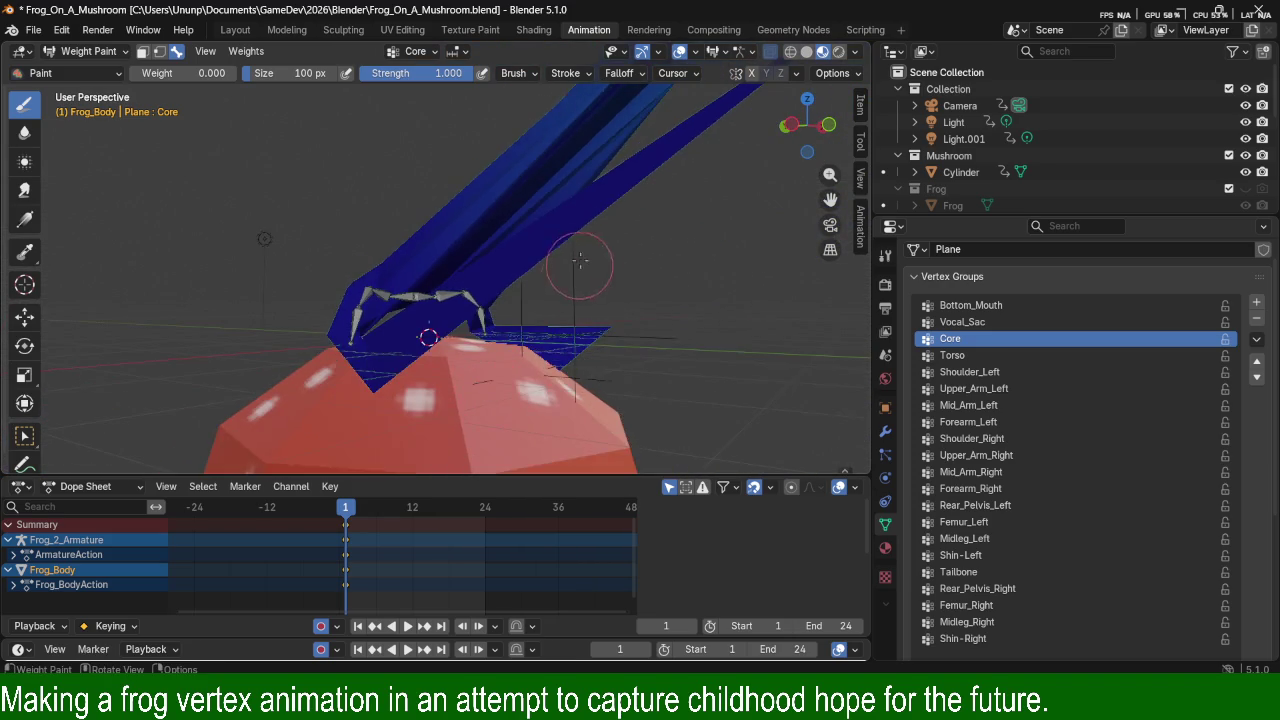
Orbit, pan and zoom to inspect the Core weights along the strip.
{"action": "middle_click_drag", "start_coordinate": [585, 153], "coordinate": [664, 211]}
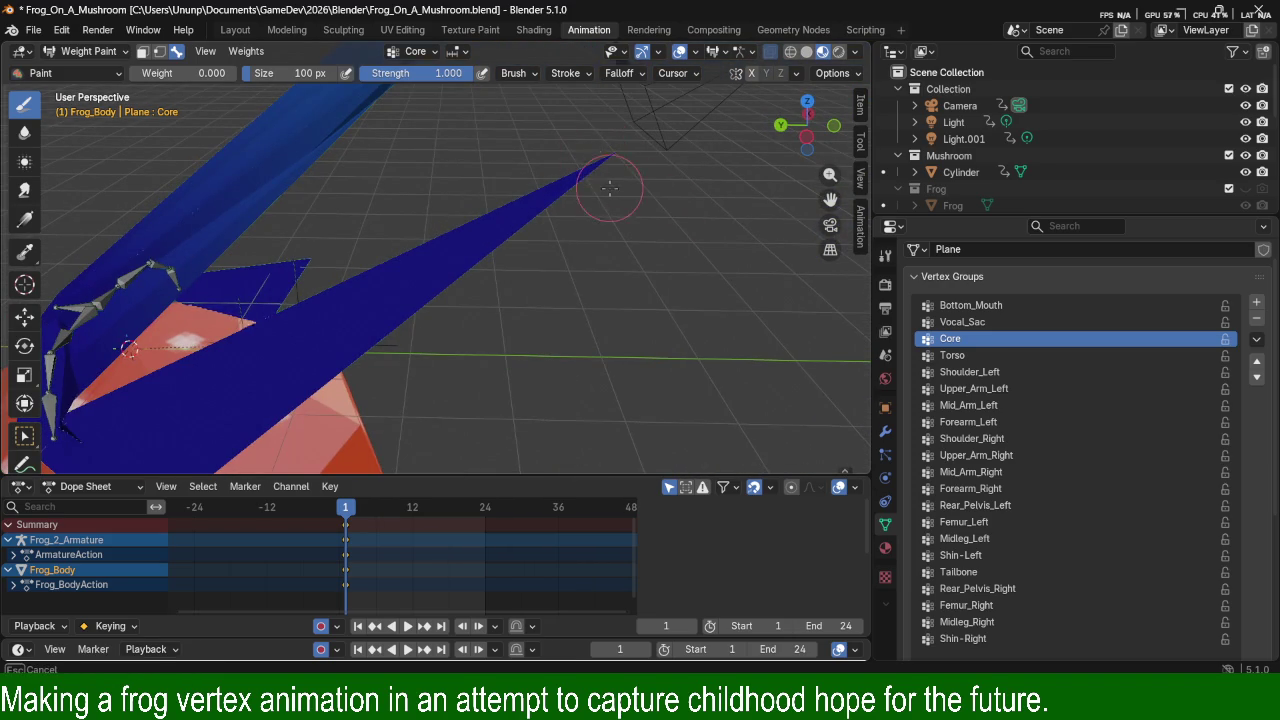
{"action": "mouse_move", "coordinate": [600, 150]}
{"action": "middle_mouse_down", "text": "shift"}
{"action": "mouse_move", "coordinate": [543, 267]}
{"action": "mouse_move", "coordinate": [527, 207]}
{"action": "mouse_move", "coordinate": [515, 270]}
{"action": "middle_mouse_up", "text": "shift"}
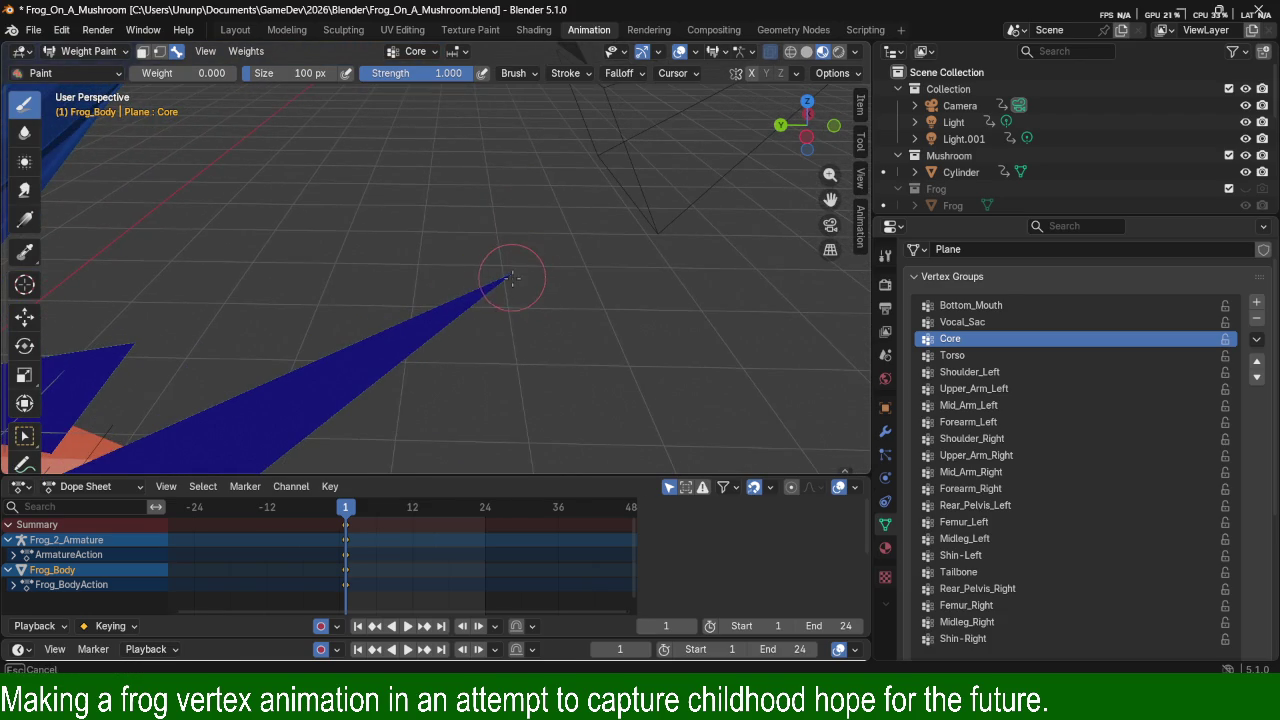
{"action": "scroll", "coordinate": [523, 246], "scroll_direction": "down", "scroll_amount": 2}
{"action": "scroll", "coordinate": [544, 171], "scroll_direction": "down", "scroll_amount": 3}
{"action": "scroll", "coordinate": [544, 171], "scroll_direction": "up", "scroll_amount": 3}
{"action": "scroll", "coordinate": [560, 200], "scroll_direction": "up", "scroll_amount": 2}
{"action": "scroll", "coordinate": [571, 229], "scroll_direction": "up", "scroll_amount": 2}
{"action": "middle_click_drag", "start_coordinate": [571, 229], "coordinate": [558, 280], "text": "shift"}
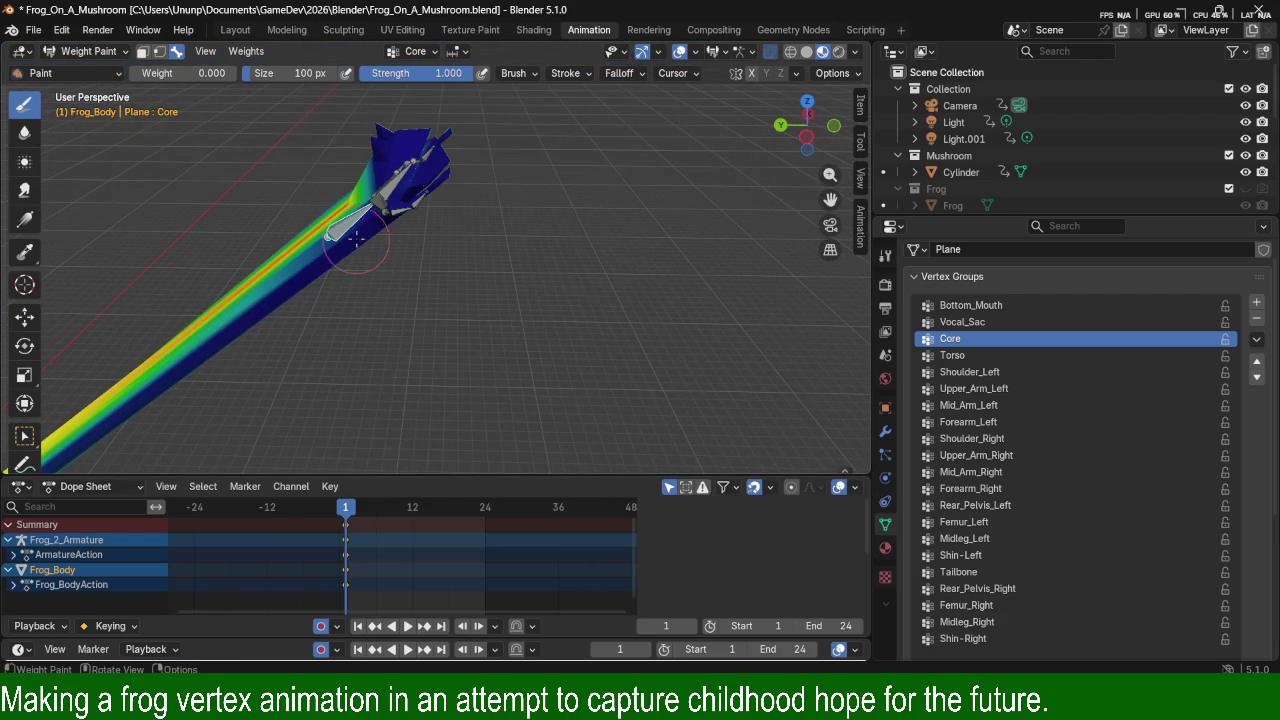
{"action": "scroll", "coordinate": [343, 237], "scroll_direction": "up", "scroll_amount": 3}
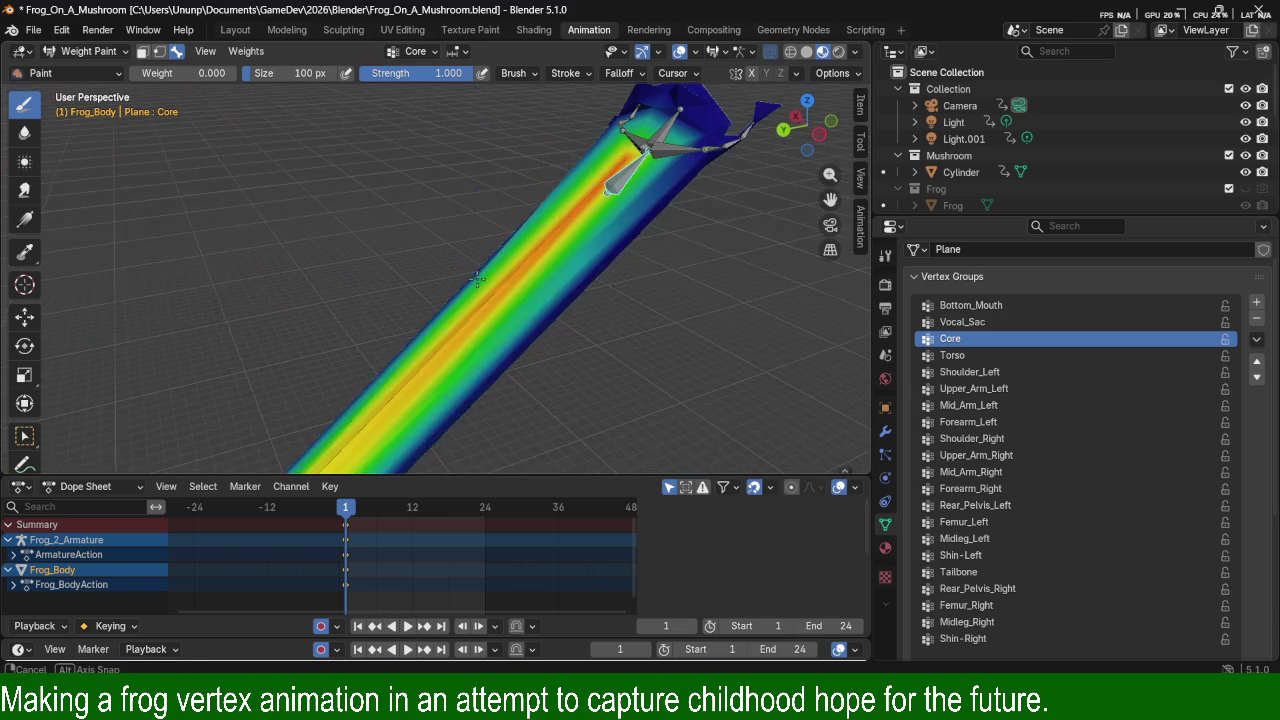
{"action": "middle_click_drag", "start_coordinate": [430, 270], "coordinate": [522, 311]}
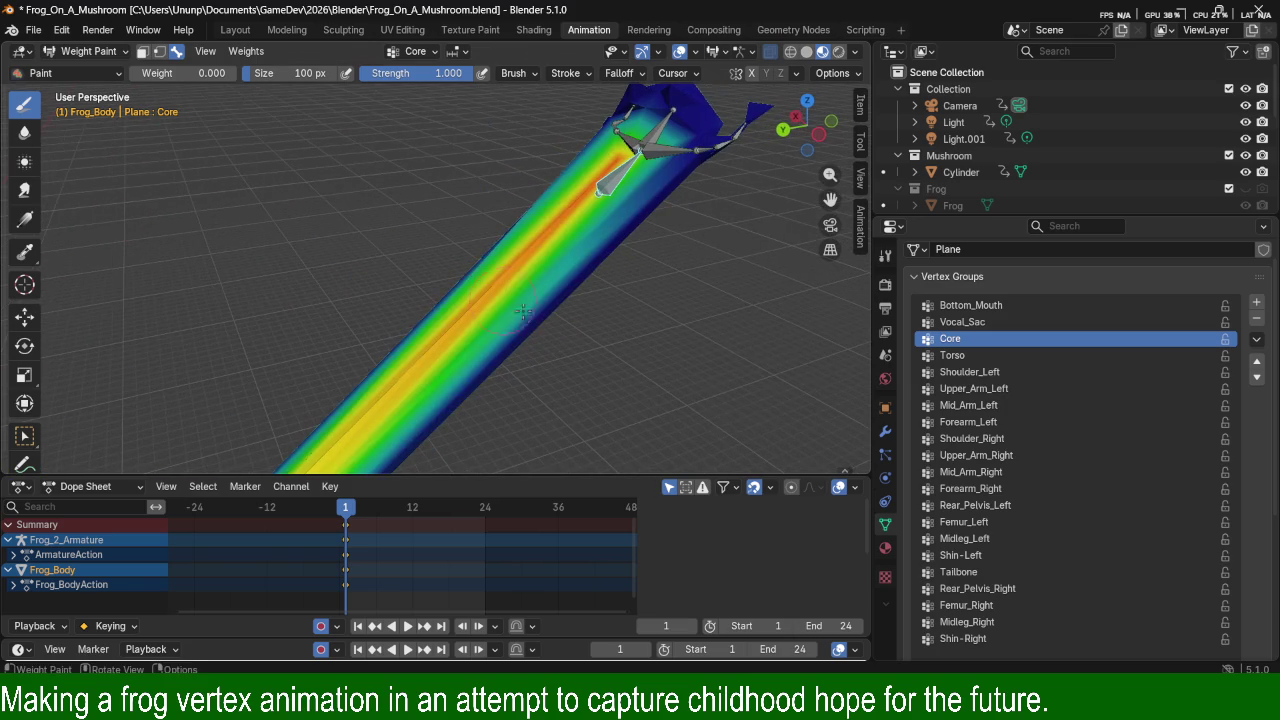
Switch to the Shoulder_Right group and paint weight onto the strip's tip.
{"action": "left_click", "coordinate": [970, 370]}
{"action": "left_click", "coordinate": [972, 392]}
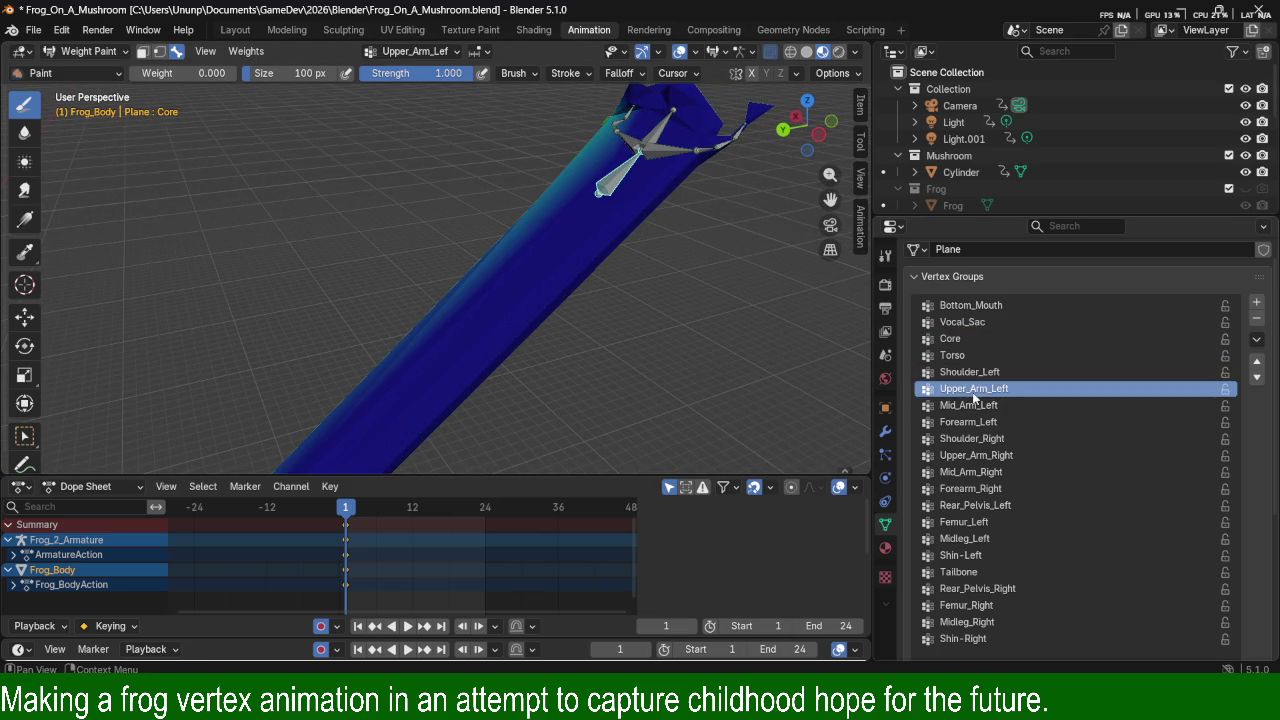
{"action": "left_click", "coordinate": [982, 436]}
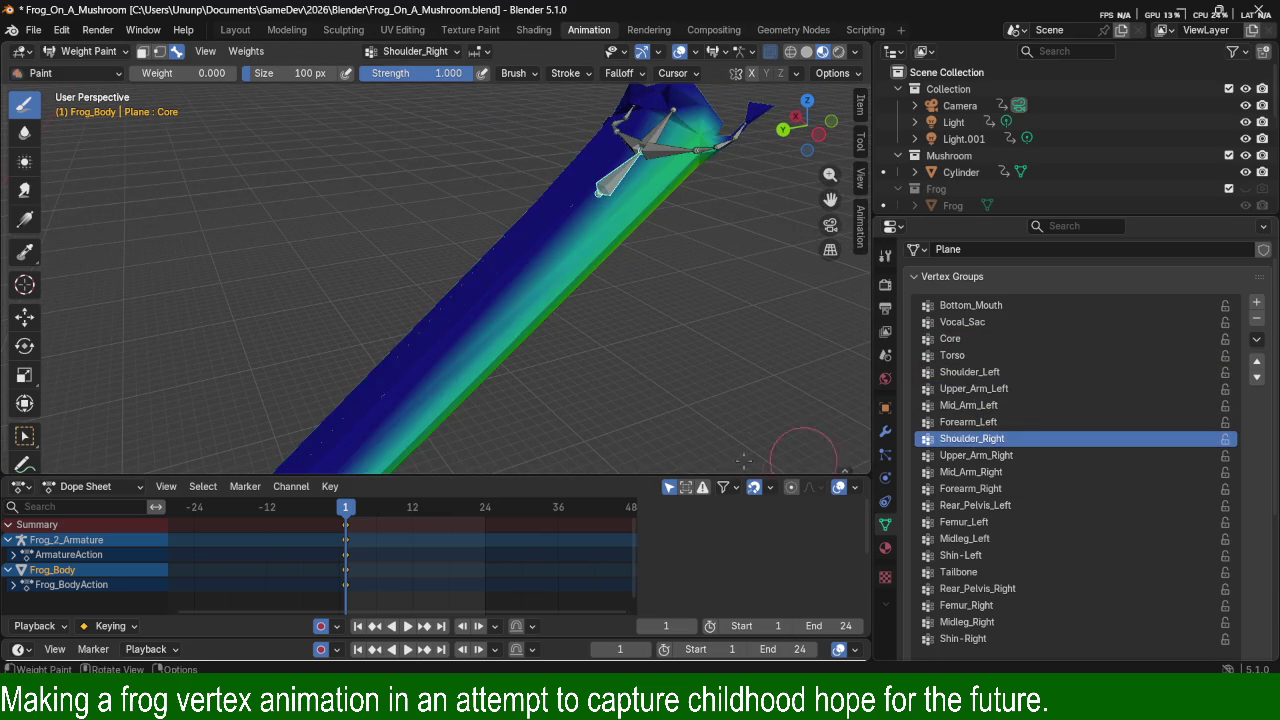
{"action": "mouse_move", "coordinate": [664, 416]}
{"action": "middle_mouse_down", "text": "shift"}
{"action": "mouse_move", "coordinate": [541, 298]}
{"action": "mouse_move", "coordinate": [722, 254]}
{"action": "middle_mouse_up", "text": "shift"}
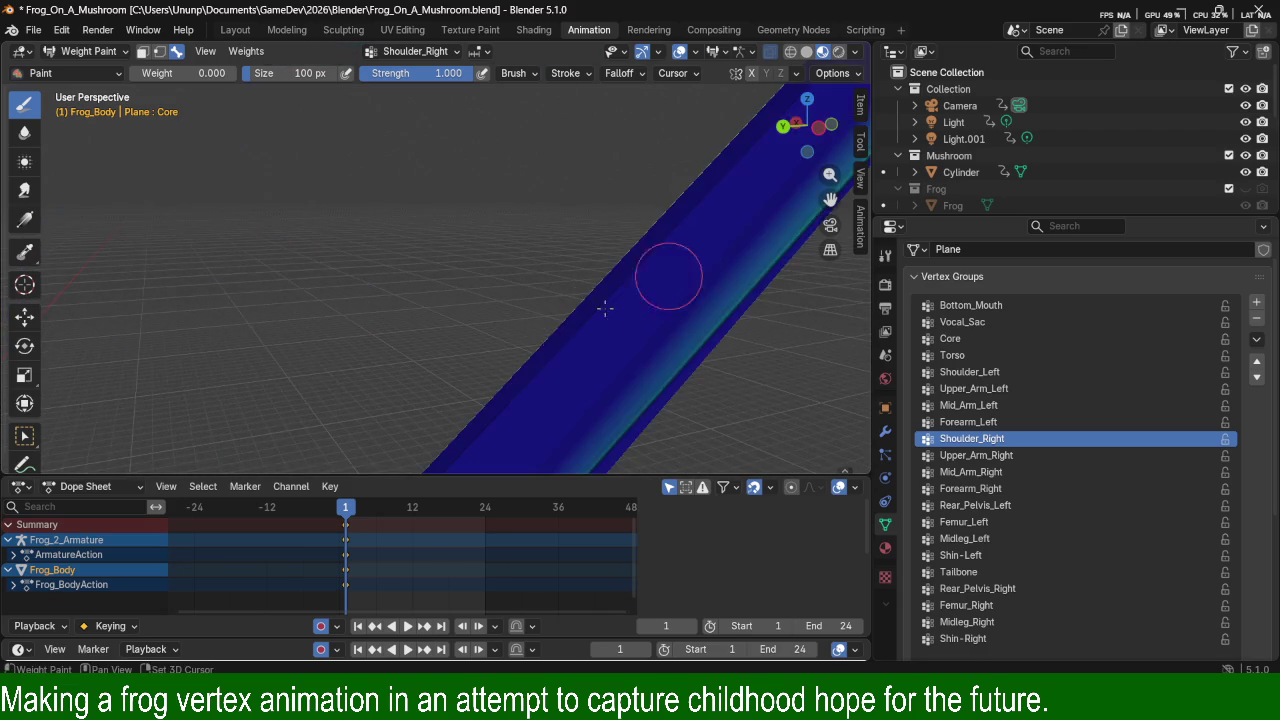
{"action": "scroll", "coordinate": [722, 254], "scroll_direction": "down", "scroll_amount": 5}
{"action": "scroll", "coordinate": [600, 280], "scroll_direction": "down", "scroll_amount": 3}
{"action": "mouse_move", "coordinate": [443, 306]}
{"action": "middle_mouse_down", "text": "shift"}
{"action": "mouse_move", "coordinate": [405, 347]}
{"action": "mouse_move", "coordinate": [537, 236]}
{"action": "mouse_move", "coordinate": [620, 212]}
{"action": "mouse_move", "coordinate": [645, 124]}
{"action": "middle_mouse_up", "text": "shift"}
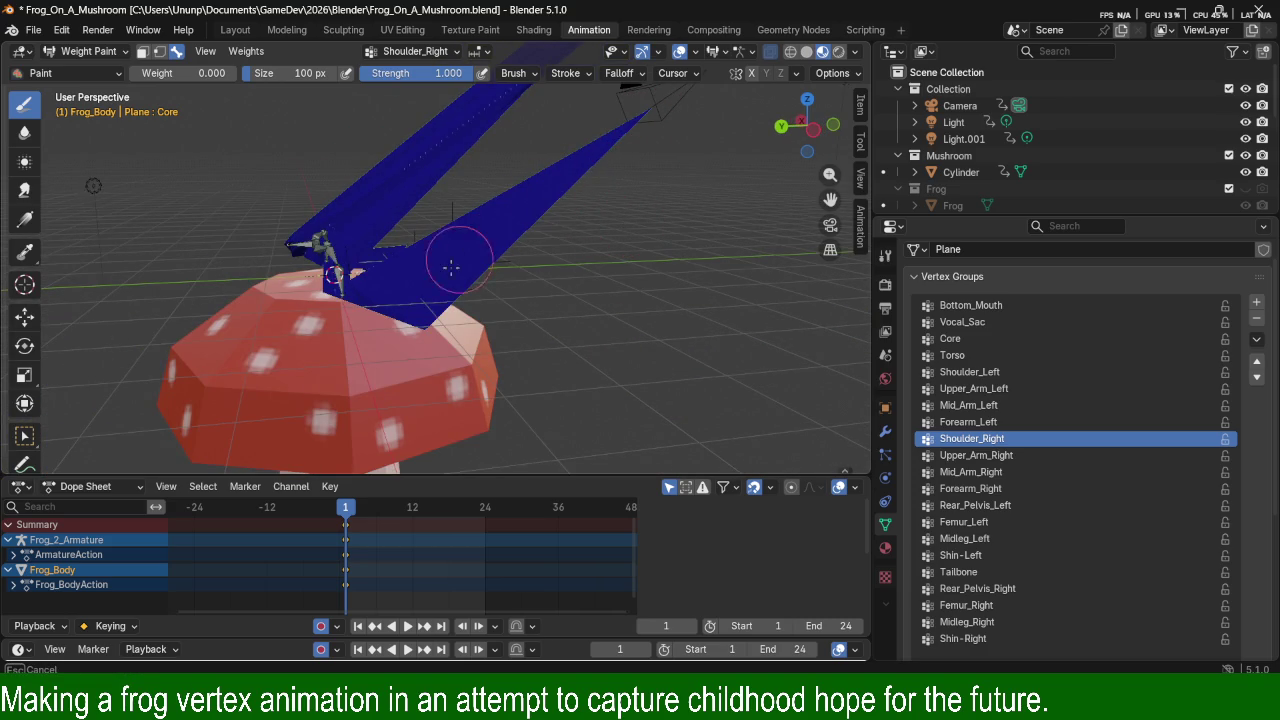
{"action": "middle_click_drag", "start_coordinate": [465, 327], "coordinate": [646, 256], "text": "shift"}
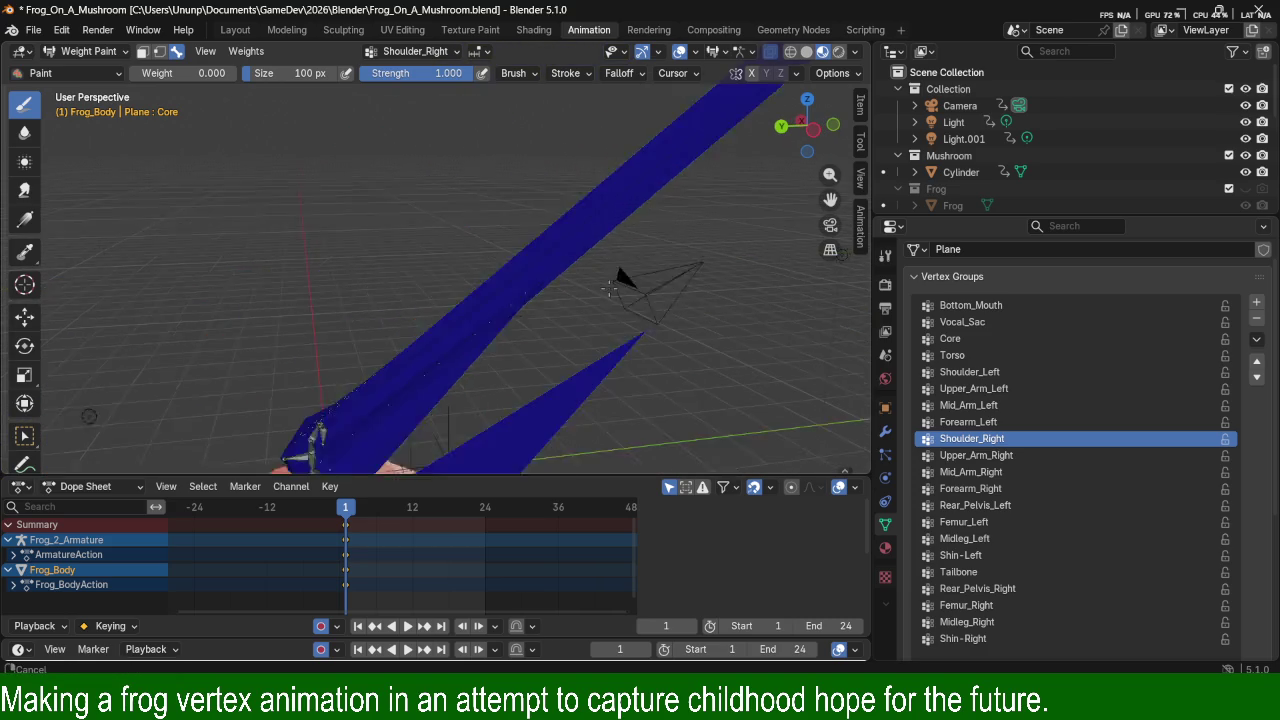
{"action": "left_click_drag", "start_coordinate": [646, 256], "coordinate": [653, 181]}
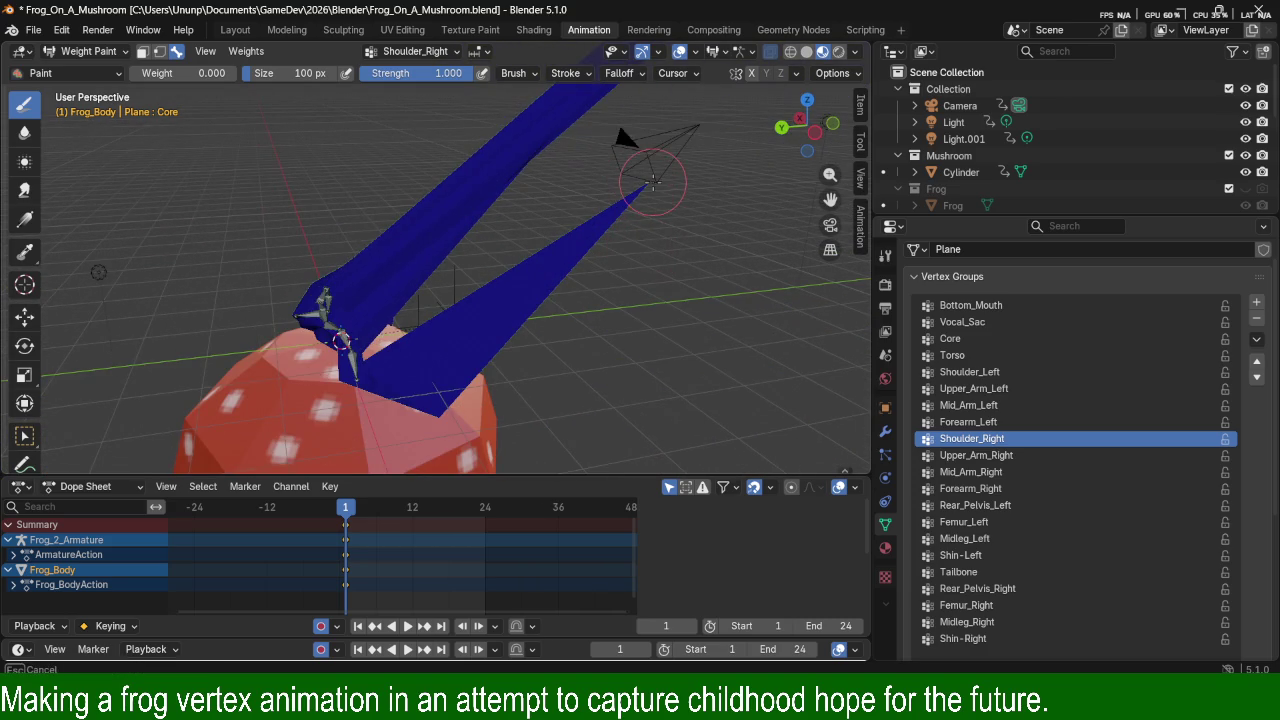
Paint Upper_Arm_Right and Forearm_Right weights to shorten the stretched right arm strip.
{"action": "left_click", "coordinate": [975, 455]}
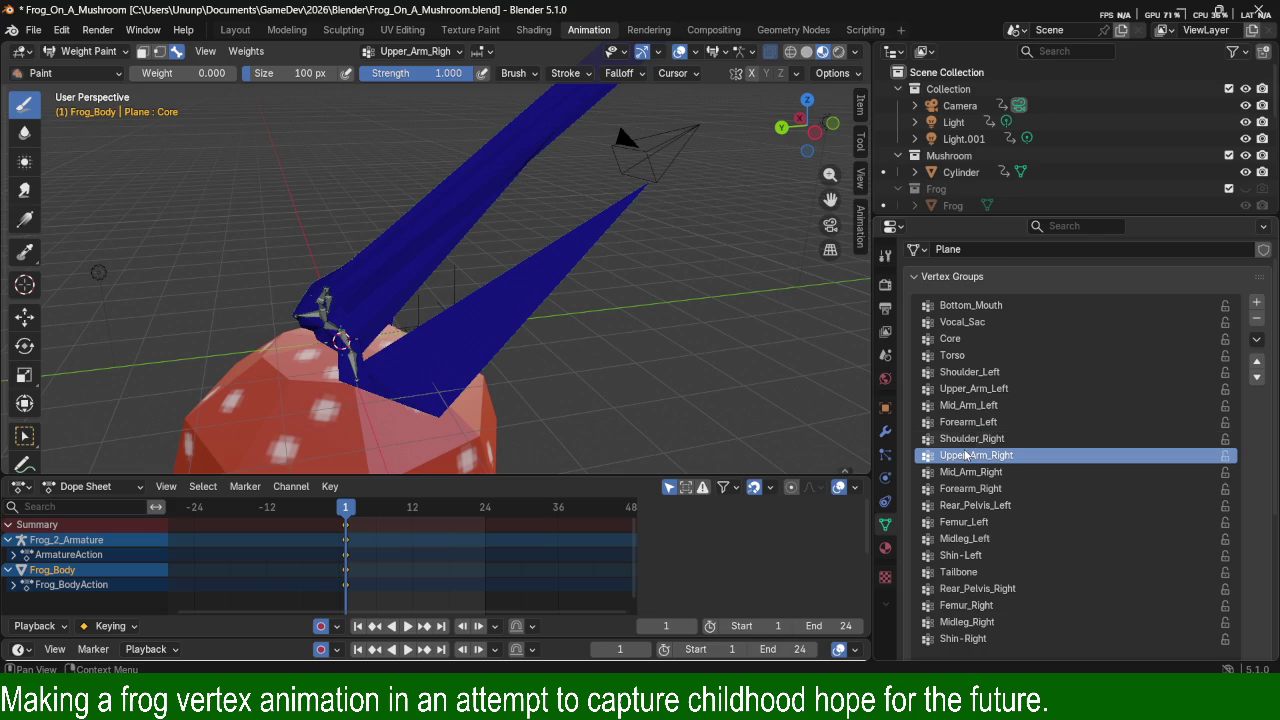
{"action": "left_click_drag", "start_coordinate": [662, 186], "coordinate": [651, 203]}
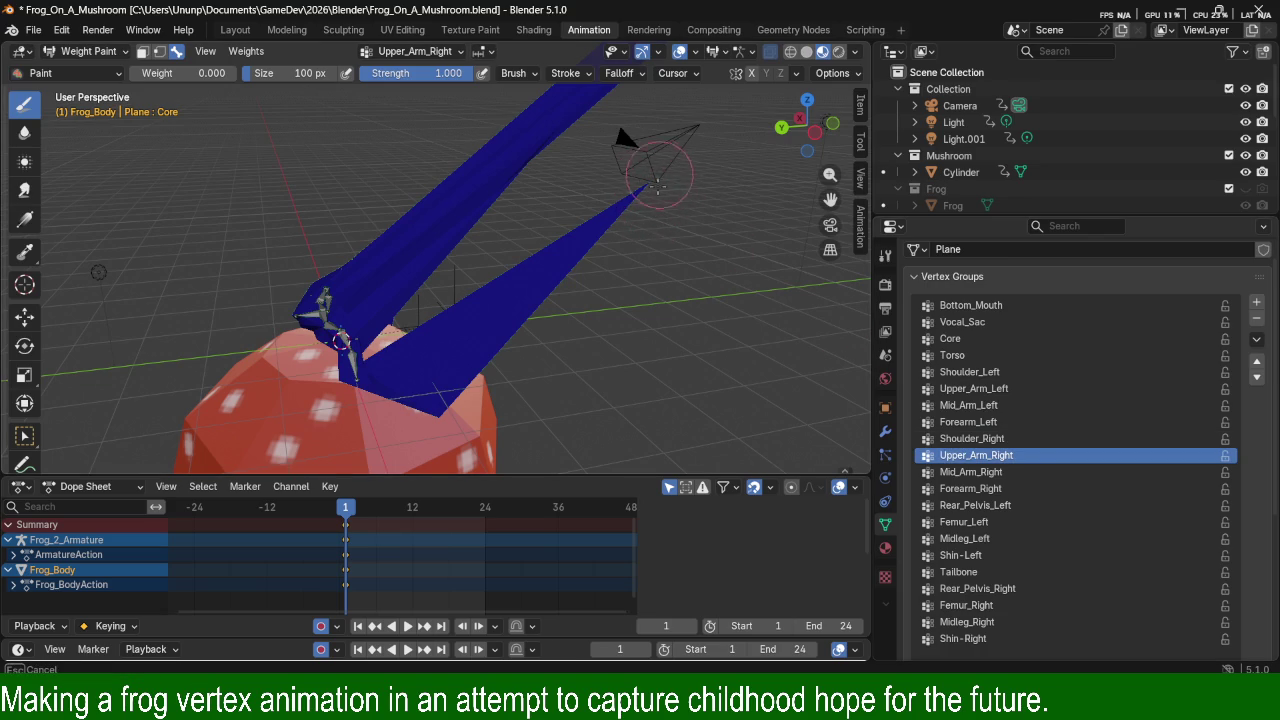
{"action": "left_click", "coordinate": [971, 472]}
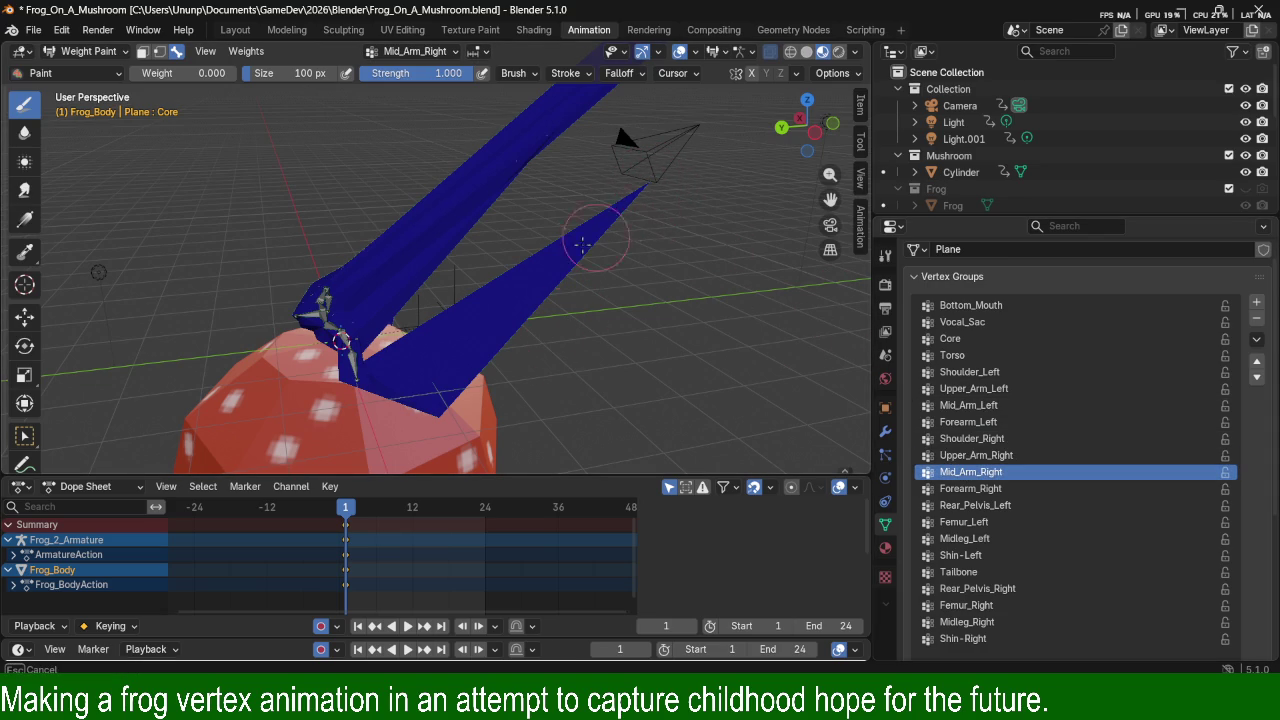
{"action": "left_click", "coordinate": [970, 488]}
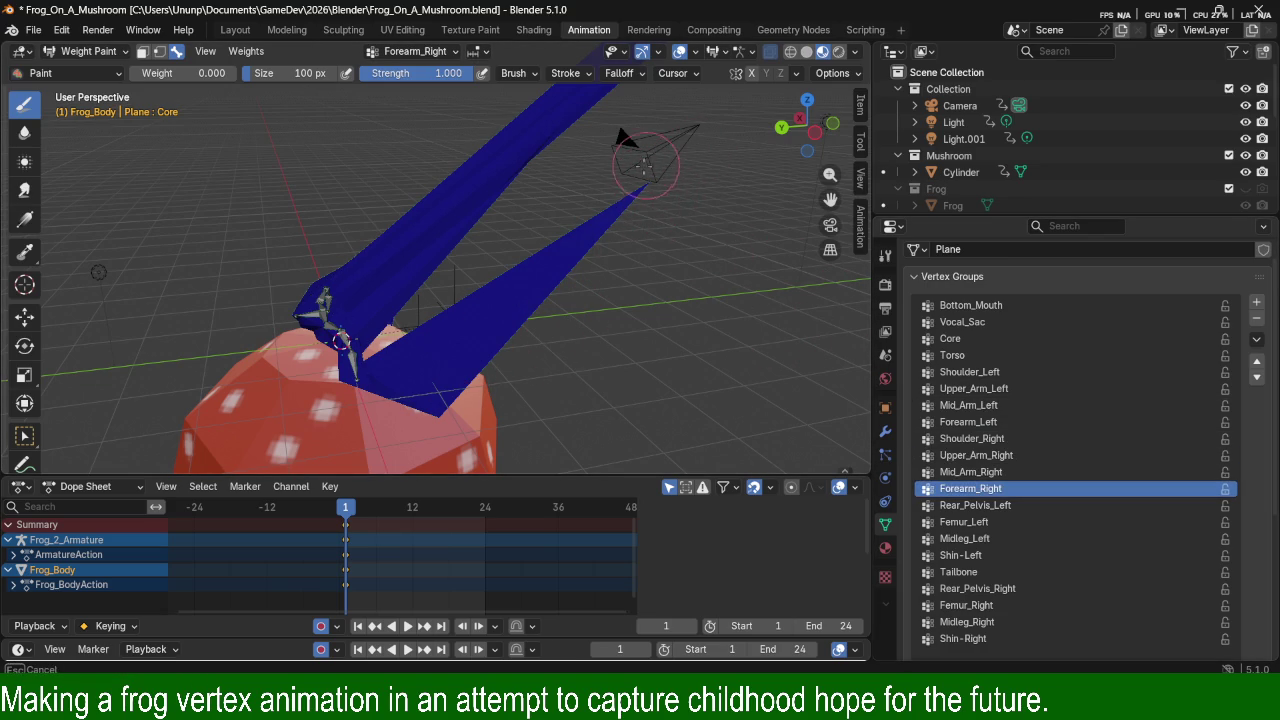
{"action": "mouse_move", "coordinate": [639, 218]}
{"action": "left_mouse_down"}
{"action": "mouse_move", "coordinate": [587, 237]}
{"action": "mouse_move", "coordinate": [540, 315]}
{"action": "left_mouse_up"}
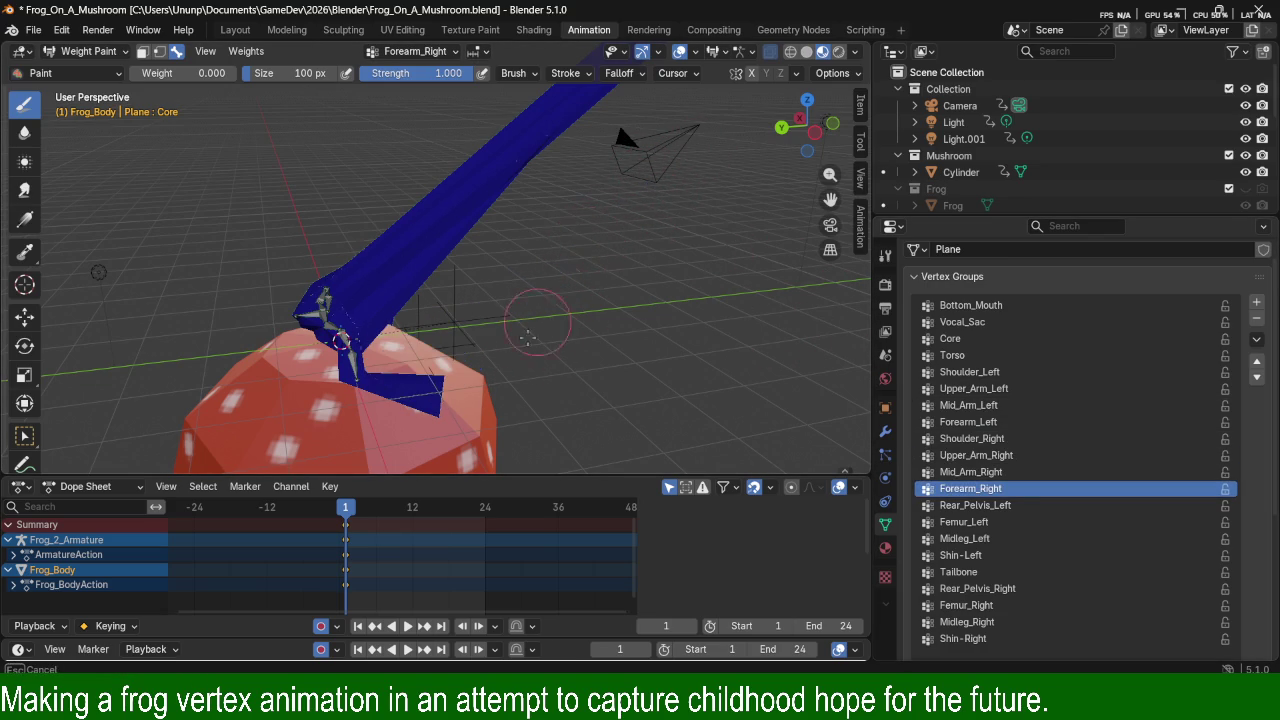
Paint Forearm_Left weight across the left arm, then review the left arm groups down to Shoulder_Left.
{"action": "mouse_move", "coordinate": [440, 400]}
{"action": "middle_mouse_down"}
{"action": "mouse_move", "coordinate": [400, 299]}
{"action": "mouse_move", "coordinate": [598, 320]}
{"action": "mouse_move", "coordinate": [706, 299]}
{"action": "mouse_move", "coordinate": [585, 300]}
{"action": "mouse_move", "coordinate": [551, 335]}
{"action": "mouse_move", "coordinate": [670, 230]}
{"action": "mouse_move", "coordinate": [557, 280]}
{"action": "mouse_move", "coordinate": [670, 218]}
{"action": "mouse_move", "coordinate": [539, 258]}
{"action": "mouse_move", "coordinate": [551, 251]}
{"action": "mouse_move", "coordinate": [565, 290]}
{"action": "middle_mouse_up"}
{"action": "scroll", "coordinate": [577, 300], "scroll_direction": "up", "scroll_amount": 3}
{"action": "scroll", "coordinate": [670, 219], "scroll_direction": "up", "scroll_amount": 3}
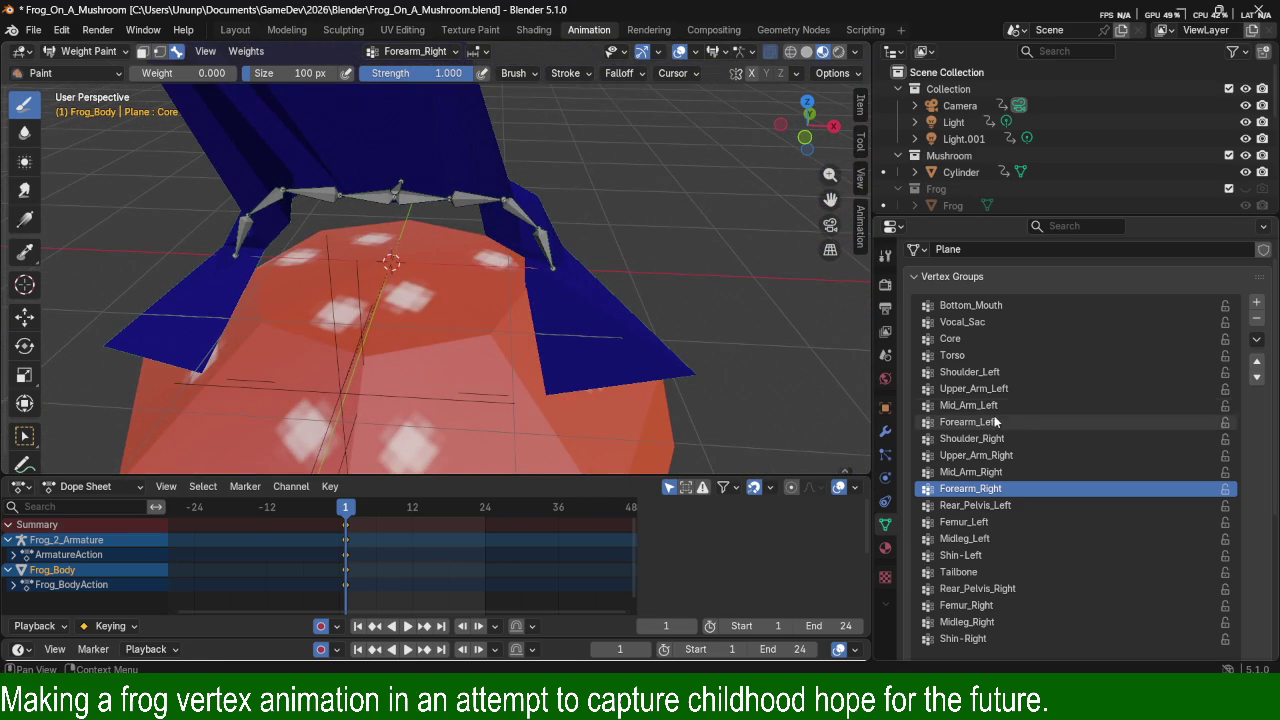
{"action": "left_click", "coordinate": [1010, 405]}
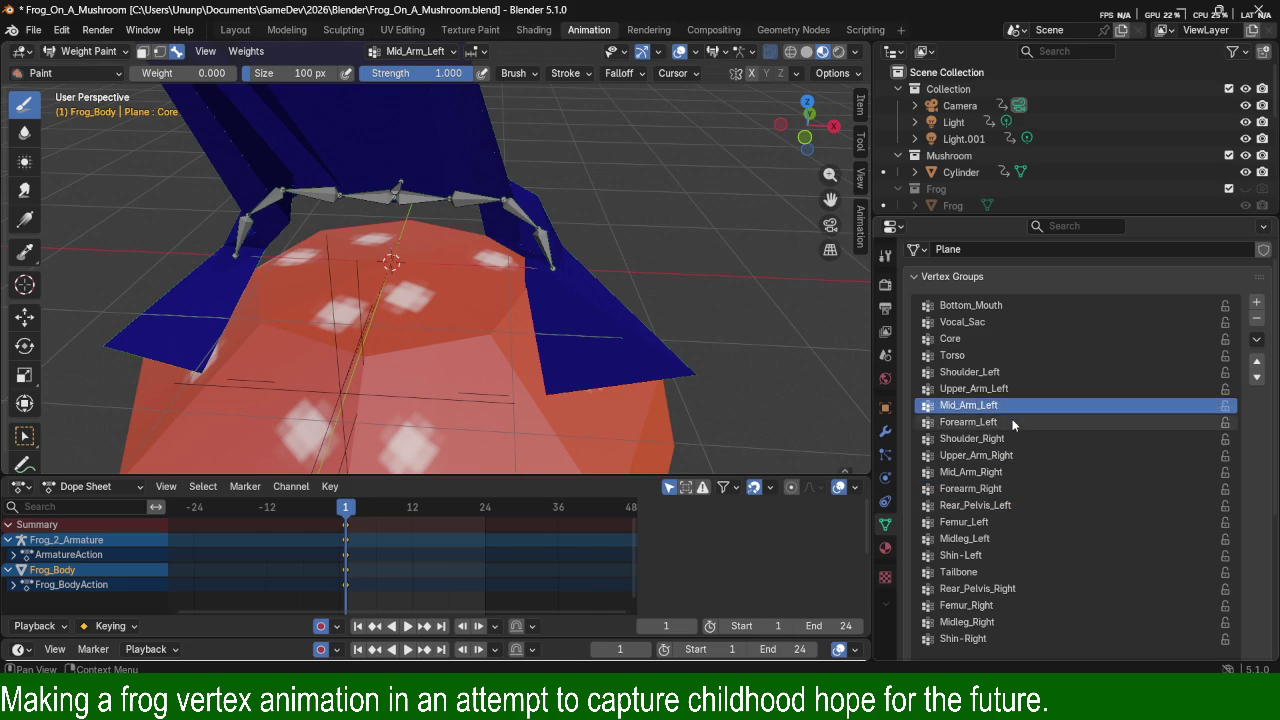
{"action": "left_click", "coordinate": [1010, 421]}
{"action": "left_click_drag", "start_coordinate": [648, 390], "coordinate": [597, 395]}
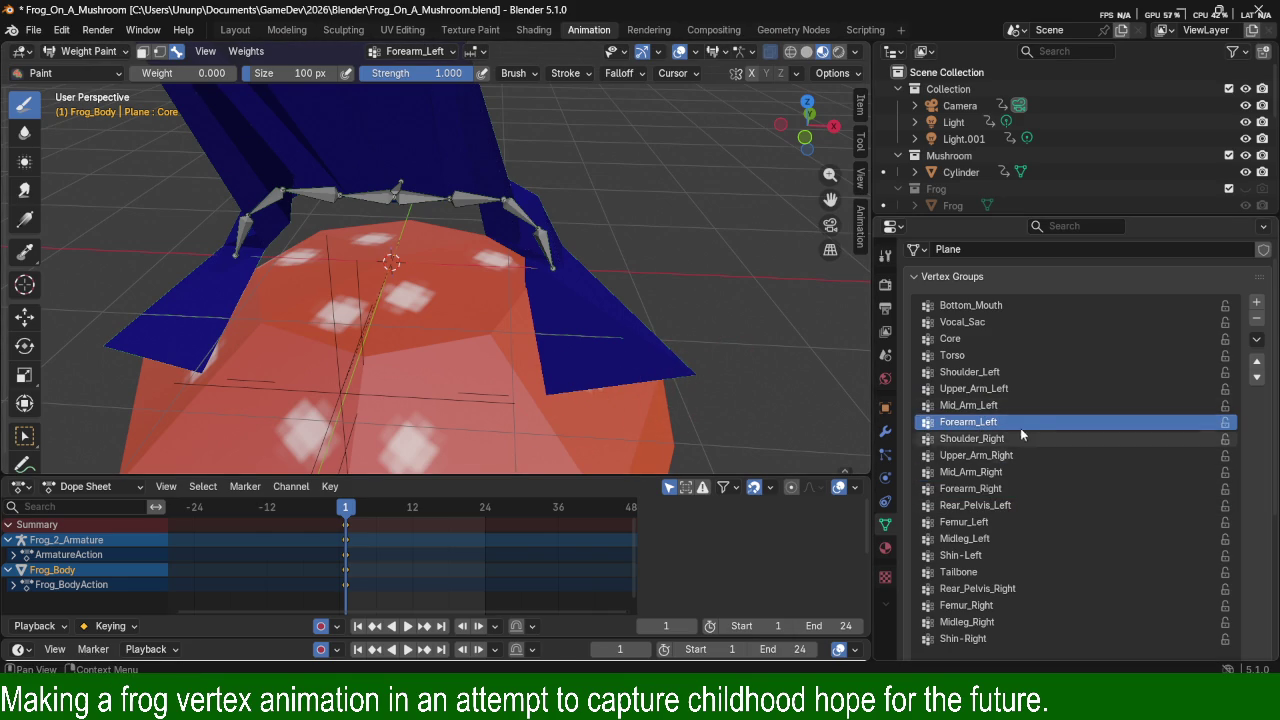
{"action": "left_click", "coordinate": [1010, 405]}
{"action": "left_click", "coordinate": [1010, 388]}
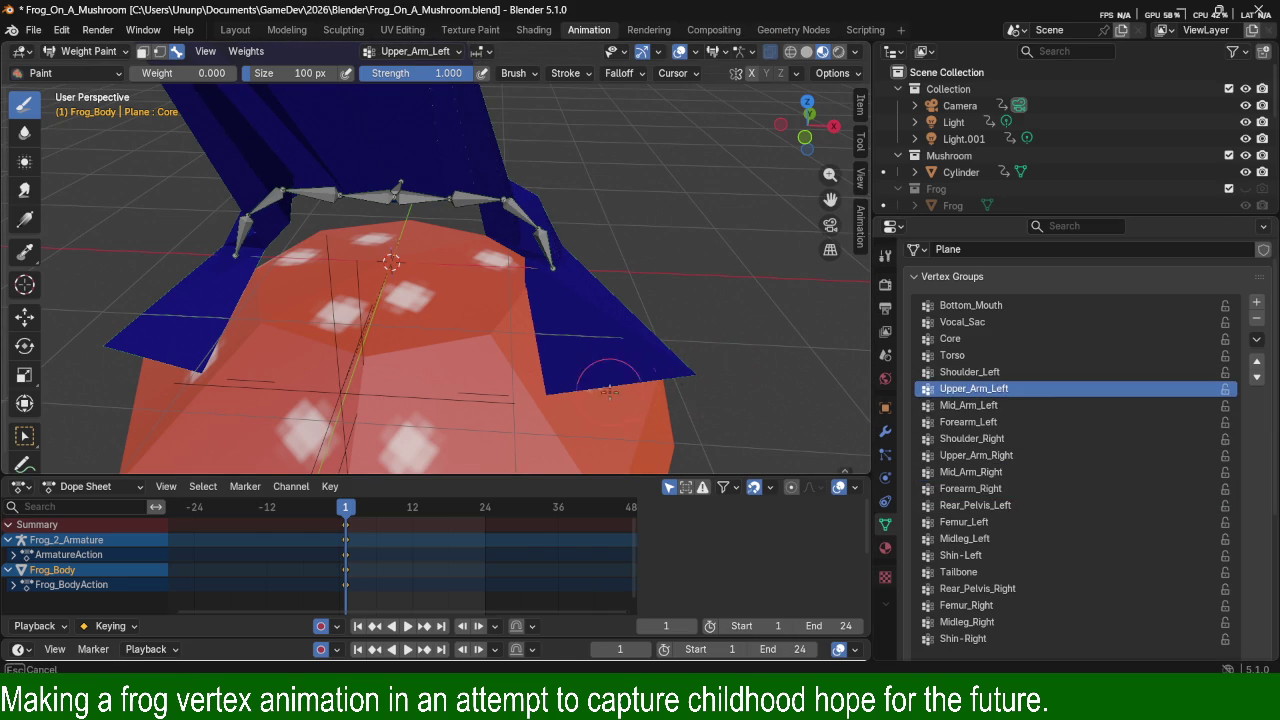
{"action": "left_click", "coordinate": [1043, 374]}
{"action": "mouse_move", "coordinate": [680, 394]}
{"action": "middle_mouse_down"}
{"action": "mouse_move", "coordinate": [671, 329]}
{"action": "mouse_move", "coordinate": [651, 313]}
{"action": "mouse_move", "coordinate": [203, 157]}
{"action": "middle_mouse_up"}
{"action": "scroll", "coordinate": [651, 313], "scroll_direction": "down", "scroll_amount": 3}
{"action": "scroll", "coordinate": [651, 313], "scroll_direction": "down", "scroll_amount": 2}
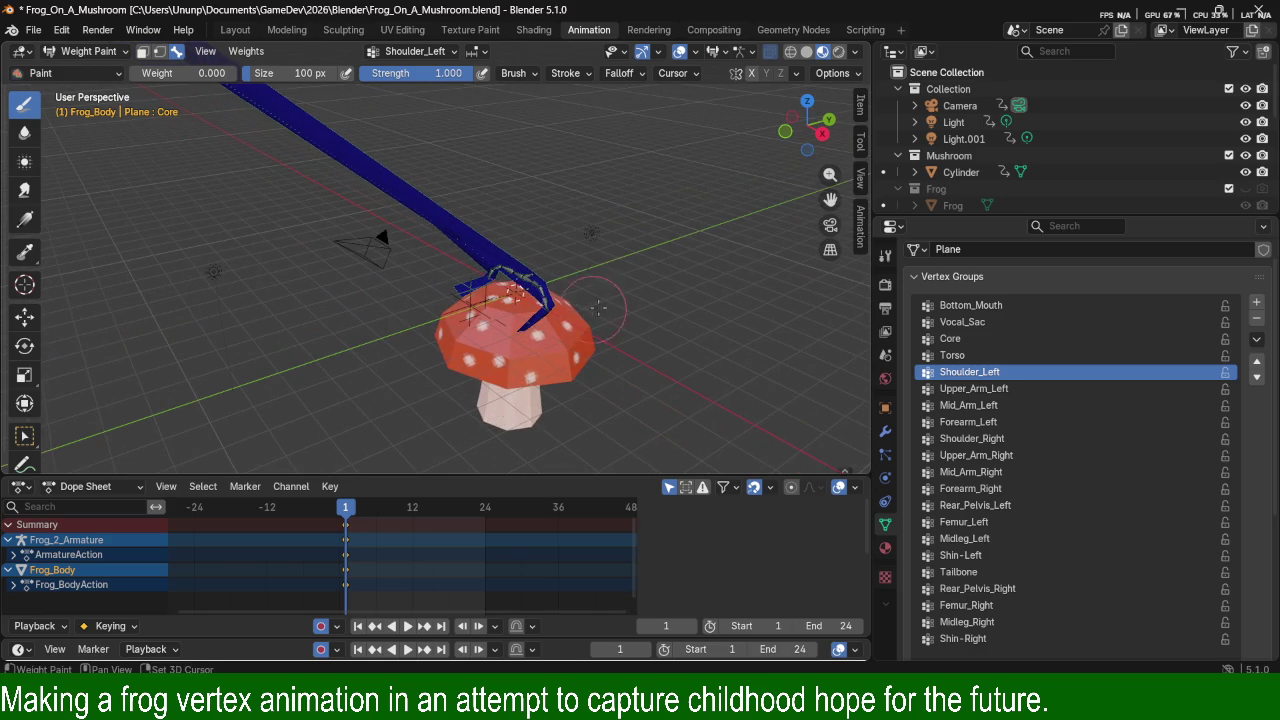
Briefly enter Edit Mode and back, then leave Weight Paint for Object Mode.
{"action": "left_click", "coordinate": [108, 51]}
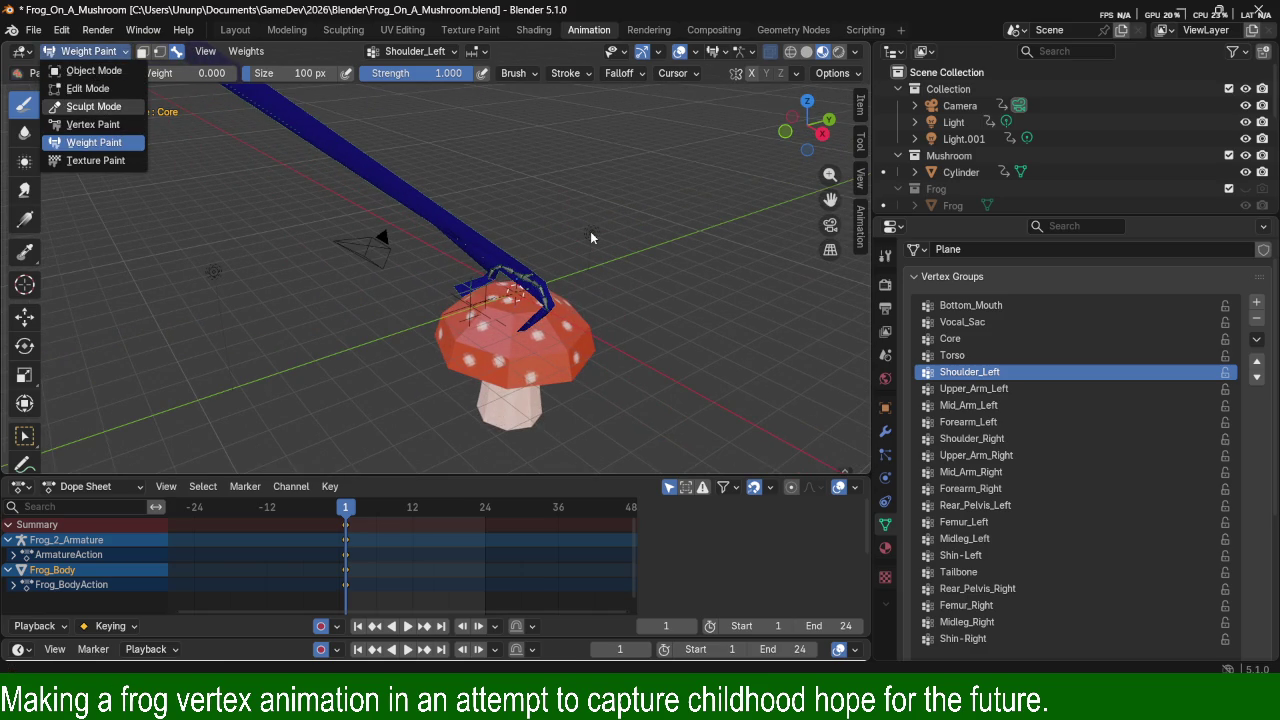
{"action": "scroll", "coordinate": [592, 250], "scroll_direction": "up", "scroll_amount": 3}
{"action": "scroll", "coordinate": [592, 250], "scroll_direction": "up", "scroll_amount": 2}
{"action": "middle_click_drag", "start_coordinate": [592, 250], "coordinate": [600, 297]}
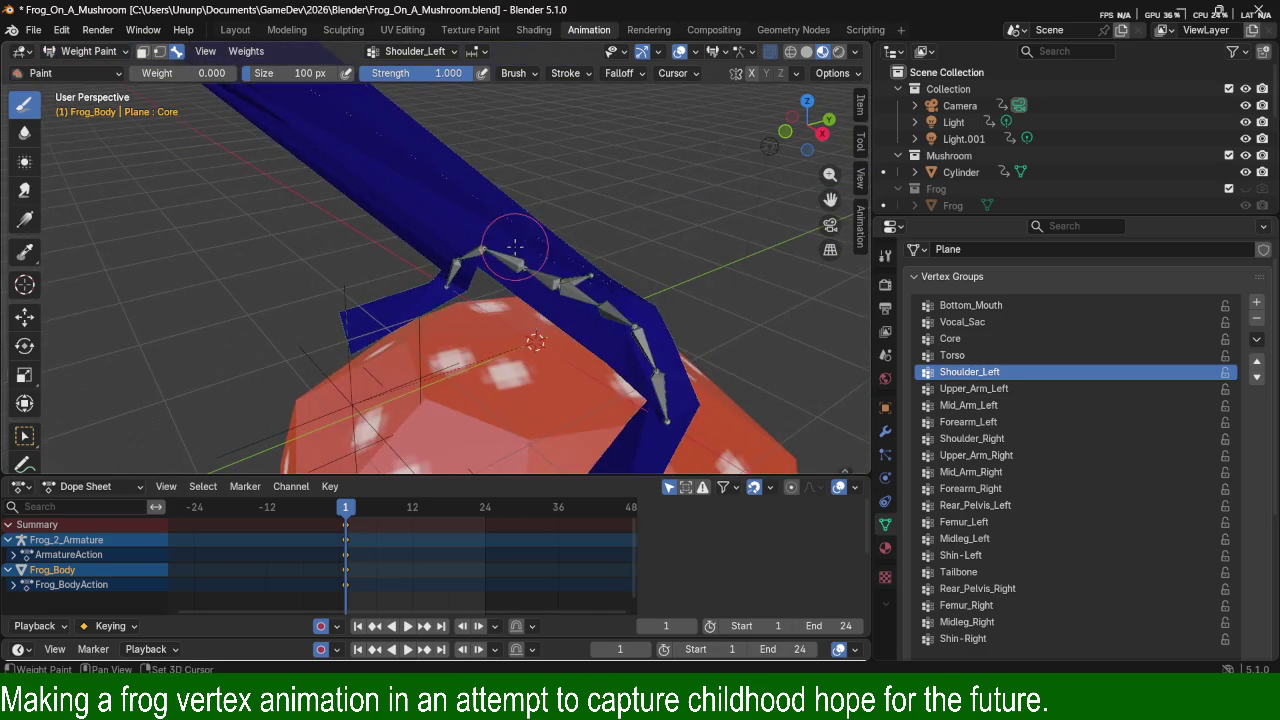
{"action": "key", "text": "Tab"}
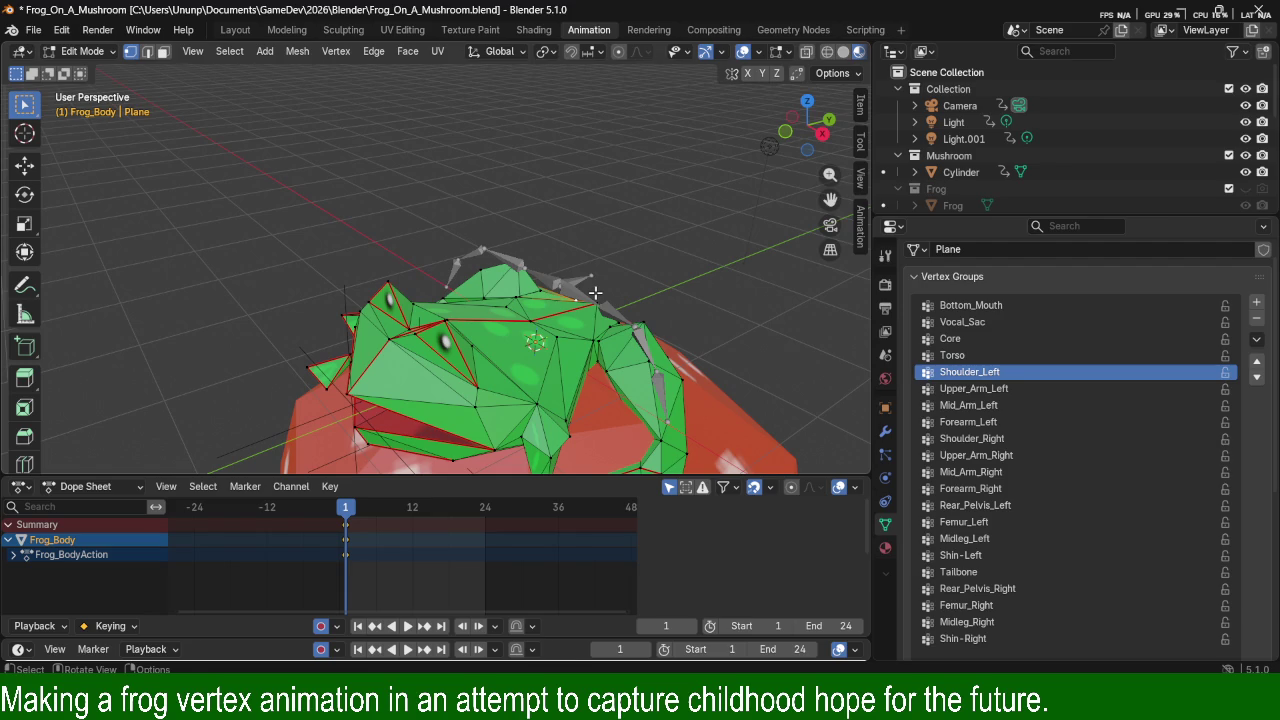
{"action": "key", "text": "Tab"}
{"action": "left_click", "coordinate": [85, 51]}
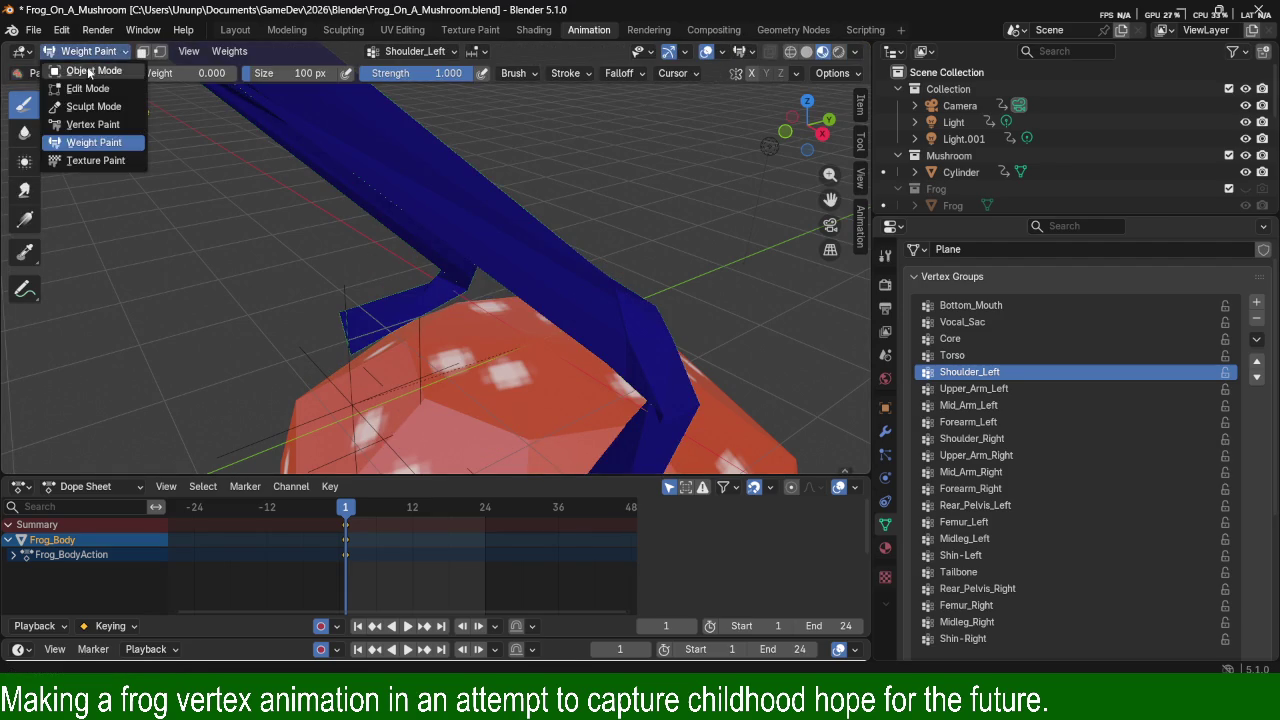
{"action": "left_click", "coordinate": [82, 65]}
{"action": "scroll", "coordinate": [653, 332], "scroll_direction": "down", "scroll_amount": 2}
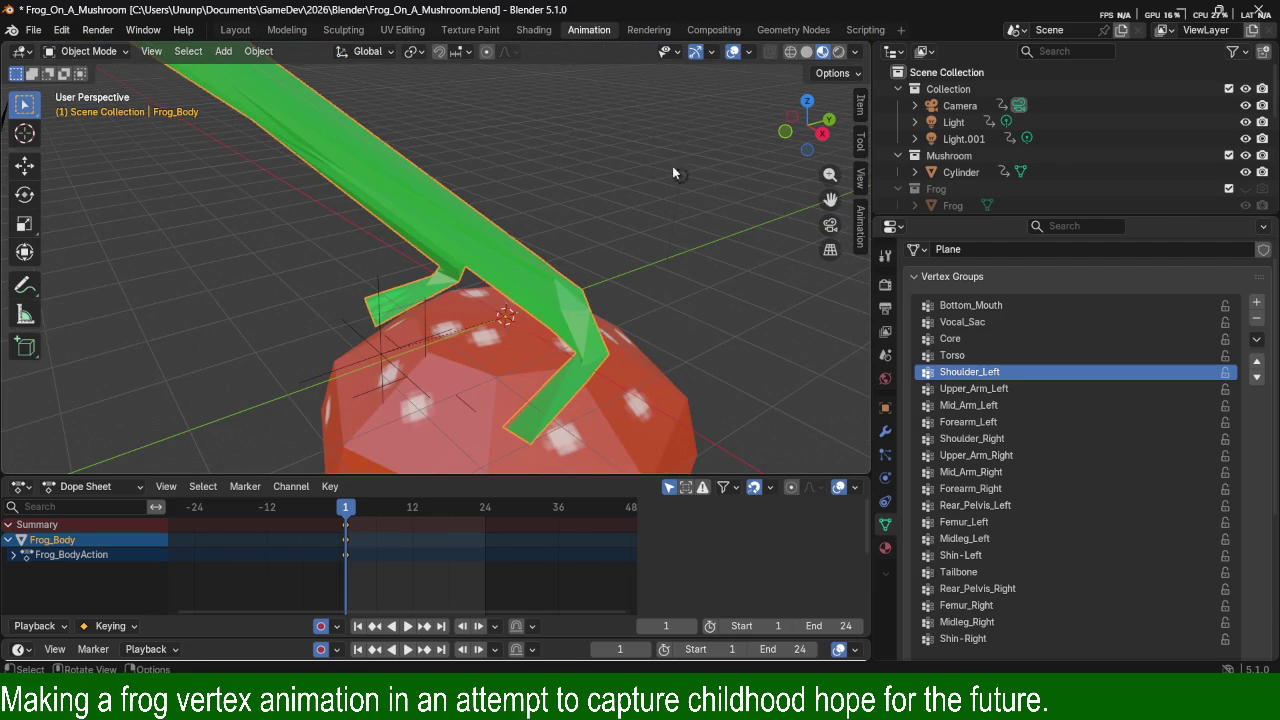
Check the viewport overlays, then set the viewport shading to Wireframe.
{"action": "left_click", "coordinate": [749, 58]}
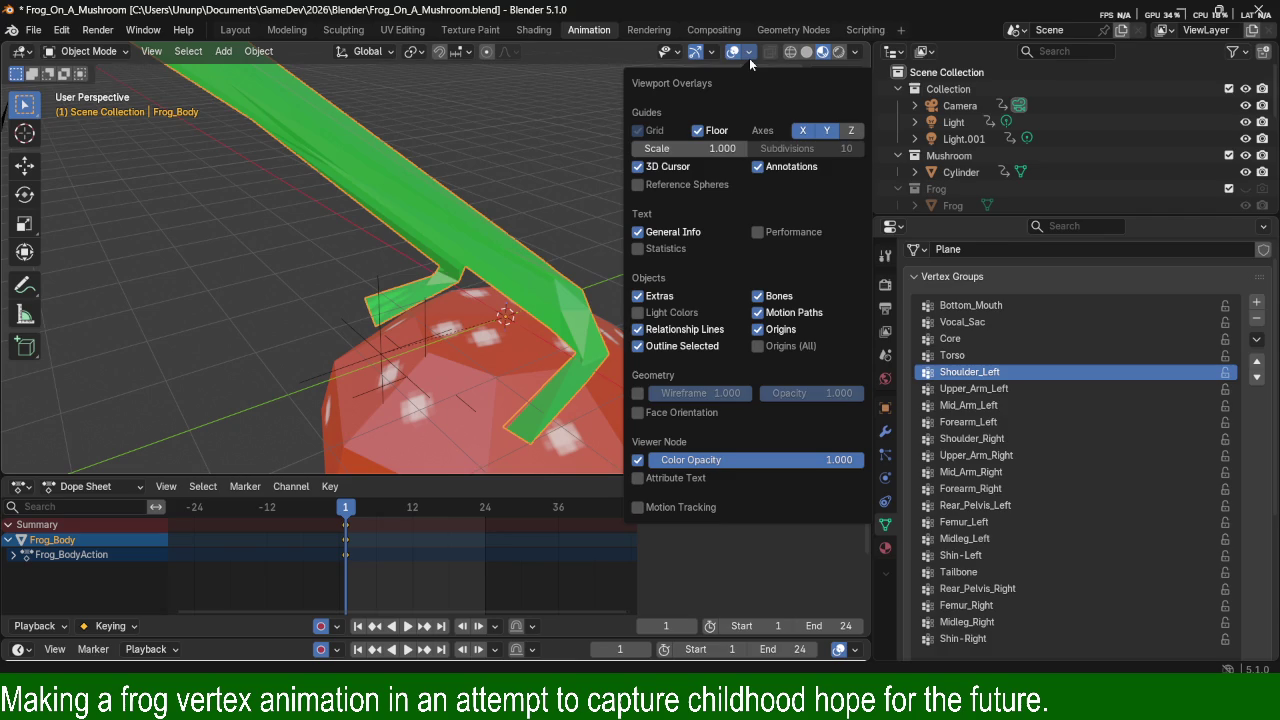
{"action": "left_click", "coordinate": [749, 58]}
{"action": "middle_click_drag", "start_coordinate": [655, 110], "coordinate": [592, 230]}
{"action": "key", "text": "z"}
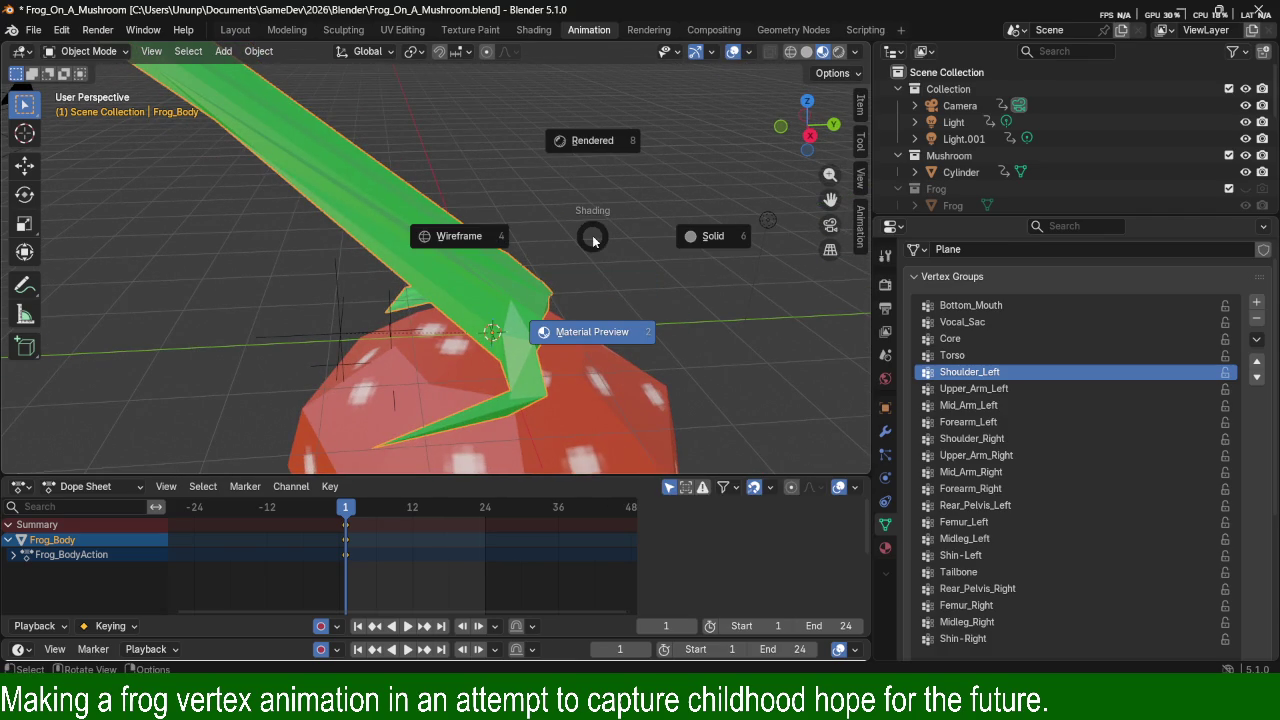
{"action": "left_click", "coordinate": [593, 241]}
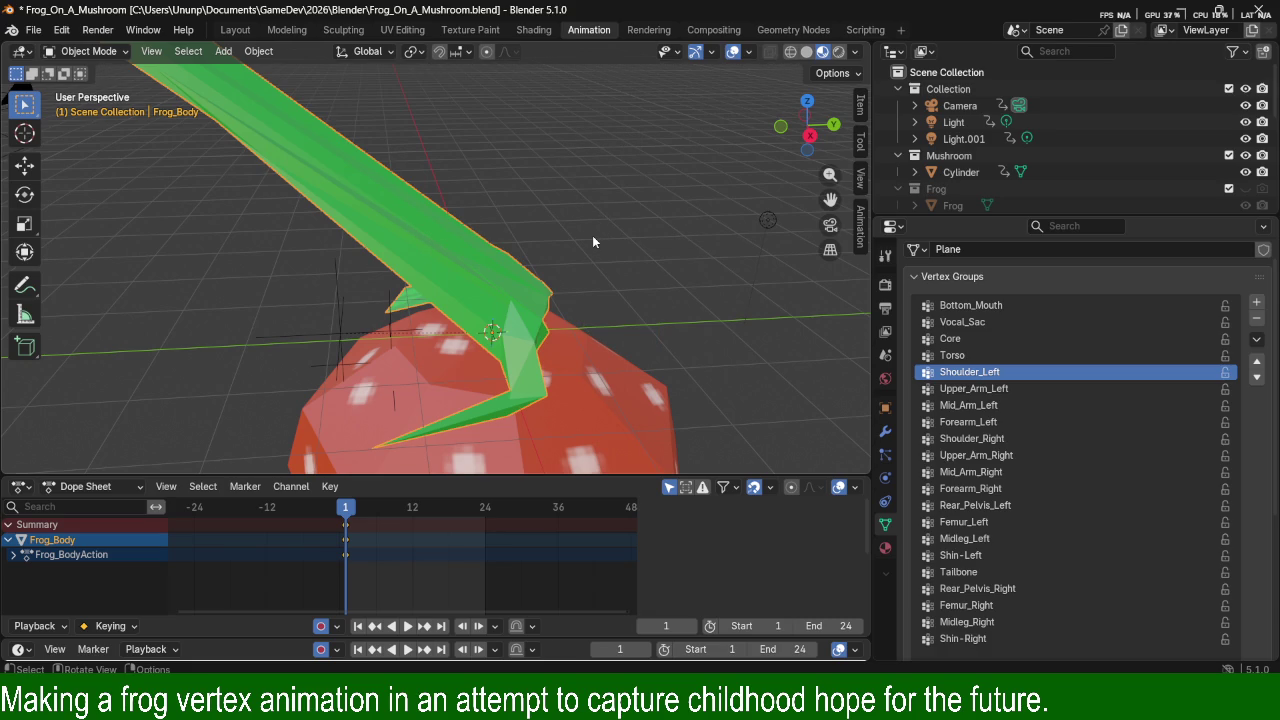
{"action": "key", "text": "z"}
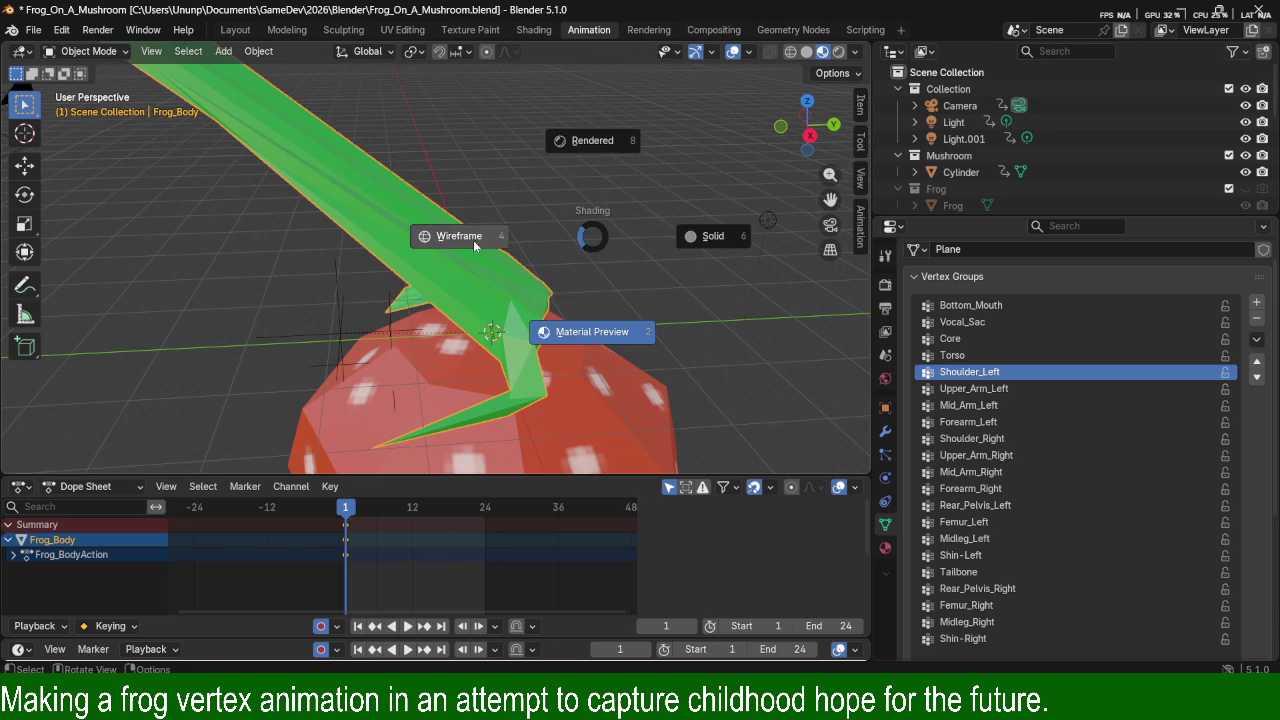
{"action": "left_click", "coordinate": [423, 248]}
{"action": "scroll", "coordinate": [544, 318], "scroll_direction": "down", "scroll_amount": 2}
{"action": "scroll", "coordinate": [597, 304], "scroll_direction": "up", "scroll_amount": 3}
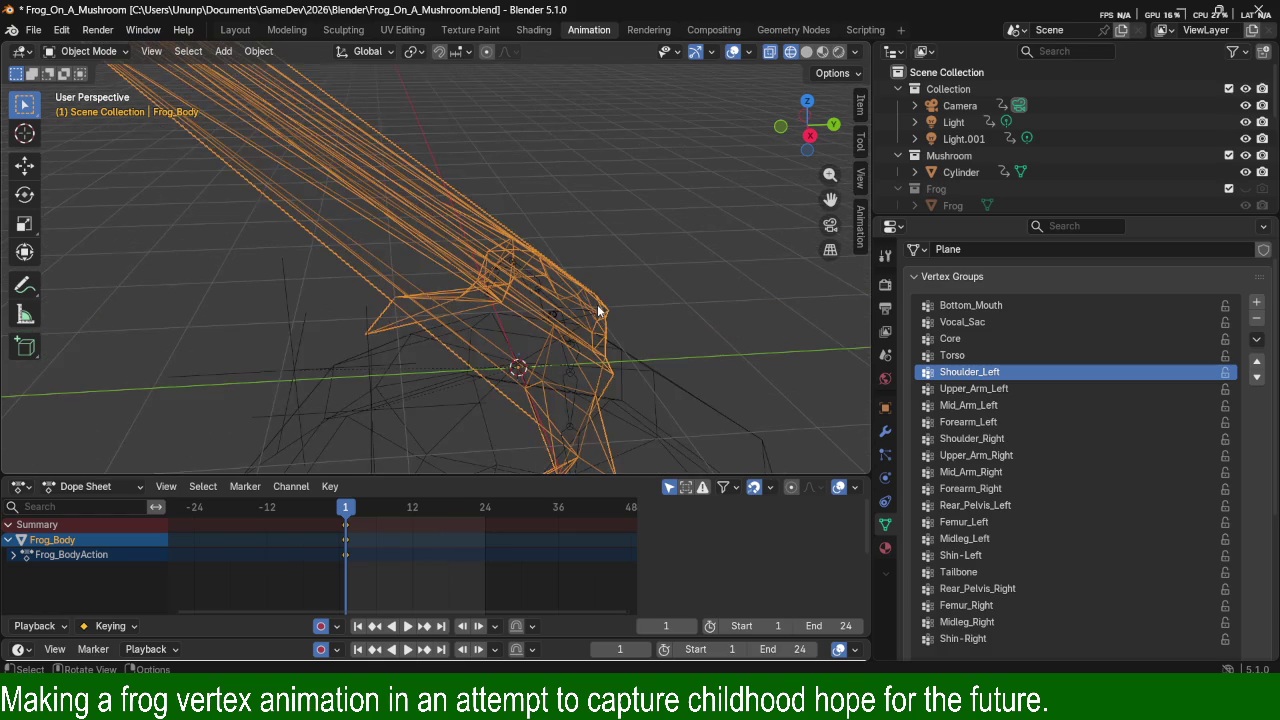
Select the frog armature Frog_2_Armature, then orbit and zoom around the rig and mushroom.
{"action": "scroll", "coordinate": [563, 264], "scroll_direction": "down", "scroll_amount": 1}
{"action": "left_click", "coordinate": [556, 276]}
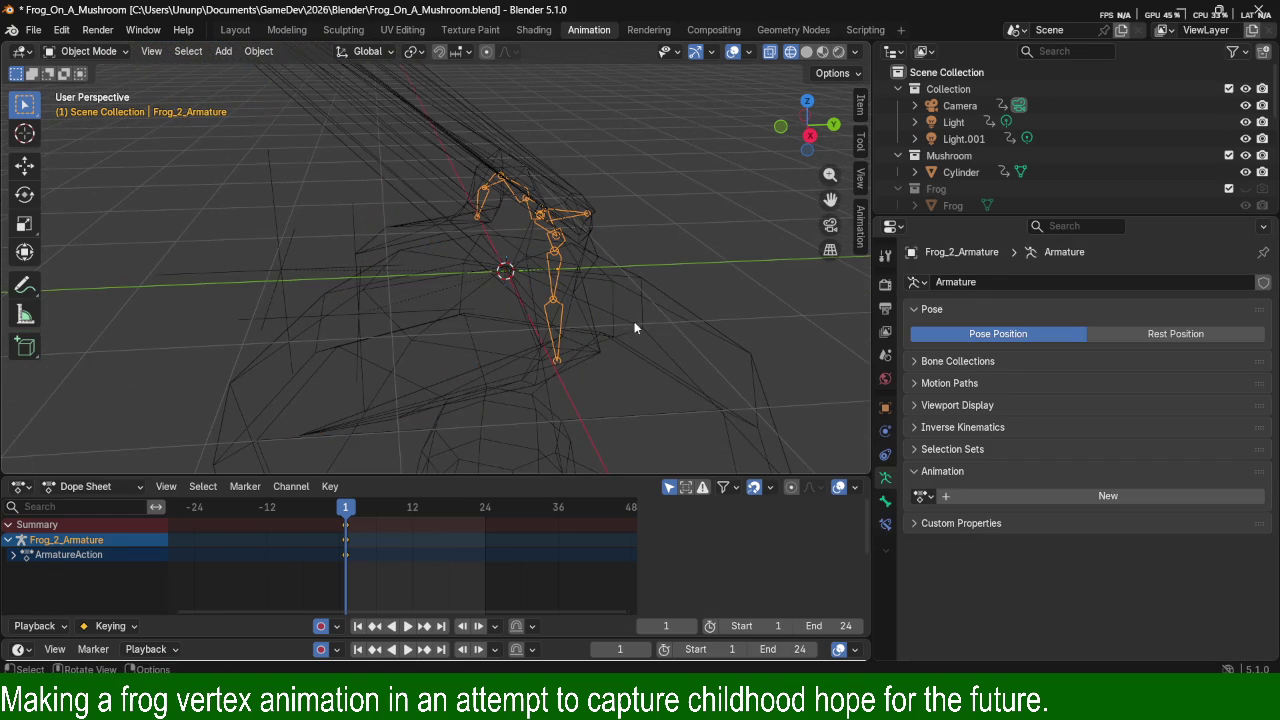
{"action": "mouse_move", "coordinate": [671, 276]}
{"action": "middle_mouse_down"}
{"action": "mouse_move", "coordinate": [643, 230]}
{"action": "mouse_move", "coordinate": [582, 232]}
{"action": "mouse_move", "coordinate": [658, 234]}
{"action": "mouse_move", "coordinate": [591, 214]}
{"action": "mouse_move", "coordinate": [612, 194]}
{"action": "mouse_move", "coordinate": [502, 197]}
{"action": "mouse_move", "coordinate": [624, 215]}
{"action": "mouse_move", "coordinate": [646, 233]}
{"action": "middle_mouse_up"}
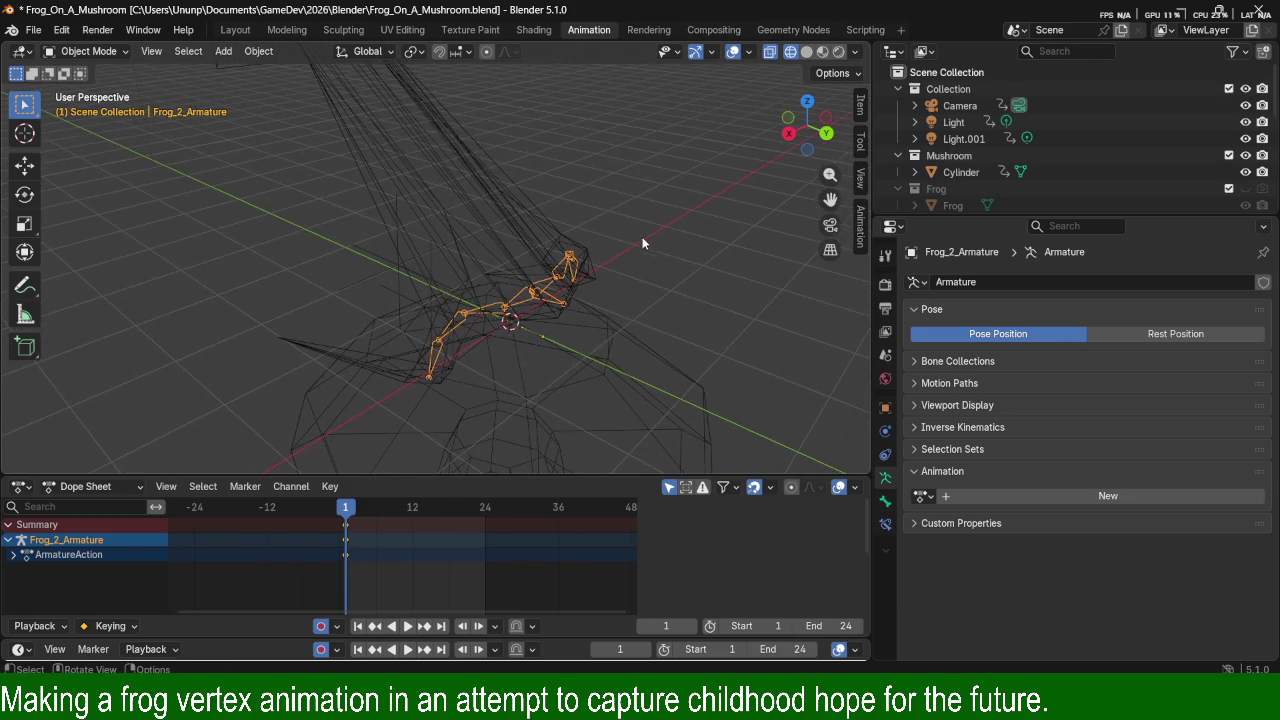
{"action": "mouse_move", "coordinate": [594, 321]}
{"action": "middle_mouse_down", "text": "ctrl"}
{"action": "mouse_move", "coordinate": [678, 380]}
{"action": "mouse_move", "coordinate": [626, 309]}
{"action": "mouse_move", "coordinate": [644, 316]}
{"action": "mouse_move", "coordinate": [443, 296]}
{"action": "mouse_move", "coordinate": [560, 343]}
{"action": "mouse_move", "coordinate": [449, 373]}
{"action": "mouse_move", "coordinate": [455, 425]}
{"action": "middle_mouse_up", "text": "ctrl"}
{"action": "left_click", "coordinate": [455, 425]}
{"action": "middle_click_drag", "start_coordinate": [280, 373], "coordinate": [549, 371]}
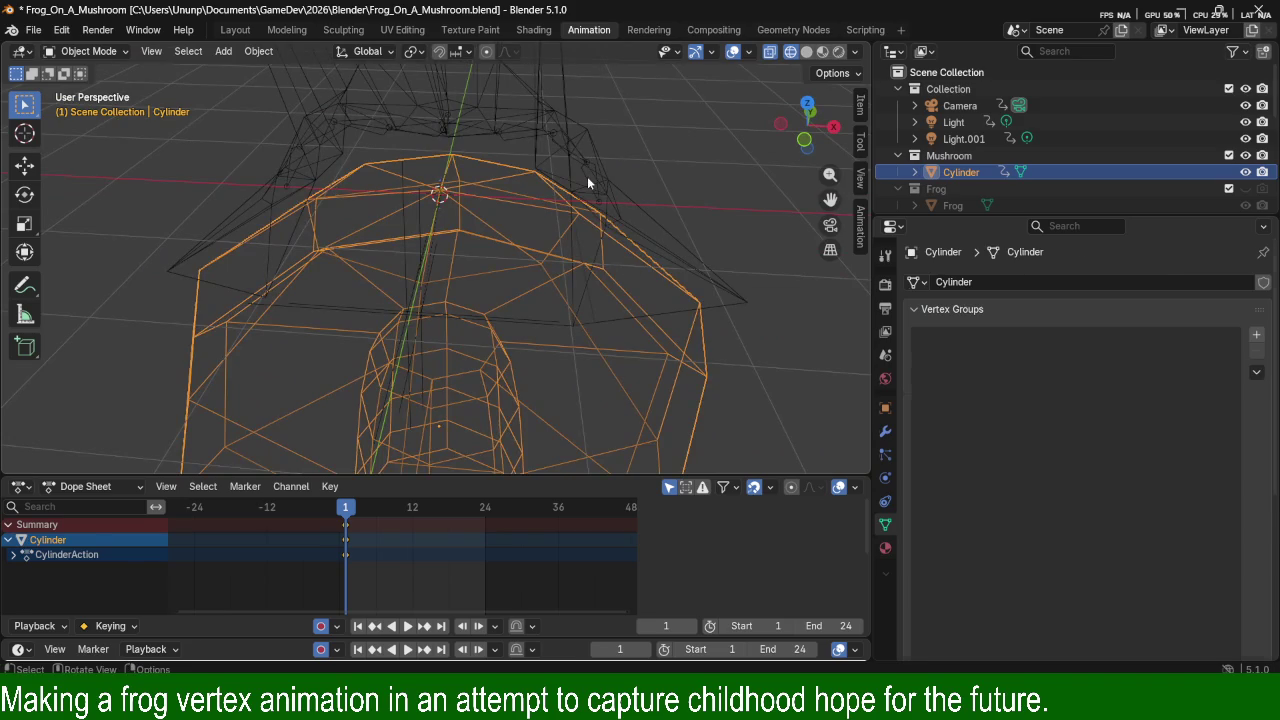
{"action": "left_click", "coordinate": [587, 176]}
{"action": "mouse_move", "coordinate": [670, 196]}
{"action": "middle_mouse_down"}
{"action": "mouse_move", "coordinate": [604, 210]}
{"action": "mouse_move", "coordinate": [667, 259]}
{"action": "middle_mouse_up"}
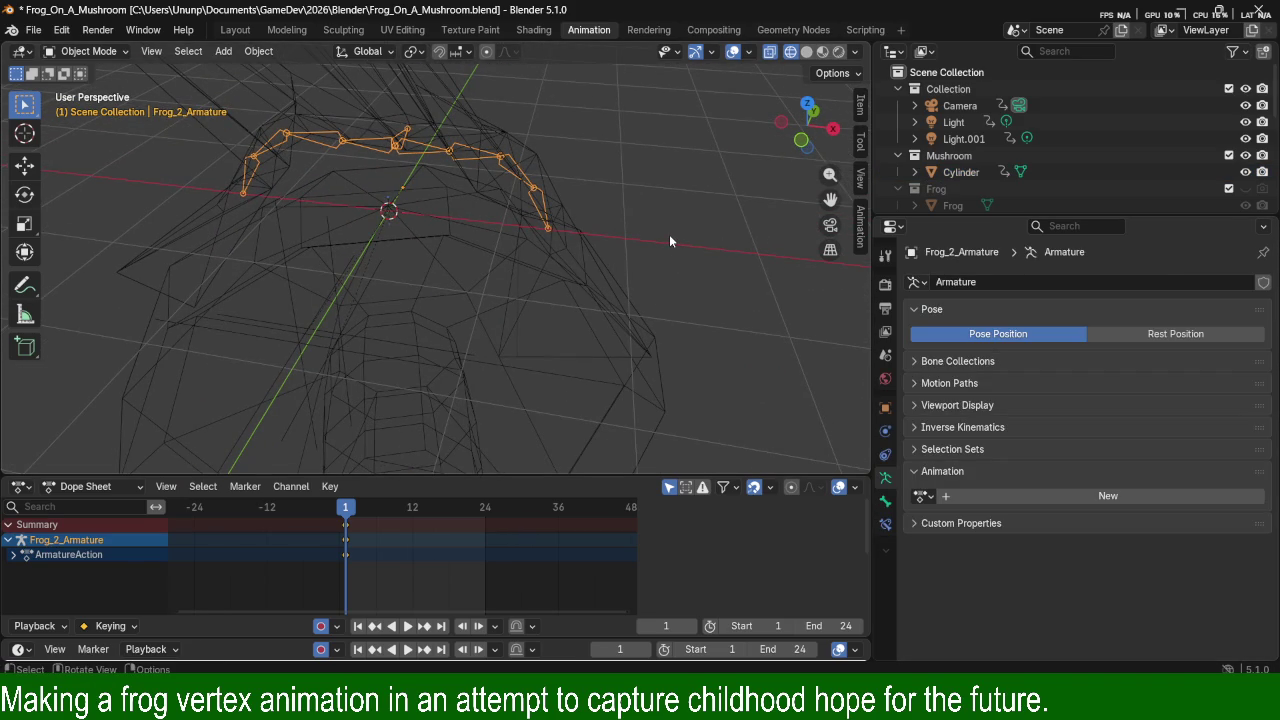
{"action": "scroll", "coordinate": [669, 234], "scroll_direction": "down", "scroll_amount": 1}
{"action": "scroll", "coordinate": [672, 234], "scroll_direction": "down", "scroll_amount": 1}
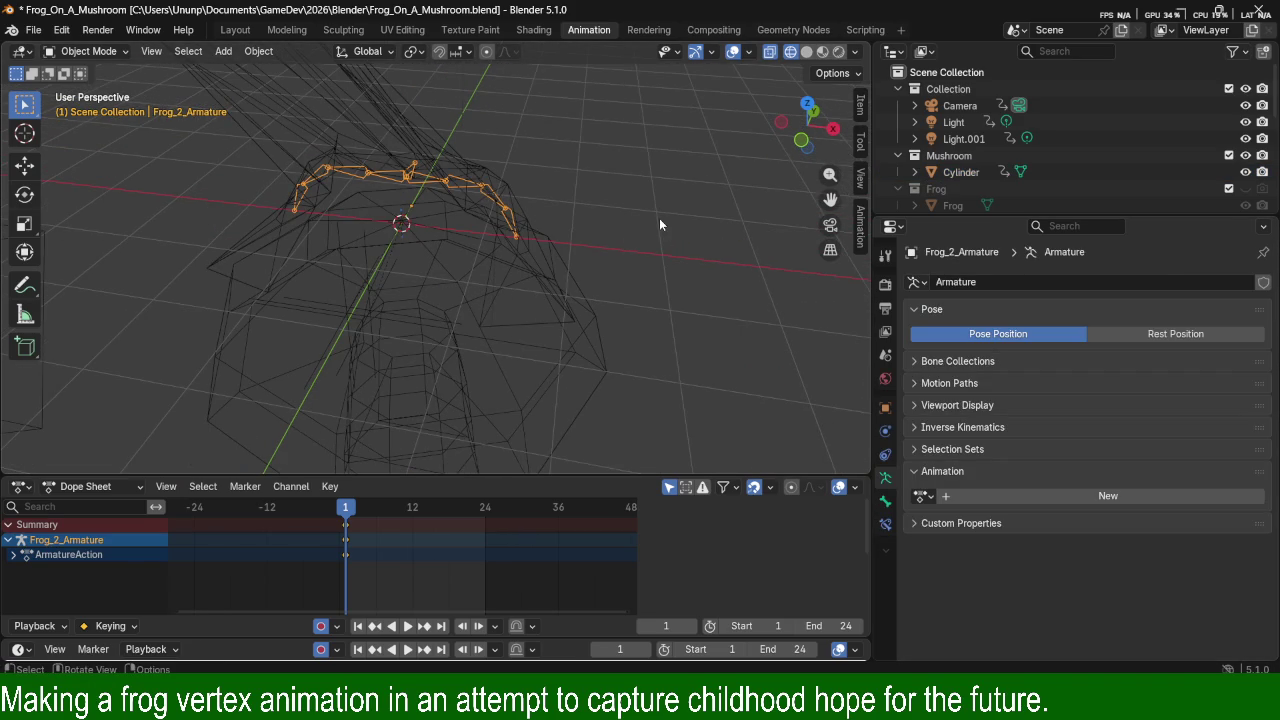
{"action": "scroll", "coordinate": [598, 196], "scroll_direction": "up", "scroll_amount": 2}
{"action": "scroll", "coordinate": [610, 186], "scroll_direction": "up", "scroll_amount": 2}
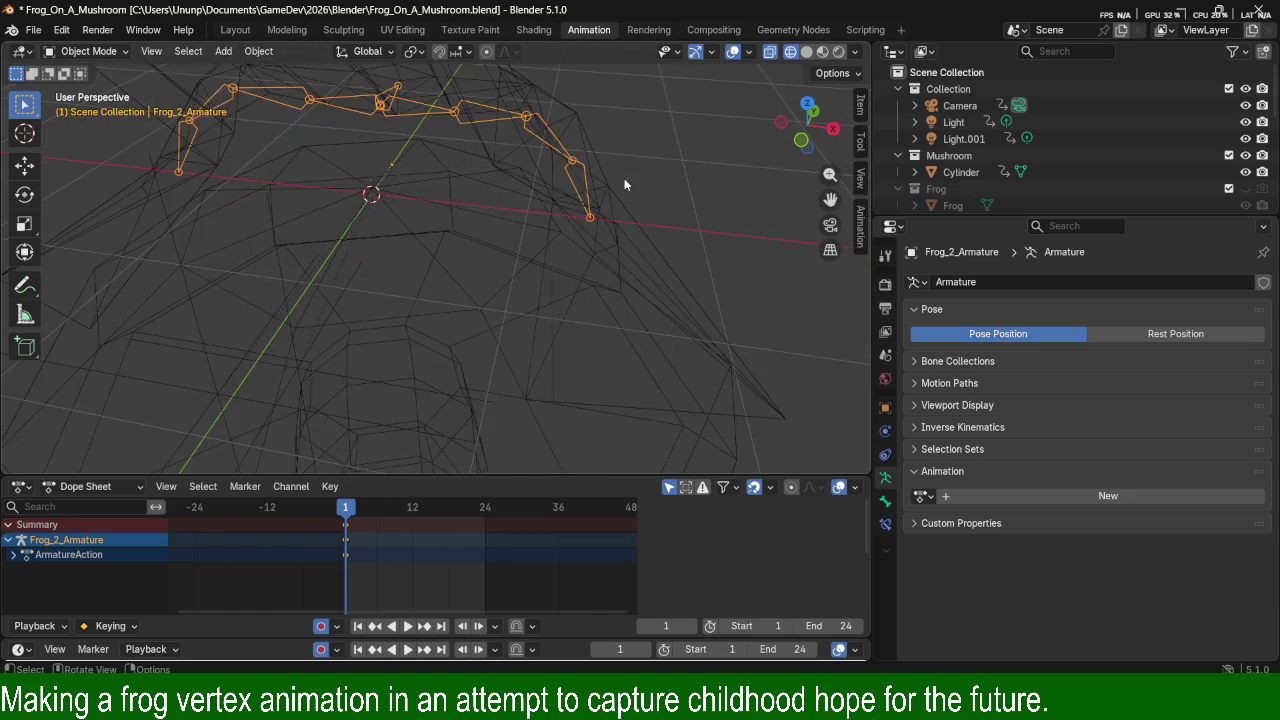
Toggle the armature in and out of Edit Mode, and hide then unhide it.
{"action": "key", "text": "Tab"}
{"action": "middle_click_drag", "start_coordinate": [620, 188], "coordinate": [619, 199]}
{"action": "key", "text": "Tab"}
{"action": "mouse_move", "coordinate": [679, 166]}
{"action": "middle_mouse_down"}
{"action": "mouse_move", "coordinate": [622, 123]}
{"action": "mouse_move", "coordinate": [679, 201]}
{"action": "middle_mouse_up"}
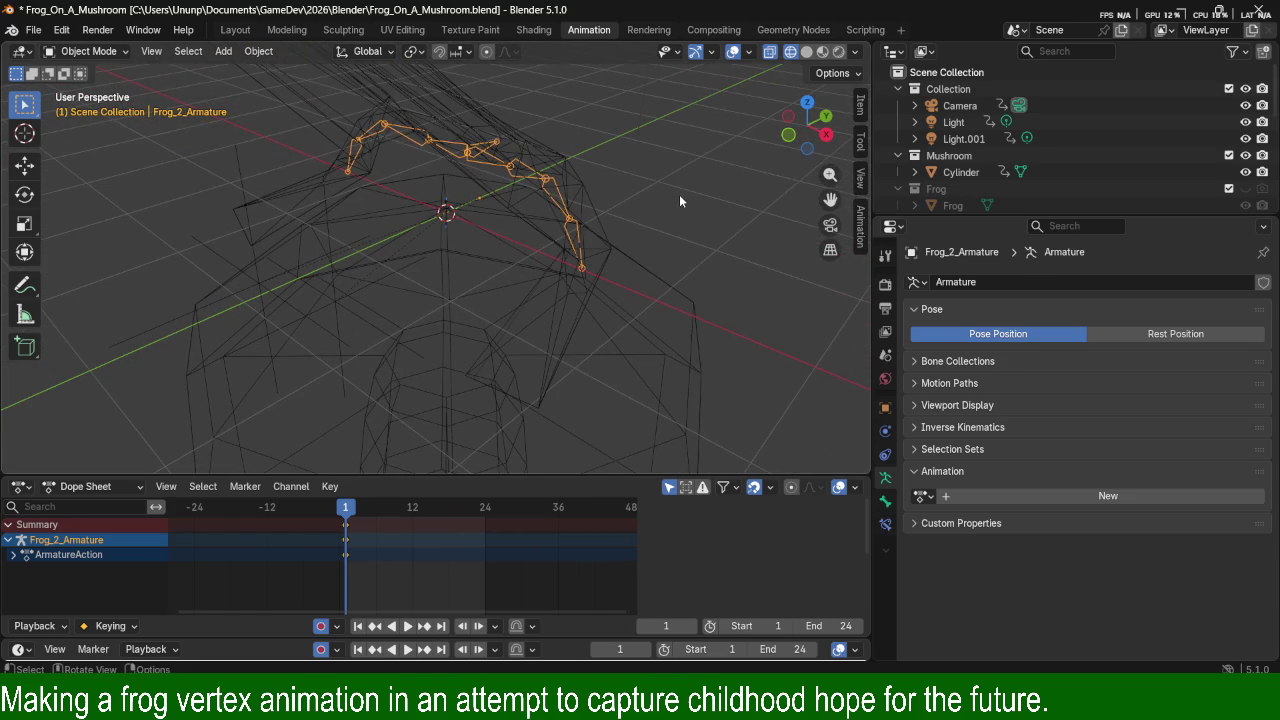
{"action": "key", "text": "h"}
{"action": "key", "text": "alt+h"}
{"action": "key", "text": "Tab"}
{"action": "key", "text": "Tab"}
{"action": "left_click", "coordinate": [574, 237]}
Reselect the frog armature and switch it to Pose Mode.
{"action": "left_click", "coordinate": [568, 218]}
{"action": "key", "text": "Tab"}
{"action": "key", "text": "Tab"}
{"action": "left_click", "coordinate": [95, 51]}
{"action": "left_click", "coordinate": [92, 106]}
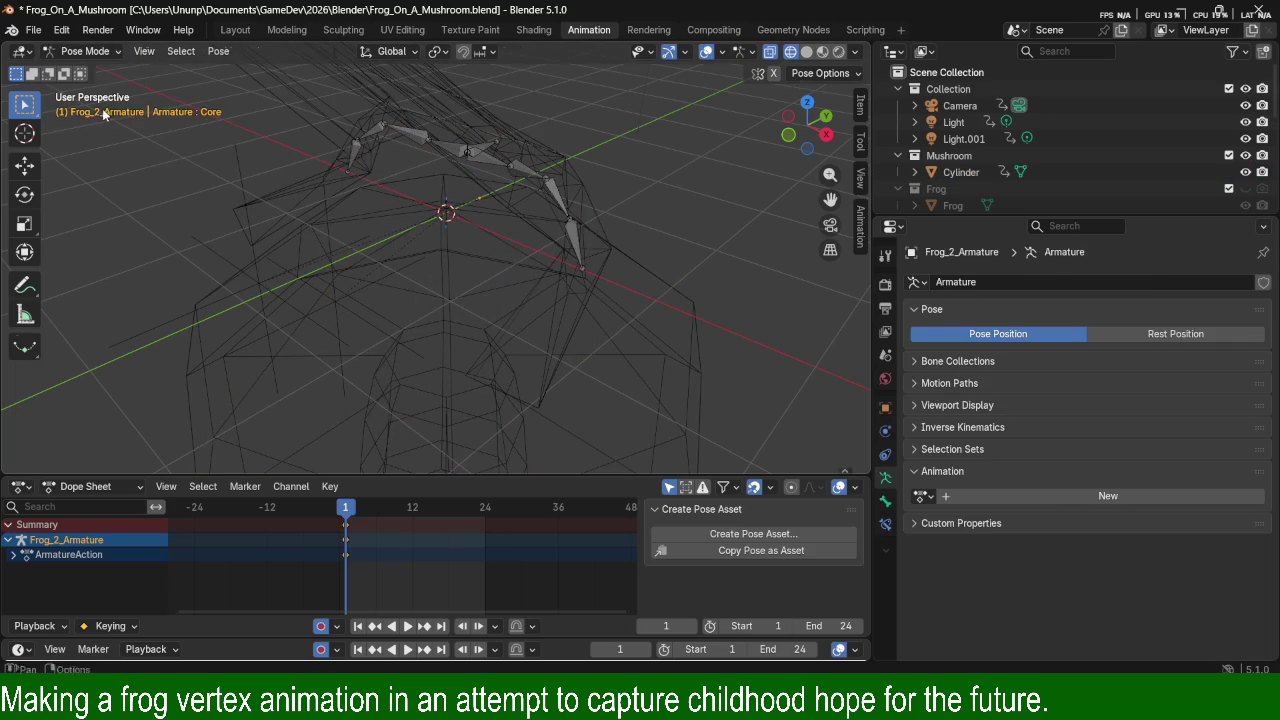
Orbit around the left shin bone and set viewport shading to Material Preview.
{"action": "mouse_move", "coordinate": [595, 231]}
{"action": "middle_mouse_down"}
{"action": "mouse_move", "coordinate": [652, 260]}
{"action": "mouse_move", "coordinate": [679, 242]}
{"action": "mouse_move", "coordinate": [592, 231]}
{"action": "middle_mouse_up"}
{"action": "mouse_move", "coordinate": [679, 254]}
{"action": "middle_mouse_down"}
{"action": "mouse_move", "coordinate": [674, 267]}
{"action": "mouse_move", "coordinate": [638, 230]}
{"action": "mouse_move", "coordinate": [764, 321]}
{"action": "middle_mouse_up"}
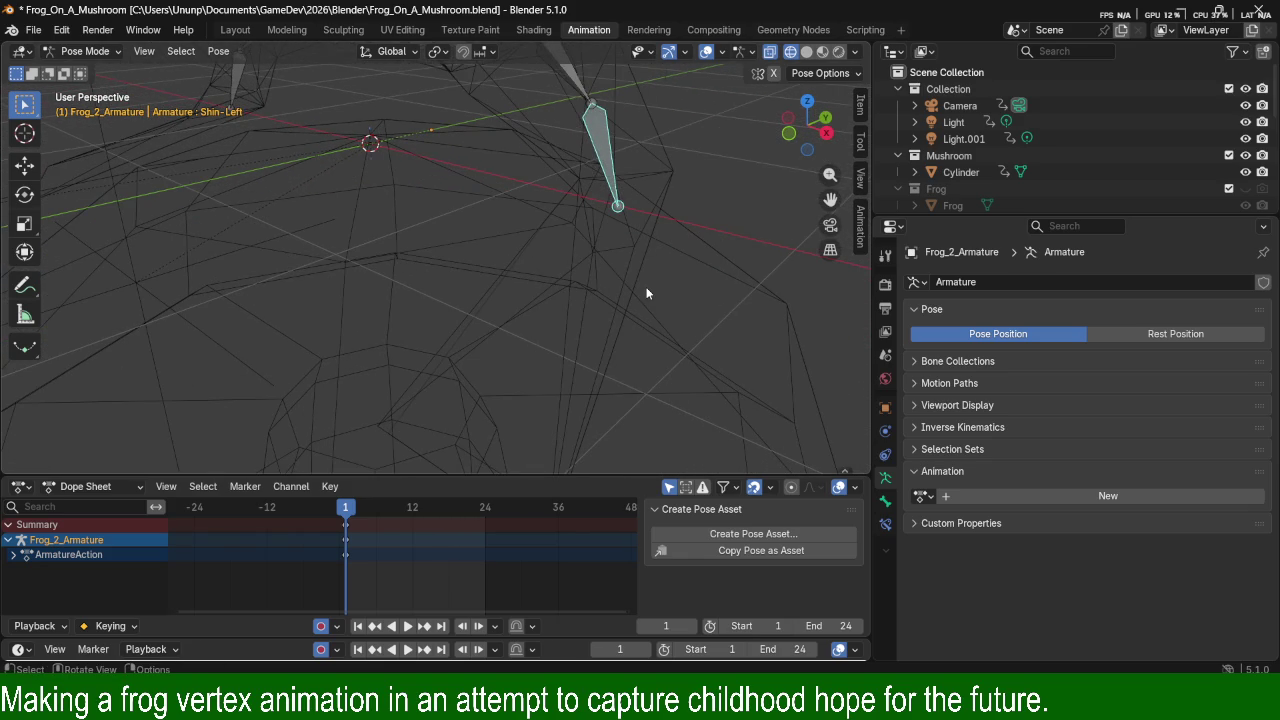
{"action": "mouse_move", "coordinate": [616, 255]}
{"action": "middle_mouse_down"}
{"action": "mouse_move", "coordinate": [609, 226]}
{"action": "mouse_move", "coordinate": [688, 244]}
{"action": "mouse_move", "coordinate": [668, 255]}
{"action": "mouse_move", "coordinate": [630, 195]}
{"action": "middle_mouse_up"}
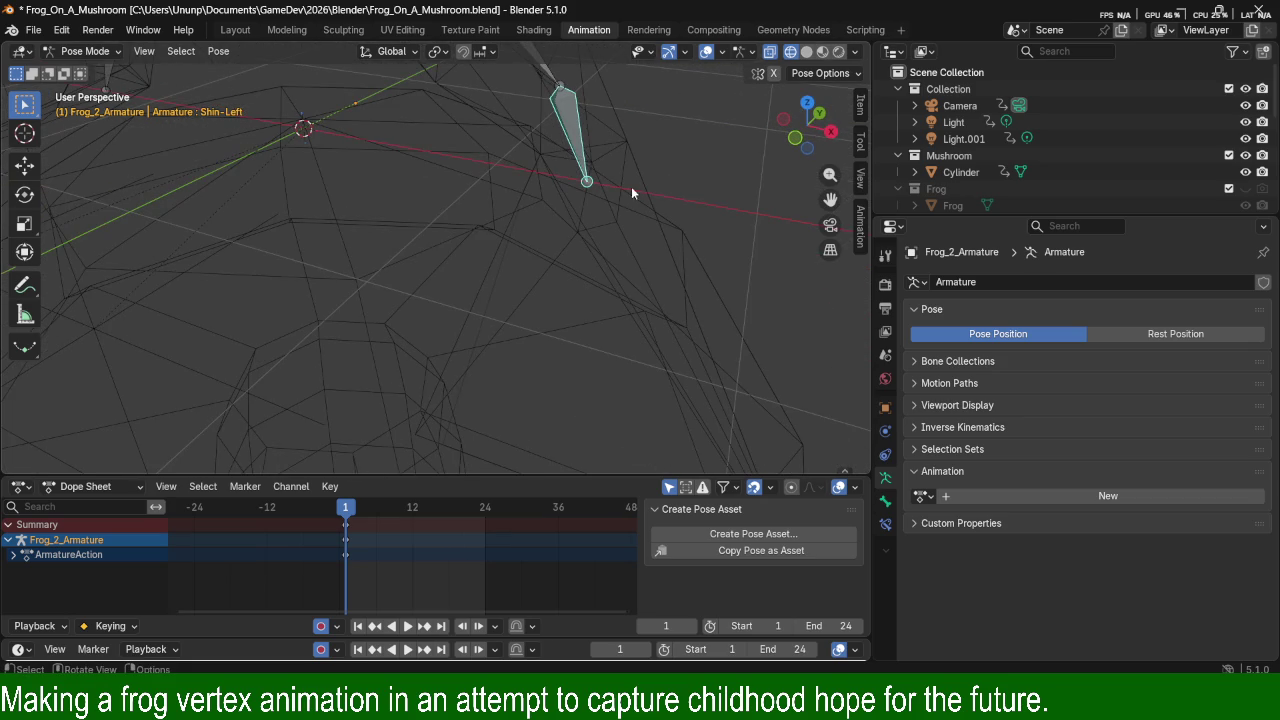
{"action": "mouse_move", "coordinate": [780, 202]}
{"action": "middle_mouse_down"}
{"action": "mouse_move", "coordinate": [671, 163]}
{"action": "mouse_move", "coordinate": [709, 169]}
{"action": "mouse_move", "coordinate": [734, 148]}
{"action": "middle_mouse_up"}
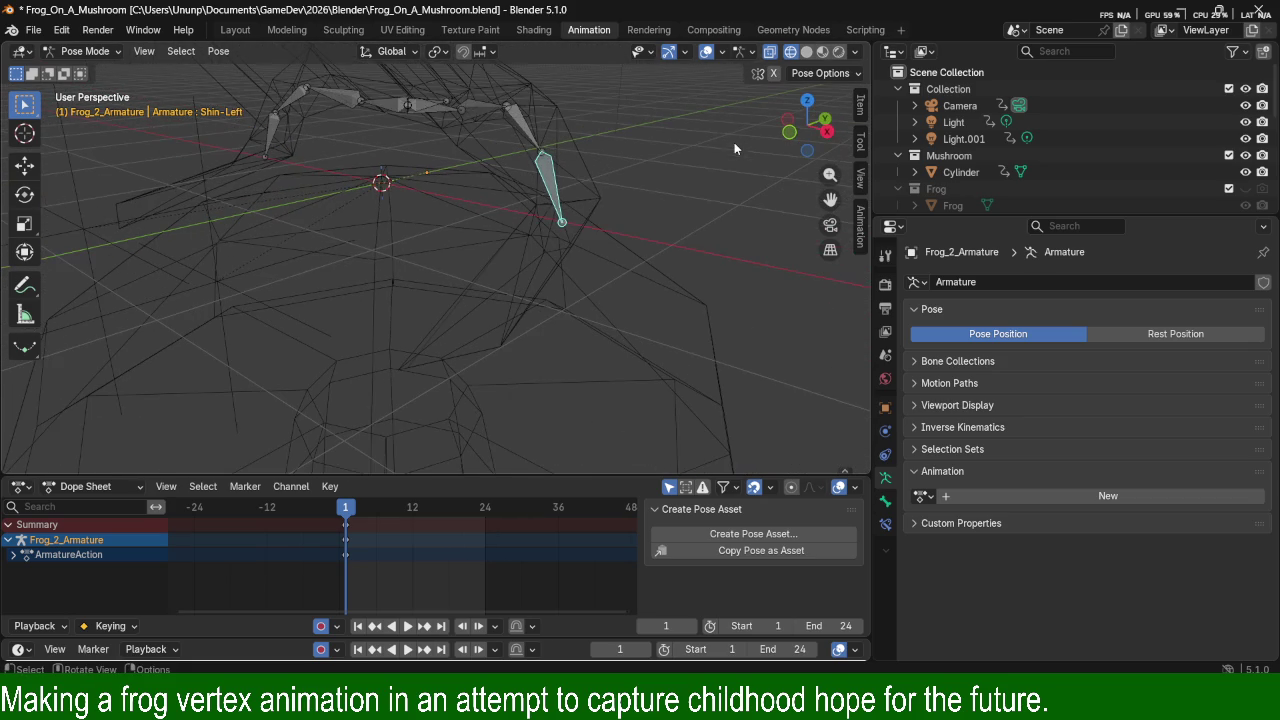
{"action": "key", "text": "z"}
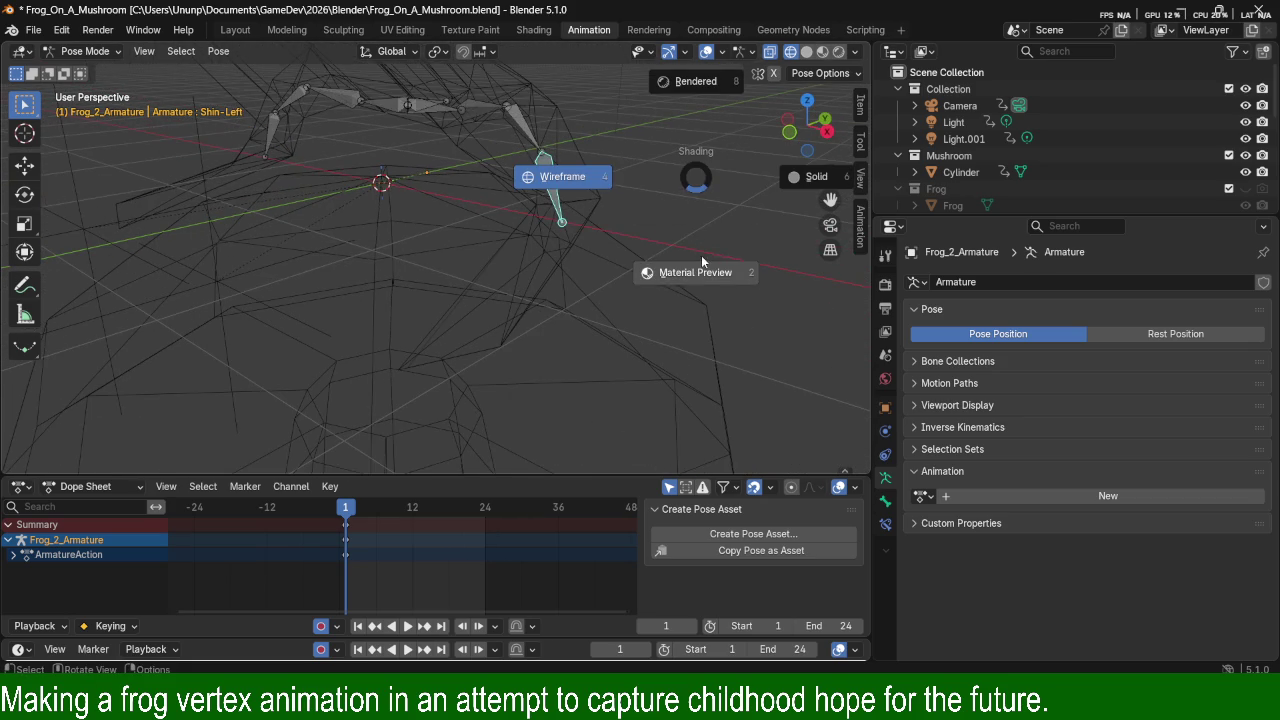
{"action": "left_click", "coordinate": [701, 258]}
{"action": "middle_click_drag", "start_coordinate": [589, 246], "coordinate": [616, 242]}
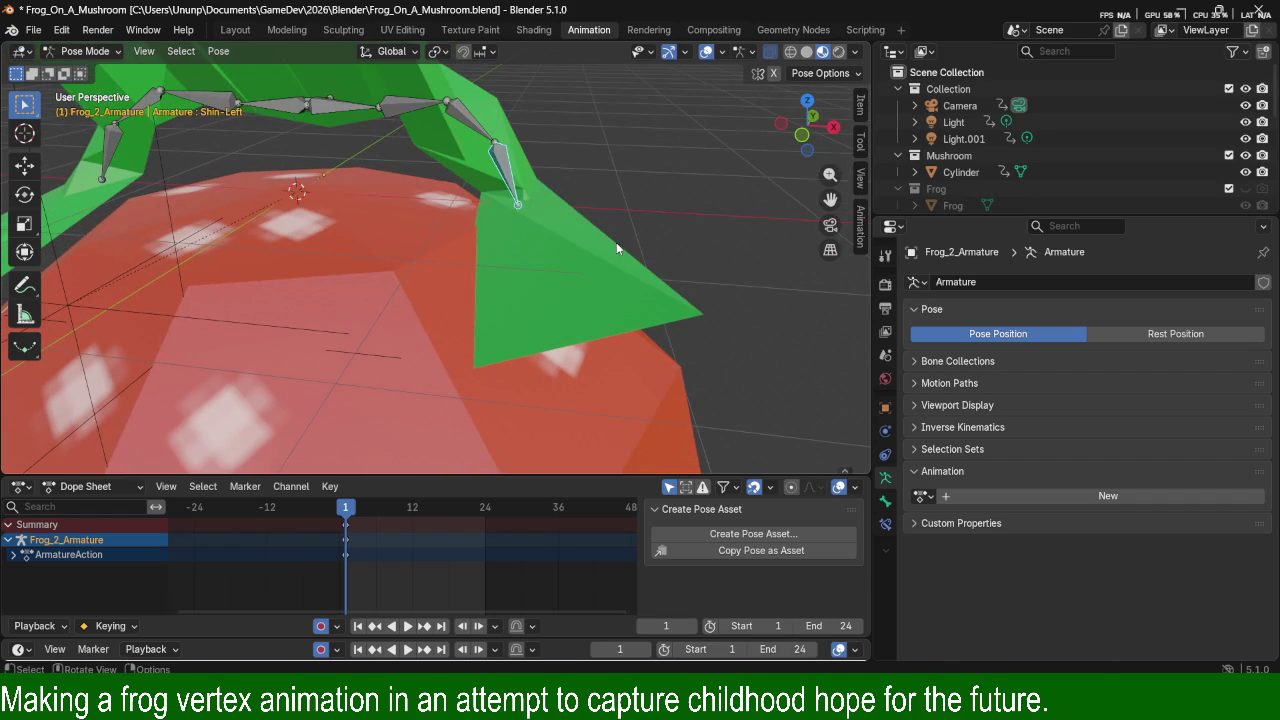
Rotate the Shin-Left bone, then rotate it again around global Y to press the leg onto the cap.
{"action": "key", "text": "r"}
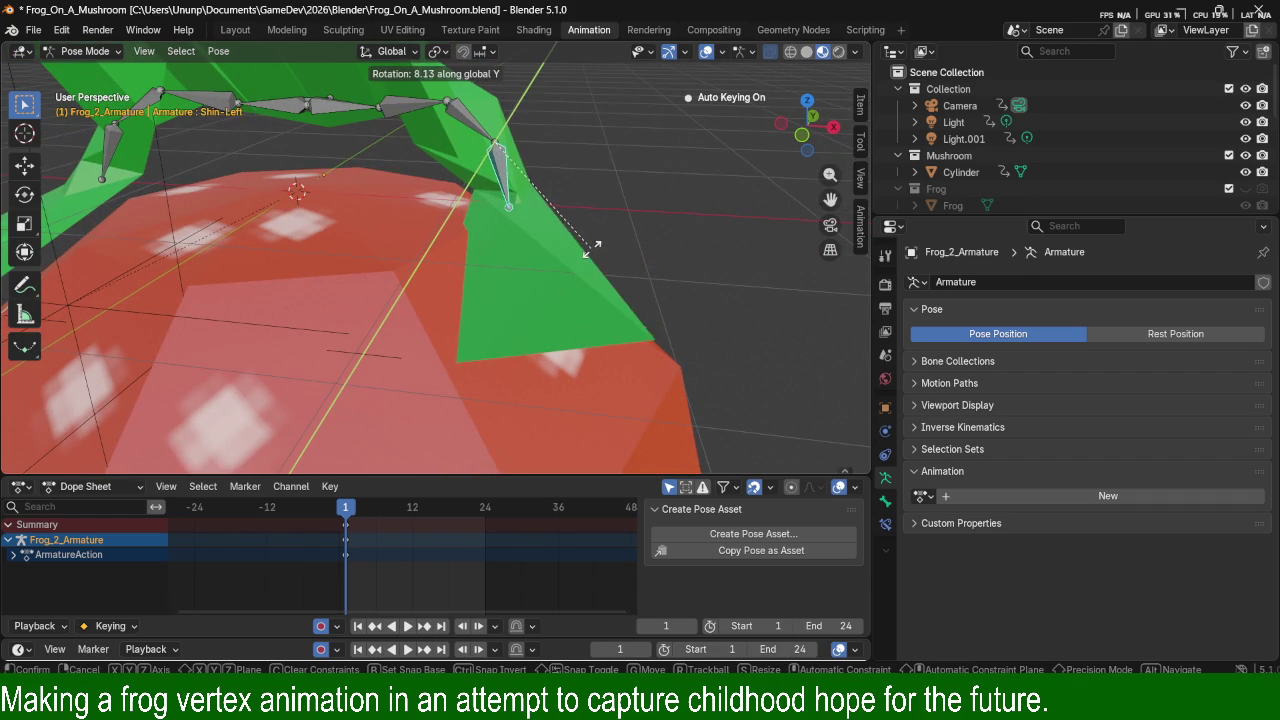
{"action": "left_click", "coordinate": [594, 250]}
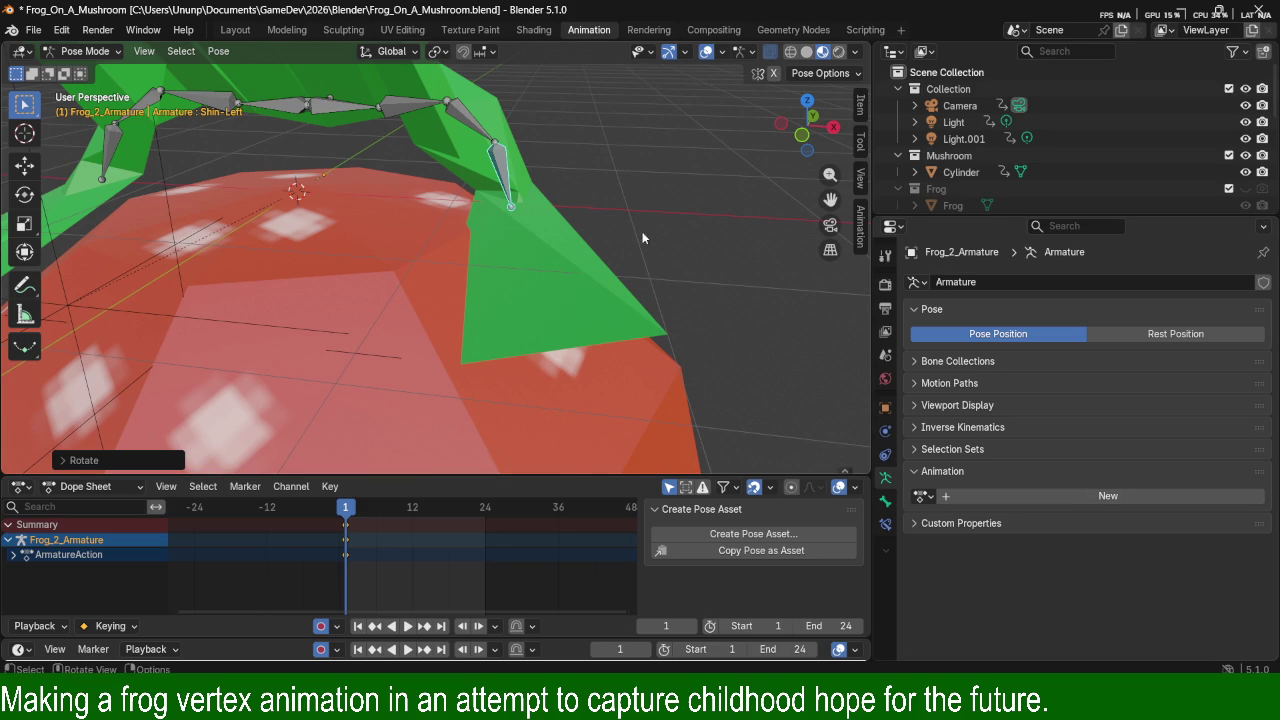
{"action": "scroll", "coordinate": [647, 245], "scroll_direction": "down", "scroll_amount": 3}
{"action": "mouse_move", "coordinate": [647, 246]}
{"action": "middle_mouse_down"}
{"action": "mouse_move", "coordinate": [478, 257]}
{"action": "mouse_move", "coordinate": [445, 207]}
{"action": "mouse_move", "coordinate": [509, 310]}
{"action": "mouse_move", "coordinate": [572, 270]}
{"action": "mouse_move", "coordinate": [545, 262]}
{"action": "mouse_move", "coordinate": [587, 303]}
{"action": "middle_mouse_up"}
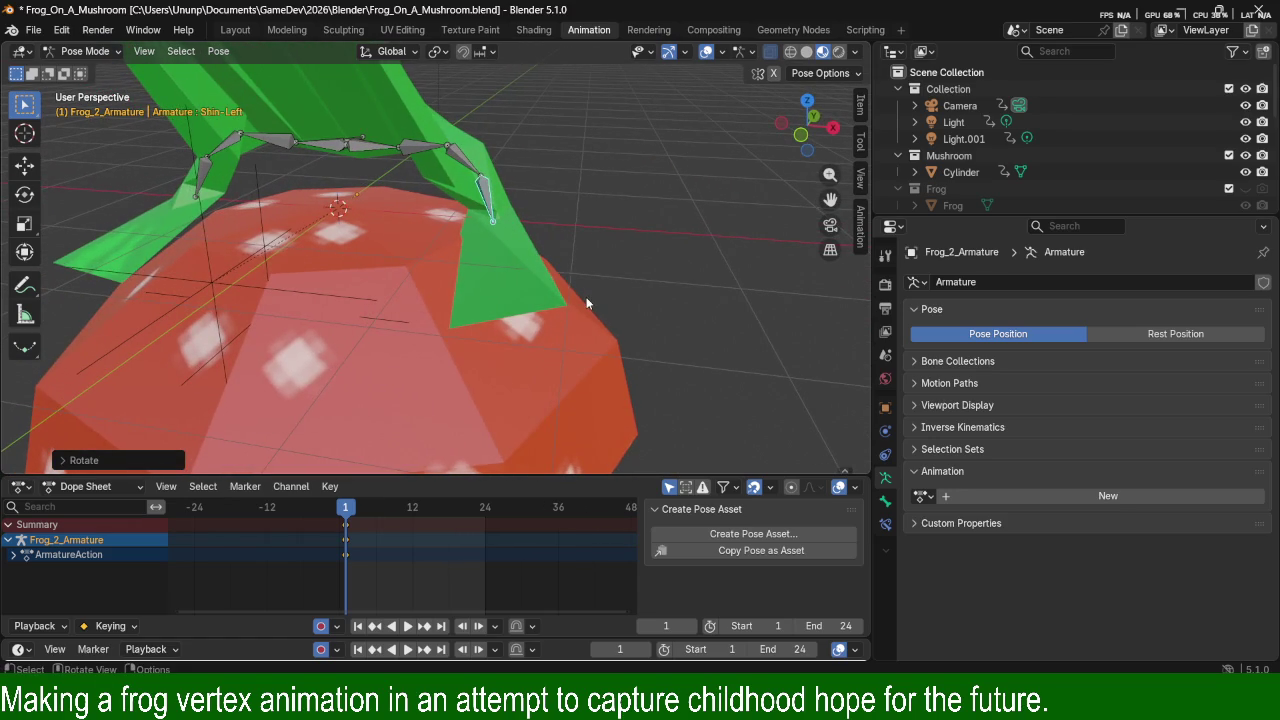
{"action": "key", "text": "r"}
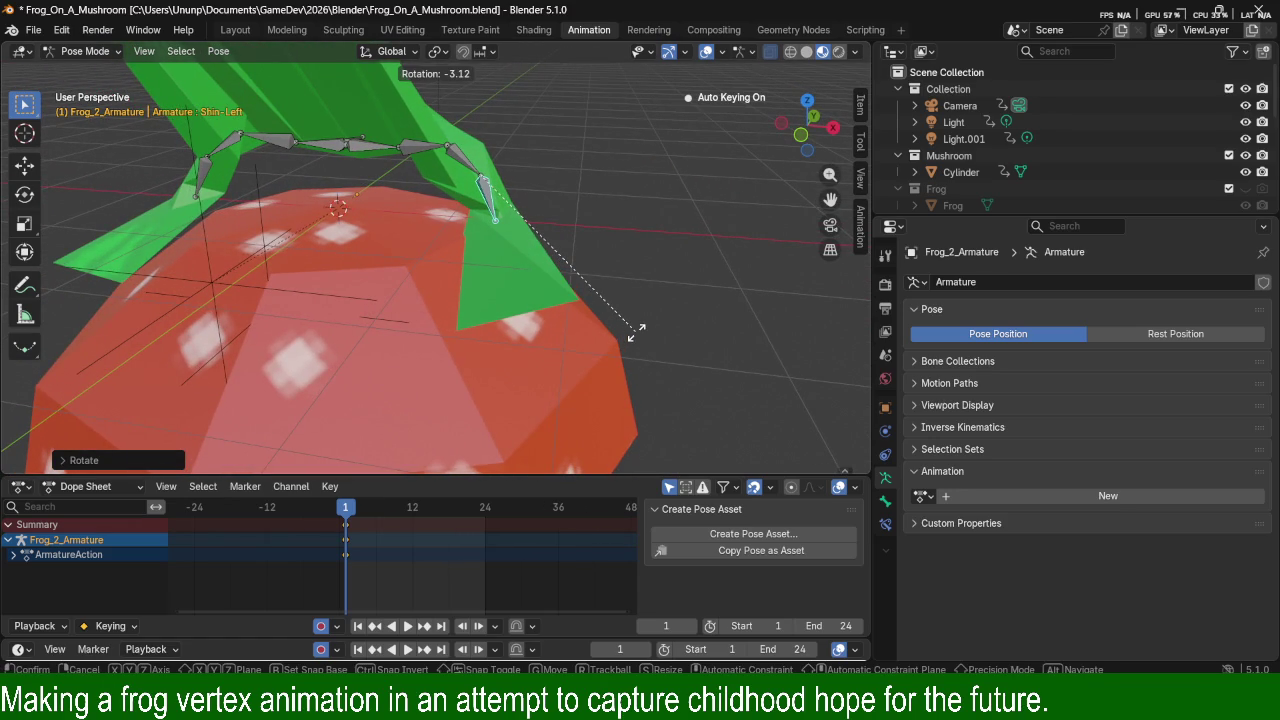
{"action": "key", "text": "y"}
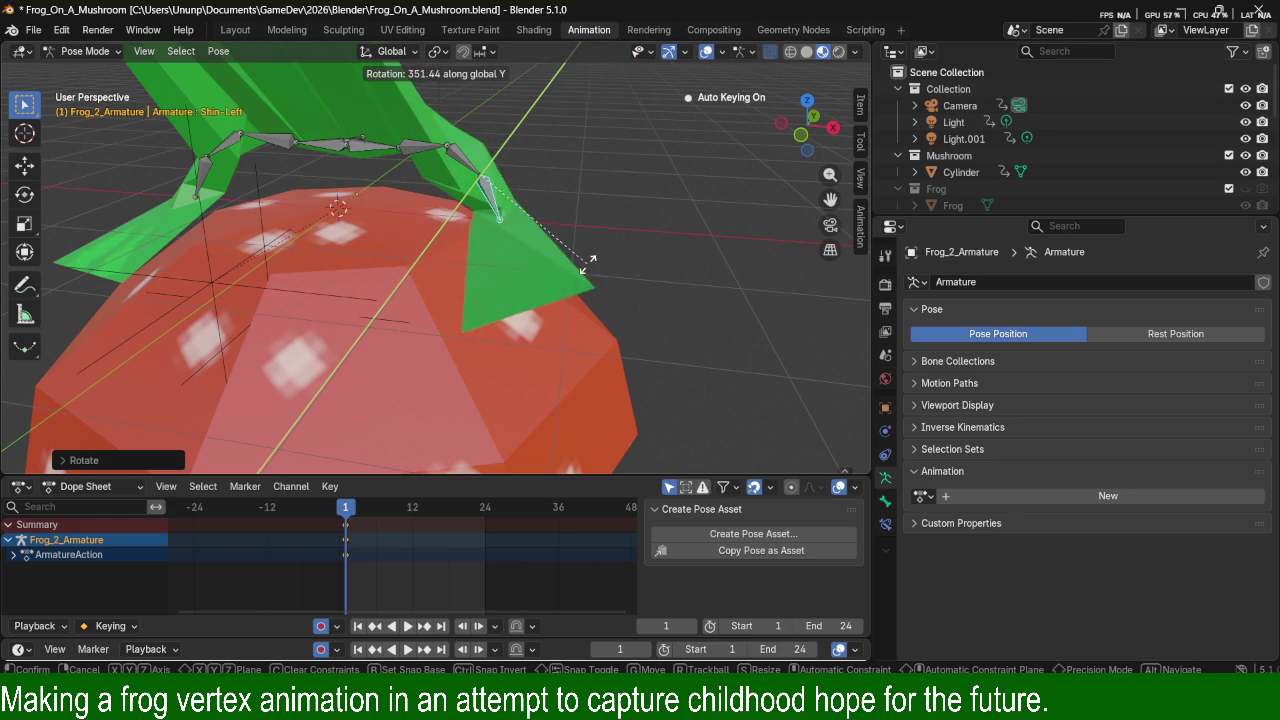
{"action": "left_click", "coordinate": [645, 259]}
{"action": "mouse_move", "coordinate": [652, 258]}
{"action": "middle_mouse_down"}
{"action": "mouse_move", "coordinate": [481, 235]}
{"action": "mouse_move", "coordinate": [310, 299]}
{"action": "mouse_move", "coordinate": [307, 220]}
{"action": "mouse_move", "coordinate": [348, 328]}
{"action": "middle_mouse_up"}
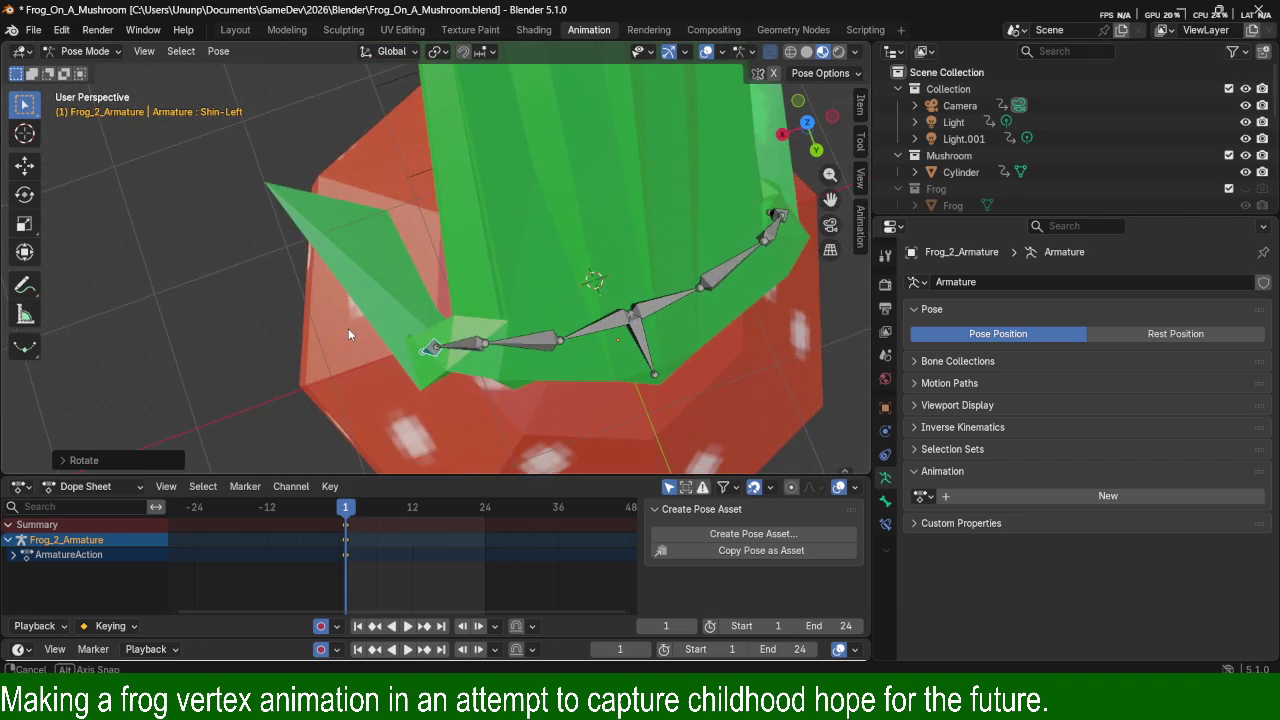
Orbit and zoom around the leg, select the Shoulder_Left bone, and centre the mushroom.
{"action": "scroll", "coordinate": [458, 152], "scroll_direction": "down", "scroll_amount": 5}
{"action": "middle_click_drag", "start_coordinate": [438, 155], "coordinate": [468, 383]}
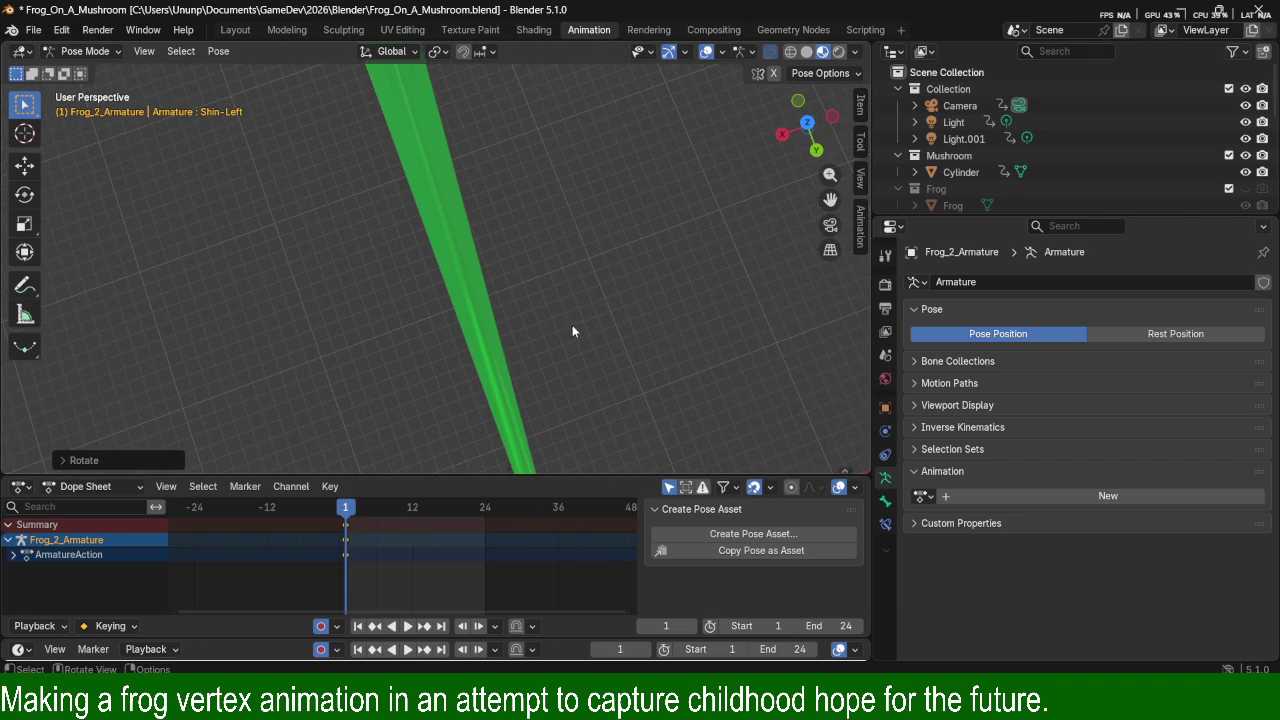
{"action": "scroll", "coordinate": [570, 329], "scroll_direction": "down", "scroll_amount": 3}
{"action": "scroll", "coordinate": [408, 186], "scroll_direction": "down", "scroll_amount": 2}
{"action": "left_click", "coordinate": [410, 156]}
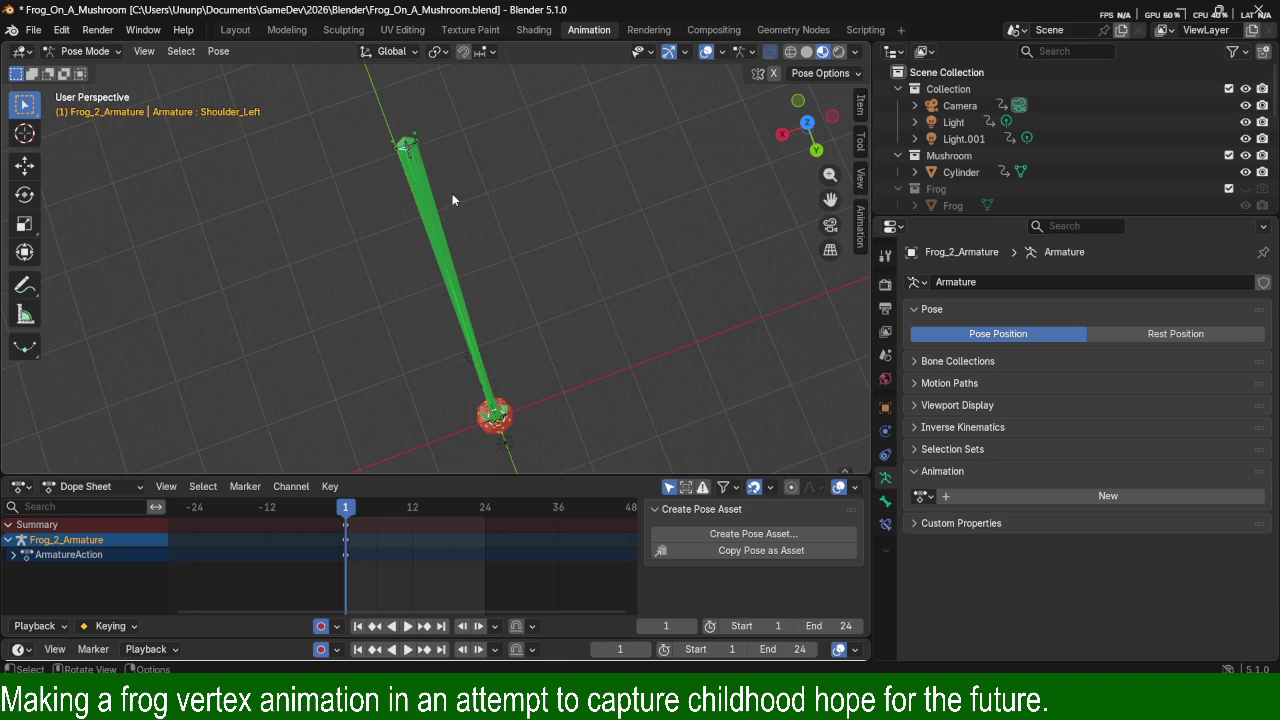
{"action": "scroll", "coordinate": [410, 158], "scroll_direction": "up", "scroll_amount": 5}
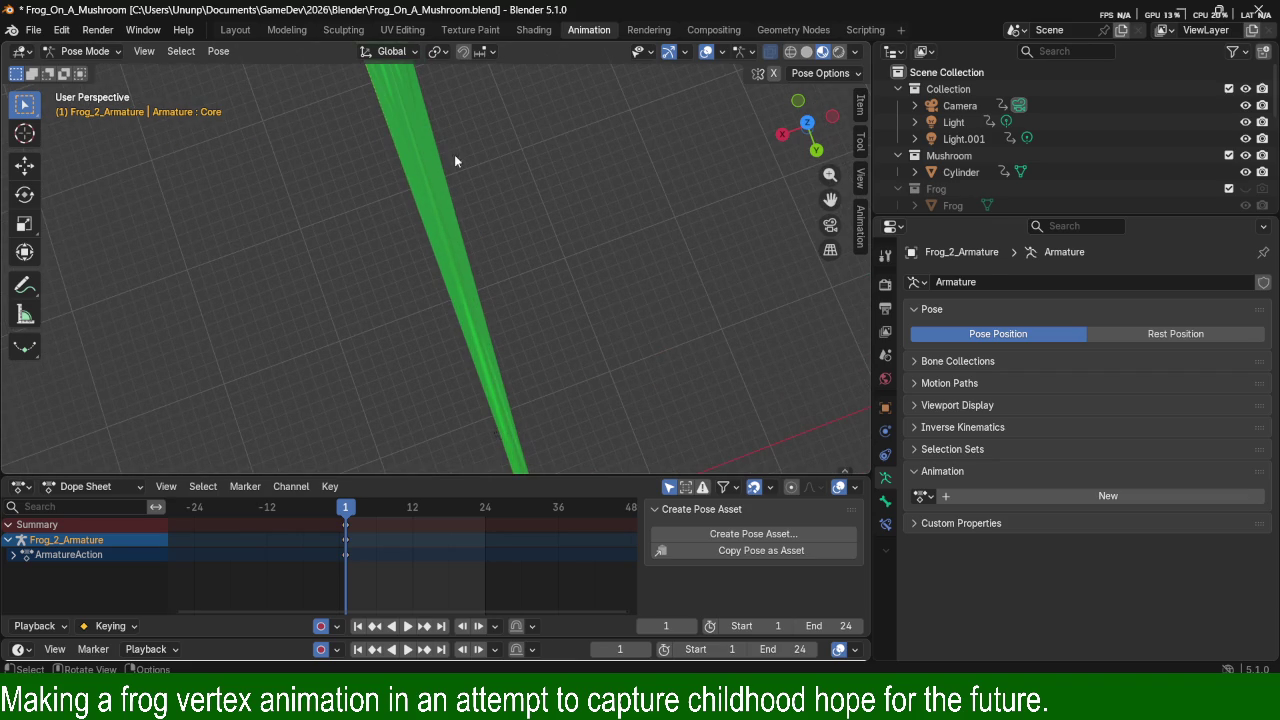
{"action": "mouse_move", "coordinate": [600, 360]}
{"action": "middle_mouse_down", "text": "shift"}
{"action": "mouse_move", "coordinate": [638, 331]}
{"action": "mouse_move", "coordinate": [567, 204]}
{"action": "middle_mouse_up", "text": "shift"}
Move the Core bone along the global Z axis twice.
{"action": "key", "text": "g"}
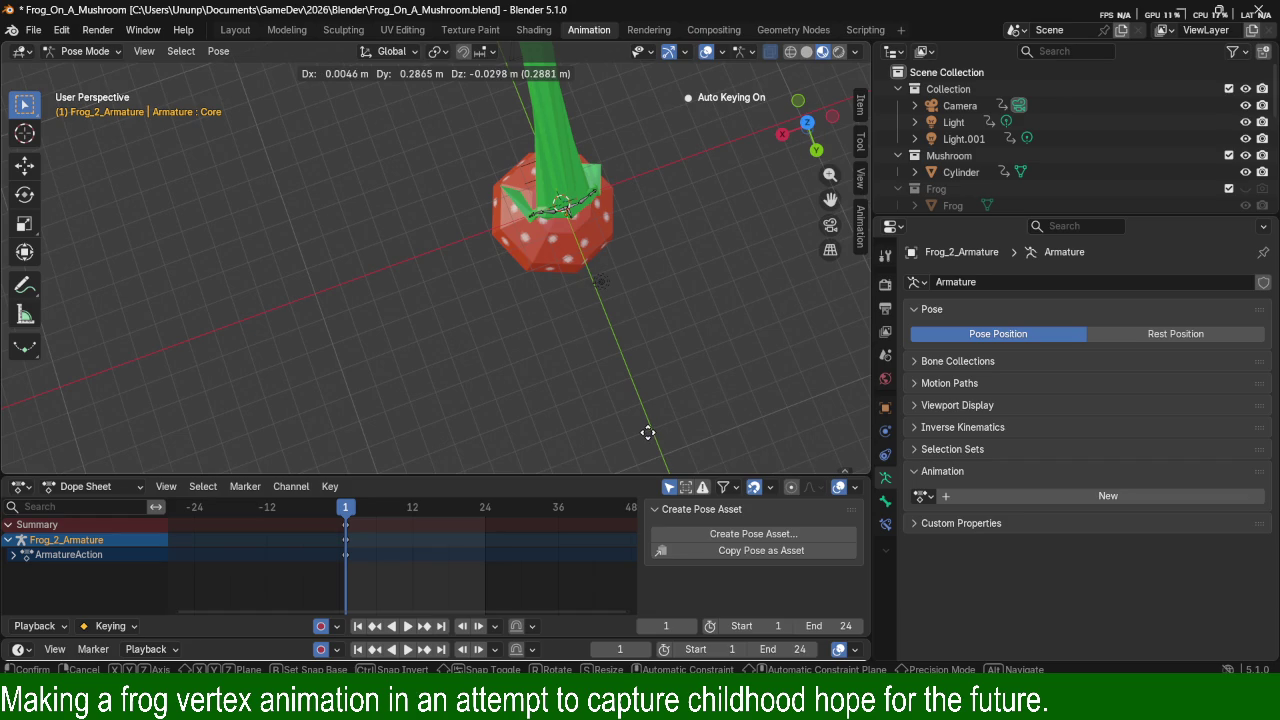
{"action": "key", "text": "z"}
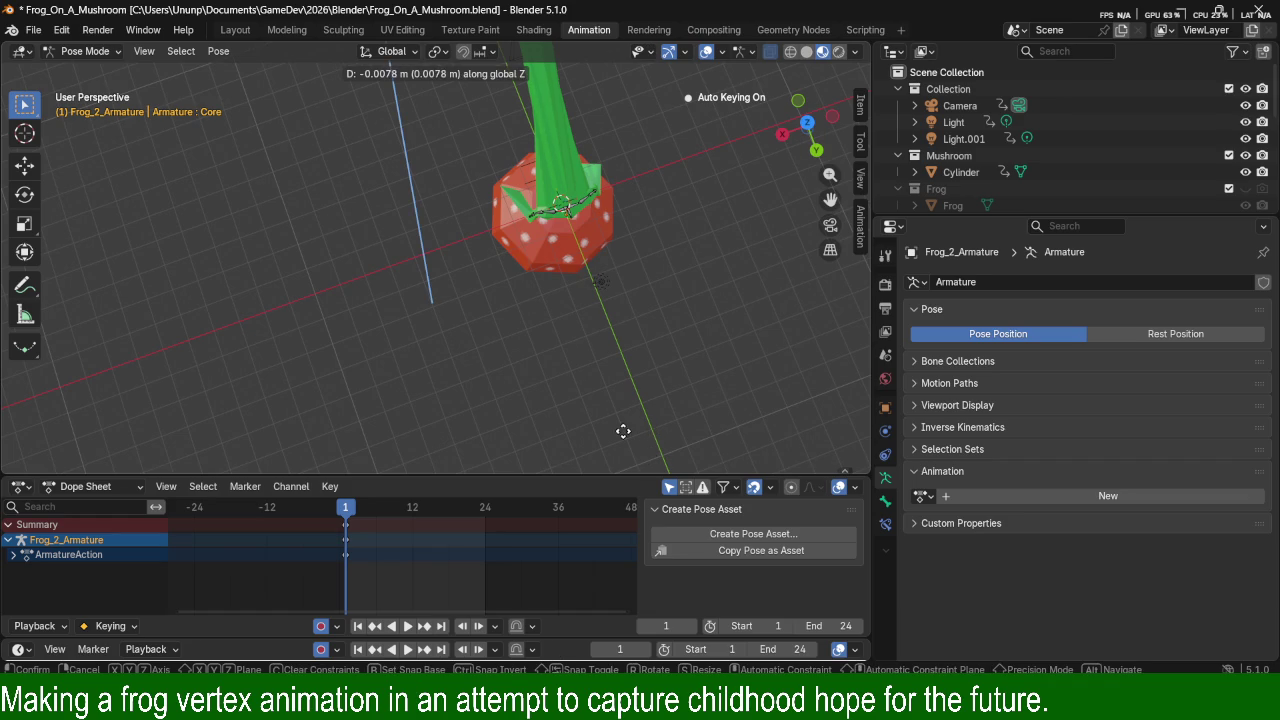
{"action": "left_click", "coordinate": [599, 397]}
{"action": "scroll", "coordinate": [393, 266], "scroll_direction": "down", "scroll_amount": 3}
{"action": "mouse_move", "coordinate": [393, 266]}
{"action": "middle_mouse_down"}
{"action": "mouse_move", "coordinate": [540, 135]}
{"action": "mouse_move", "coordinate": [491, 220]}
{"action": "middle_mouse_up"}
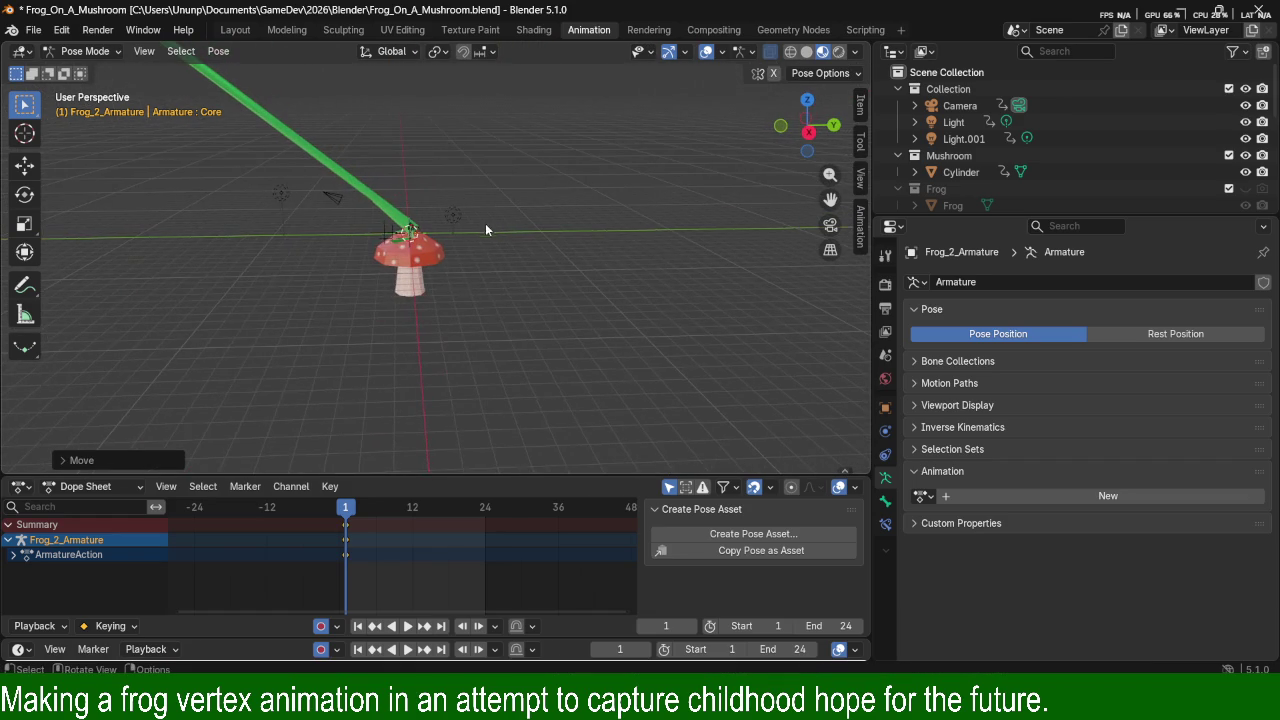
{"action": "key", "text": "g"}
{"action": "key", "text": "z"}
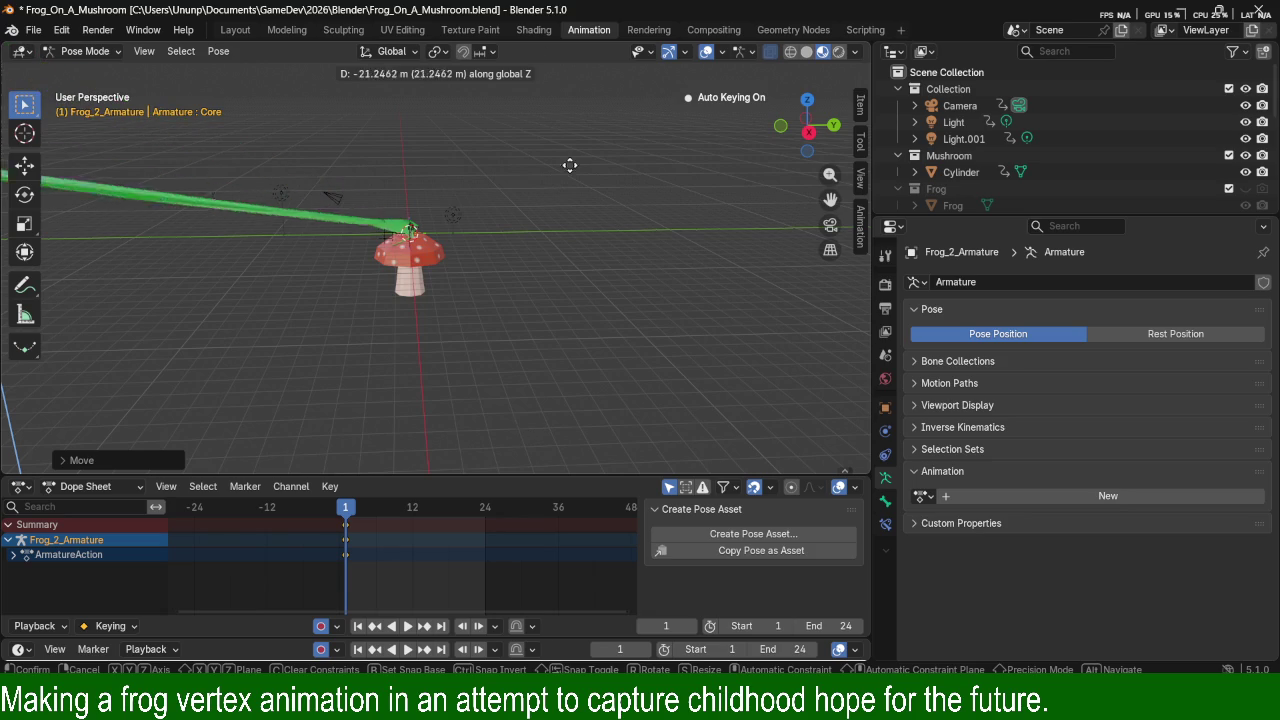
{"action": "left_click", "coordinate": [566, 203]}
Move the Core bone along Y, then orbit and zoom to frame the upright frog.
{"action": "key", "text": "g"}
{"action": "key", "text": "y"}
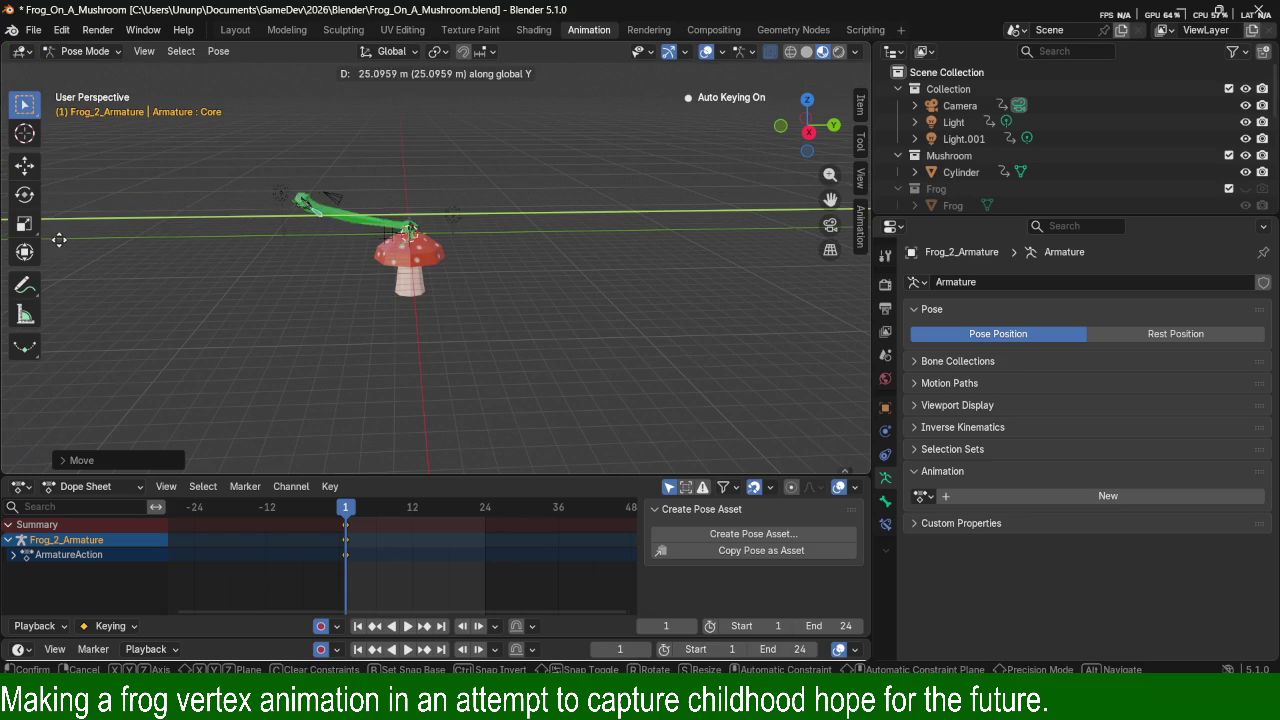
{"action": "left_click", "coordinate": [147, 253]}
{"action": "scroll", "coordinate": [505, 163], "scroll_direction": "up", "scroll_amount": 4}
{"action": "mouse_move", "coordinate": [505, 163]}
{"action": "middle_mouse_down"}
{"action": "mouse_move", "coordinate": [419, 181]}
{"action": "mouse_move", "coordinate": [458, 244]}
{"action": "mouse_move", "coordinate": [377, 200]}
{"action": "middle_mouse_up"}
{"action": "scroll", "coordinate": [419, 181], "scroll_direction": "up", "scroll_amount": 2}
{"action": "mouse_move", "coordinate": [658, 174]}
{"action": "middle_mouse_down"}
{"action": "mouse_move", "coordinate": [620, 162]}
{"action": "mouse_move", "coordinate": [430, 203]}
{"action": "middle_mouse_up"}
{"action": "scroll", "coordinate": [620, 162], "scroll_direction": "up", "scroll_amount": 2}
{"action": "scroll", "coordinate": [635, 148], "scroll_direction": "up", "scroll_amount": 2}
{"action": "scroll", "coordinate": [574, 174], "scroll_direction": "down", "scroll_amount": 3}
{"action": "mouse_move", "coordinate": [502, 238]}
{"action": "middle_mouse_down"}
{"action": "mouse_move", "coordinate": [458, 236]}
{"action": "mouse_move", "coordinate": [636, 266]}
{"action": "mouse_move", "coordinate": [484, 223]}
{"action": "mouse_move", "coordinate": [503, 222]}
{"action": "middle_mouse_up"}
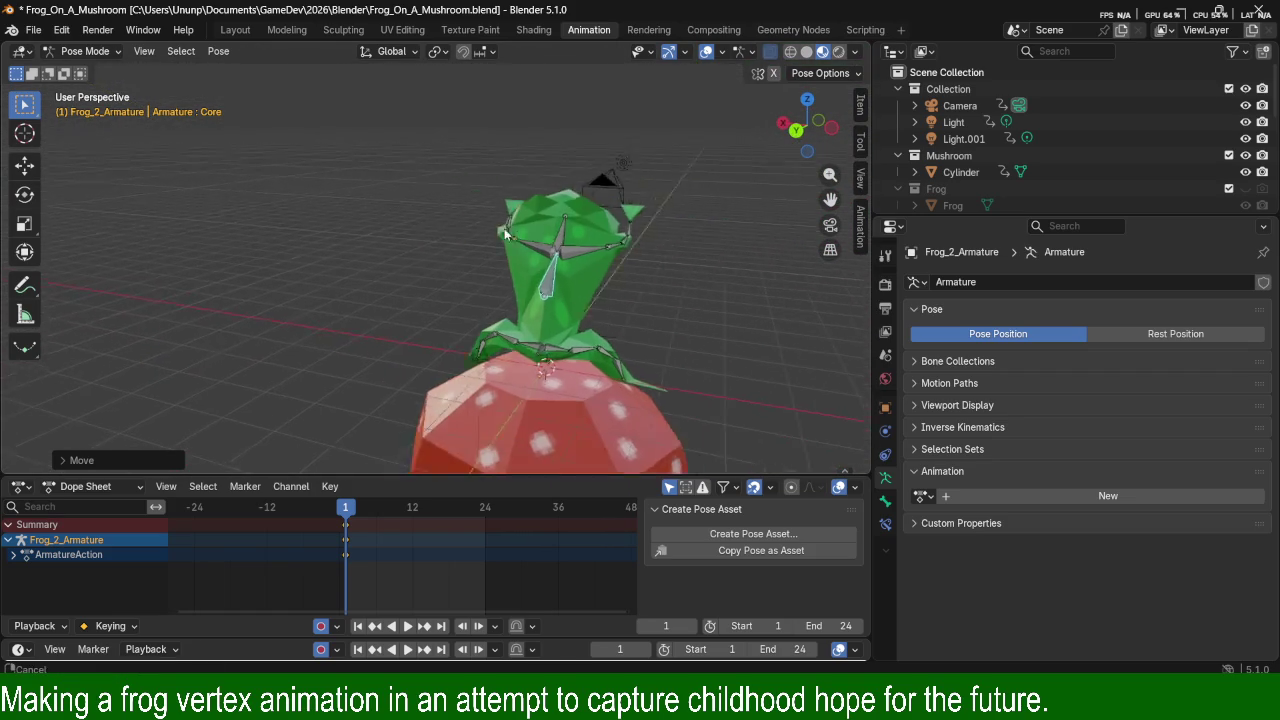
Move the Core bone up-right, then down-left so the frog sits lower on the cap.
{"action": "scroll", "coordinate": [505, 222], "scroll_direction": "up", "scroll_amount": 4}
{"action": "scroll", "coordinate": [532, 212], "scroll_direction": "up", "scroll_amount": 1}
{"action": "mouse_move", "coordinate": [585, 209]}
{"action": "middle_mouse_down"}
{"action": "mouse_move", "coordinate": [509, 176]}
{"action": "mouse_move", "coordinate": [498, 204]}
{"action": "mouse_move", "coordinate": [435, 217]}
{"action": "middle_mouse_up"}
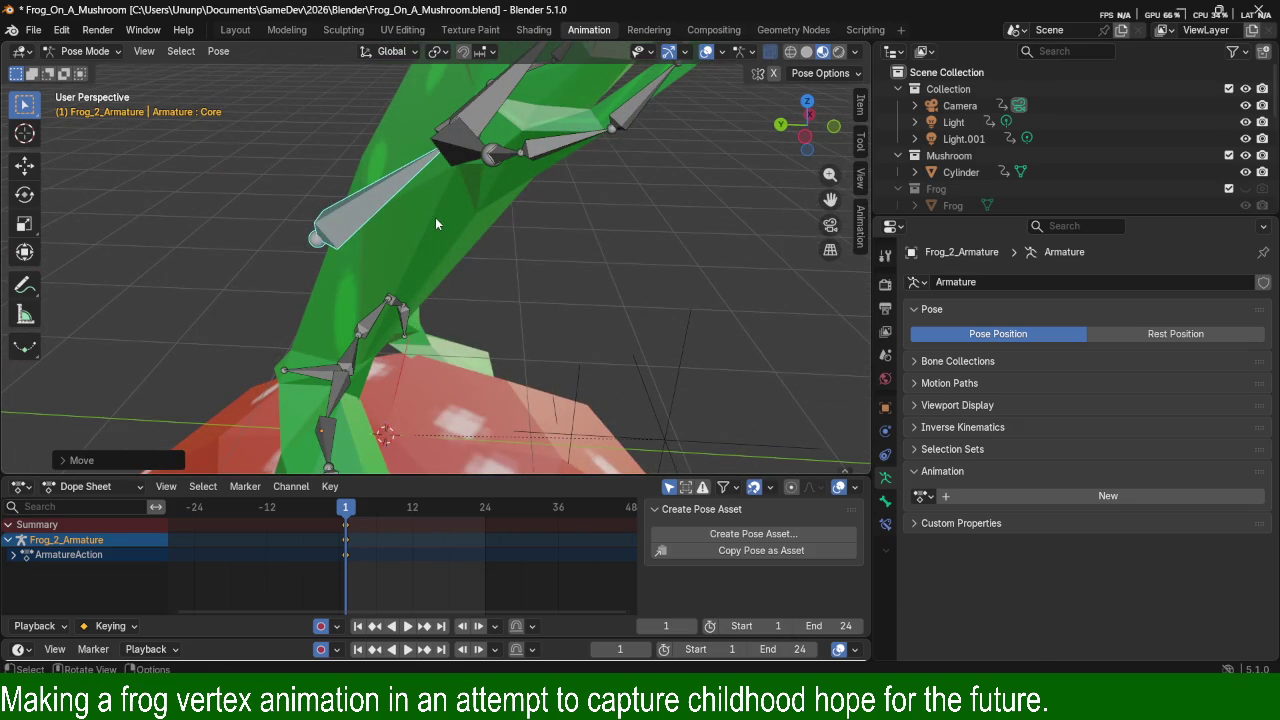
{"action": "key", "text": "g"}
{"action": "left_click", "coordinate": [533, 236]}
{"action": "mouse_move", "coordinate": [533, 236]}
{"action": "middle_mouse_down"}
{"action": "mouse_move", "coordinate": [436, 247]}
{"action": "mouse_move", "coordinate": [498, 271]}
{"action": "middle_mouse_up"}
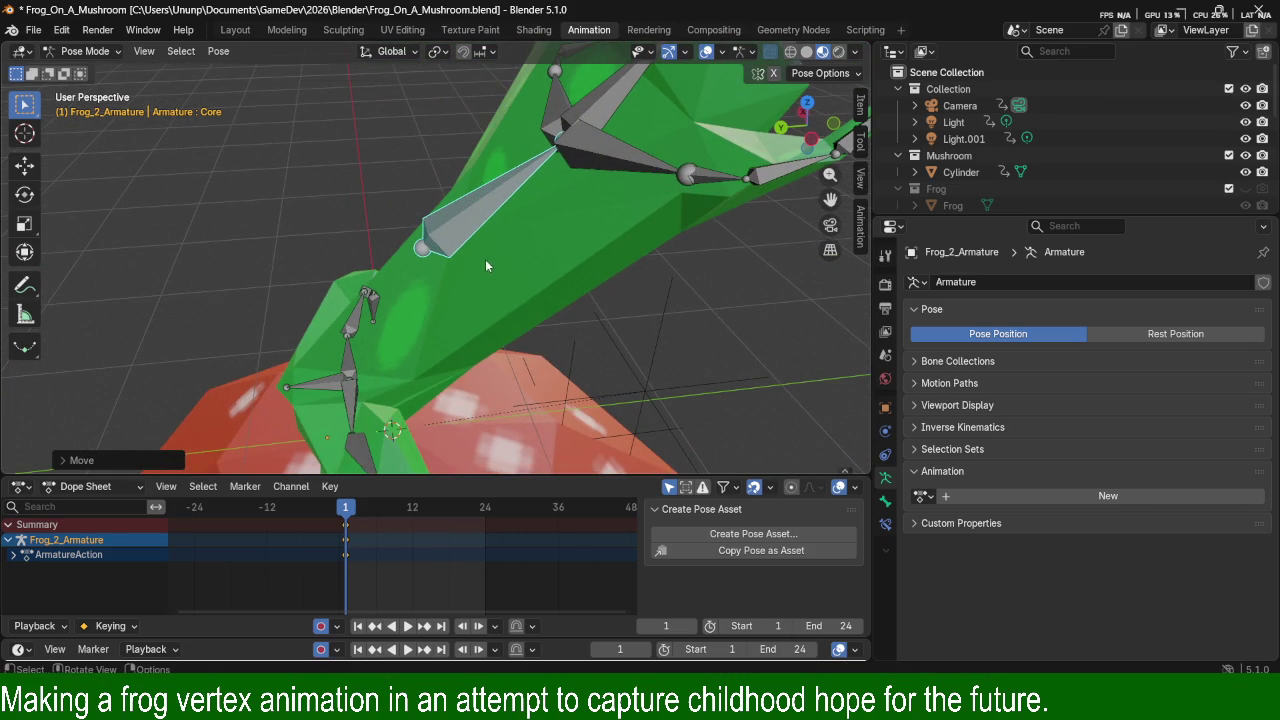
{"action": "key", "text": "g"}
{"action": "left_click", "coordinate": [404, 288]}
{"action": "mouse_move", "coordinate": [404, 288]}
{"action": "middle_mouse_down"}
{"action": "mouse_move", "coordinate": [503, 296]}
{"action": "mouse_move", "coordinate": [194, 330]}
{"action": "mouse_move", "coordinate": [506, 290]}
{"action": "mouse_move", "coordinate": [497, 358]}
{"action": "mouse_move", "coordinate": [461, 374]}
{"action": "mouse_move", "coordinate": [574, 404]}
{"action": "mouse_move", "coordinate": [646, 308]}
{"action": "mouse_move", "coordinate": [580, 254]}
{"action": "mouse_move", "coordinate": [594, 324]}
{"action": "mouse_move", "coordinate": [567, 335]}
{"action": "mouse_move", "coordinate": [604, 331]}
{"action": "middle_mouse_up"}
{"action": "left_click", "coordinate": [537, 332]}
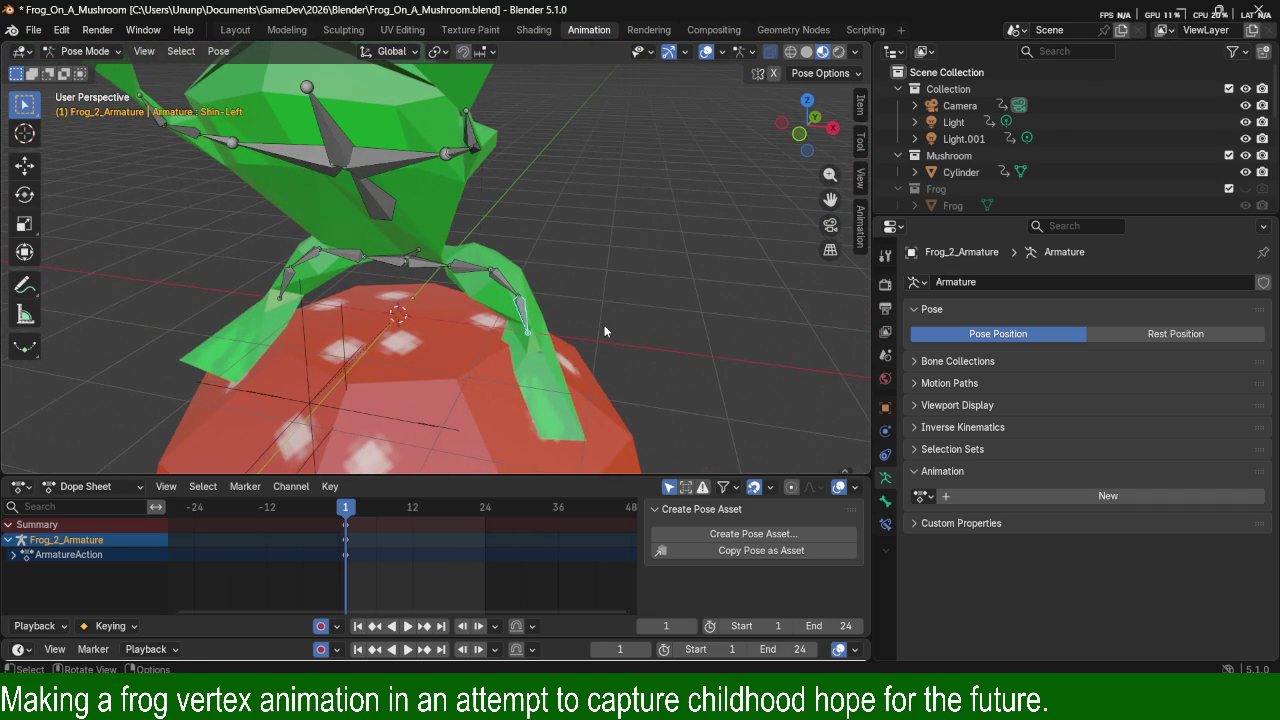
Rotate the Shin-Left bone freely with trackball rotation (R R).
{"action": "key", "text": "r"}
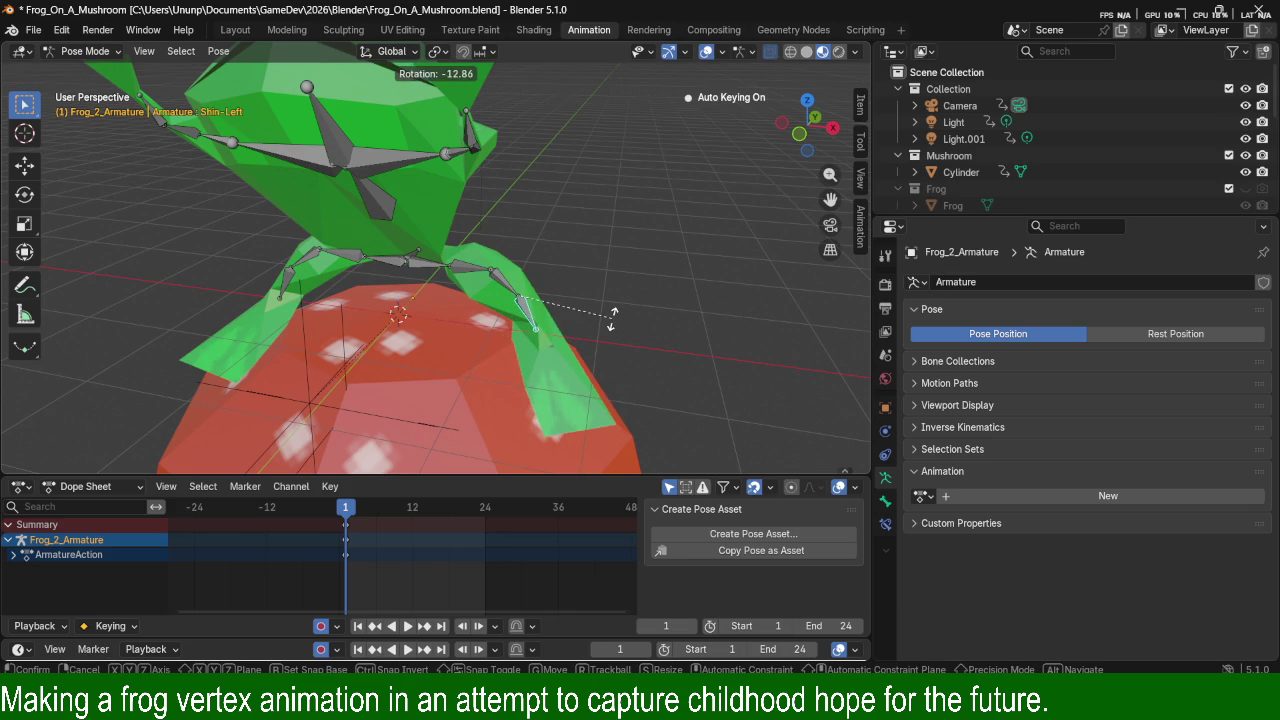
{"action": "key", "text": "r"}
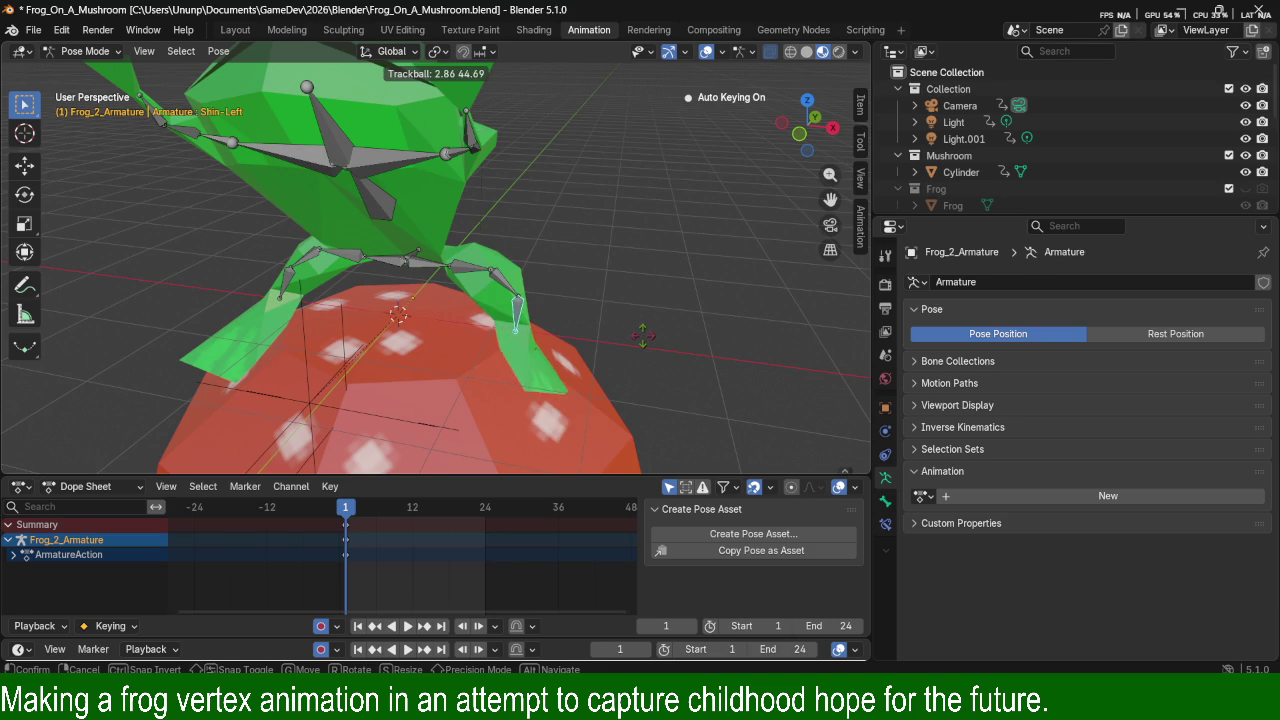
{"action": "left_click", "coordinate": [643, 330]}
{"action": "mouse_move", "coordinate": [595, 328]}
{"action": "middle_mouse_down"}
{"action": "mouse_move", "coordinate": [324, 329]}
{"action": "mouse_move", "coordinate": [316, 340]}
{"action": "middle_mouse_up"}
{"action": "mouse_move", "coordinate": [396, 345]}
{"action": "middle_mouse_down"}
{"action": "mouse_move", "coordinate": [578, 274]}
{"action": "mouse_move", "coordinate": [534, 319]}
{"action": "mouse_move", "coordinate": [583, 299]}
{"action": "mouse_move", "coordinate": [548, 309]}
{"action": "middle_mouse_up"}
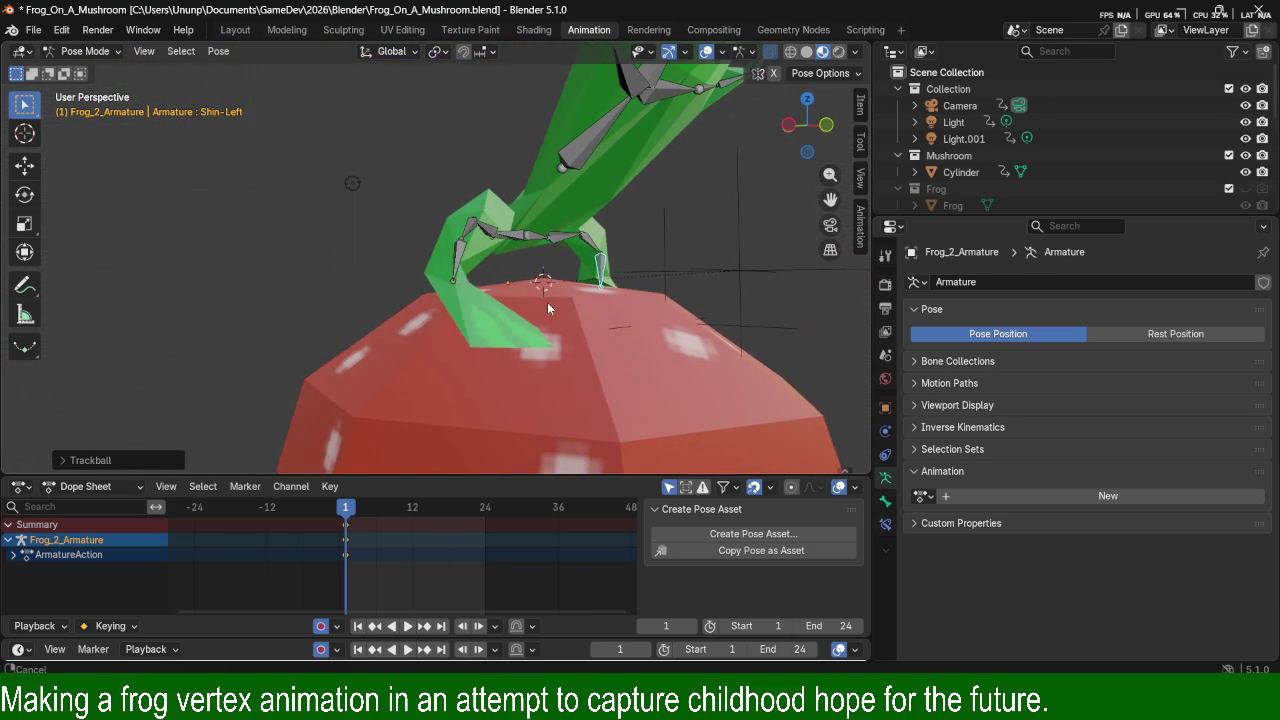
Rotate the Shin-Right bone constrained to the Z axis.
{"action": "left_click", "coordinate": [452, 272]}
{"action": "key", "text": "r"}
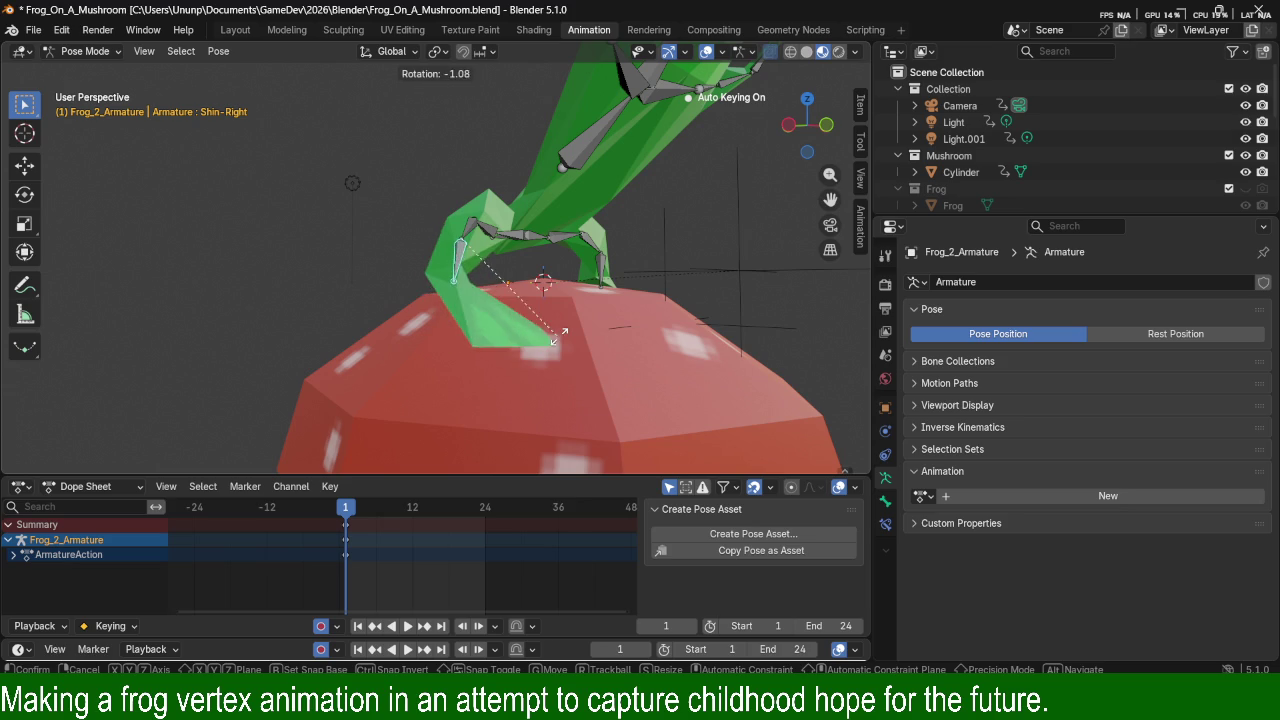
{"action": "key", "text": "x"}
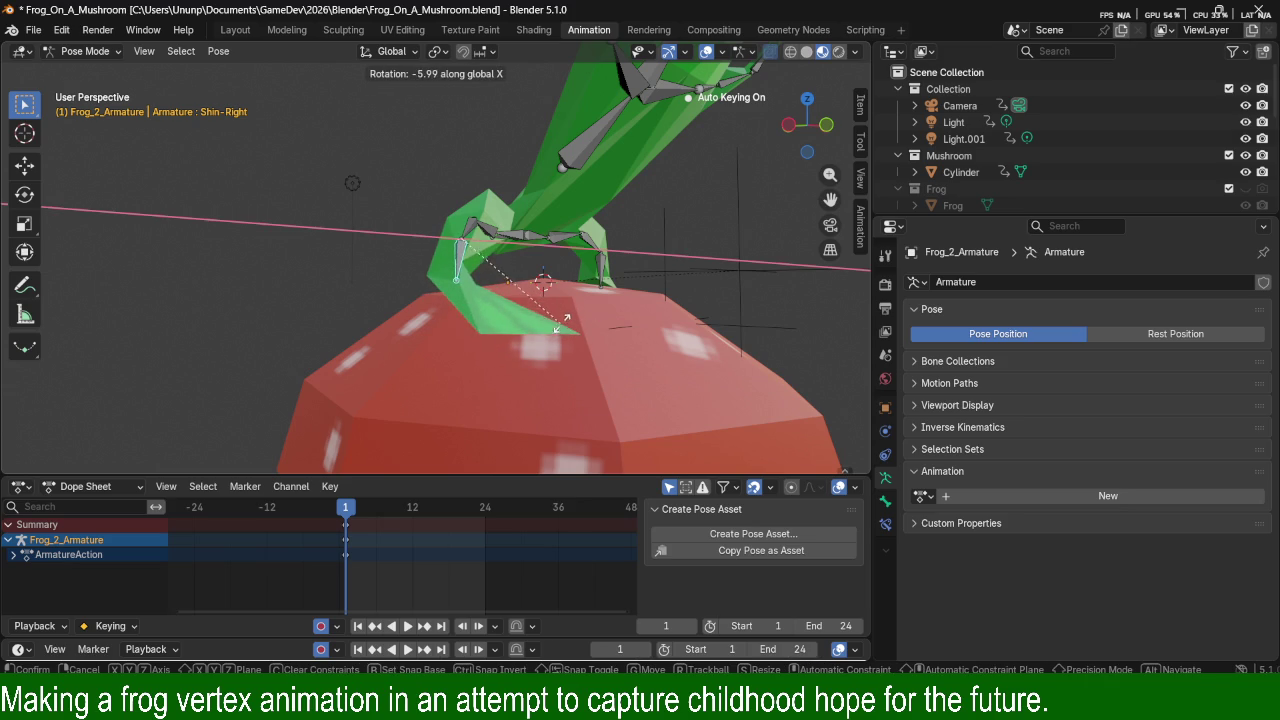
{"action": "key", "text": "y"}
{"action": "key", "text": "z"}
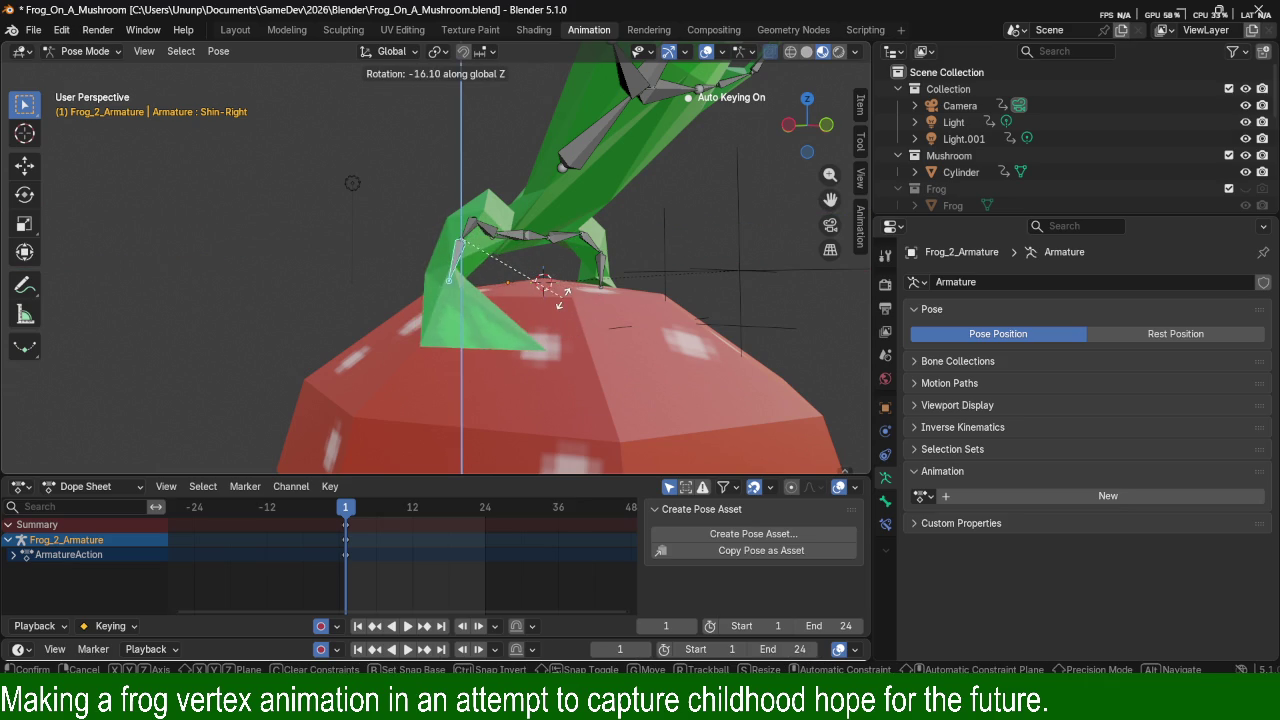
{"action": "left_click", "coordinate": [634, 284]}
{"action": "mouse_move", "coordinate": [634, 284]}
{"action": "middle_mouse_down"}
{"action": "mouse_move", "coordinate": [508, 339]}
{"action": "mouse_move", "coordinate": [449, 322]}
{"action": "middle_mouse_up"}
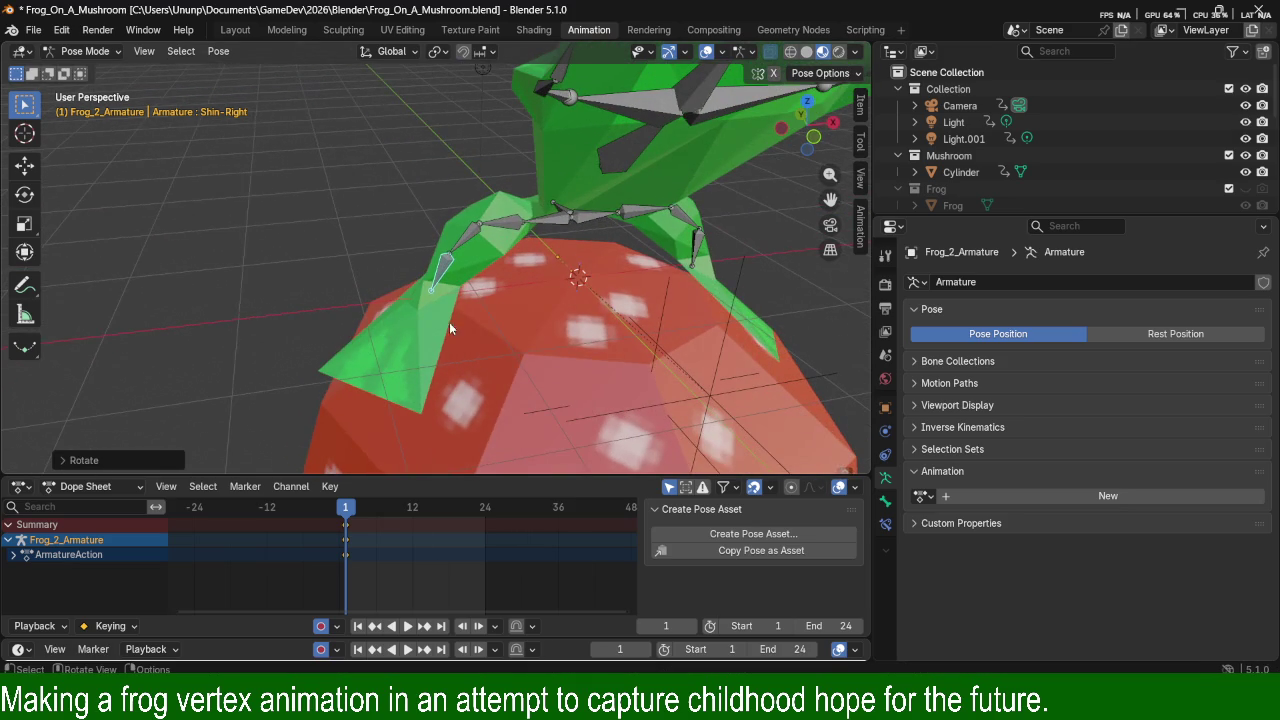
Rotate the Midleg_Right bone, then orbit and zoom out to review the legs.
{"action": "left_click", "coordinate": [464, 249]}
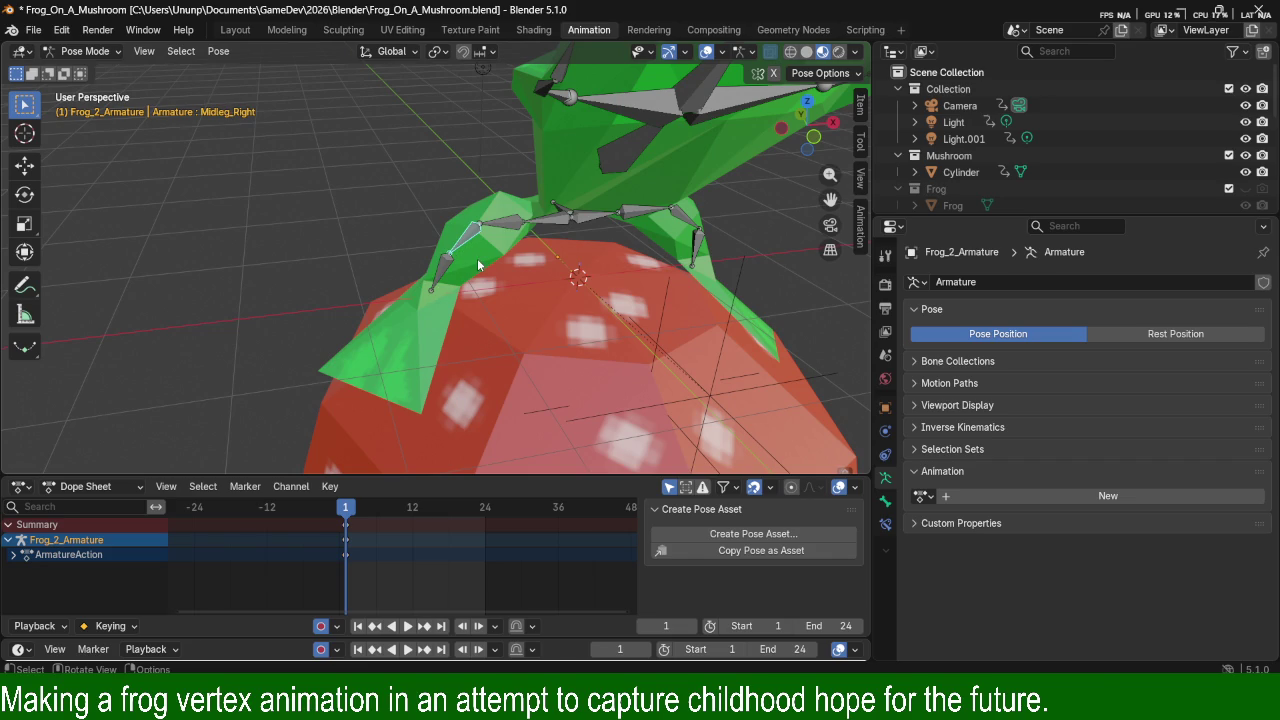
{"action": "key", "text": "r"}
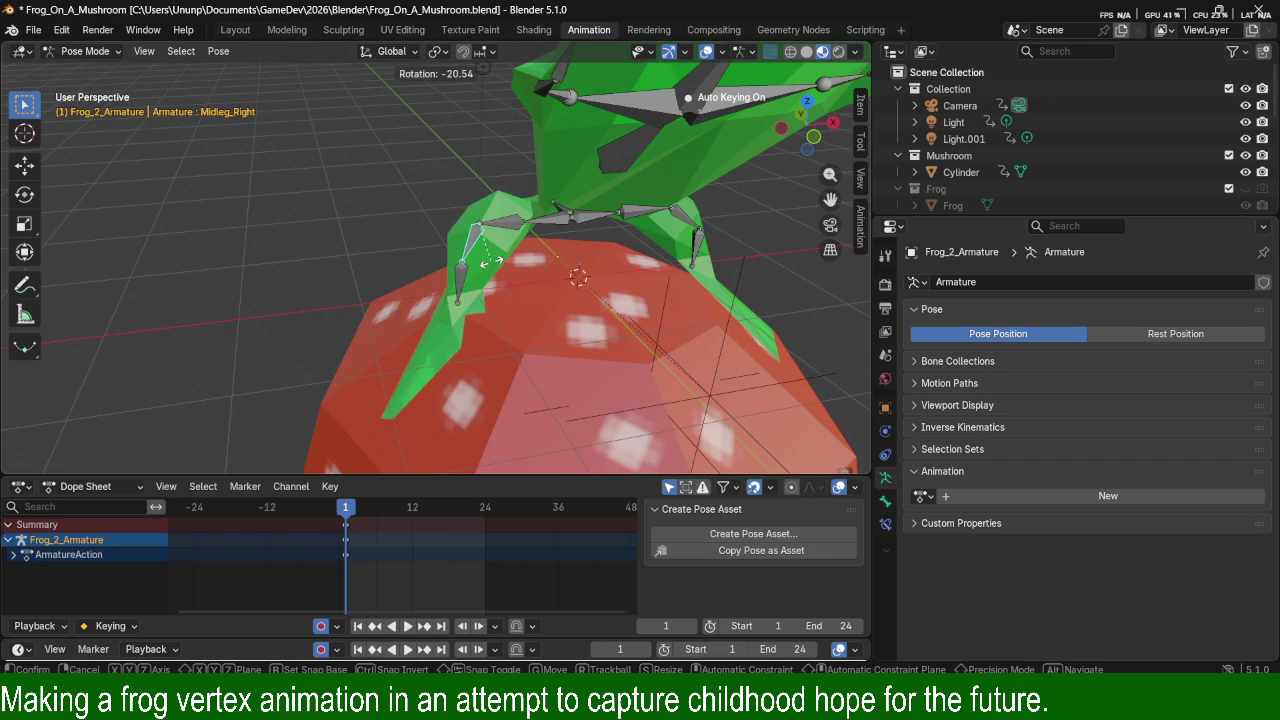
{"action": "left_click", "coordinate": [489, 265]}
{"action": "mouse_move", "coordinate": [489, 265]}
{"action": "middle_mouse_down"}
{"action": "mouse_move", "coordinate": [560, 270]}
{"action": "mouse_move", "coordinate": [468, 252]}
{"action": "middle_mouse_up"}
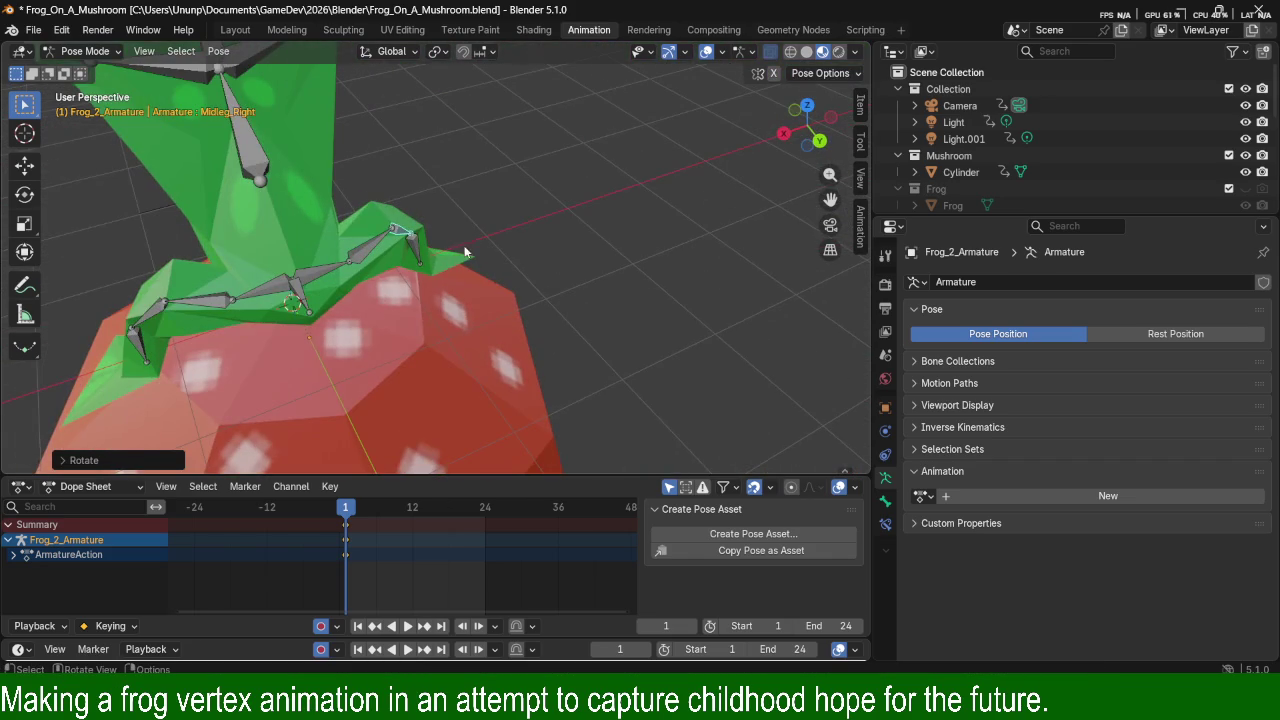
{"action": "mouse_move", "coordinate": [412, 240]}
{"action": "middle_mouse_down", "text": "shift"}
{"action": "mouse_move", "coordinate": [512, 280]}
{"action": "mouse_move", "coordinate": [480, 300]}
{"action": "mouse_move", "coordinate": [558, 237]}
{"action": "middle_mouse_up", "text": "shift"}
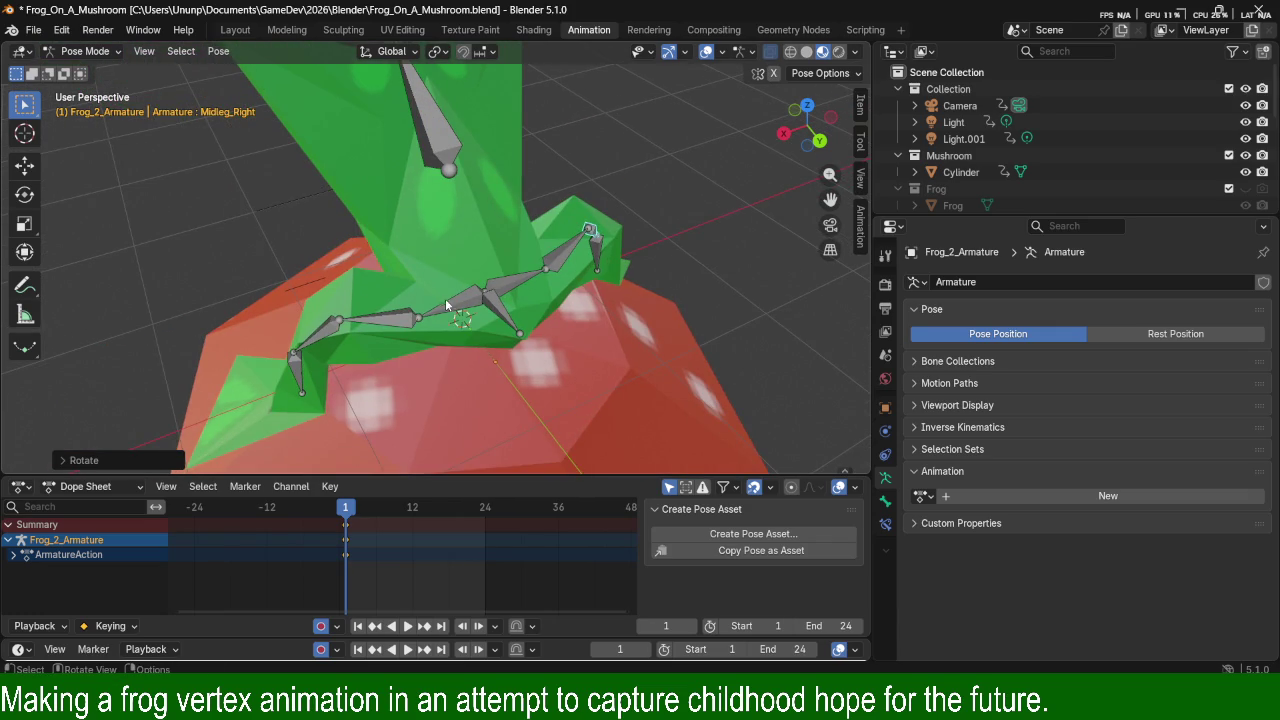
{"action": "middle_click_drag", "start_coordinate": [394, 316], "coordinate": [321, 302]}
{"action": "scroll", "coordinate": [532, 291], "scroll_direction": "down", "scroll_amount": 3}
{"action": "scroll", "coordinate": [459, 258], "scroll_direction": "down", "scroll_amount": 3}
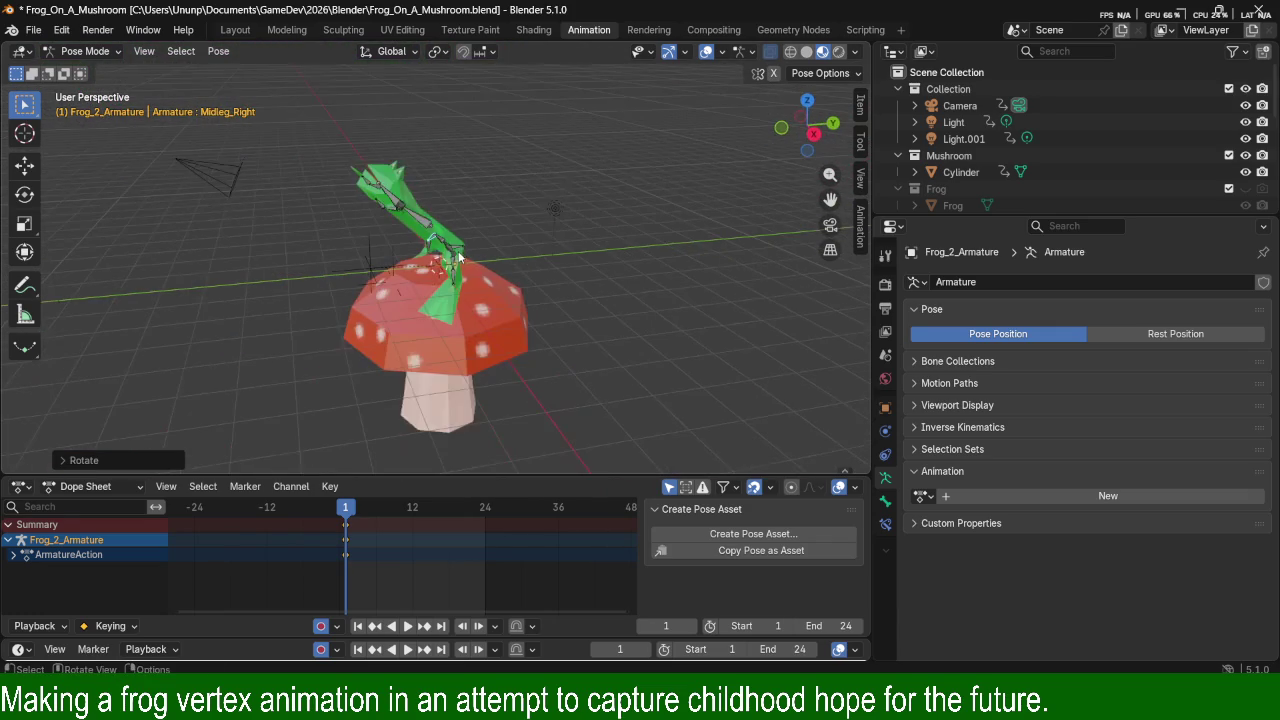
{"action": "scroll", "coordinate": [520, 170], "scroll_direction": "up", "scroll_amount": 5}
{"action": "middle_click_drag", "start_coordinate": [509, 139], "coordinate": [630, 218]}
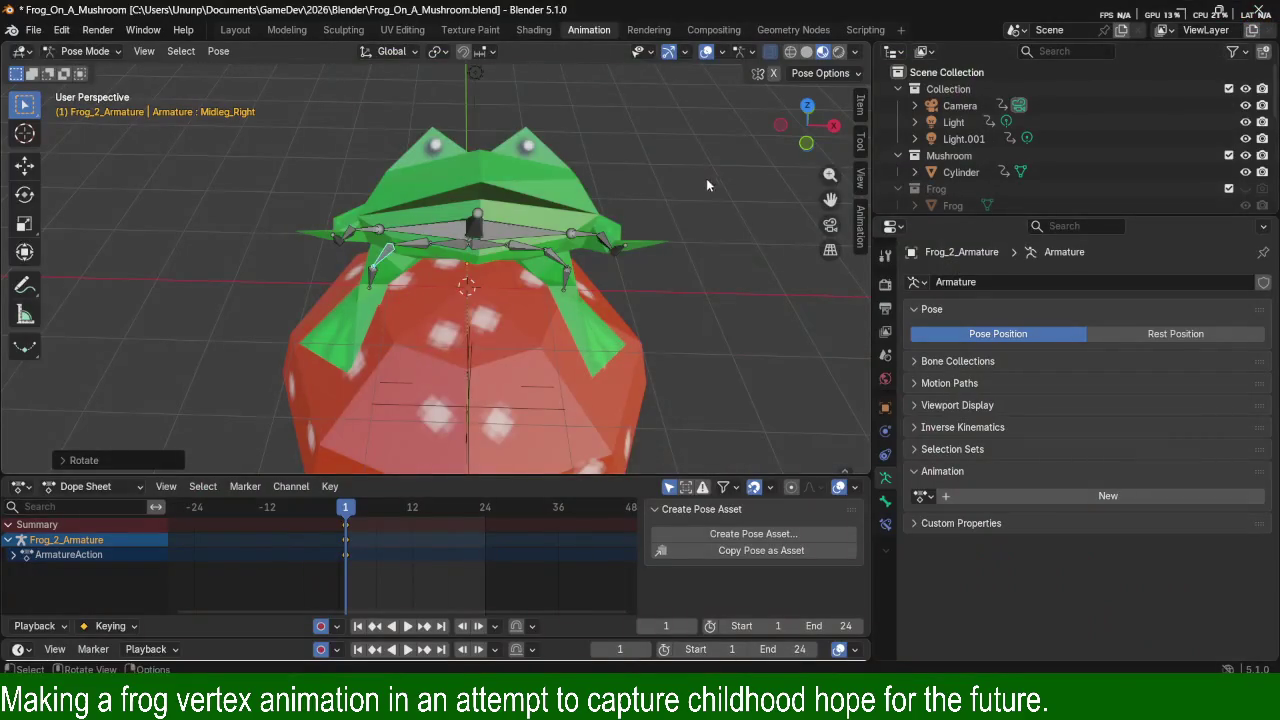
{"action": "mouse_move", "coordinate": [706, 178]}
{"action": "middle_mouse_down"}
{"action": "mouse_move", "coordinate": [689, 160]}
{"action": "mouse_move", "coordinate": [612, 194]}
{"action": "mouse_move", "coordinate": [231, 292]}
{"action": "middle_mouse_up"}
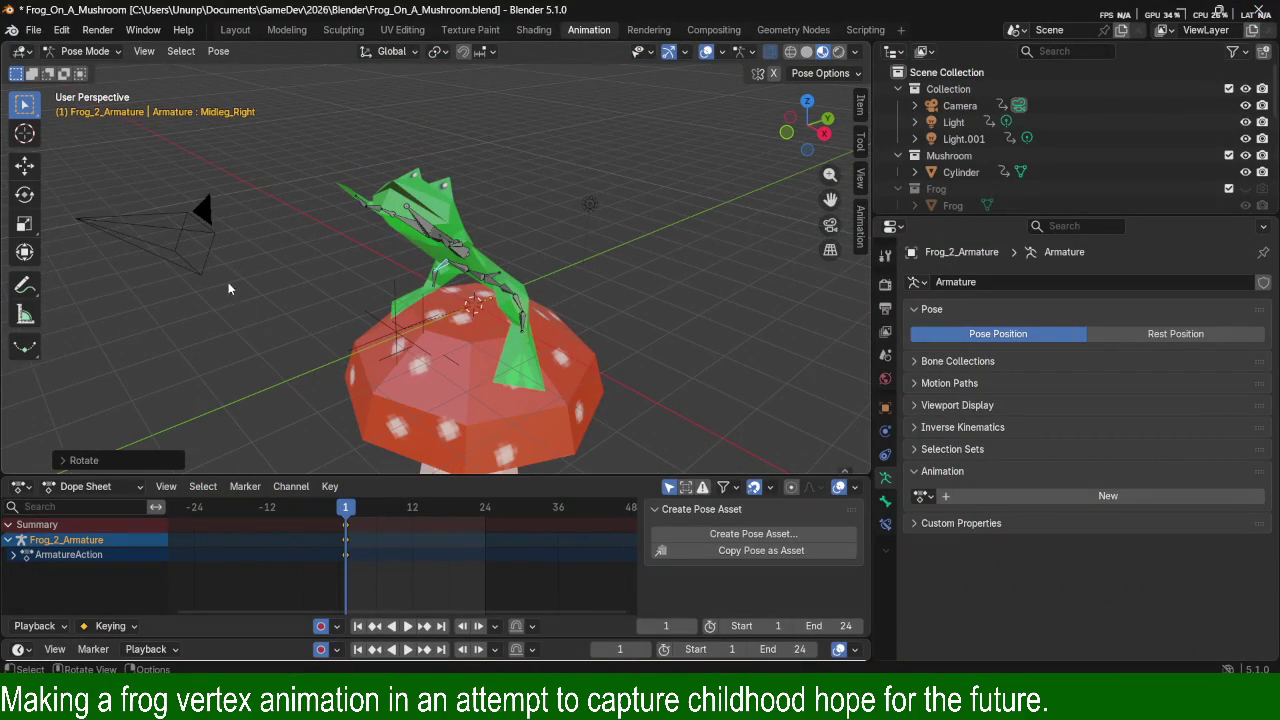
Select the camera, raise it along Z, and pull it back along Y in camera view.
{"action": "left_click", "coordinate": [233, 229]}
{"action": "key", "text": "g"}
{"action": "key", "text": "z"}
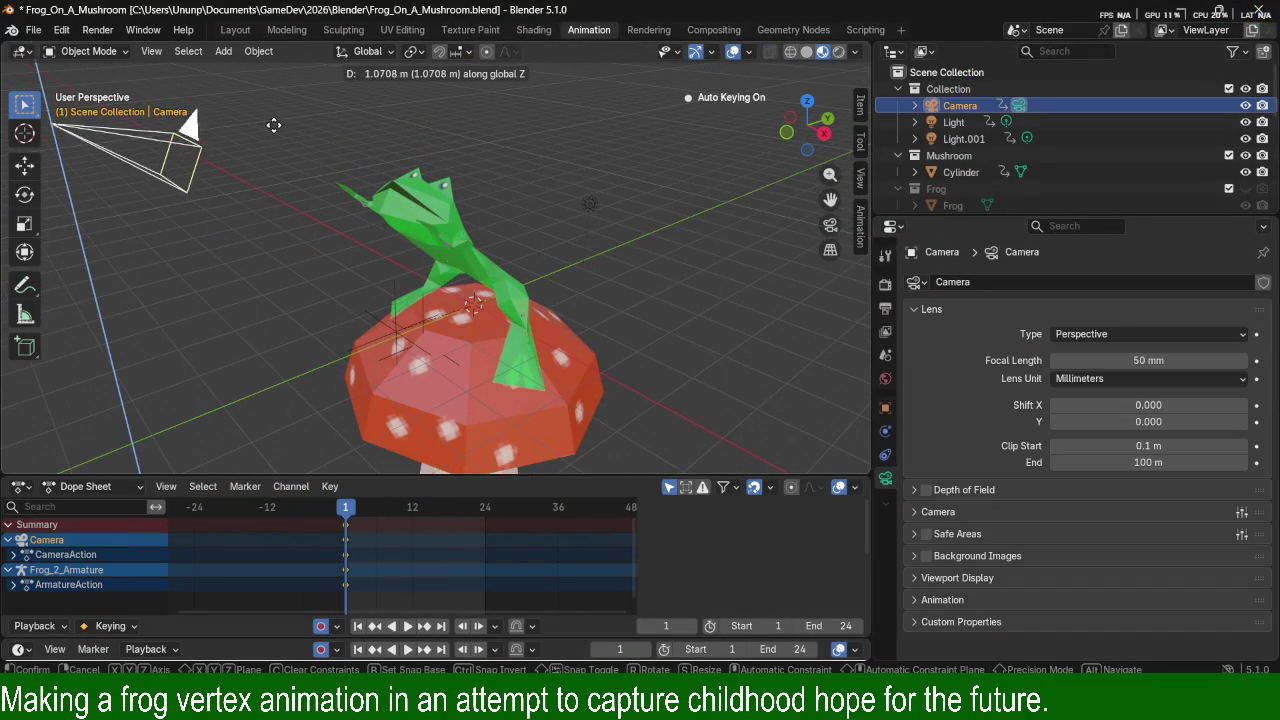
{"action": "left_click", "coordinate": [272, 125]}
{"action": "key", "text": "KP_0"}
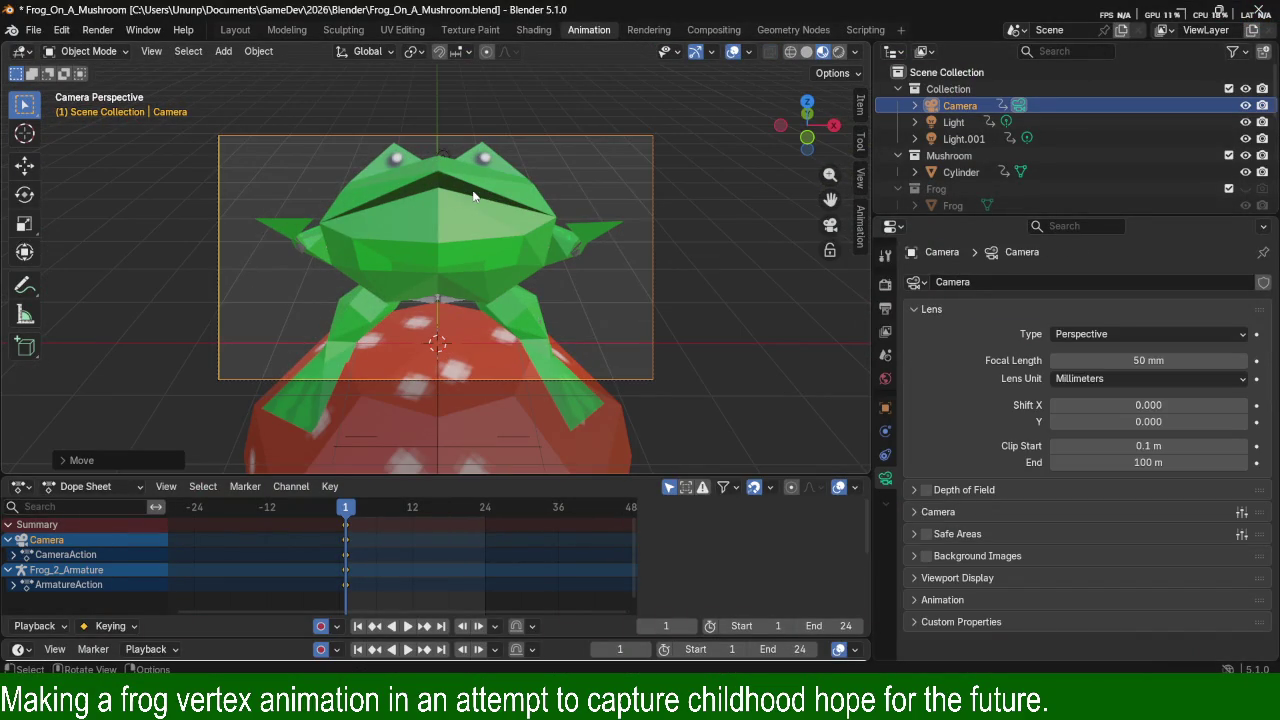
{"action": "key", "text": "g"}
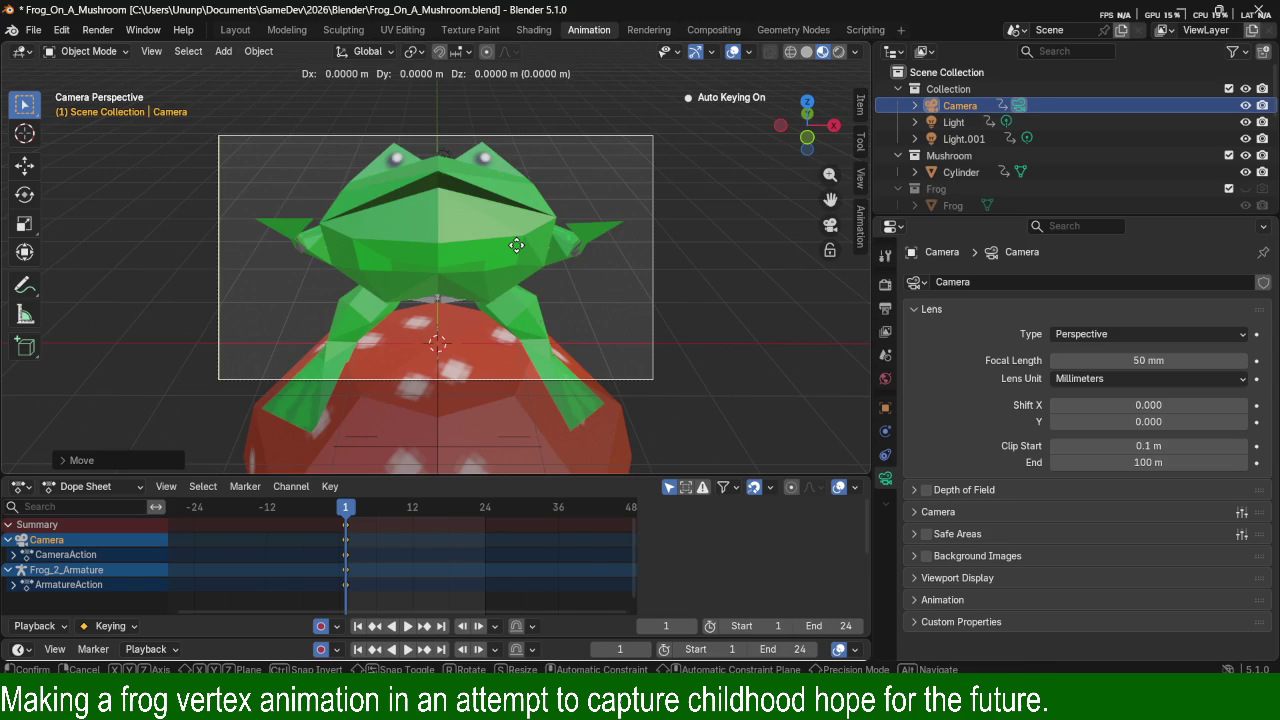
{"action": "key", "text": "y"}
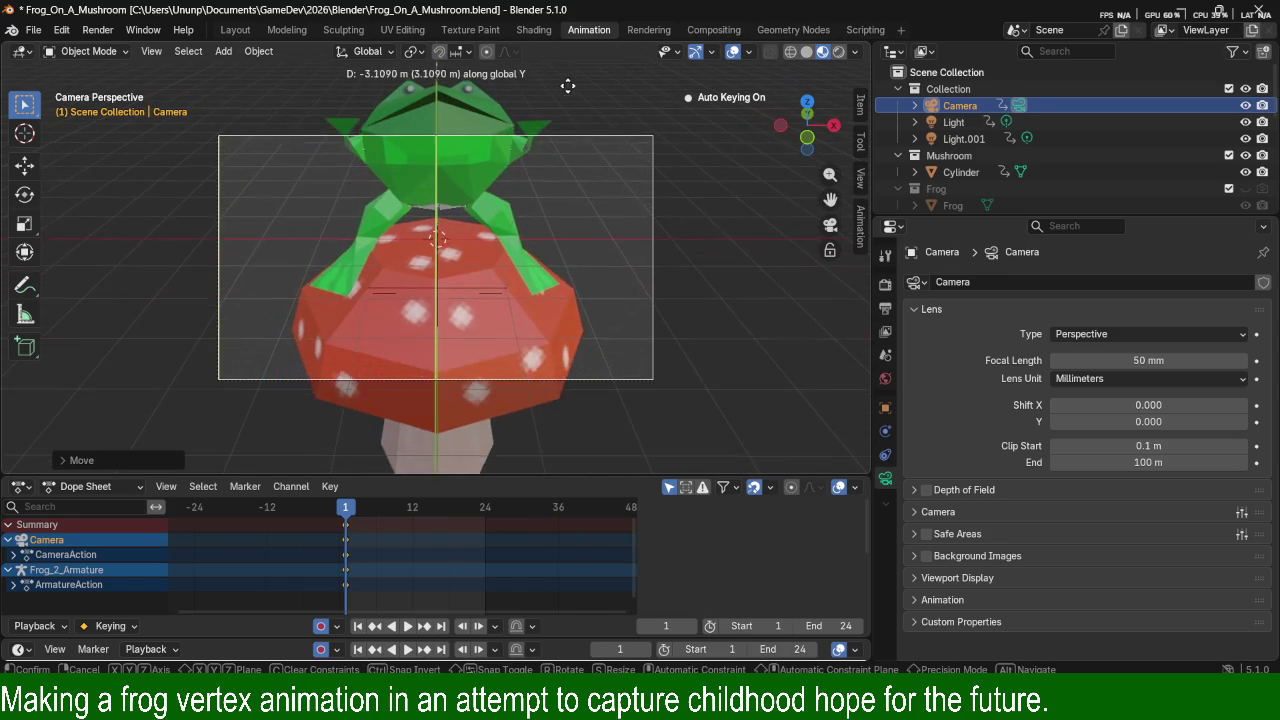
{"action": "left_click", "coordinate": [574, 229]}
Reposition the camera freely, then lower it along Z to reframe the frog.
{"action": "key", "text": "g"}
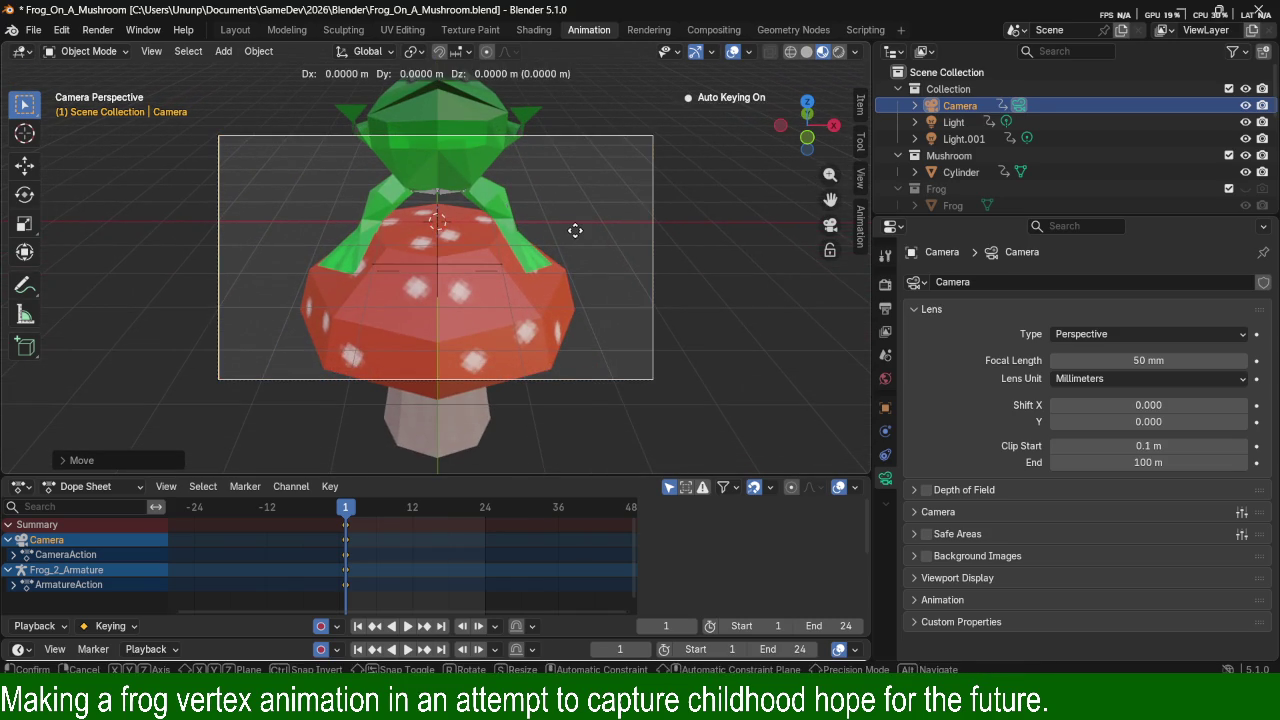
{"action": "left_click", "coordinate": [588, 138]}
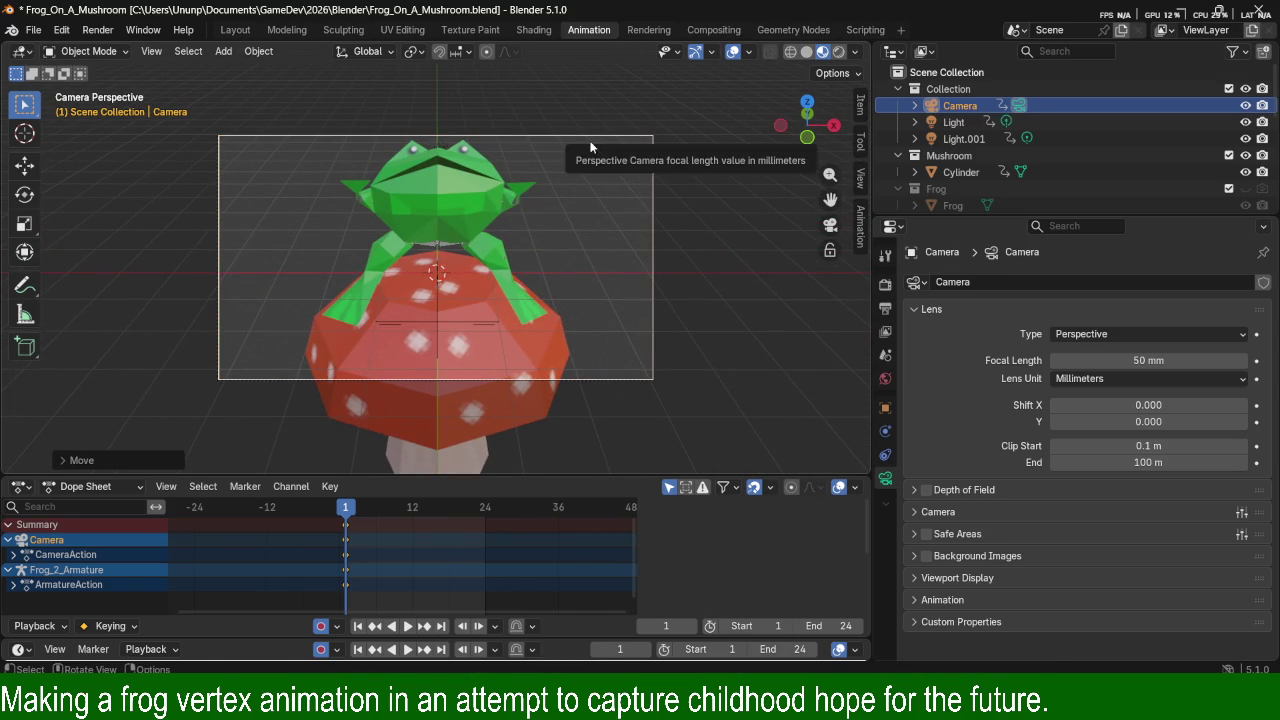
{"action": "key", "text": "g"}
{"action": "key", "text": "z"}
{"action": "left_click", "coordinate": [588, 281]}
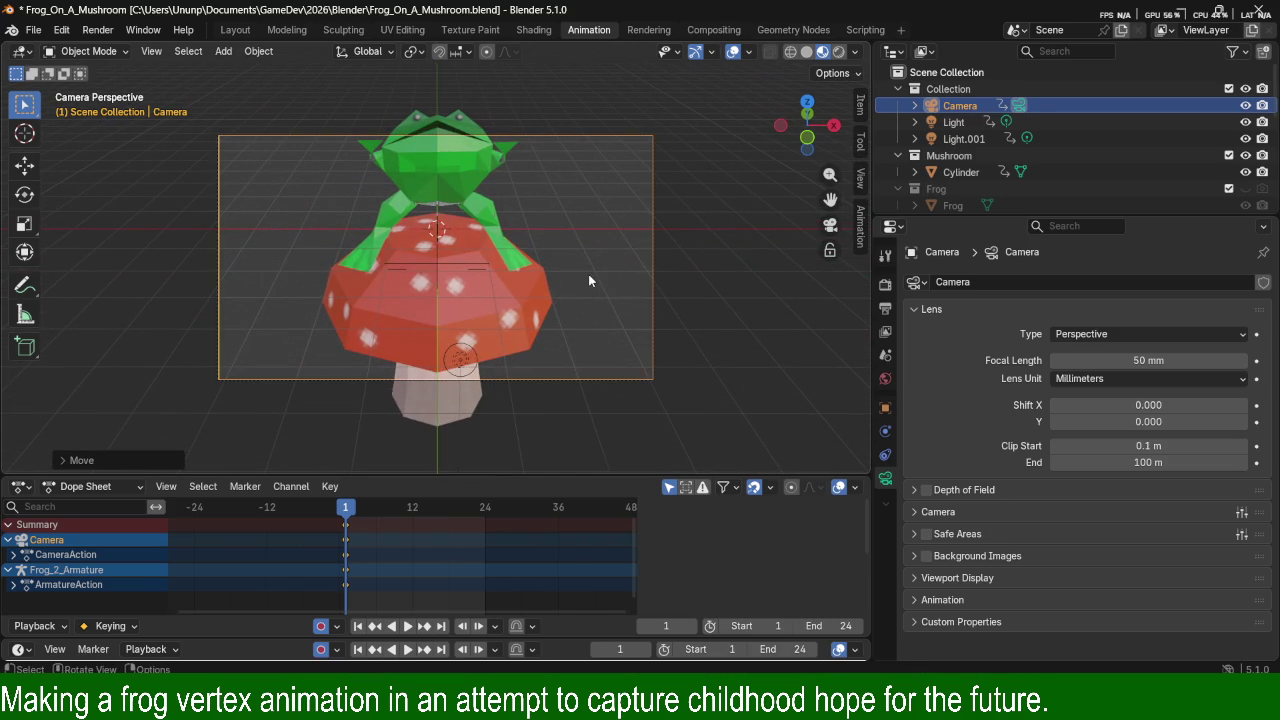
{"action": "key", "text": "g"}
{"action": "key", "text": "z"}
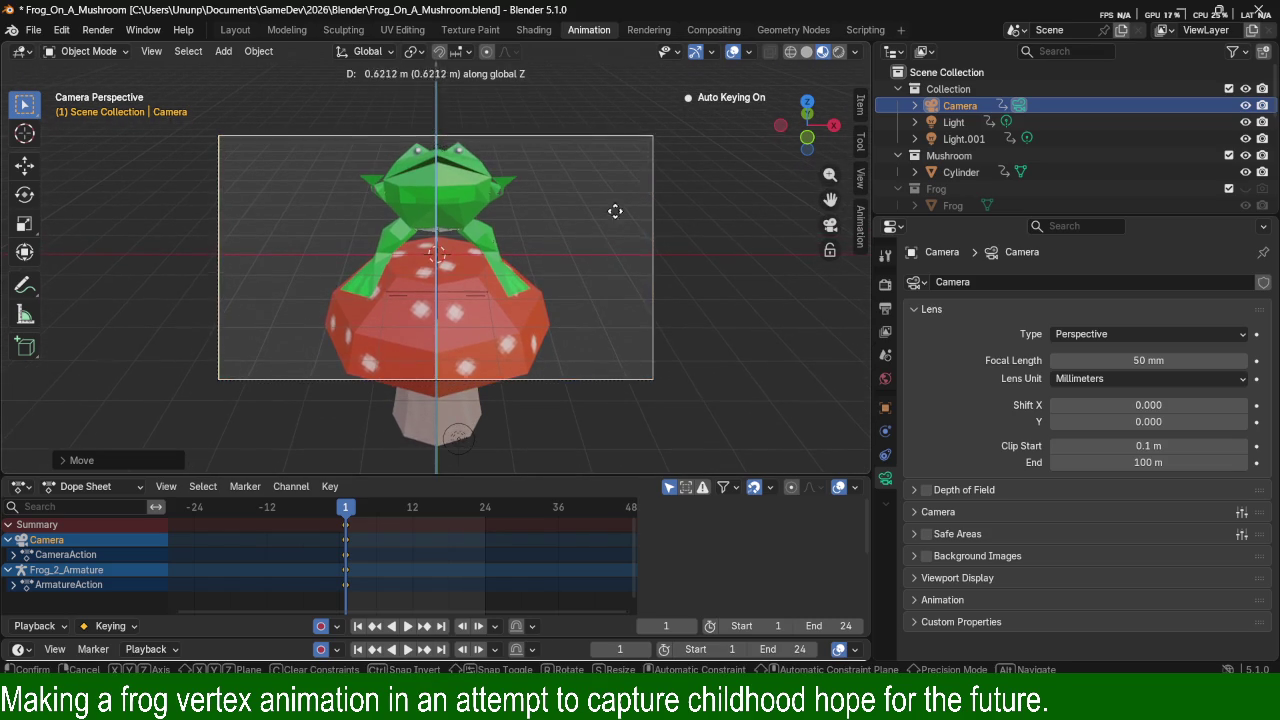
{"action": "left_click", "coordinate": [614, 212]}
Fine-tune the camera height along Z twice until the frog is centred in frame.
{"action": "key", "text": "g"}
{"action": "key", "text": "z"}
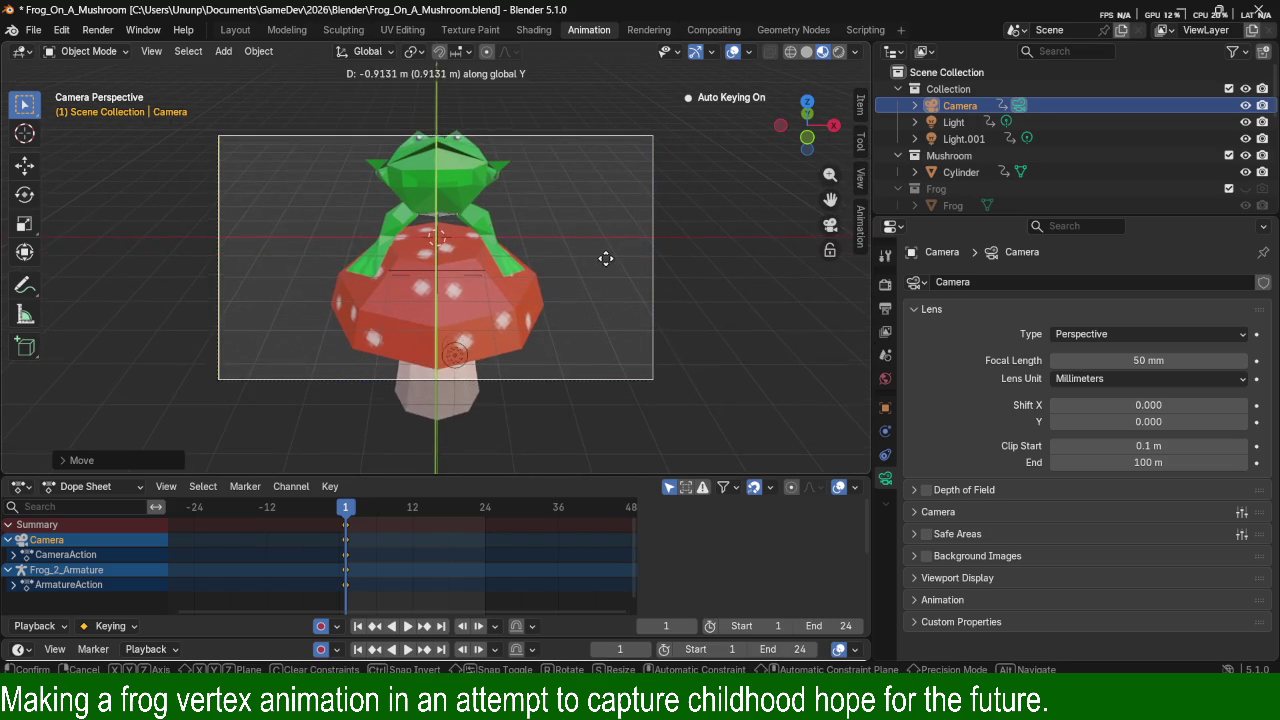
{"action": "left_click", "coordinate": [599, 290]}
{"action": "key", "text": "g"}
{"action": "key", "text": "z"}
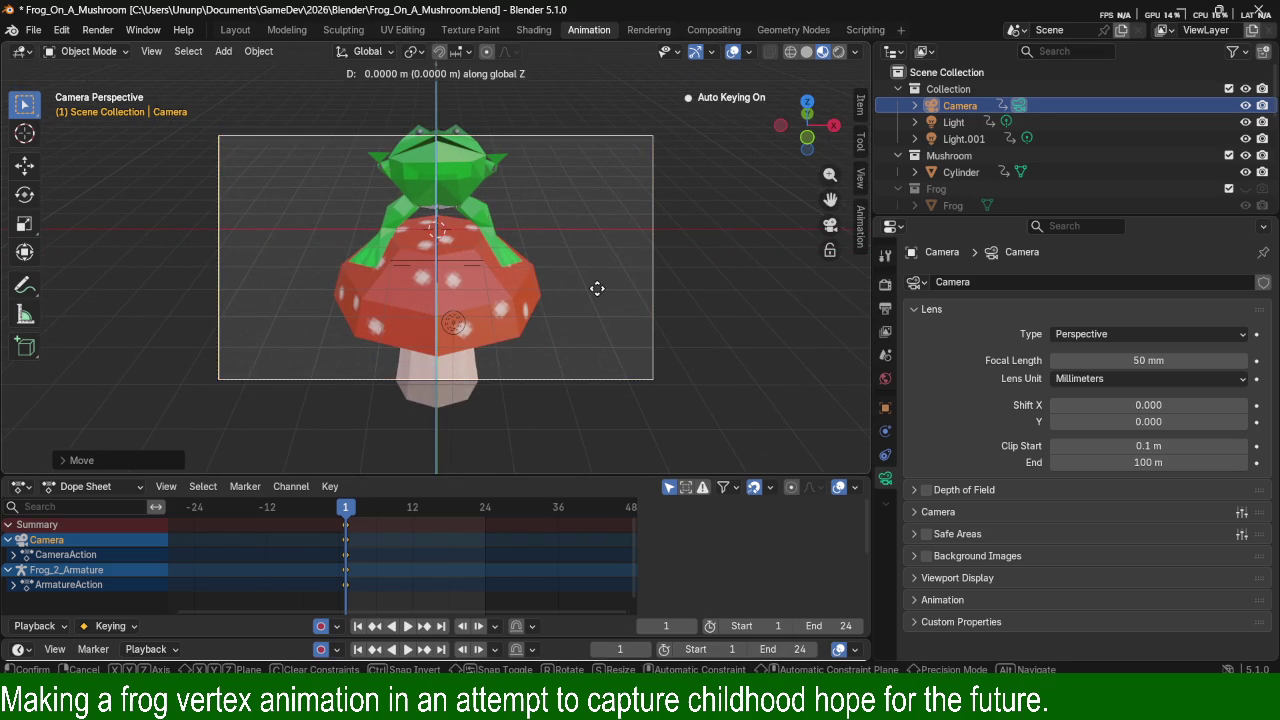
{"action": "left_click", "coordinate": [597, 257]}
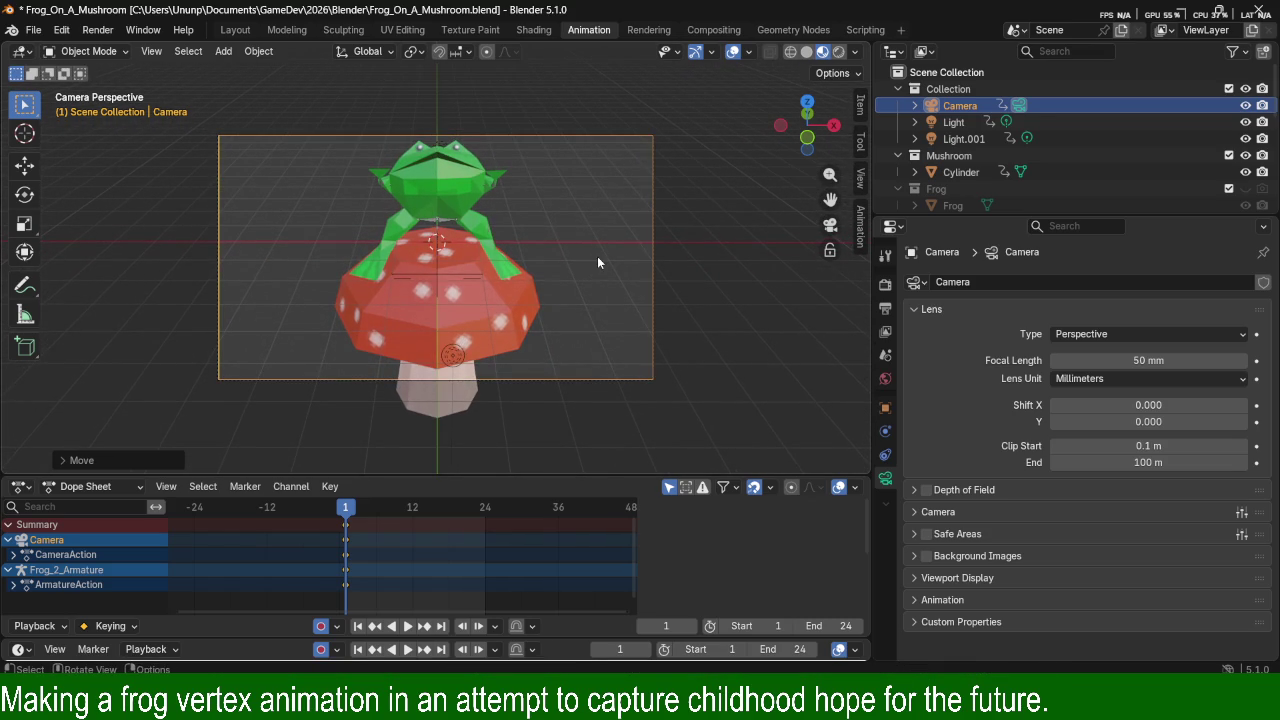
{"action": "mouse_move", "coordinate": [602, 244]}
{"action": "middle_mouse_down"}
{"action": "mouse_move", "coordinate": [590, 180]}
{"action": "mouse_move", "coordinate": [650, 286]}
{"action": "middle_mouse_up"}
Scrub to frame 12 and back, put the frog armature in Pose Mode, then return to frame 12.
{"action": "scroll", "coordinate": [587, 172], "scroll_direction": "up", "scroll_amount": 3}
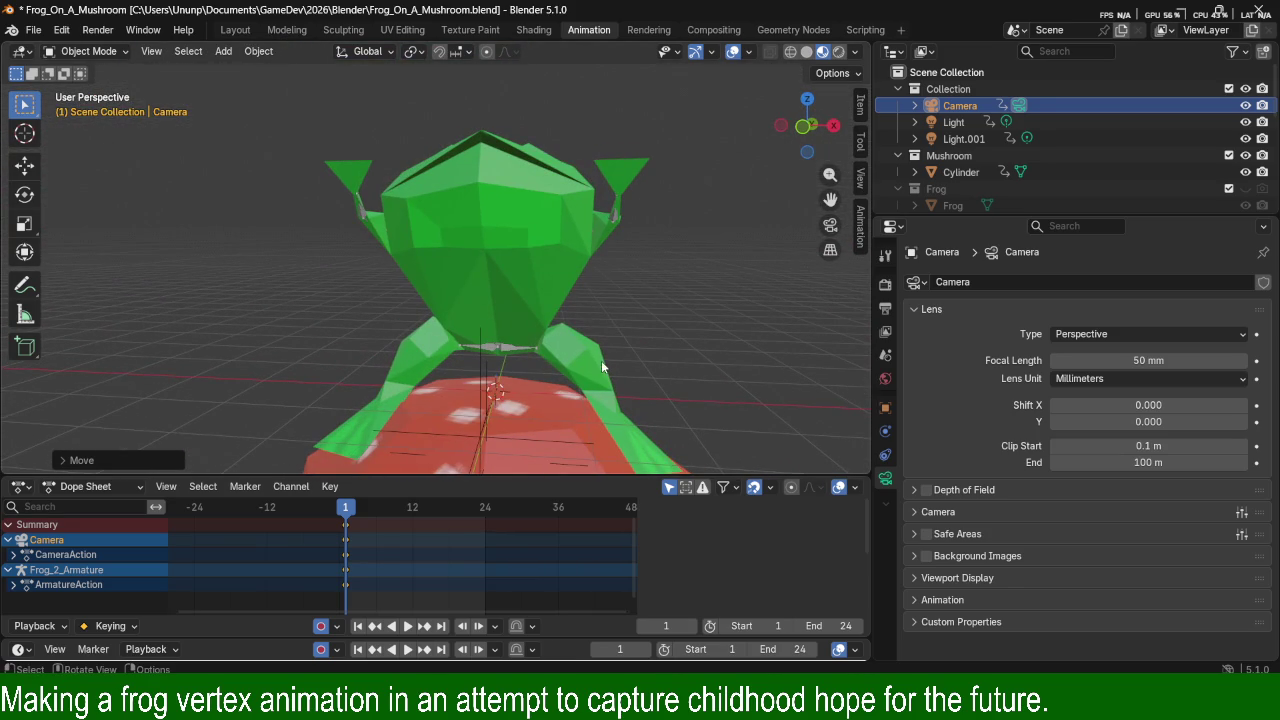
{"action": "left_click_drag", "start_coordinate": [350, 512], "coordinate": [412, 510]}
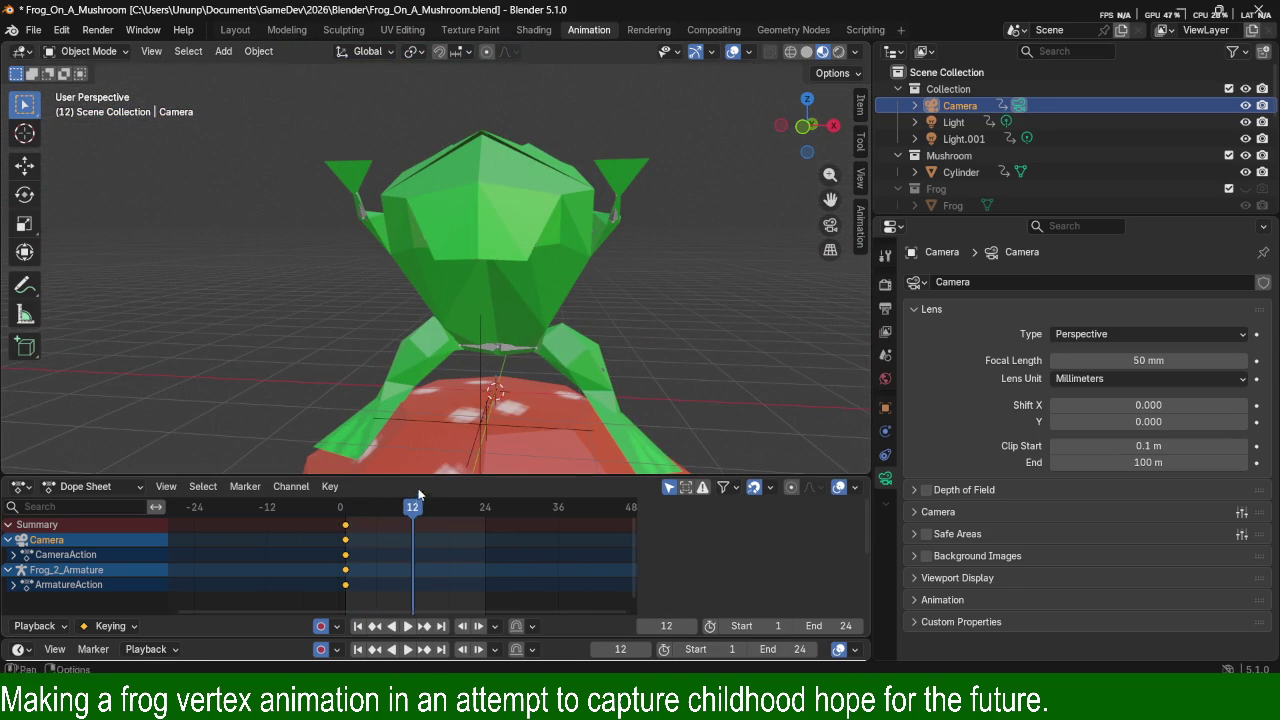
{"action": "left_click_drag", "start_coordinate": [411, 512], "coordinate": [347, 510]}
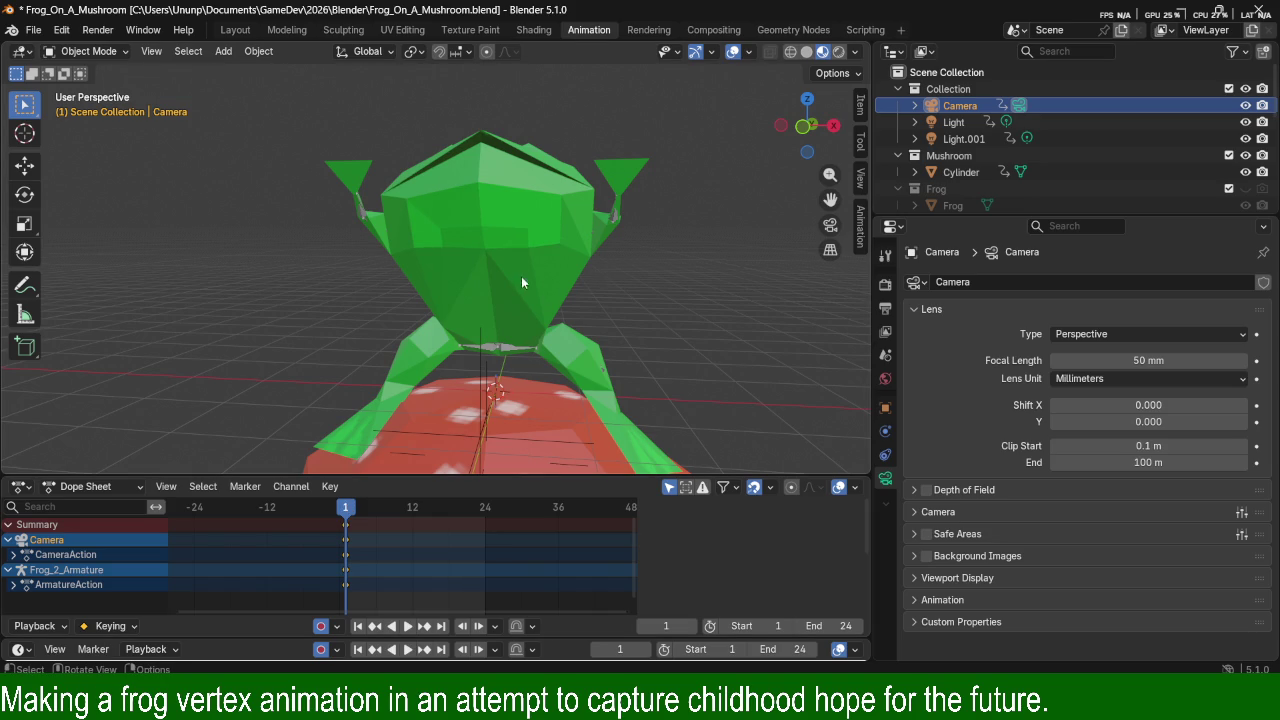
{"action": "left_click", "coordinate": [512, 353]}
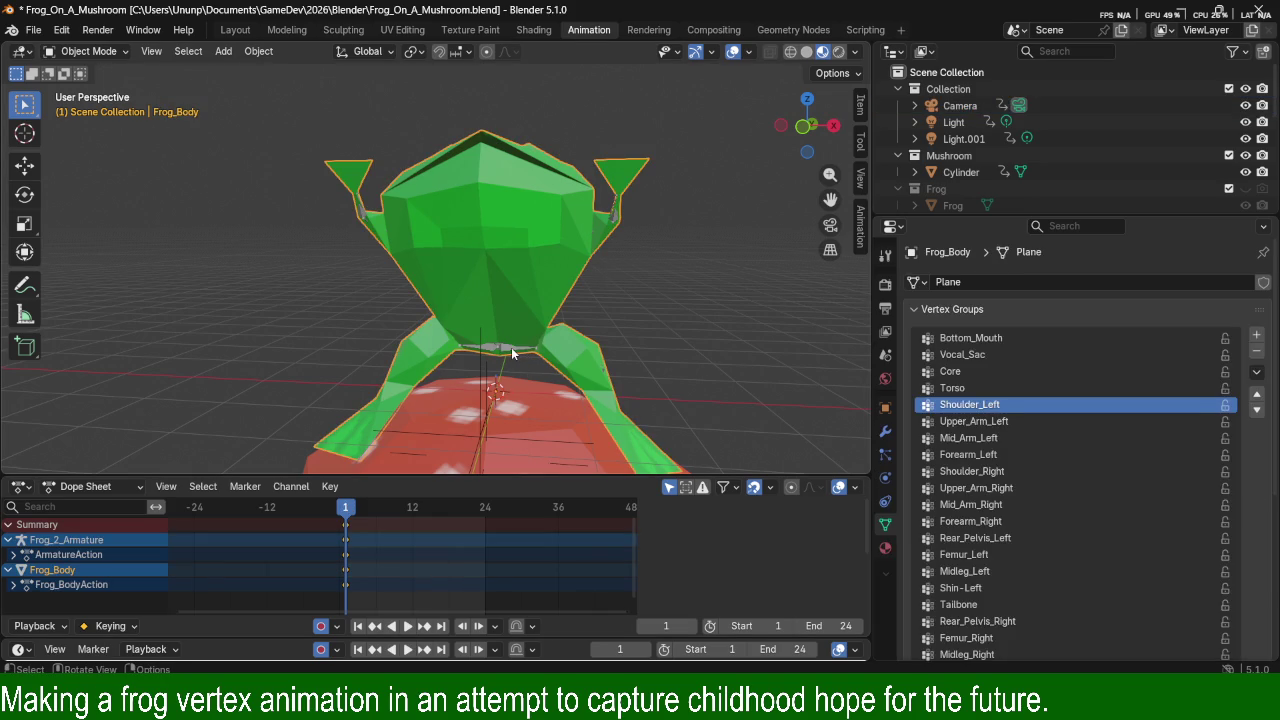
{"action": "left_click", "coordinate": [511, 347]}
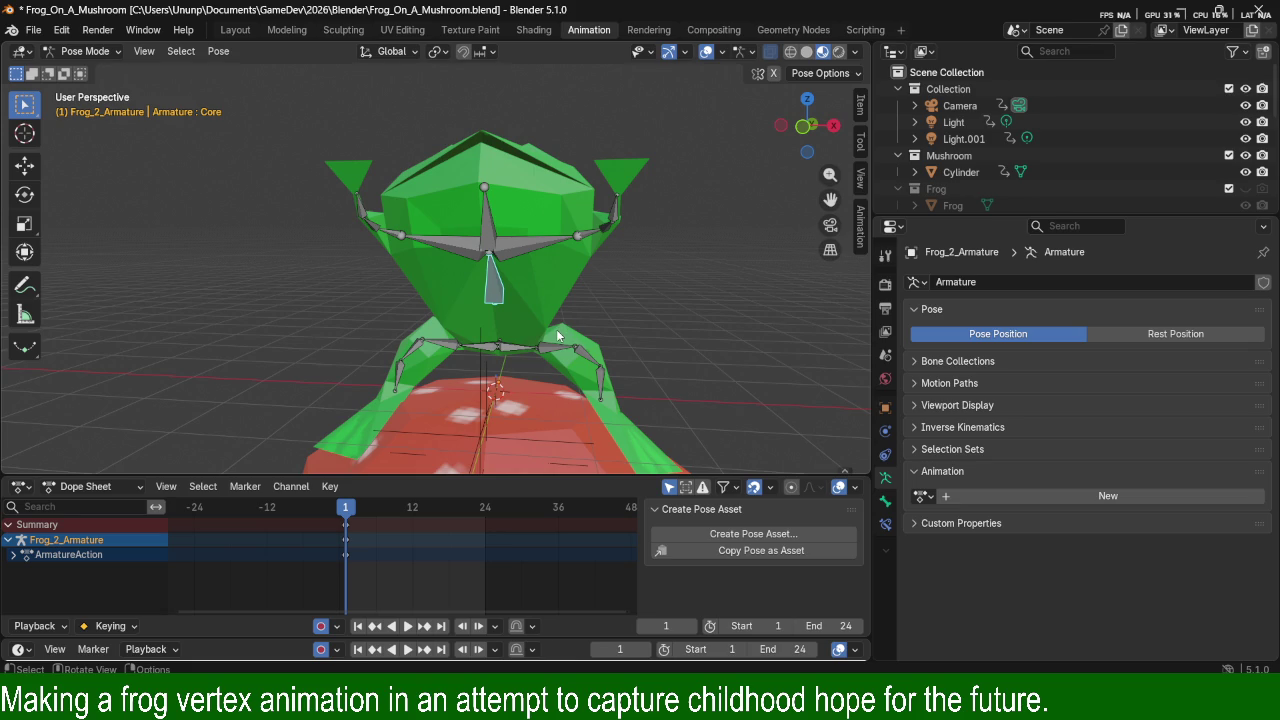
{"action": "left_click_drag", "start_coordinate": [346, 522], "coordinate": [413, 520]}
At frame 12, shift the head bones and tilt them about the global Y axis.
{"action": "key", "text": "g"}
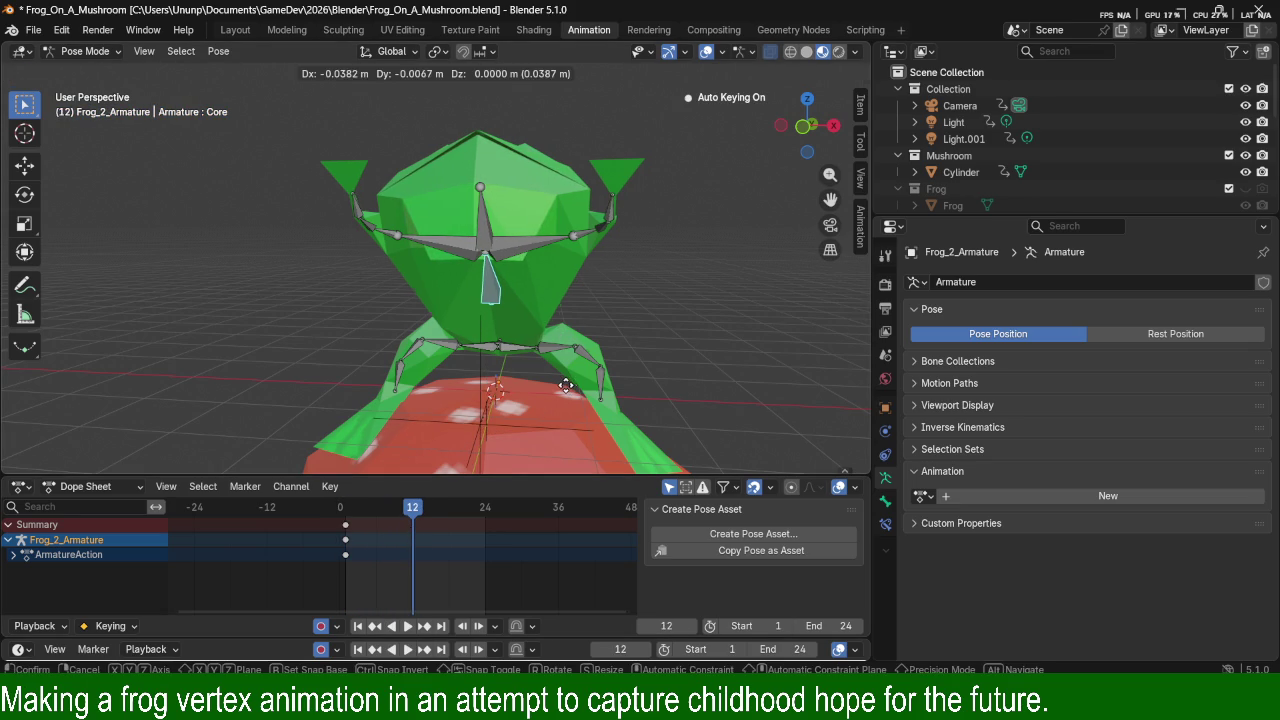
{"action": "left_click", "coordinate": [520, 385]}
{"action": "key", "text": "r"}
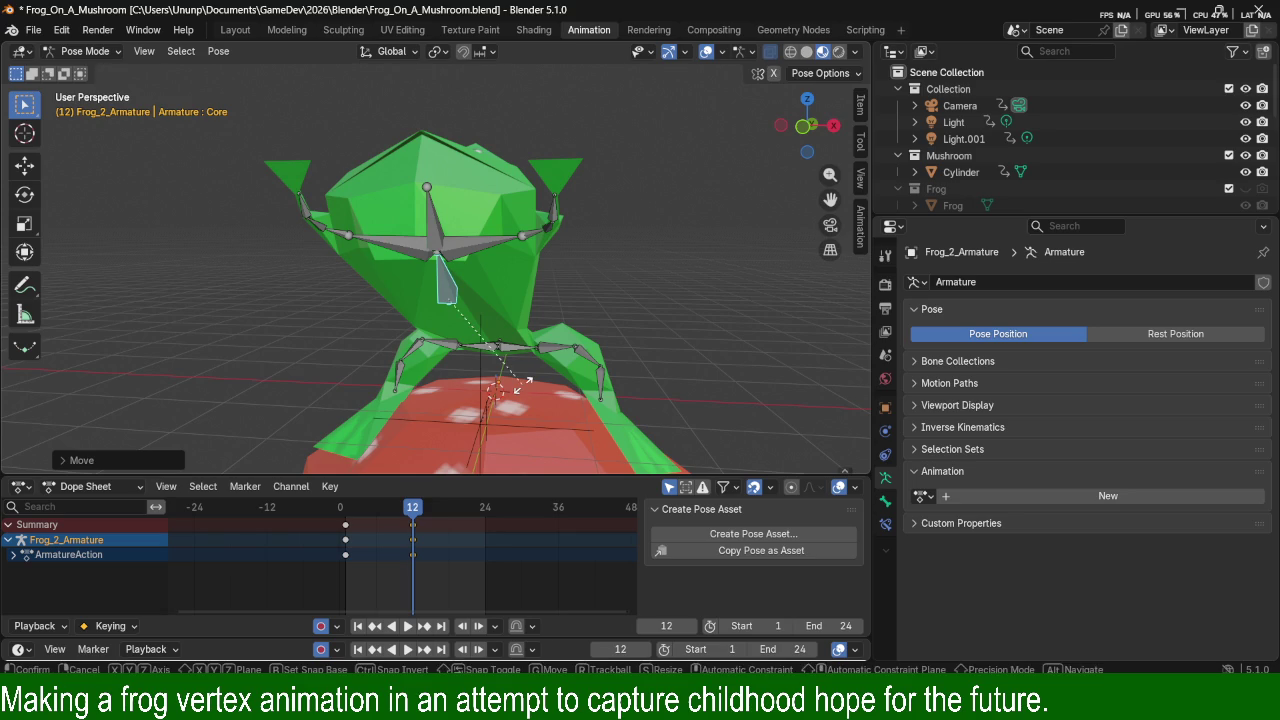
{"action": "key", "text": "y"}
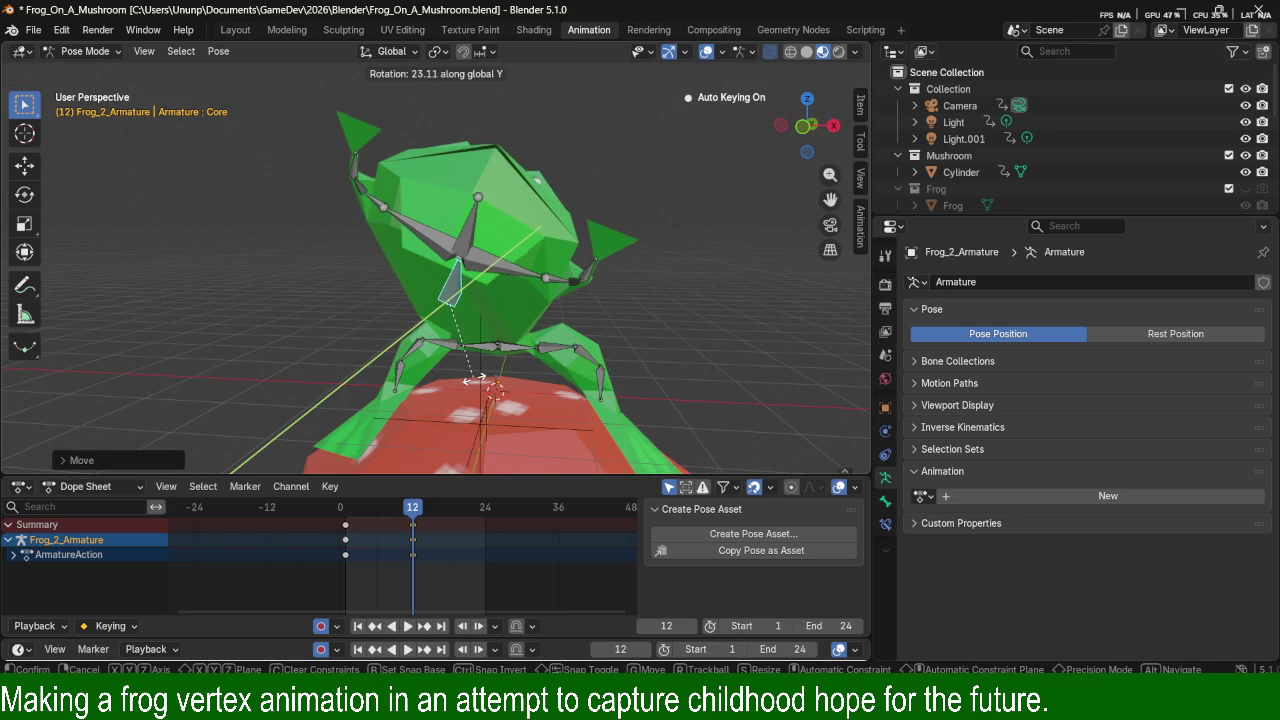
{"action": "left_click", "coordinate": [474, 383]}
At frame 24, tilt the head the opposite way and shift it along X, then play back.
{"action": "left_click_drag", "start_coordinate": [415, 508], "coordinate": [484, 517]}
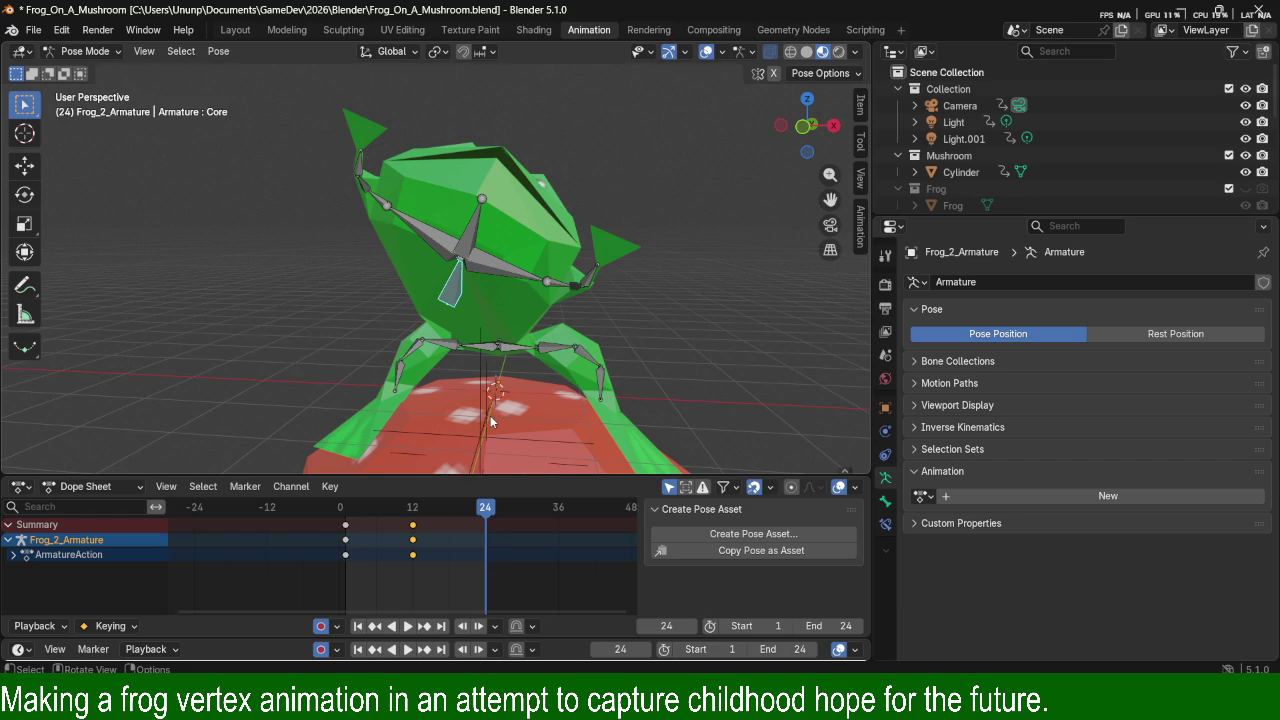
{"action": "key", "text": "r"}
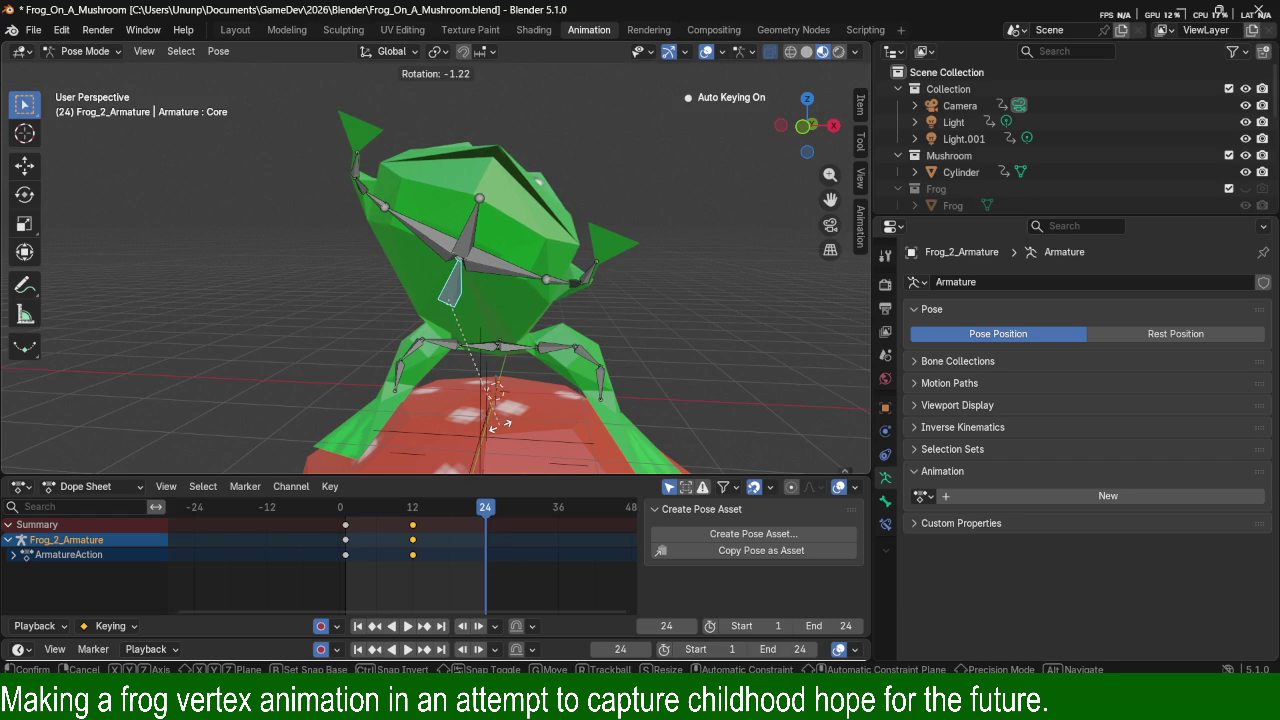
{"action": "left_click", "coordinate": [641, 391]}
{"action": "key", "text": "g"}
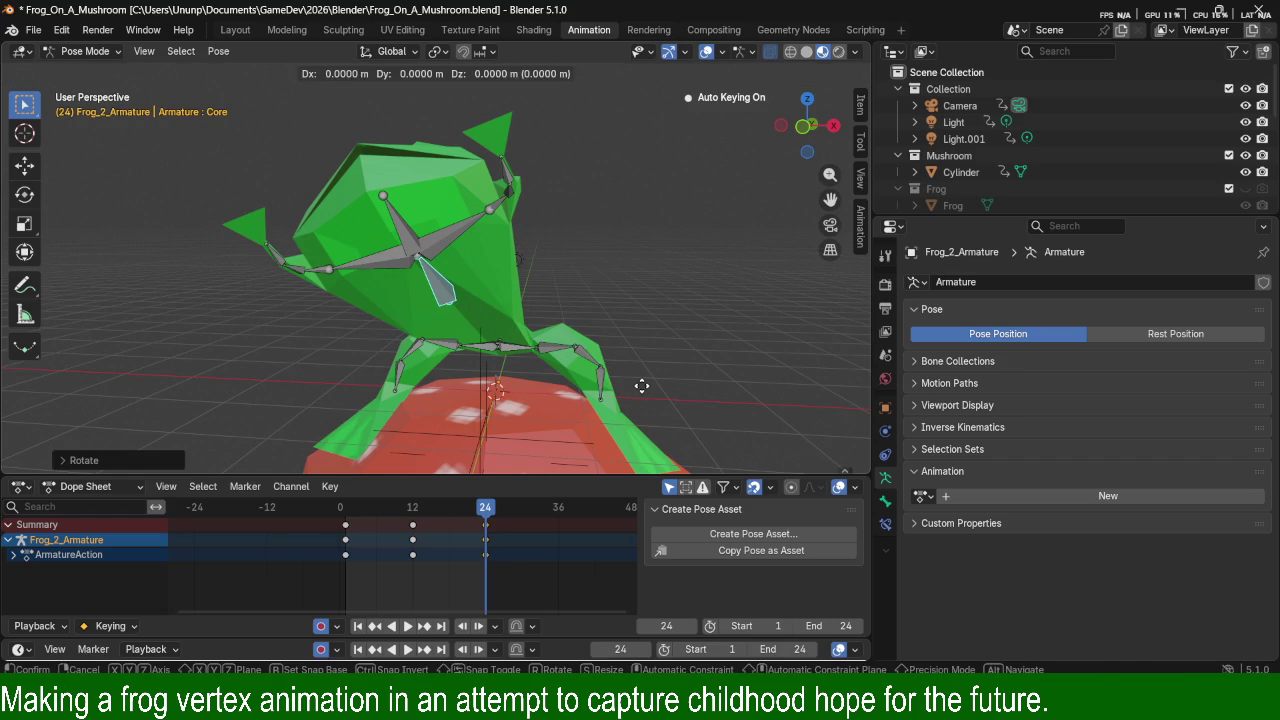
{"action": "key", "text": "x"}
{"action": "left_click", "coordinate": [713, 405]}
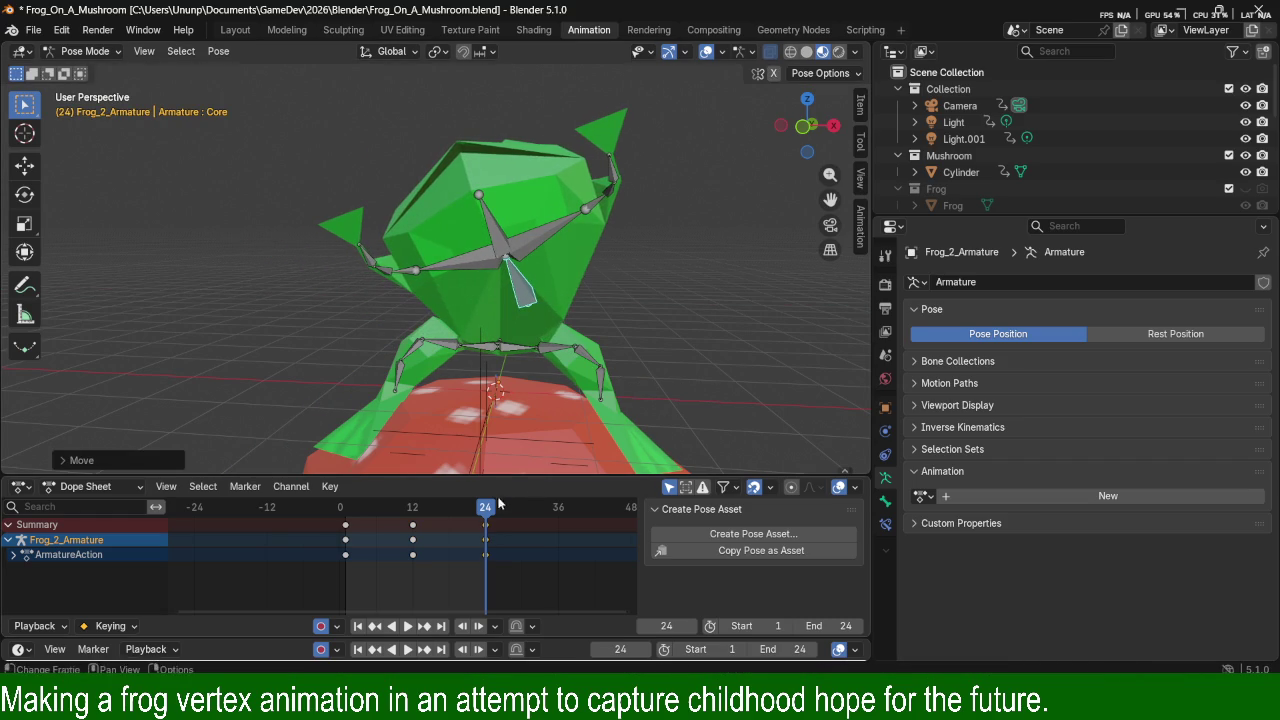
{"action": "key", "text": "i"}
{"action": "key", "text": "space"}
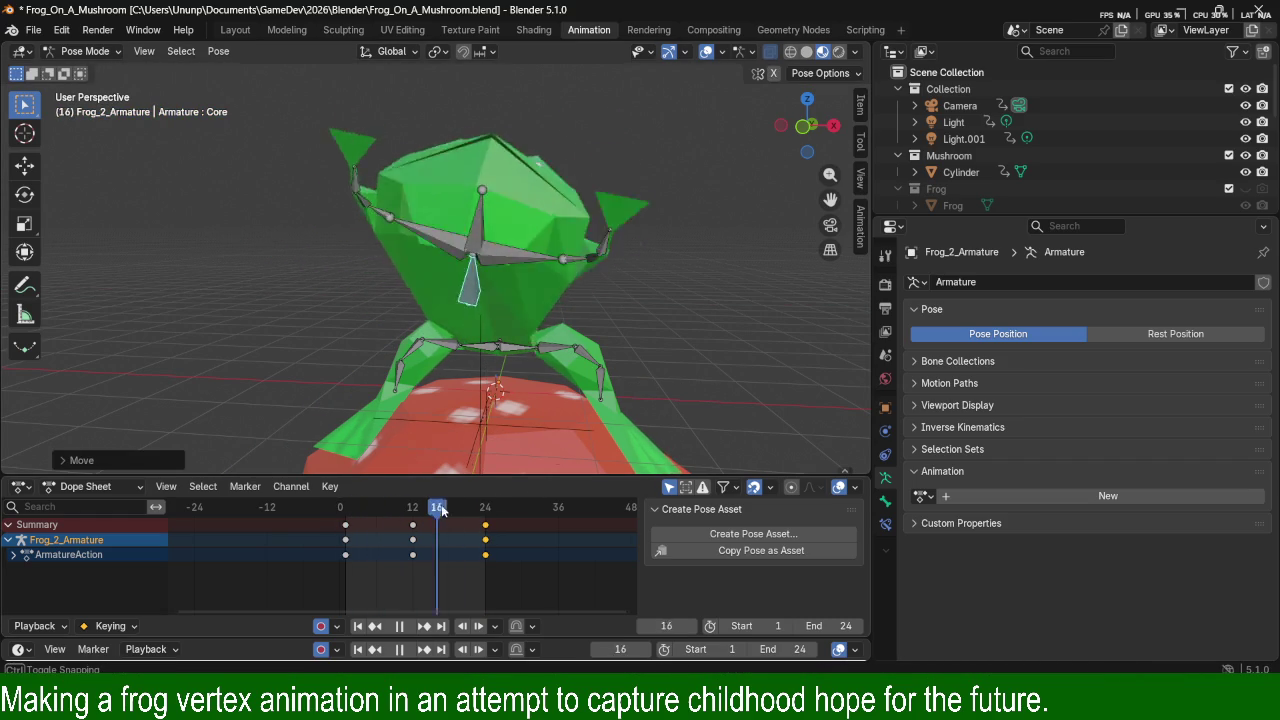
Paste the frame 12 keyframes onto frame 1 and scrub through the animation.
{"action": "mouse_move", "coordinate": [360, 571]}
{"action": "left_mouse_down"}
{"action": "mouse_move", "coordinate": [331, 531]}
{"action": "mouse_move", "coordinate": [413, 540]}
{"action": "left_mouse_up"}
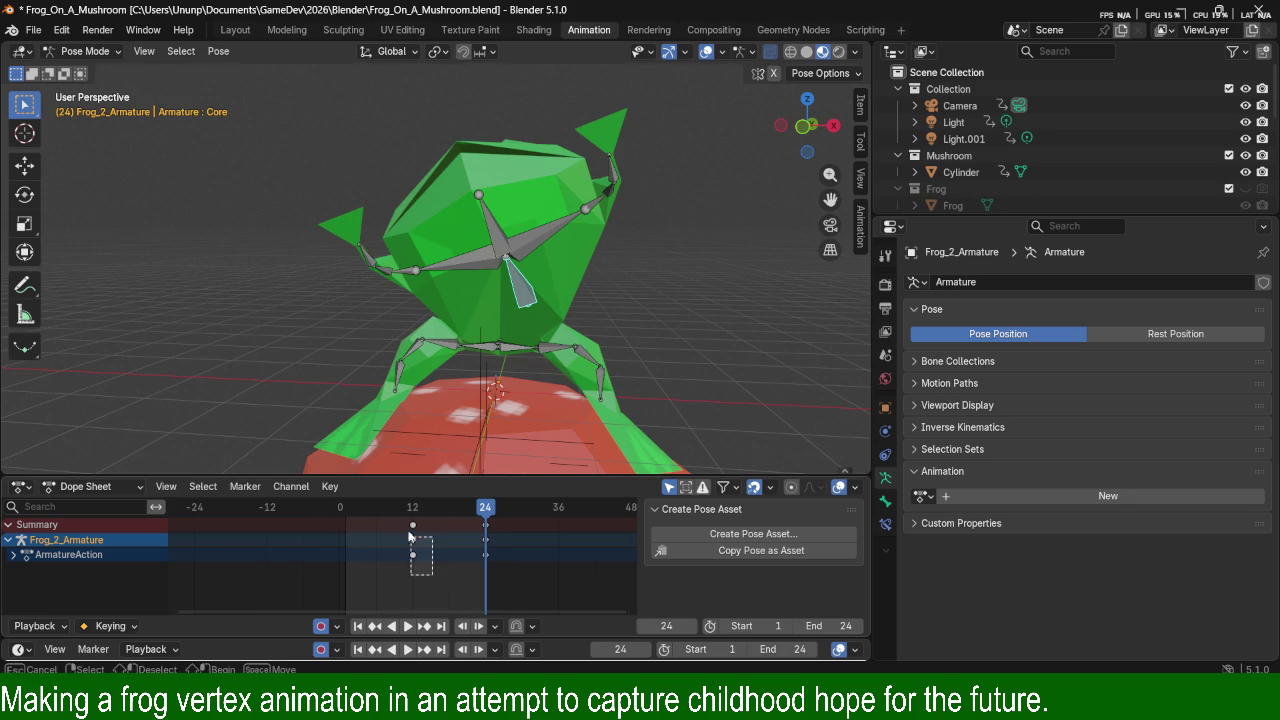
{"action": "left_click_drag", "start_coordinate": [360, 507], "coordinate": [345, 507]}
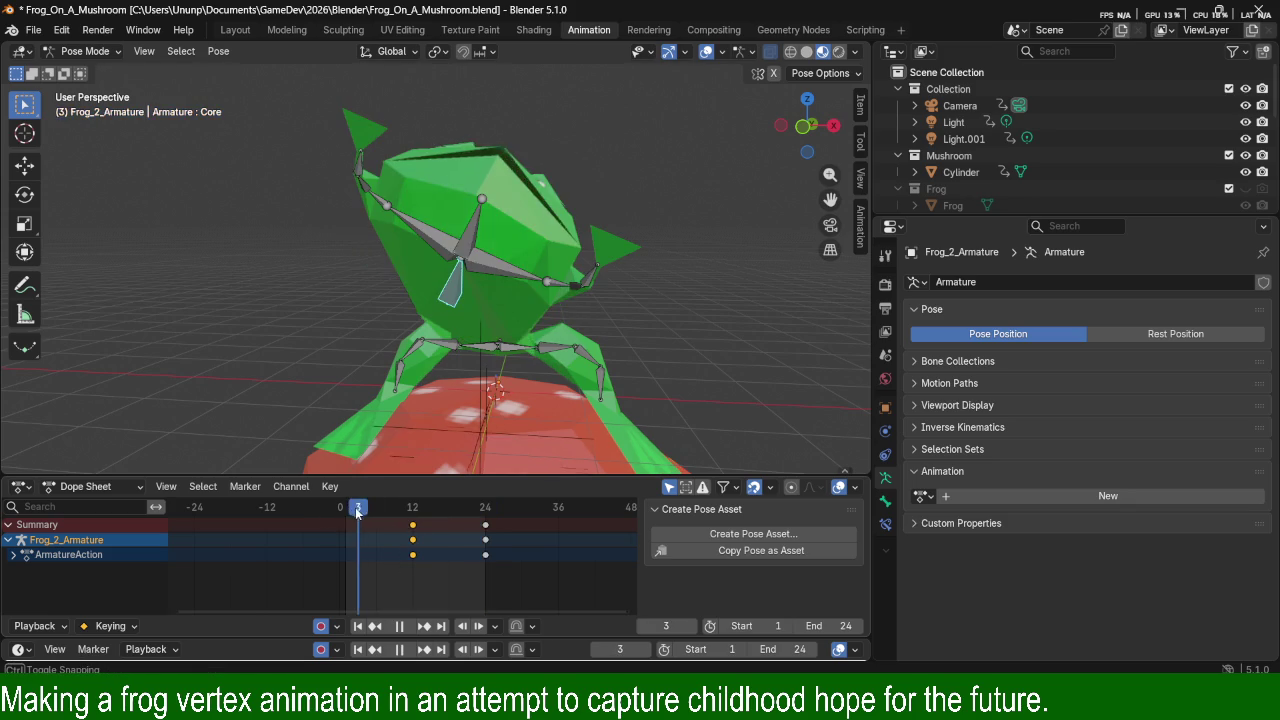
{"action": "key", "text": "ctrl+v"}
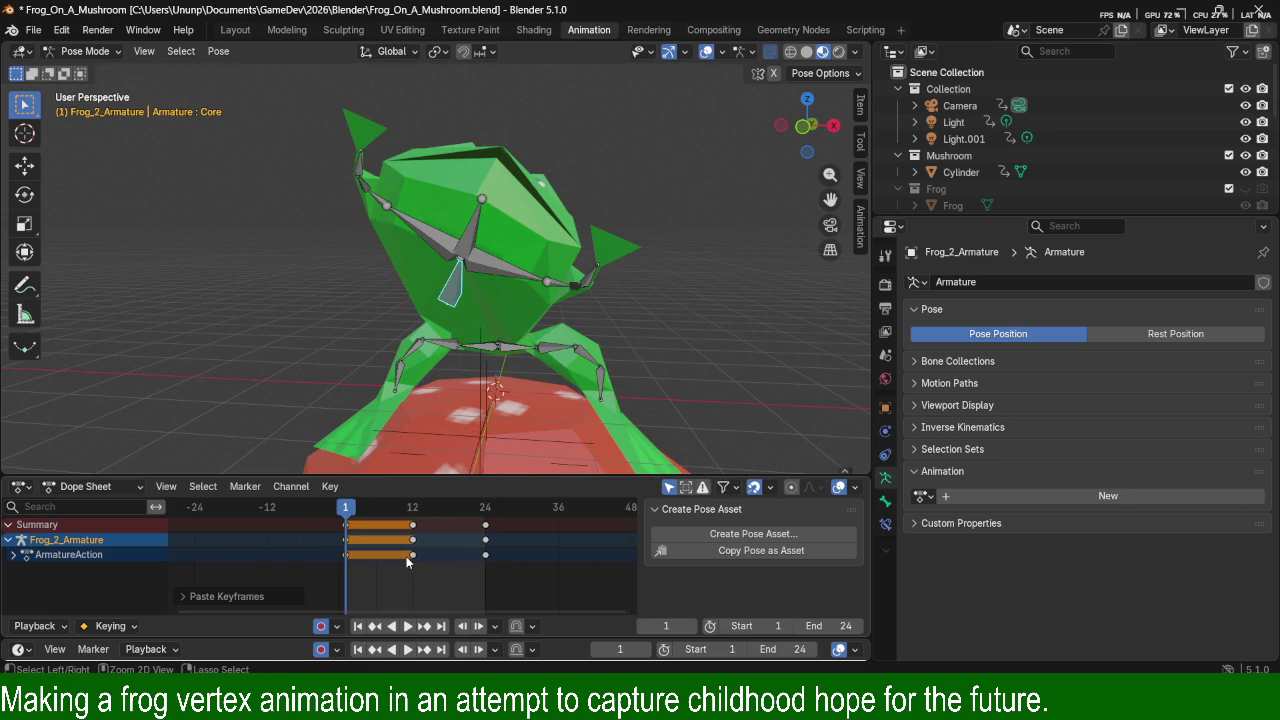
{"action": "key", "text": "space"}
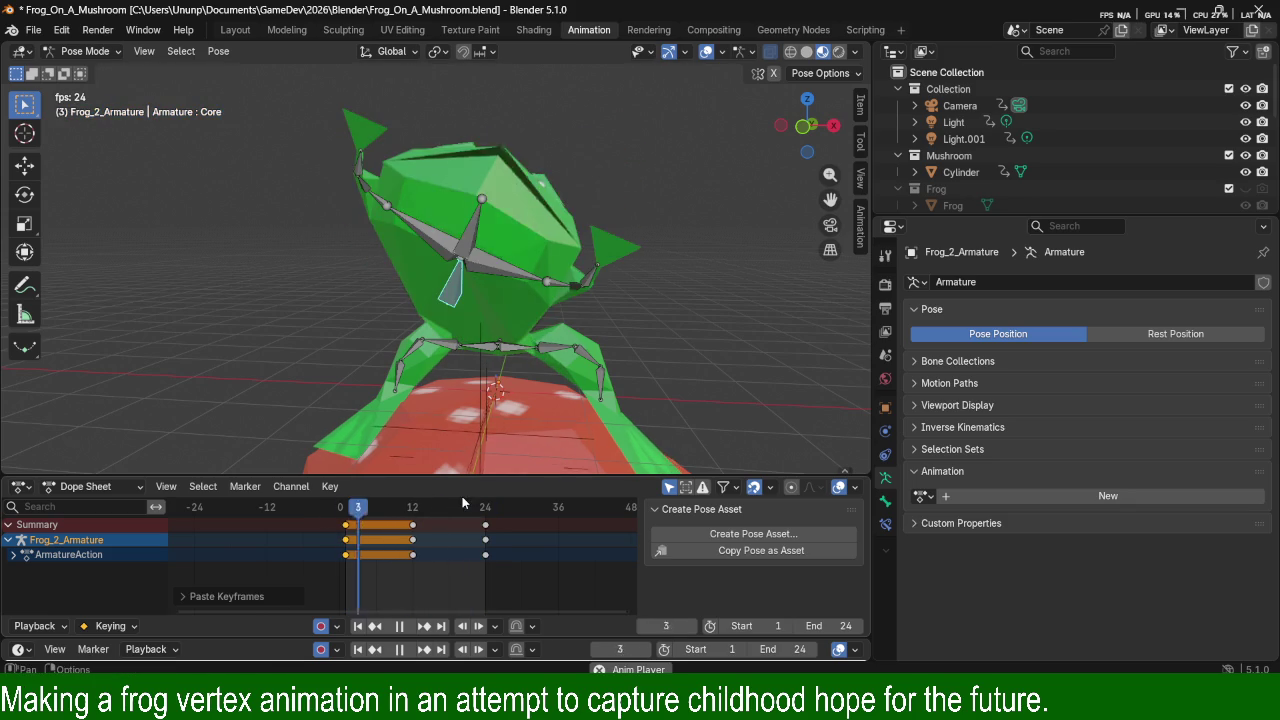
{"action": "key", "text": "space"}
{"action": "mouse_move", "coordinate": [443, 516]}
{"action": "left_mouse_down"}
{"action": "mouse_move", "coordinate": [464, 509]}
{"action": "mouse_move", "coordinate": [390, 515]}
{"action": "left_mouse_up"}
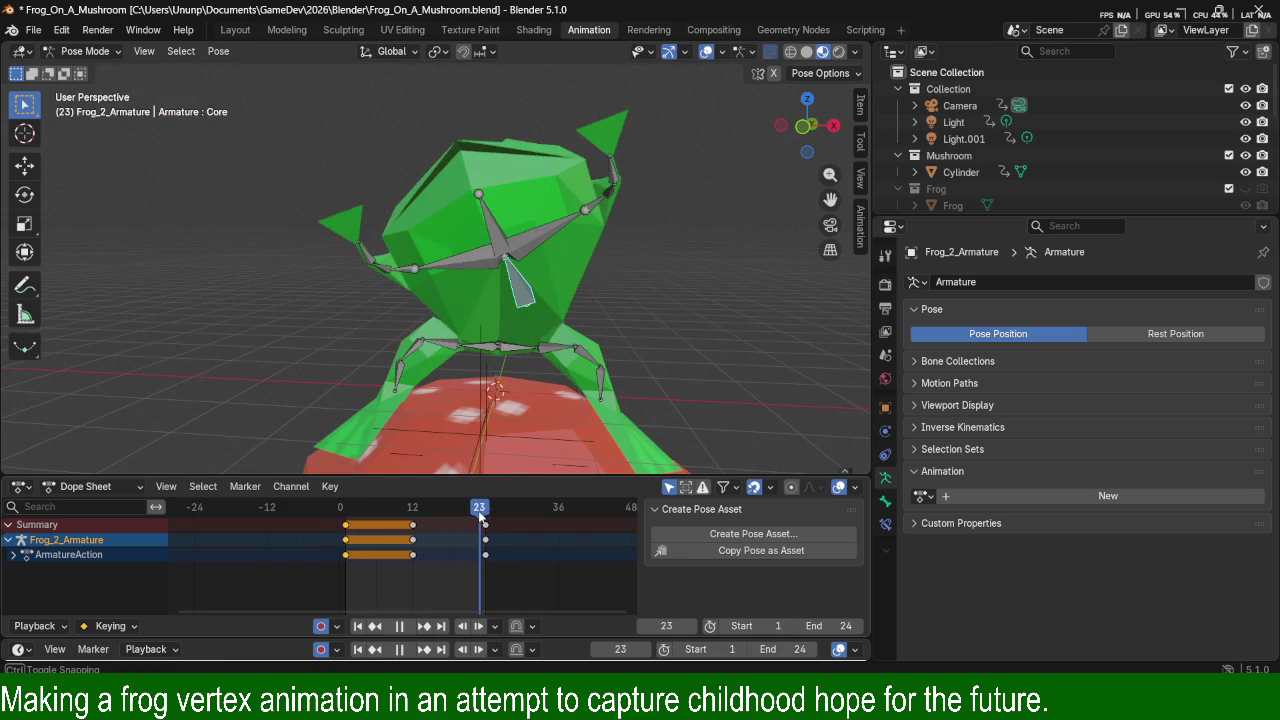
Replace the frame 1 keys with the frame 24 pose so the sway loops, then play it.
{"action": "left_click", "coordinate": [486, 524]}
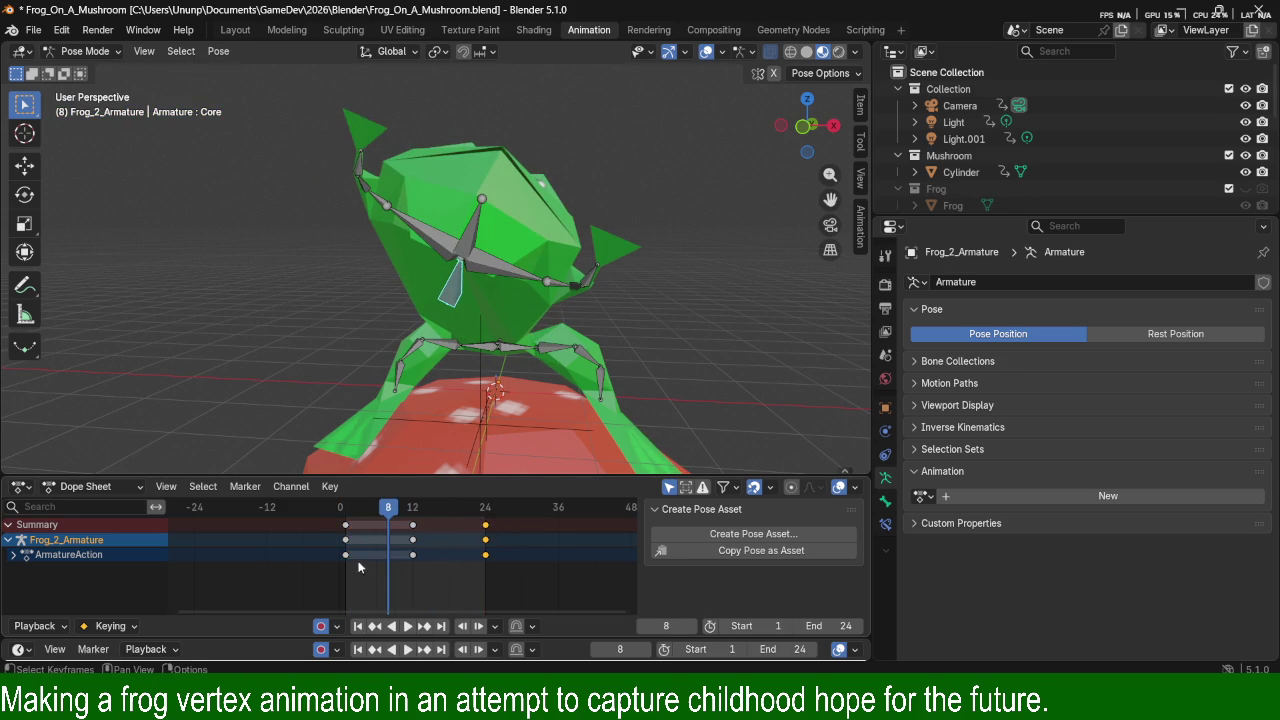
{"action": "mouse_move", "coordinate": [328, 575]}
{"action": "left_mouse_down"}
{"action": "mouse_move", "coordinate": [358, 512]}
{"action": "mouse_move", "coordinate": [341, 512]}
{"action": "left_mouse_up"}
{"action": "key", "text": "Delete"}
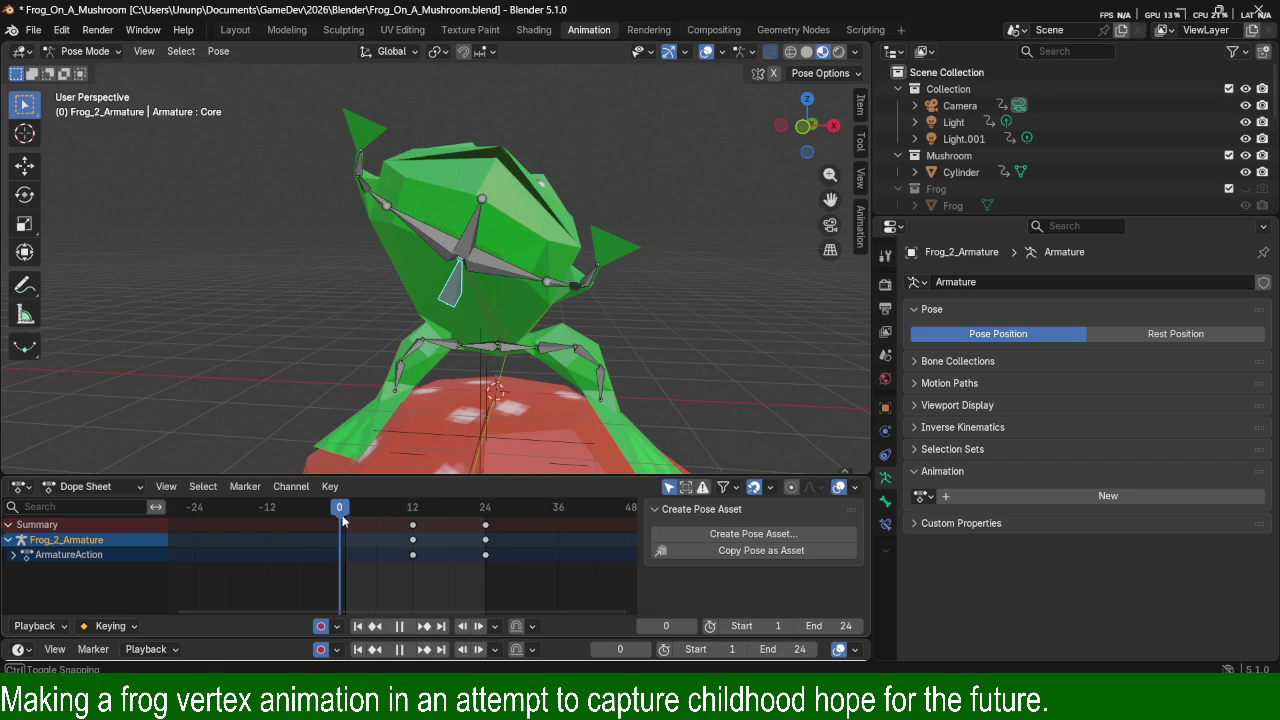
{"action": "key", "text": "ctrl+v"}
{"action": "key", "text": "space"}
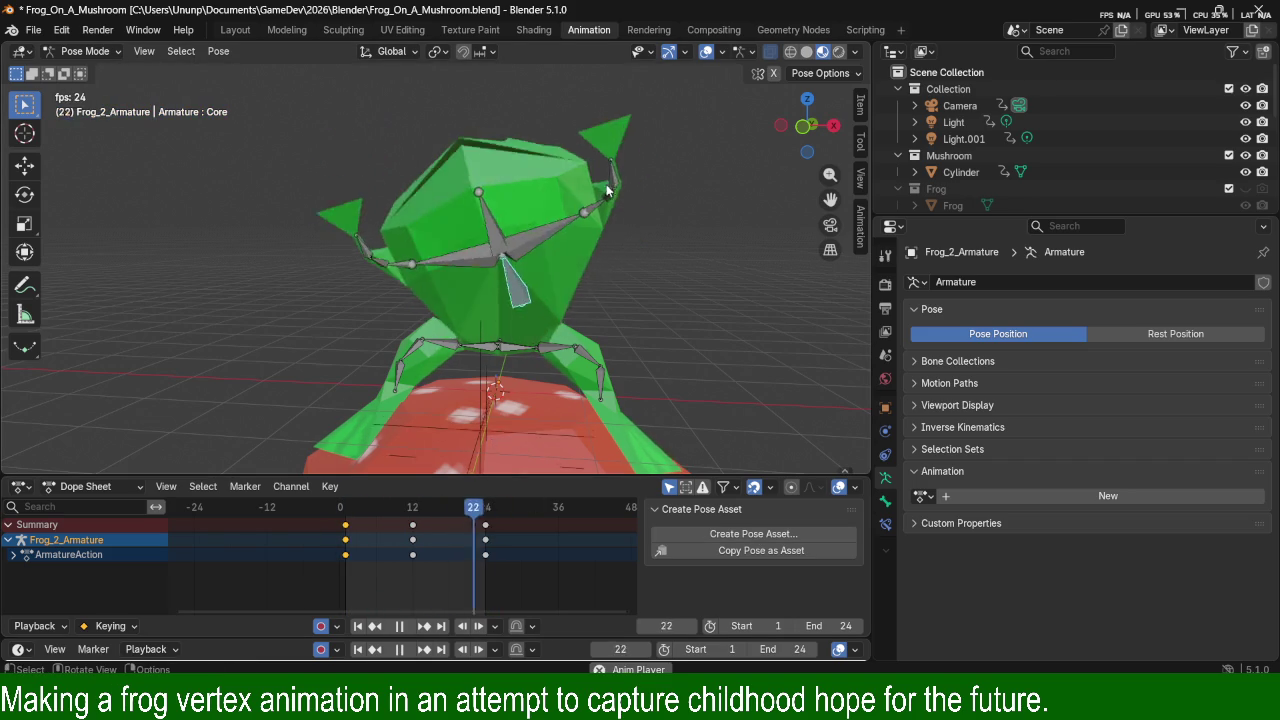
{"action": "scroll", "coordinate": [619, 189], "scroll_direction": "down", "scroll_amount": 4}
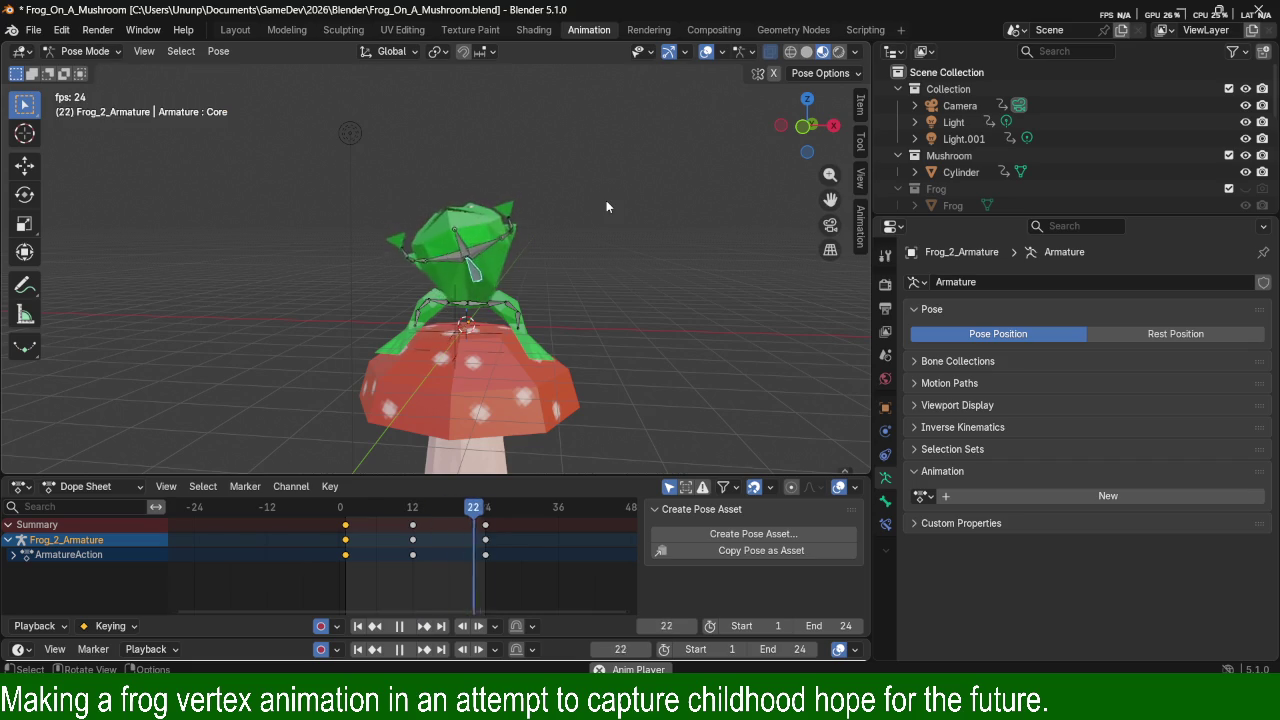
Orbit out to view the whole scene and camera, then open the Render menu.
{"action": "mouse_move", "coordinate": [517, 270]}
{"action": "middle_mouse_down"}
{"action": "mouse_move", "coordinate": [519, 305]}
{"action": "mouse_move", "coordinate": [531, 281]}
{"action": "middle_mouse_up"}
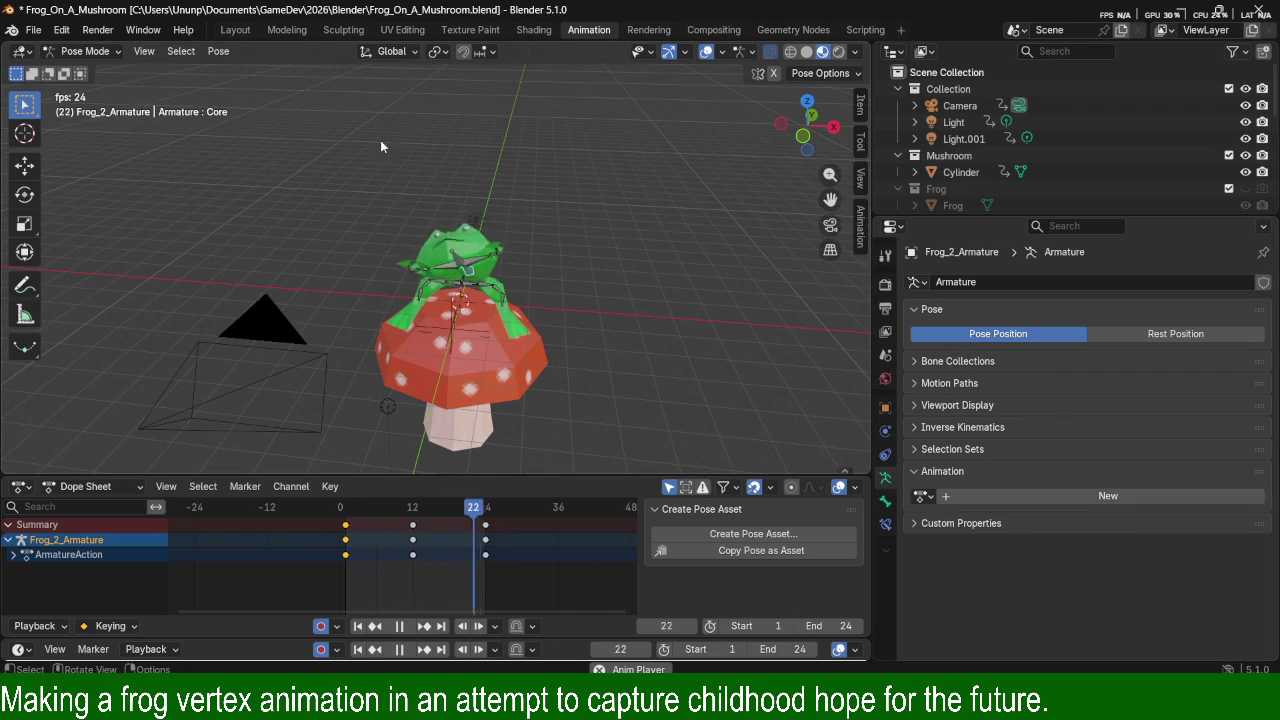
{"action": "left_click", "coordinate": [97, 29]}
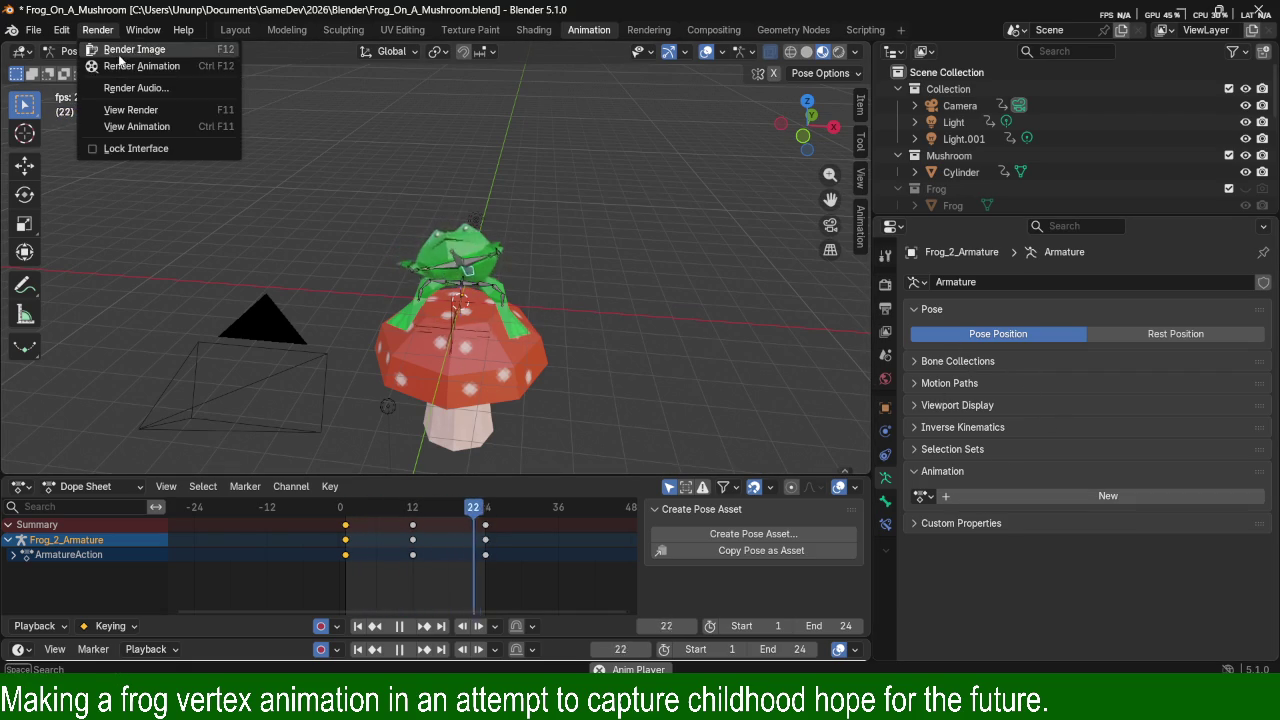
Render the full animation and sample pixel colours on the render result.
{"action": "left_click", "coordinate": [115, 63]}
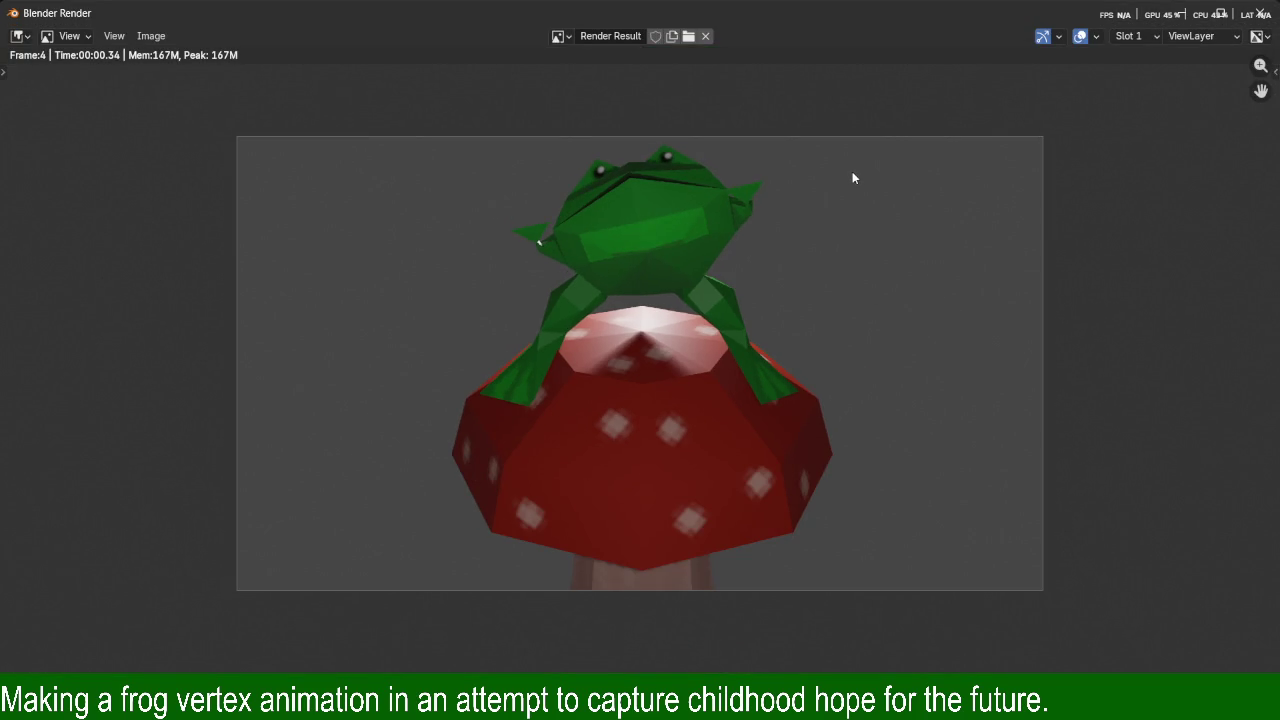
{"action": "scroll", "coordinate": [853, 170], "scroll_direction": "up", "scroll_amount": 1}
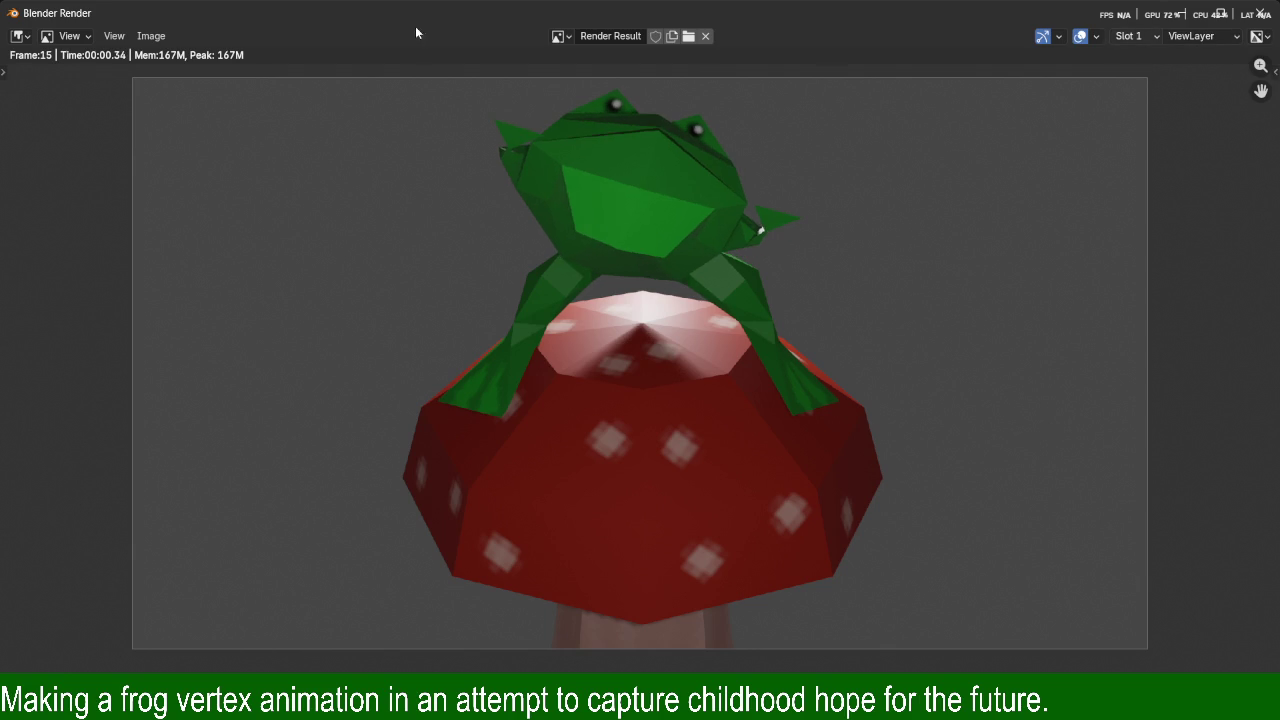
{"action": "left_click", "coordinate": [1260, 37]}
{"action": "left_click", "coordinate": [1262, 38]}
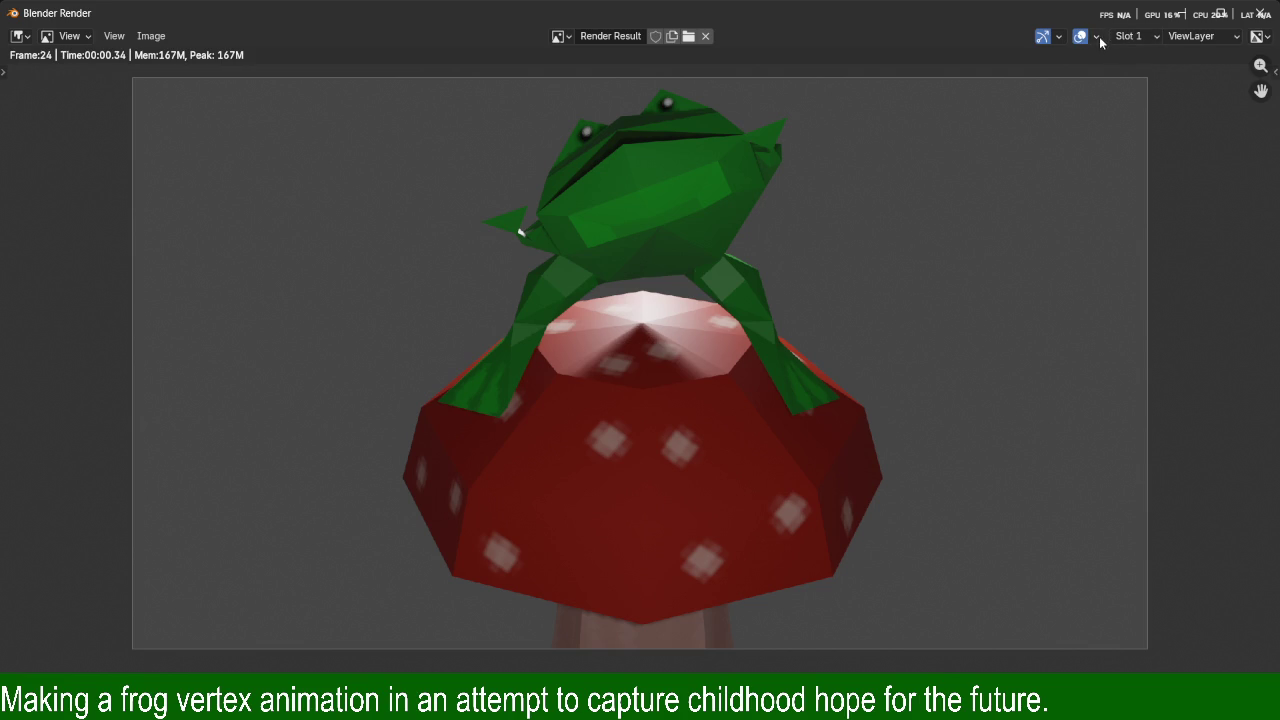
{"action": "left_click", "coordinate": [115, 38]}
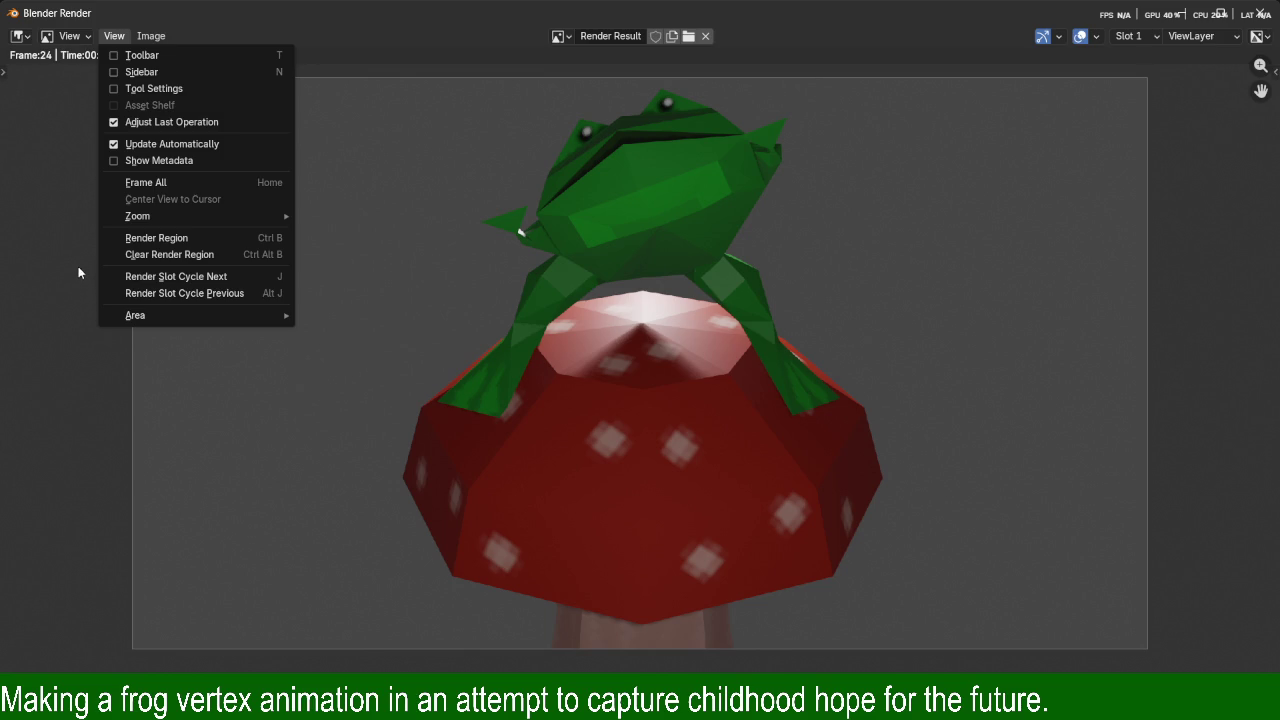
{"action": "left_click", "coordinate": [551, 300]}
{"action": "left_click_drag", "start_coordinate": [552, 301], "coordinate": [616, 366]}
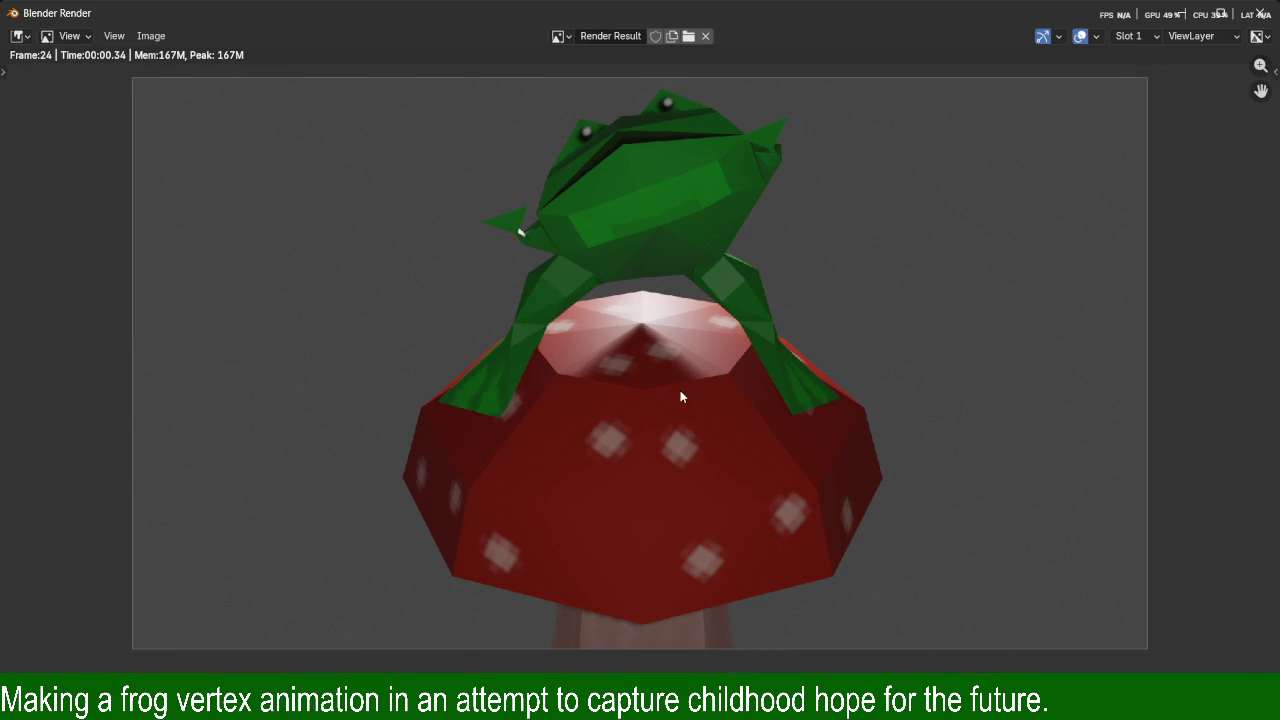
Browse the Editor Type, image, View and Image menus, and reveal the sample/annotate toolbar.
{"action": "left_click", "coordinate": [20, 36]}
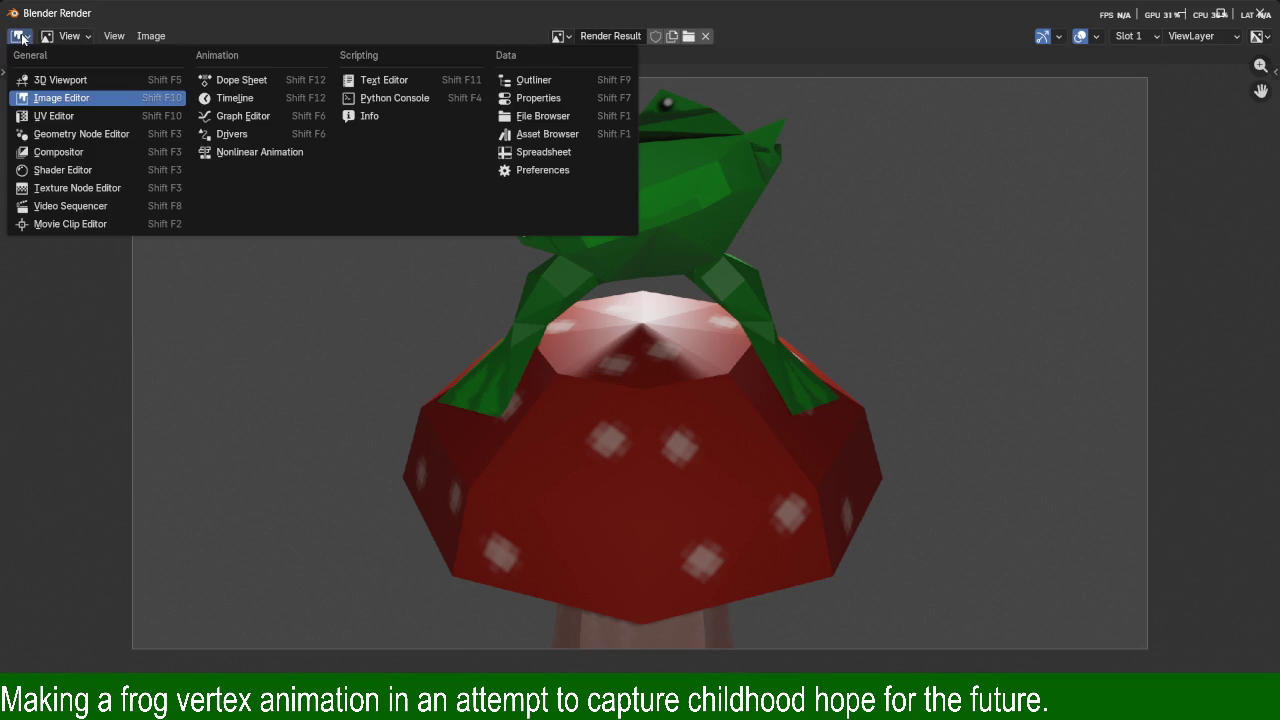
{"action": "left_click", "coordinate": [22, 38]}
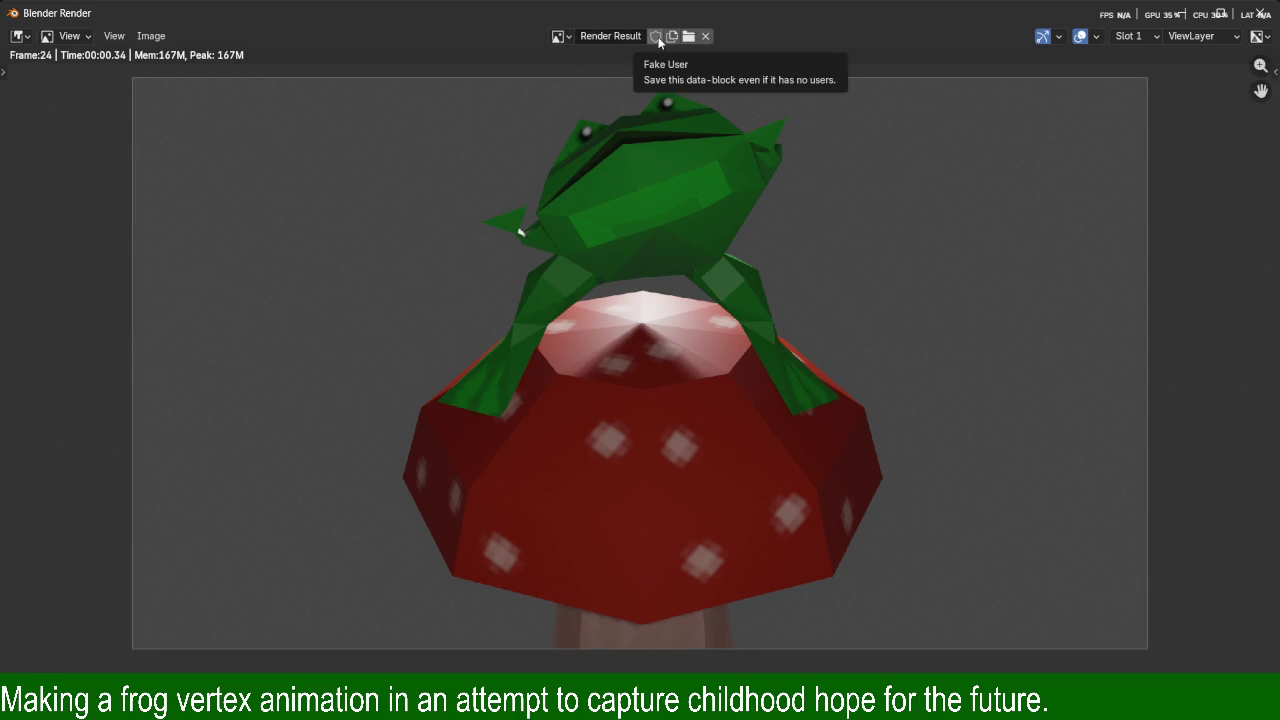
{"action": "left_click", "coordinate": [558, 36]}
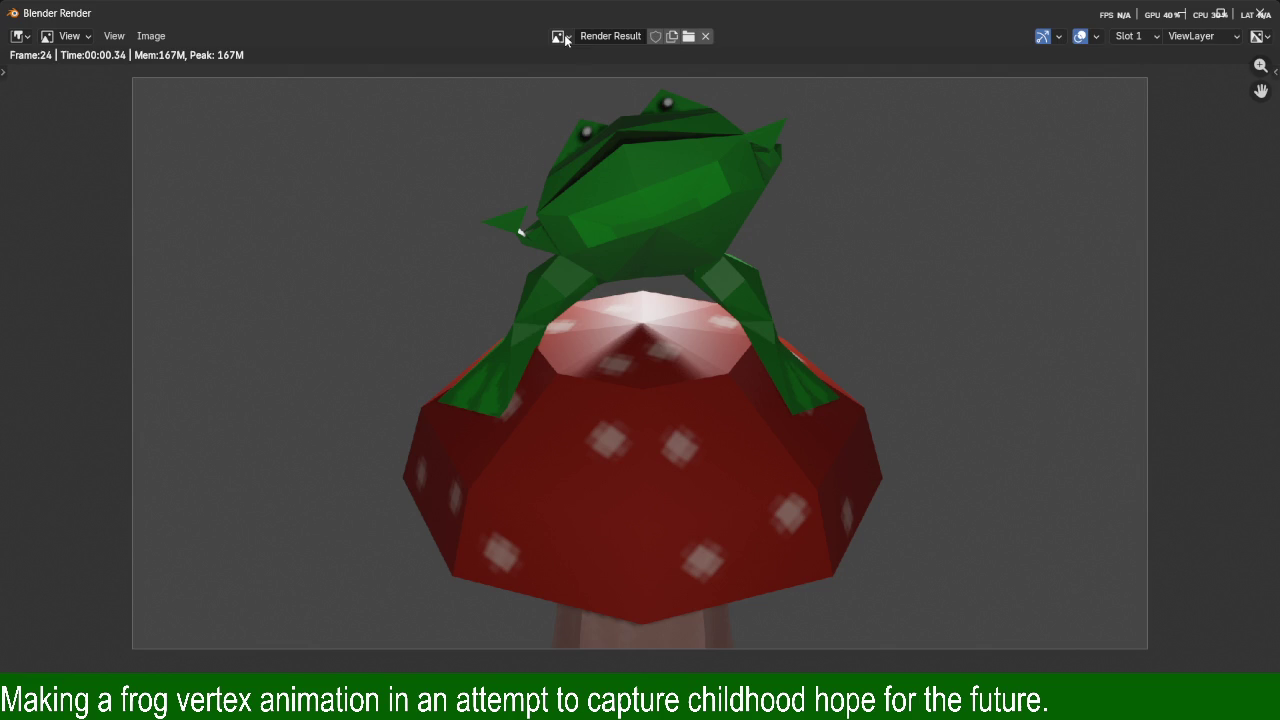
{"action": "left_click", "coordinate": [1257, 36]}
{"action": "left_click", "coordinate": [118, 40]}
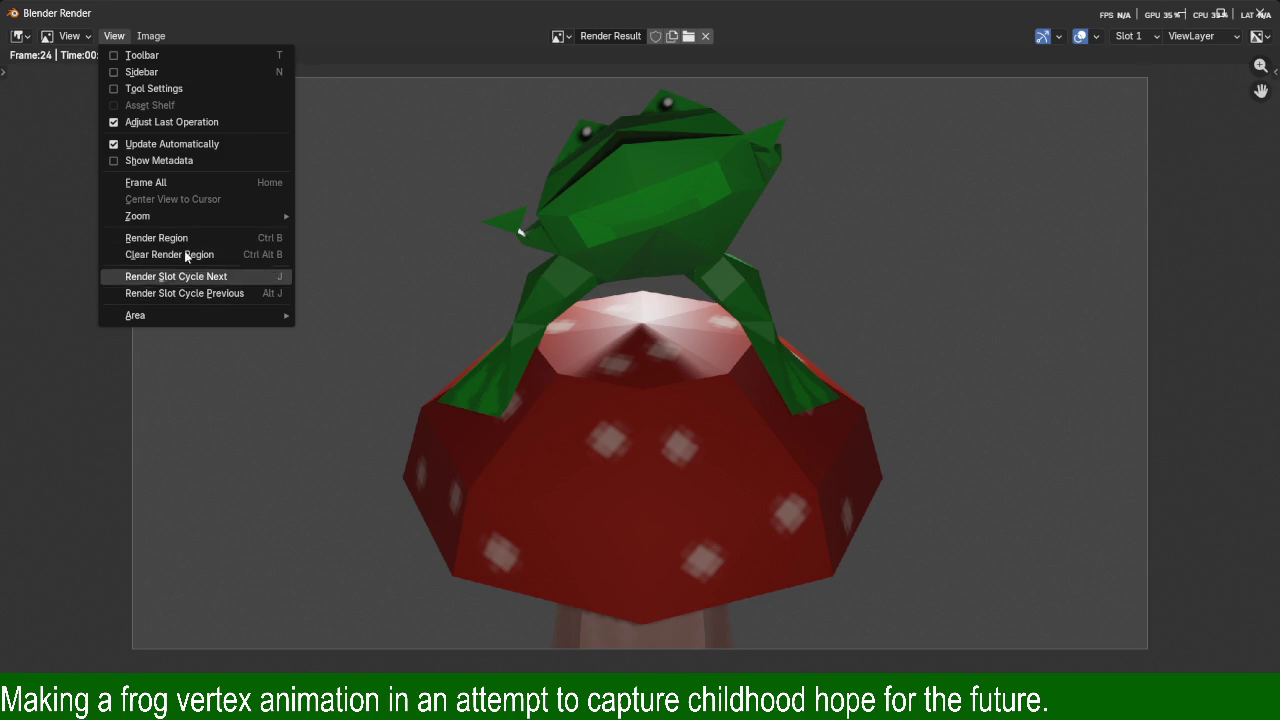
{"action": "left_click", "coordinate": [151, 36]}
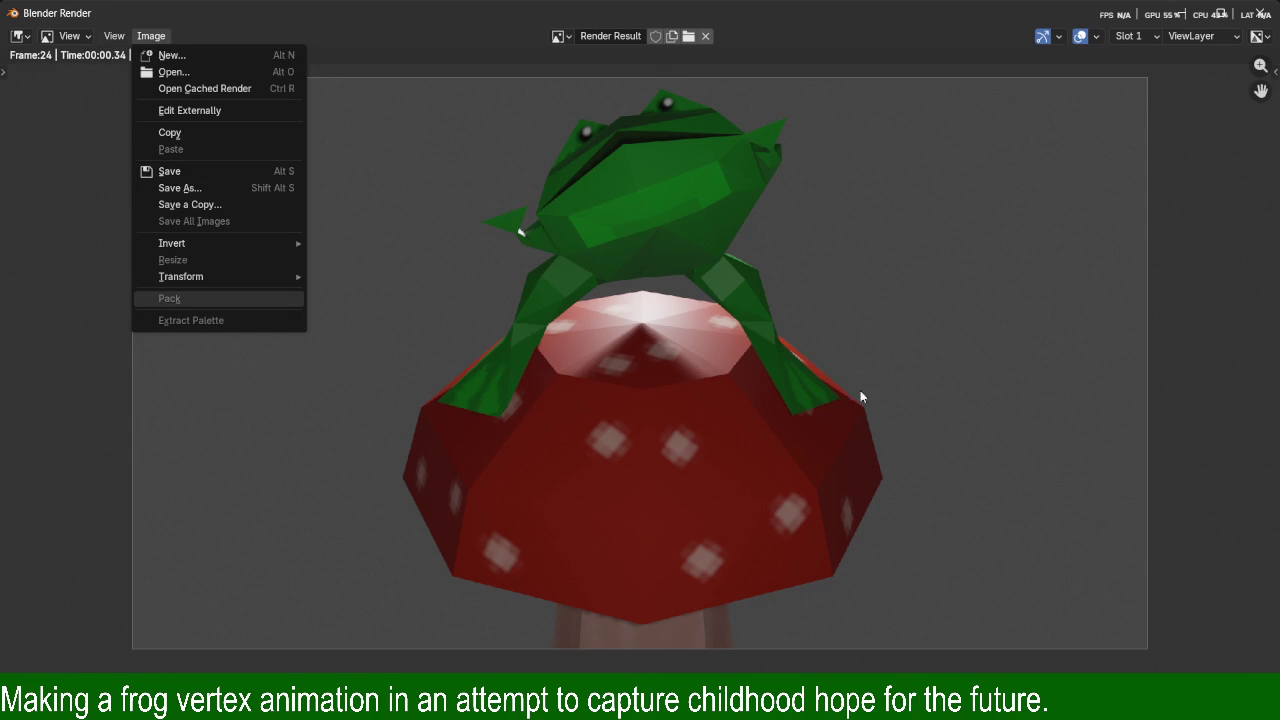
{"action": "left_click", "coordinate": [1163, 343]}
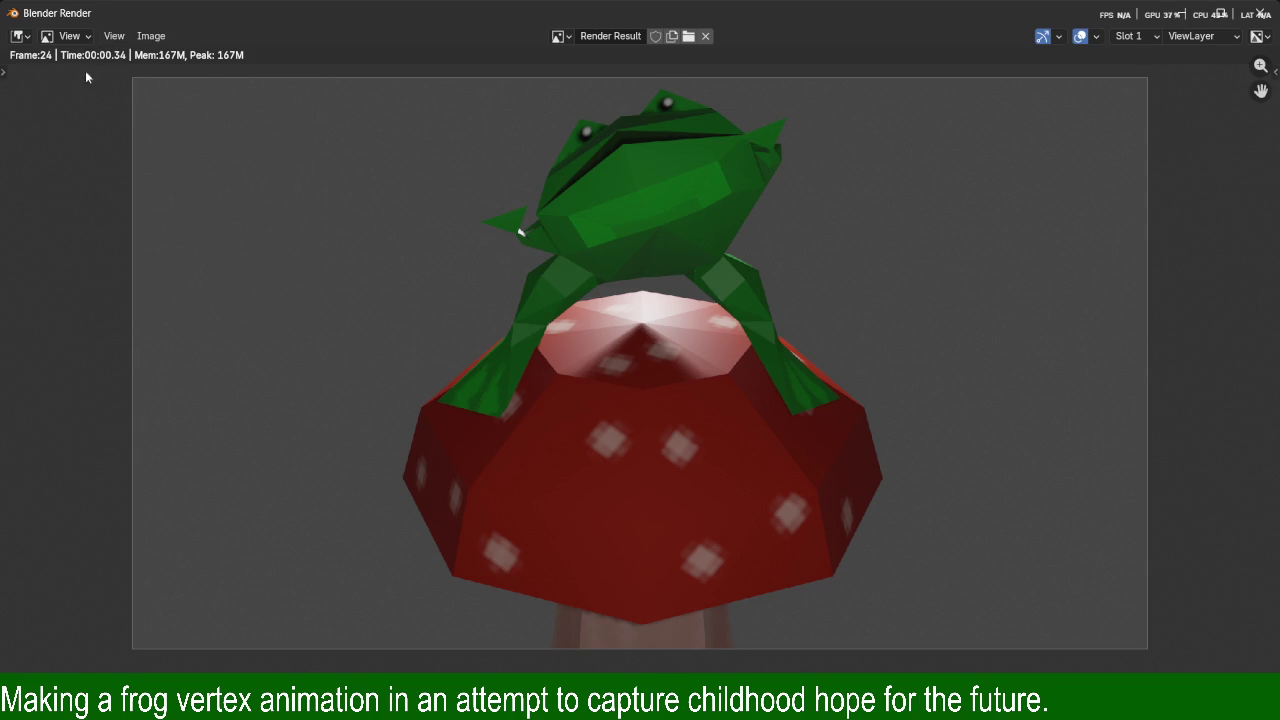
{"action": "left_click", "coordinate": [4, 72]}
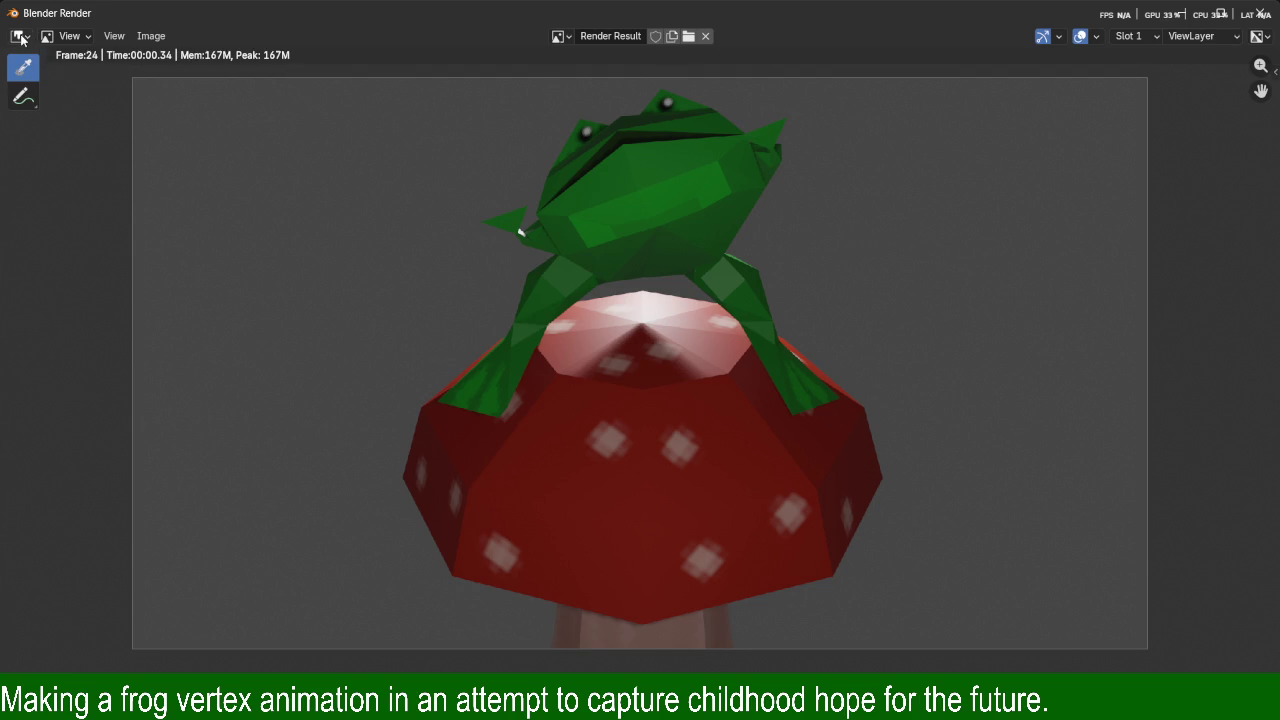
Look through render slots, view layers and overlay options, then close the render window.
{"action": "left_click", "coordinate": [20, 36]}
{"action": "left_click", "coordinate": [1138, 37]}
{"action": "left_click", "coordinate": [1141, 36]}
{"action": "left_click", "coordinate": [1185, 36]}
{"action": "left_click", "coordinate": [1178, 37]}
{"action": "left_click", "coordinate": [1096, 38]}
{"action": "left_click", "coordinate": [1059, 38]}
{"action": "left_click", "coordinate": [1260, 38]}
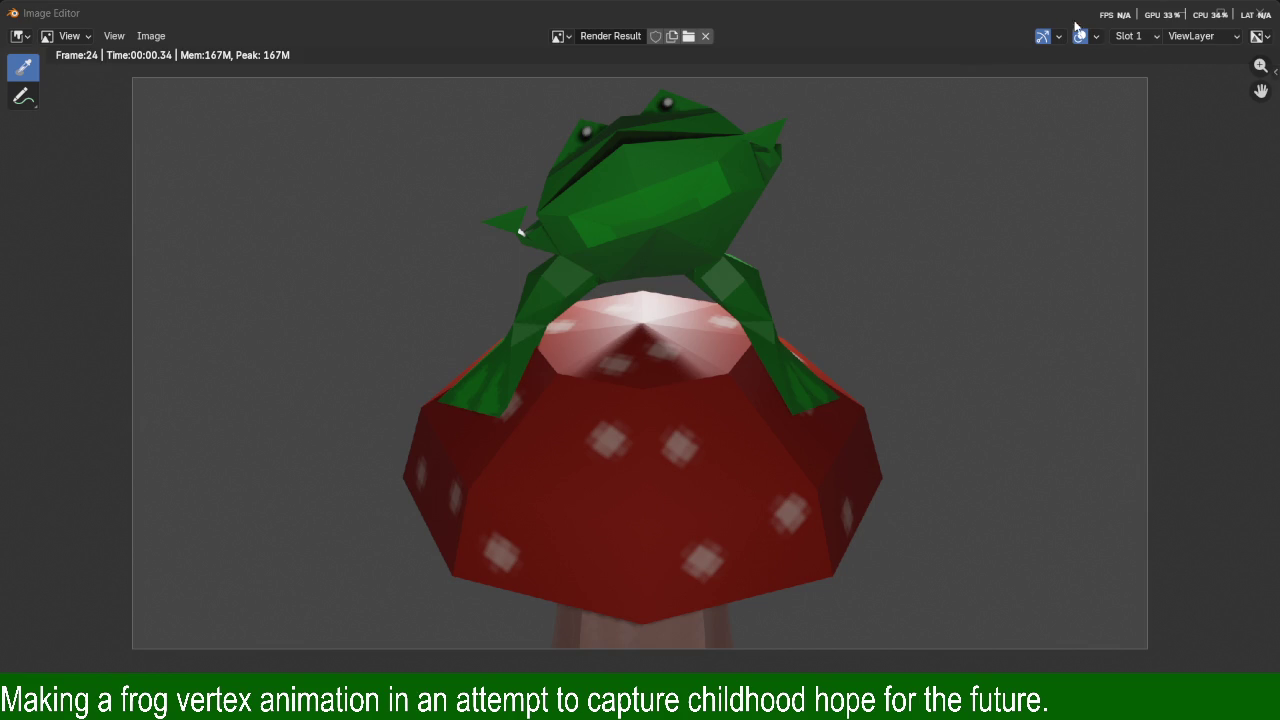
{"action": "left_click", "coordinate": [1262, 12]}
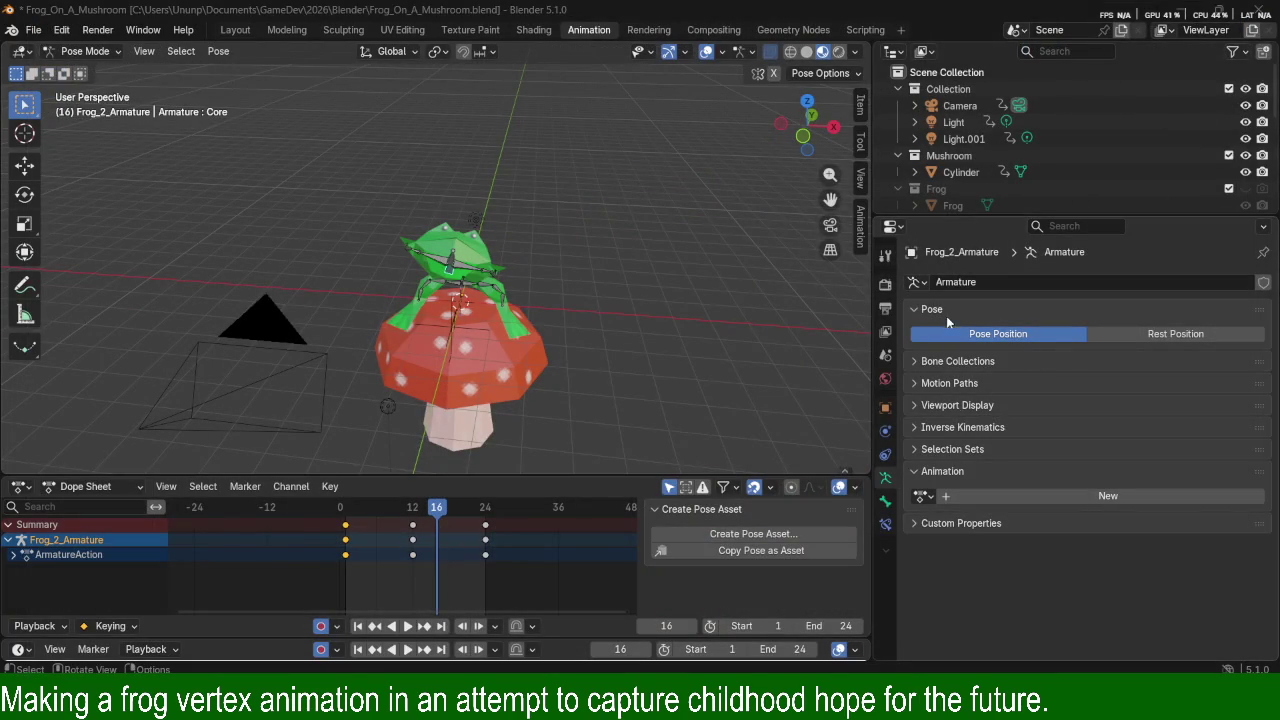
In Render Properties, toggle the Film, Depth of Field, Curves, Volumes and Light Paths panels.
{"action": "left_click", "coordinate": [885, 285]}
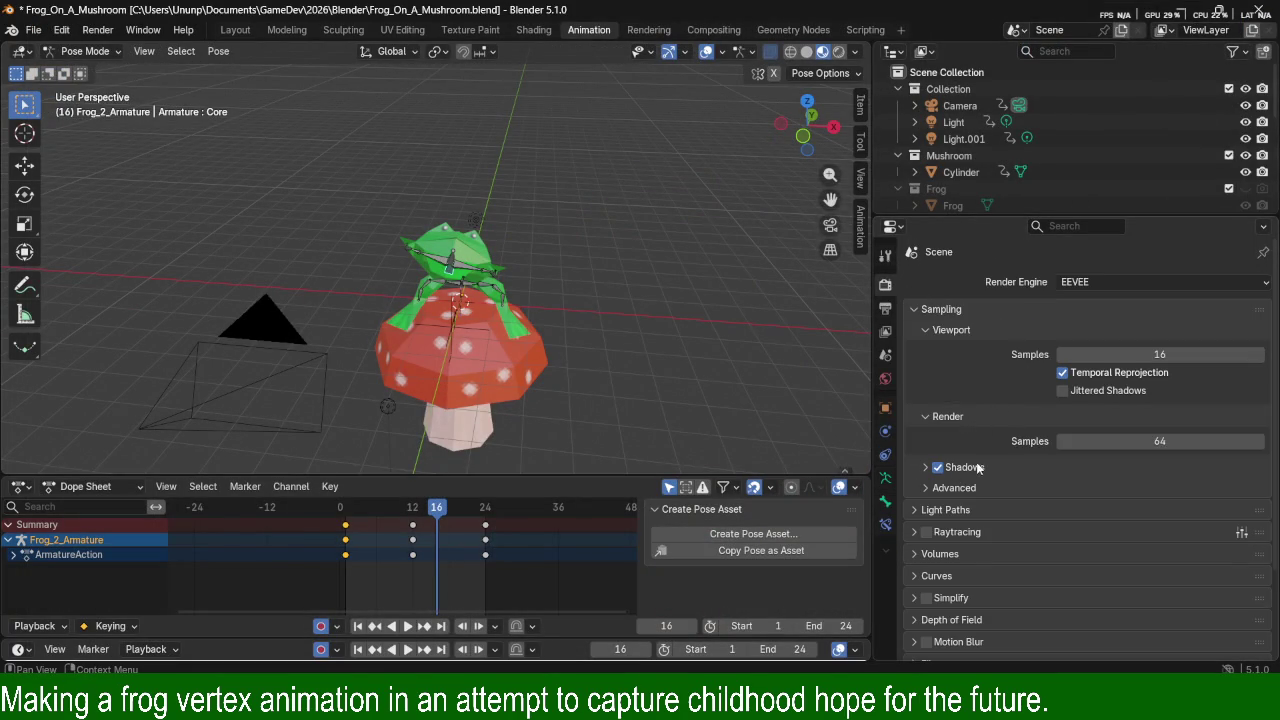
{"action": "scroll", "coordinate": [975, 468], "scroll_direction": "down", "scroll_amount": 3}
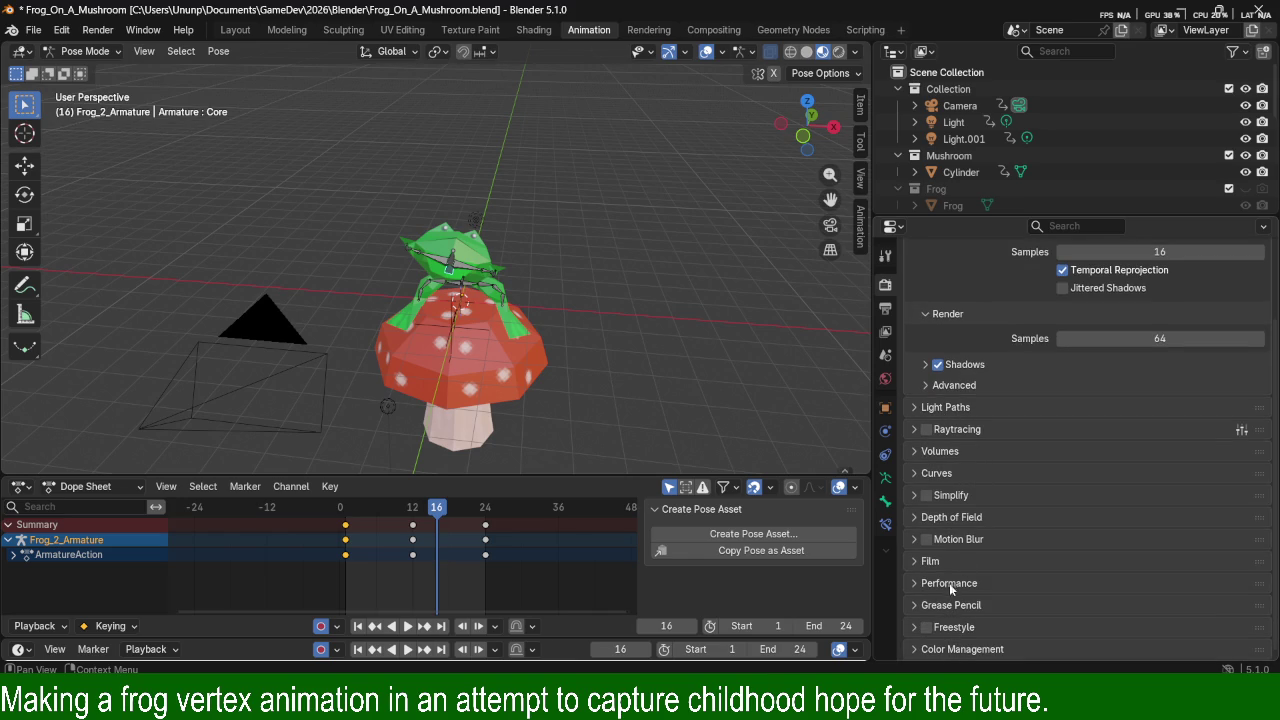
{"action": "left_click", "coordinate": [952, 560]}
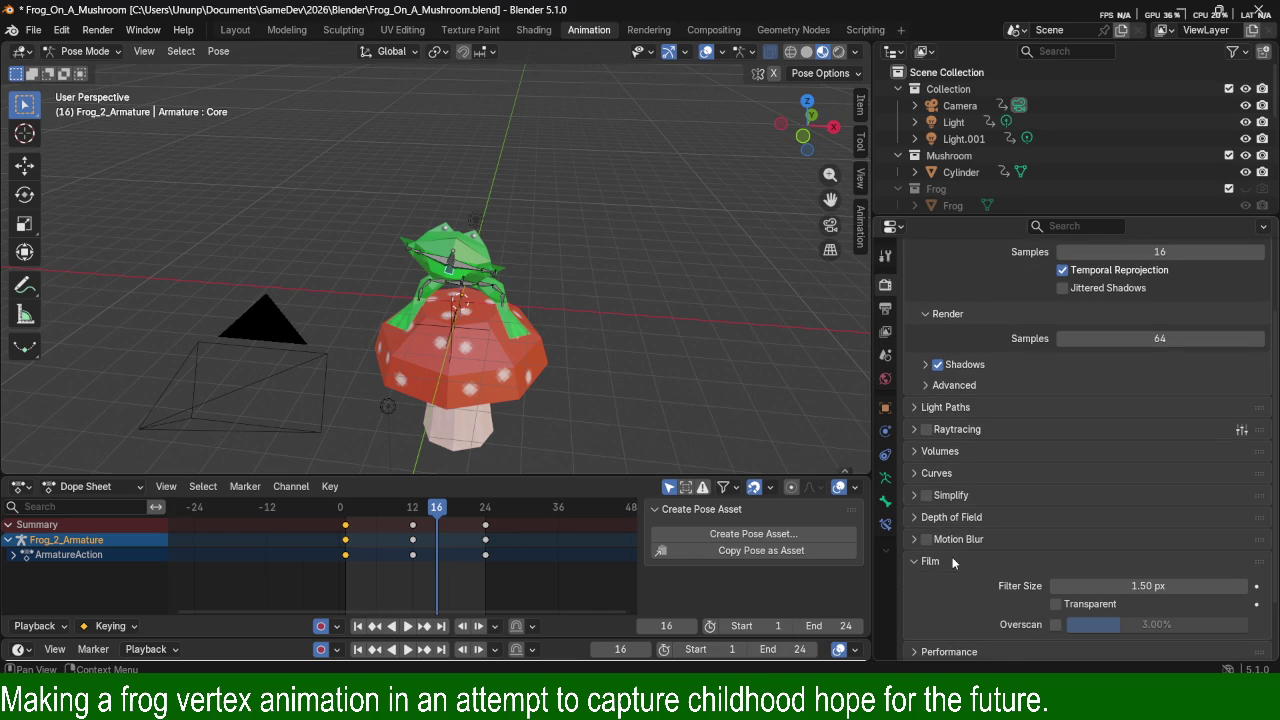
{"action": "left_click", "coordinate": [953, 561]}
{"action": "left_click", "coordinate": [961, 517]}
{"action": "left_click", "coordinate": [961, 517]}
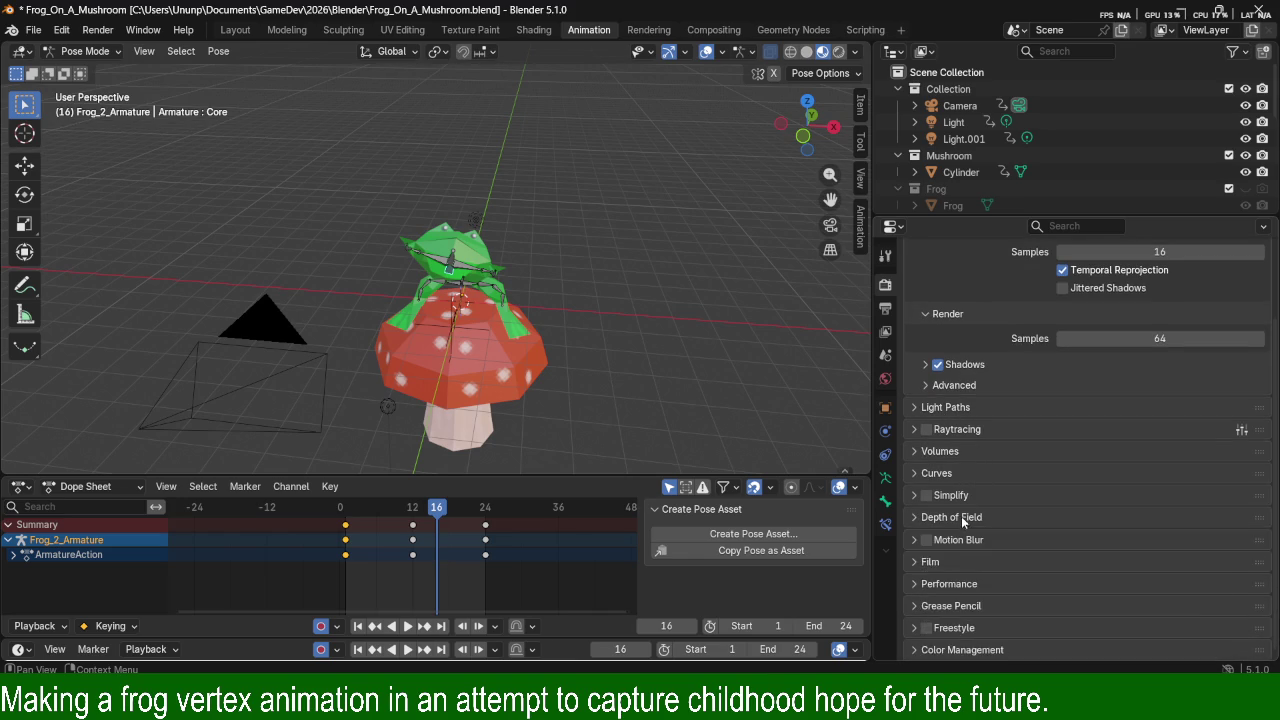
{"action": "left_click", "coordinate": [963, 474]}
{"action": "left_click", "coordinate": [963, 474]}
{"action": "left_click", "coordinate": [961, 451]}
{"action": "left_click", "coordinate": [961, 451]}
{"action": "left_click", "coordinate": [963, 408]}
{"action": "left_click", "coordinate": [963, 408]}
Collapse the Sampling panel and keep EEVEE as the render engine.
{"action": "scroll", "coordinate": [970, 400], "scroll_direction": "up", "scroll_amount": 3}
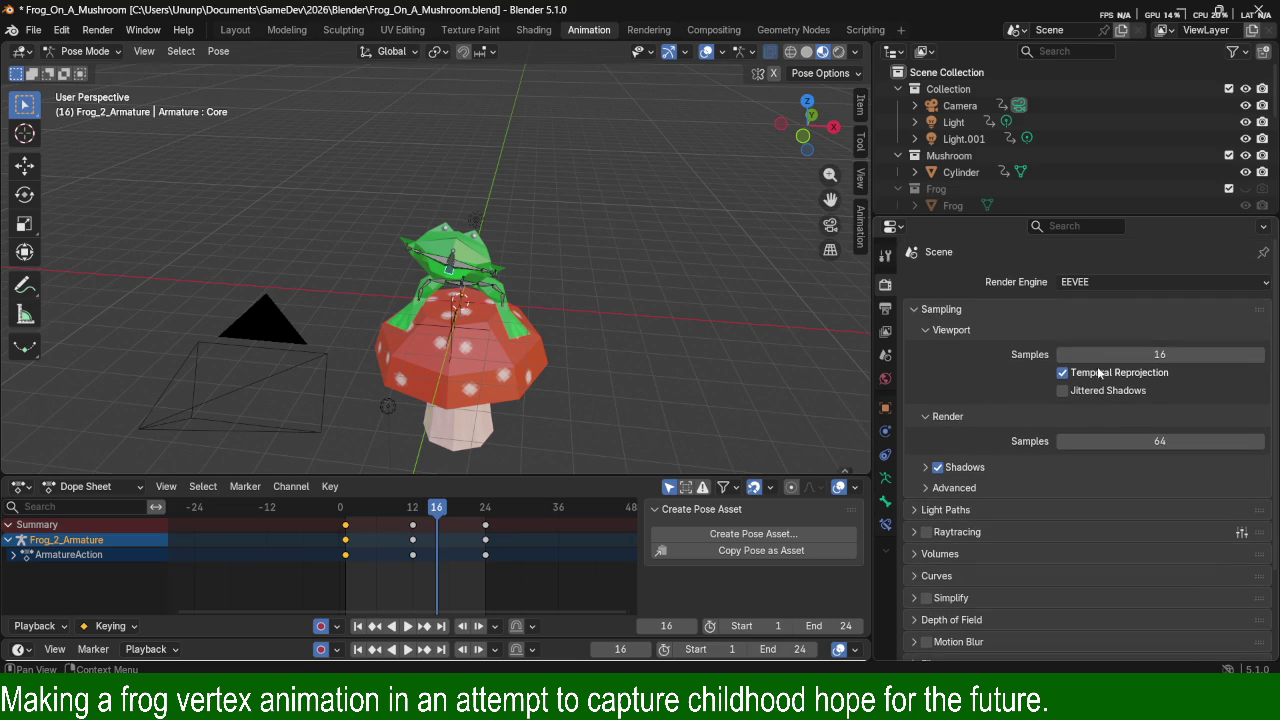
{"action": "left_click", "coordinate": [950, 310]}
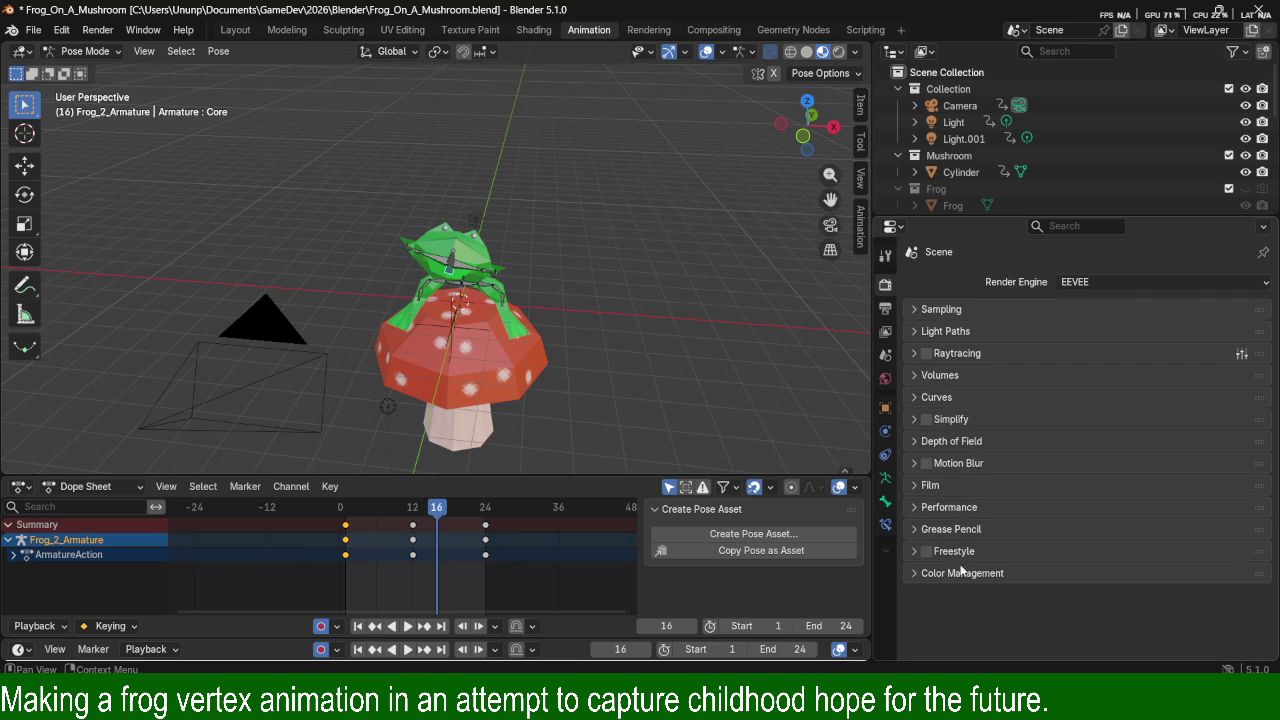
{"action": "left_click", "coordinate": [1104, 288]}
{"action": "left_click", "coordinate": [1104, 286]}
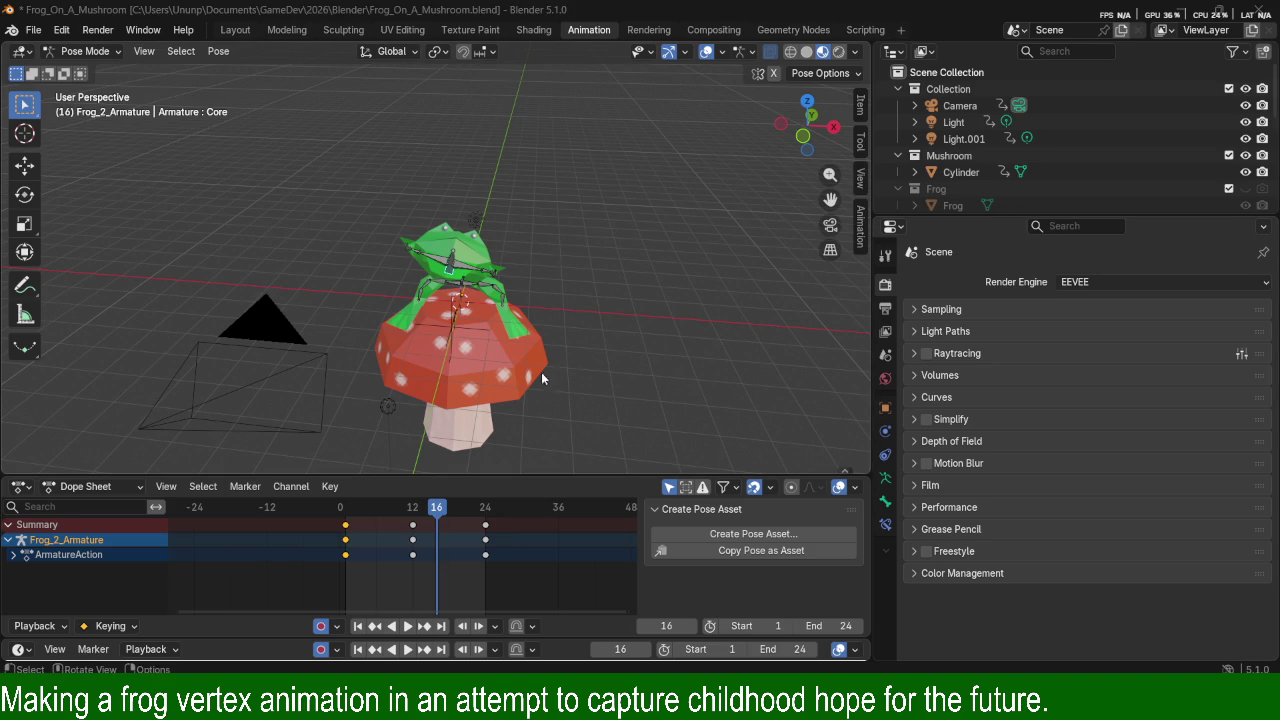
Play the sway animation and bring the view closer to the frog and mushroom.
{"action": "key", "text": "space"}
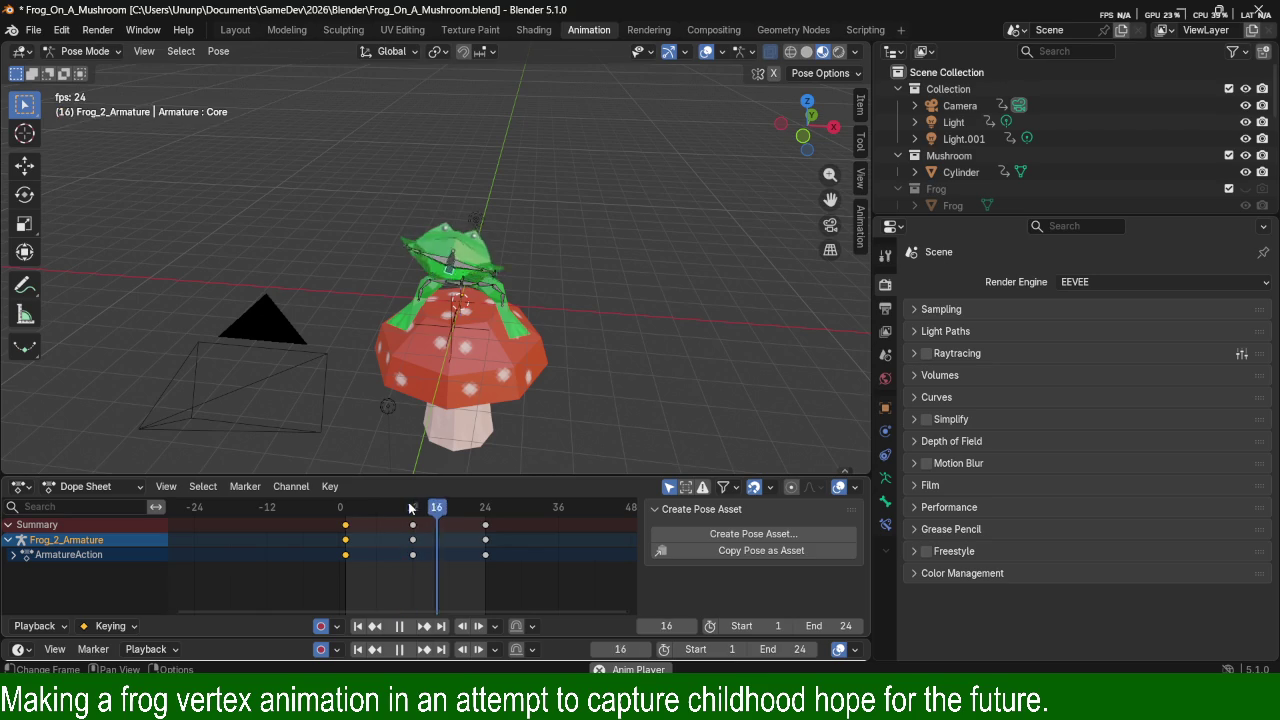
{"action": "scroll", "coordinate": [687, 305], "scroll_direction": "up", "scroll_amount": 3}
{"action": "middle_click_drag", "start_coordinate": [619, 315], "coordinate": [674, 295]}
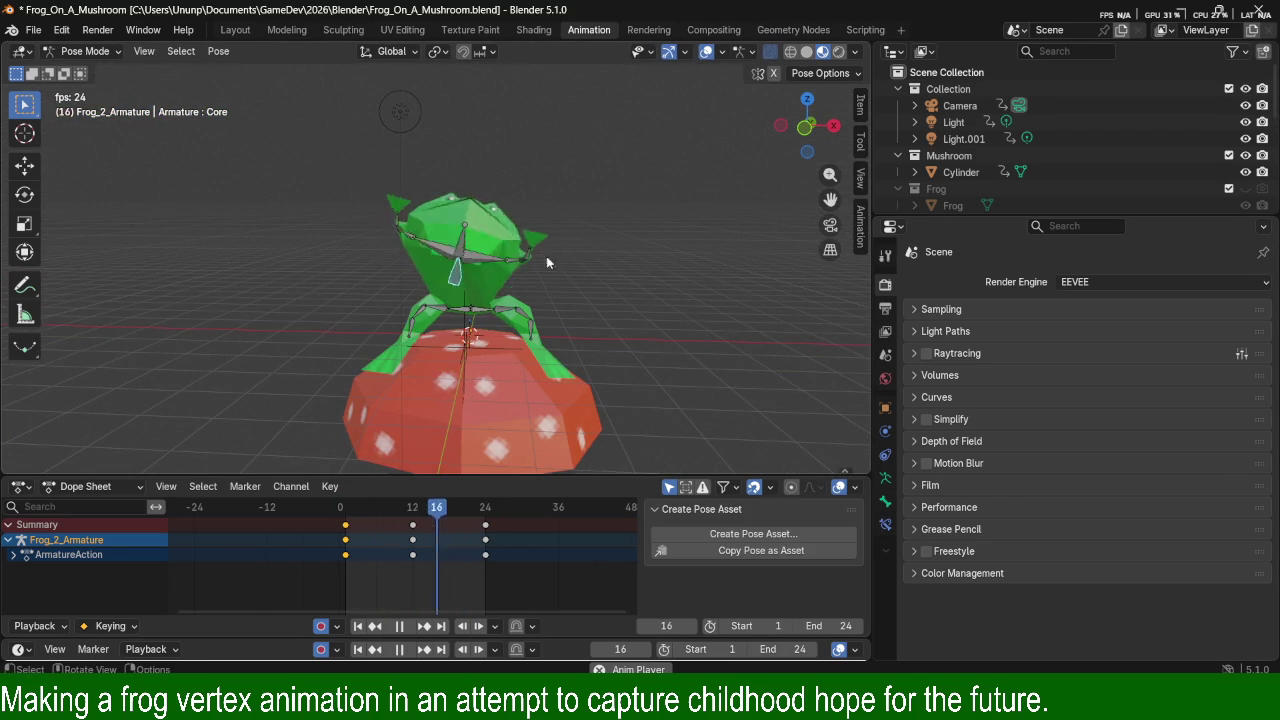
{"action": "left_click", "coordinate": [751, 52]}
{"action": "mouse_move", "coordinate": [562, 221]}
{"action": "middle_mouse_down"}
{"action": "mouse_move", "coordinate": [624, 322]}
{"action": "mouse_move", "coordinate": [544, 276]}
{"action": "middle_mouse_up"}
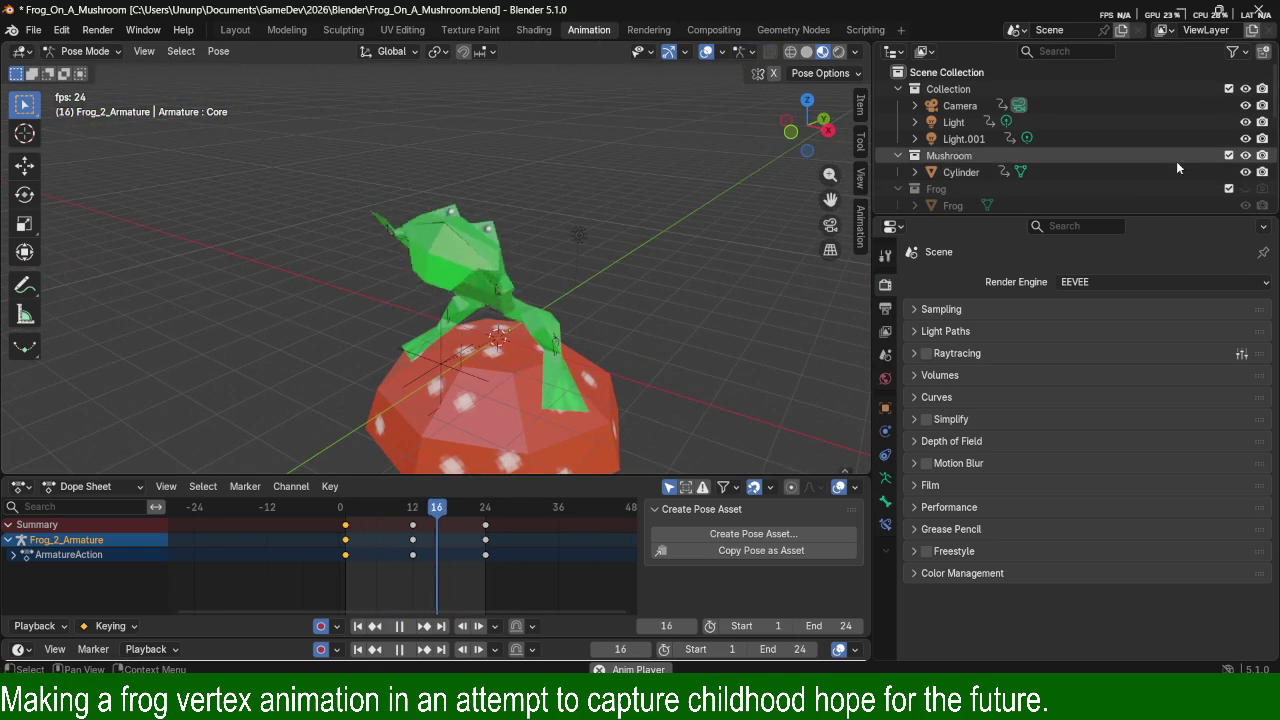
Hide Frog_2_Armature in the Outliner so only the frog on the mushroom shows.
{"action": "scroll", "coordinate": [1190, 147], "scroll_direction": "down", "scroll_amount": 2}
{"action": "scroll", "coordinate": [1189, 146], "scroll_direction": "down", "scroll_amount": 2}
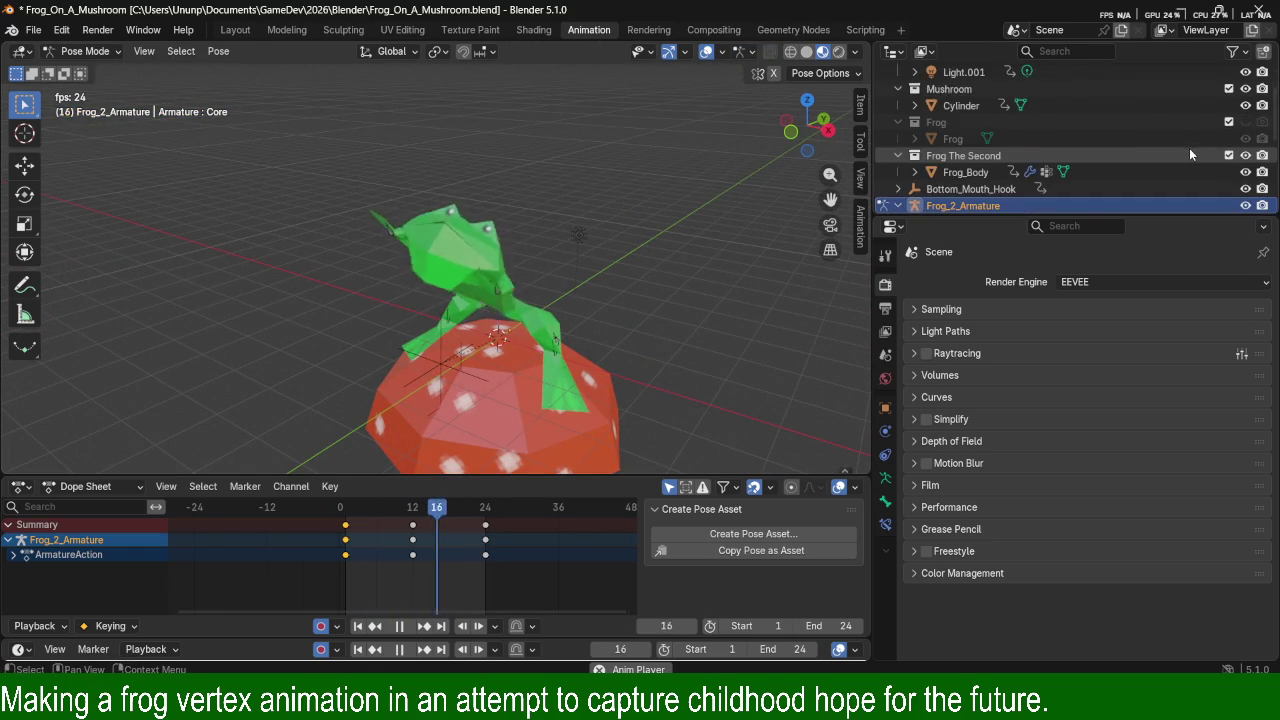
{"action": "scroll", "coordinate": [1189, 148], "scroll_direction": "down", "scroll_amount": 1}
{"action": "scroll", "coordinate": [1187, 150], "scroll_direction": "down", "scroll_amount": 3}
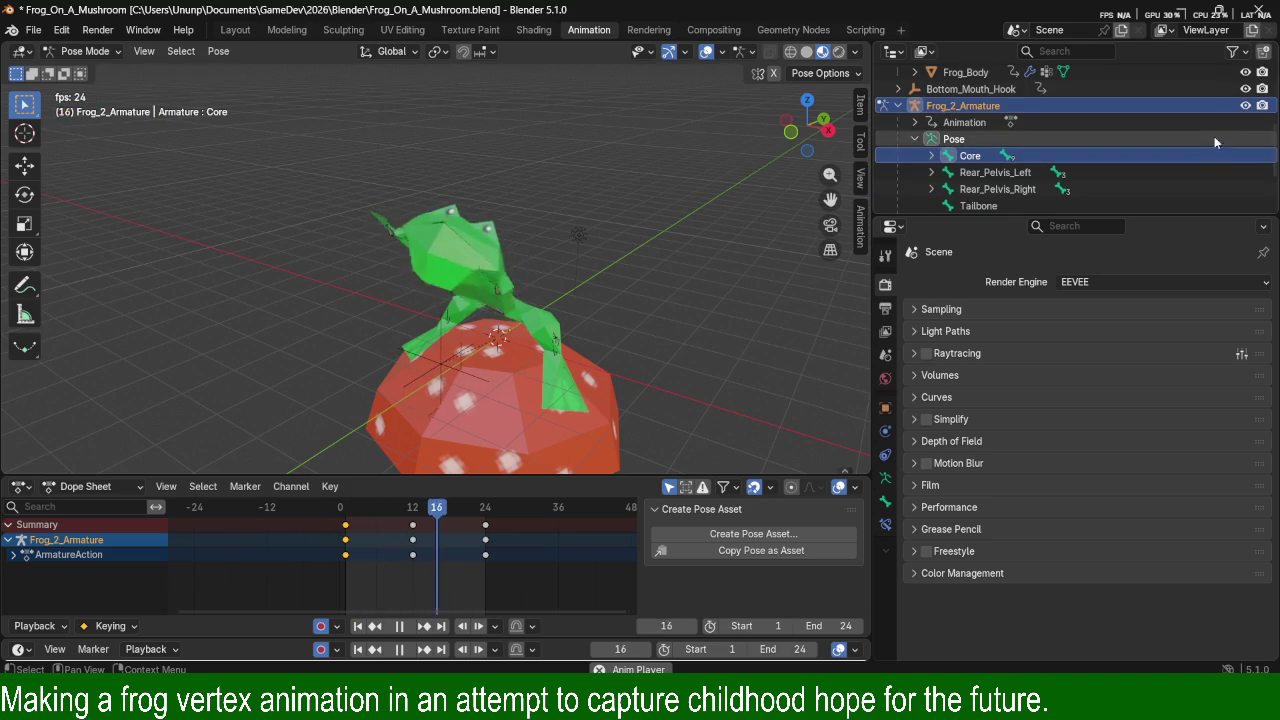
{"action": "left_click", "coordinate": [1245, 106]}
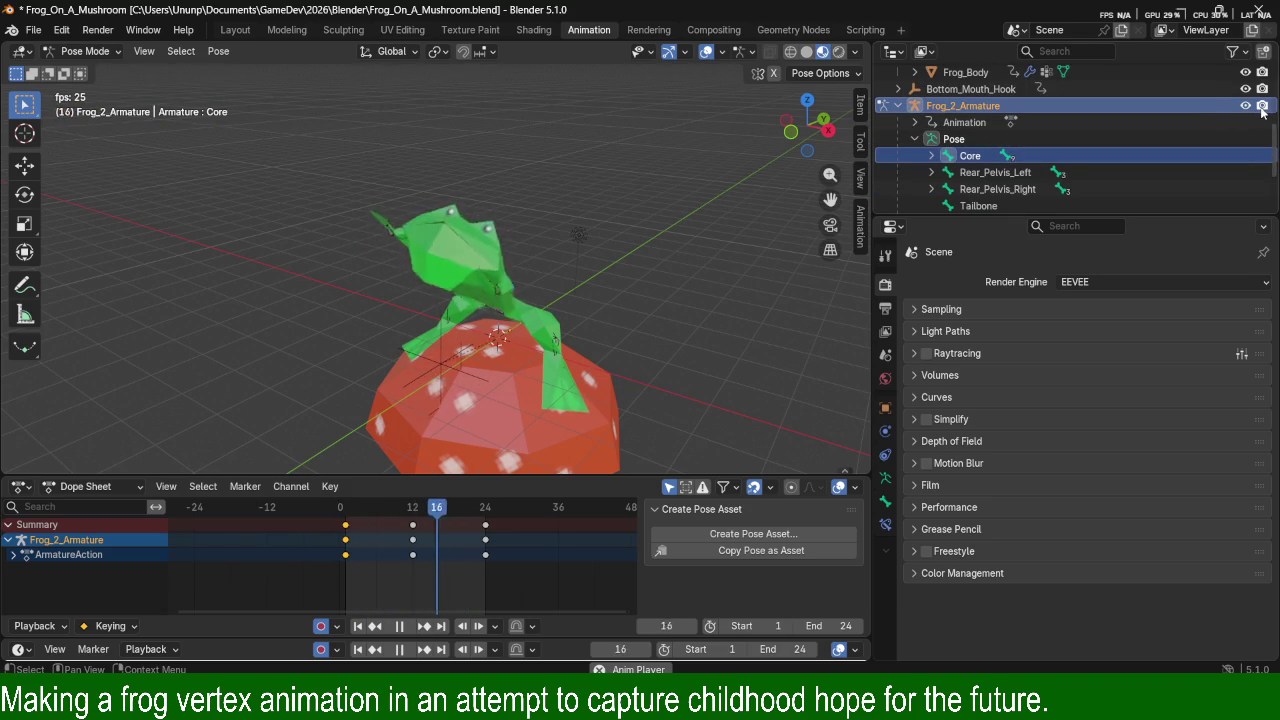
{"action": "mouse_move", "coordinate": [672, 274]}
{"action": "middle_mouse_down"}
{"action": "mouse_move", "coordinate": [726, 316]}
{"action": "mouse_move", "coordinate": [722, 230]}
{"action": "mouse_move", "coordinate": [724, 274]}
{"action": "middle_mouse_up"}
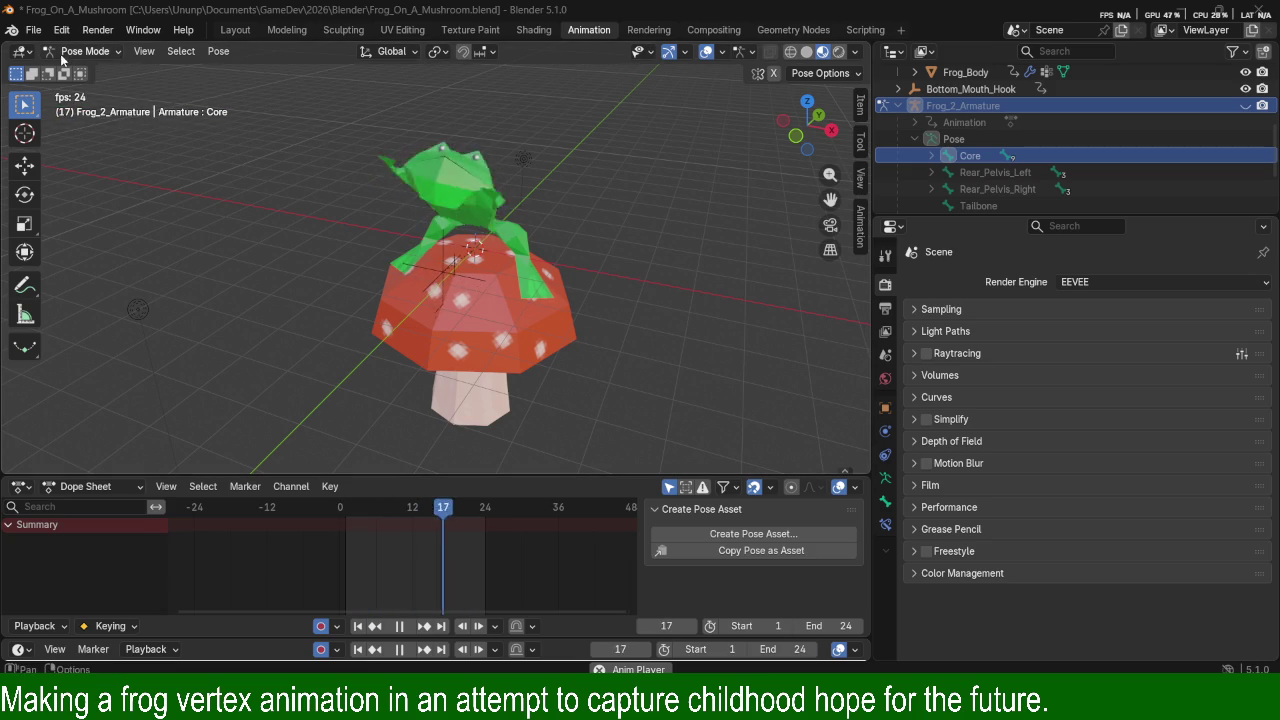
Play the rendered animation with Render > View Animation and maximize the Animation Player.
{"action": "left_click", "coordinate": [97, 29]}
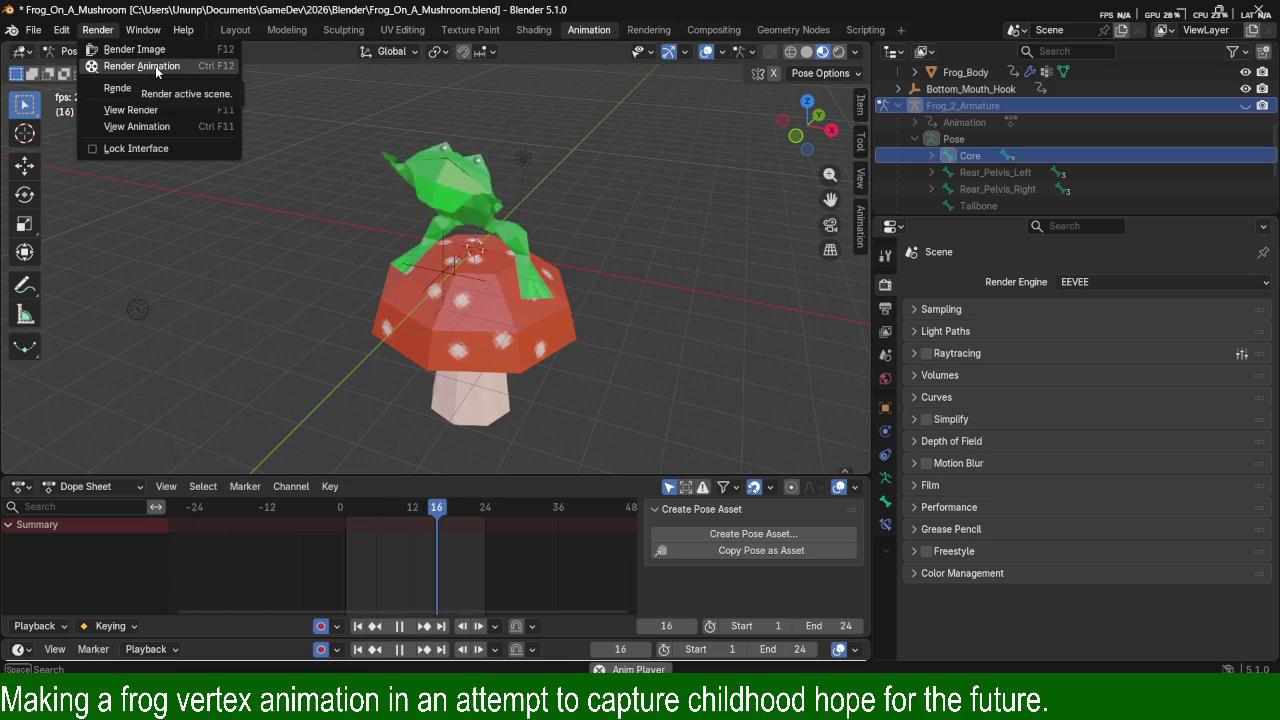
{"action": "left_click", "coordinate": [160, 129]}
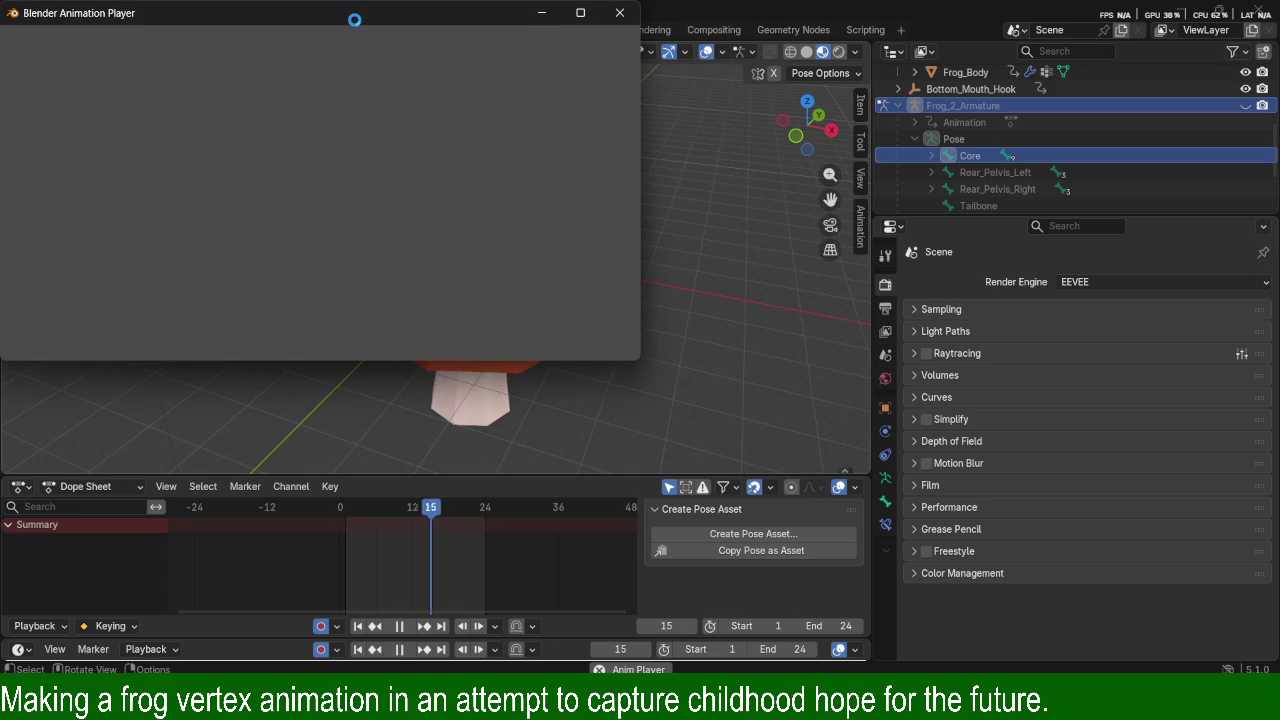
{"action": "left_click_drag", "start_coordinate": [354, 18], "coordinate": [528, 75]}
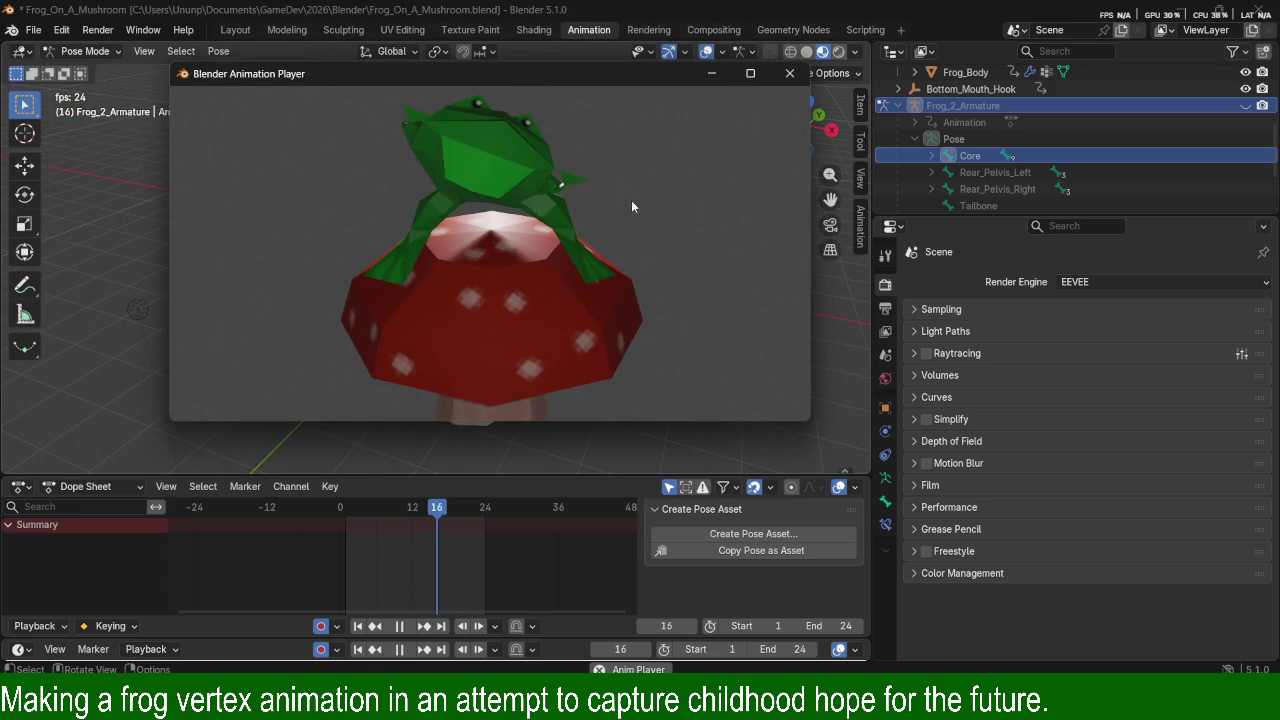
{"action": "left_click", "coordinate": [751, 74]}
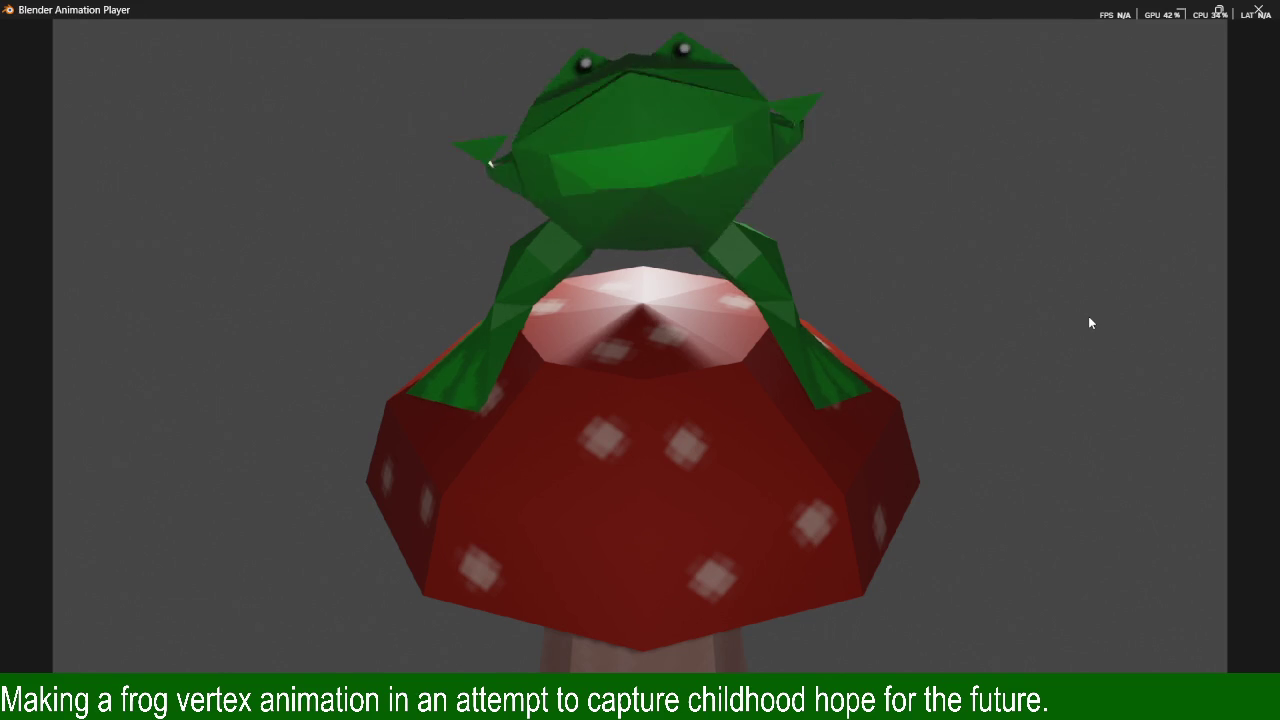